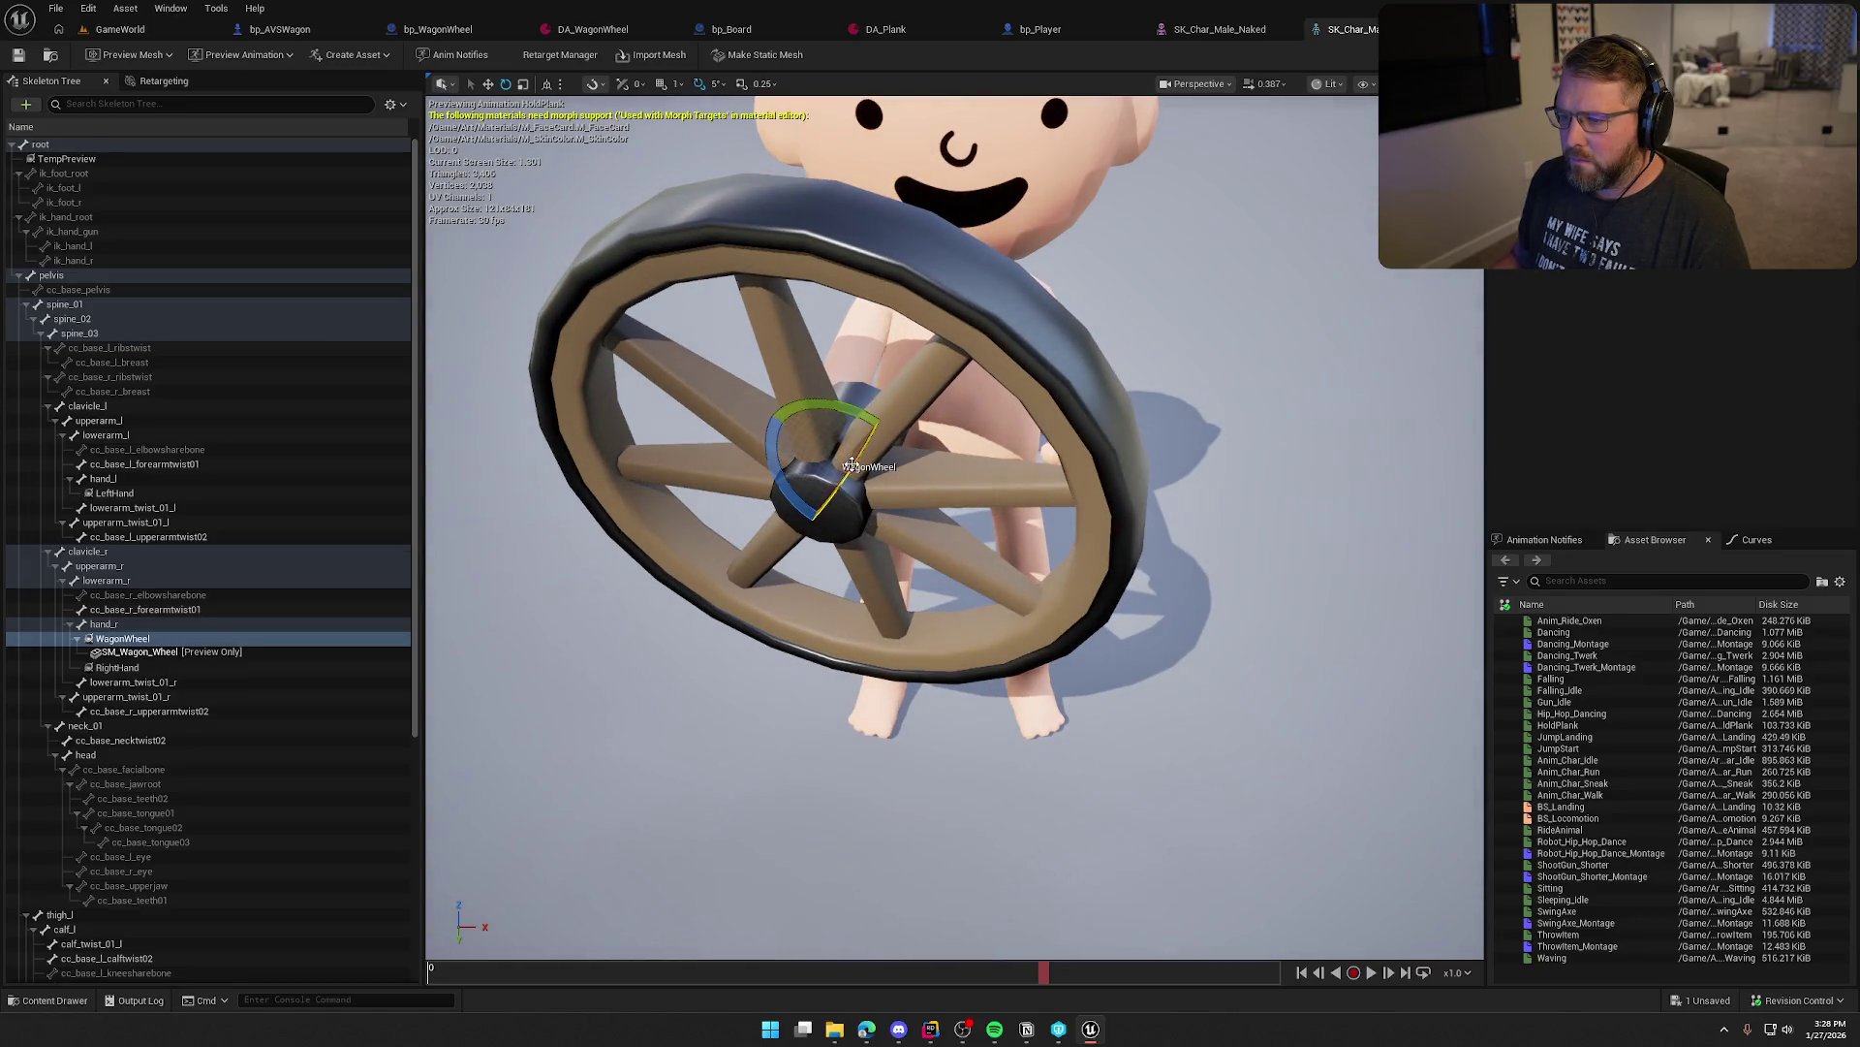
Rotate the preview wheel on the WagonWheel socket so it stands upright in the character's grip
drag(852, 464, 887, 397)
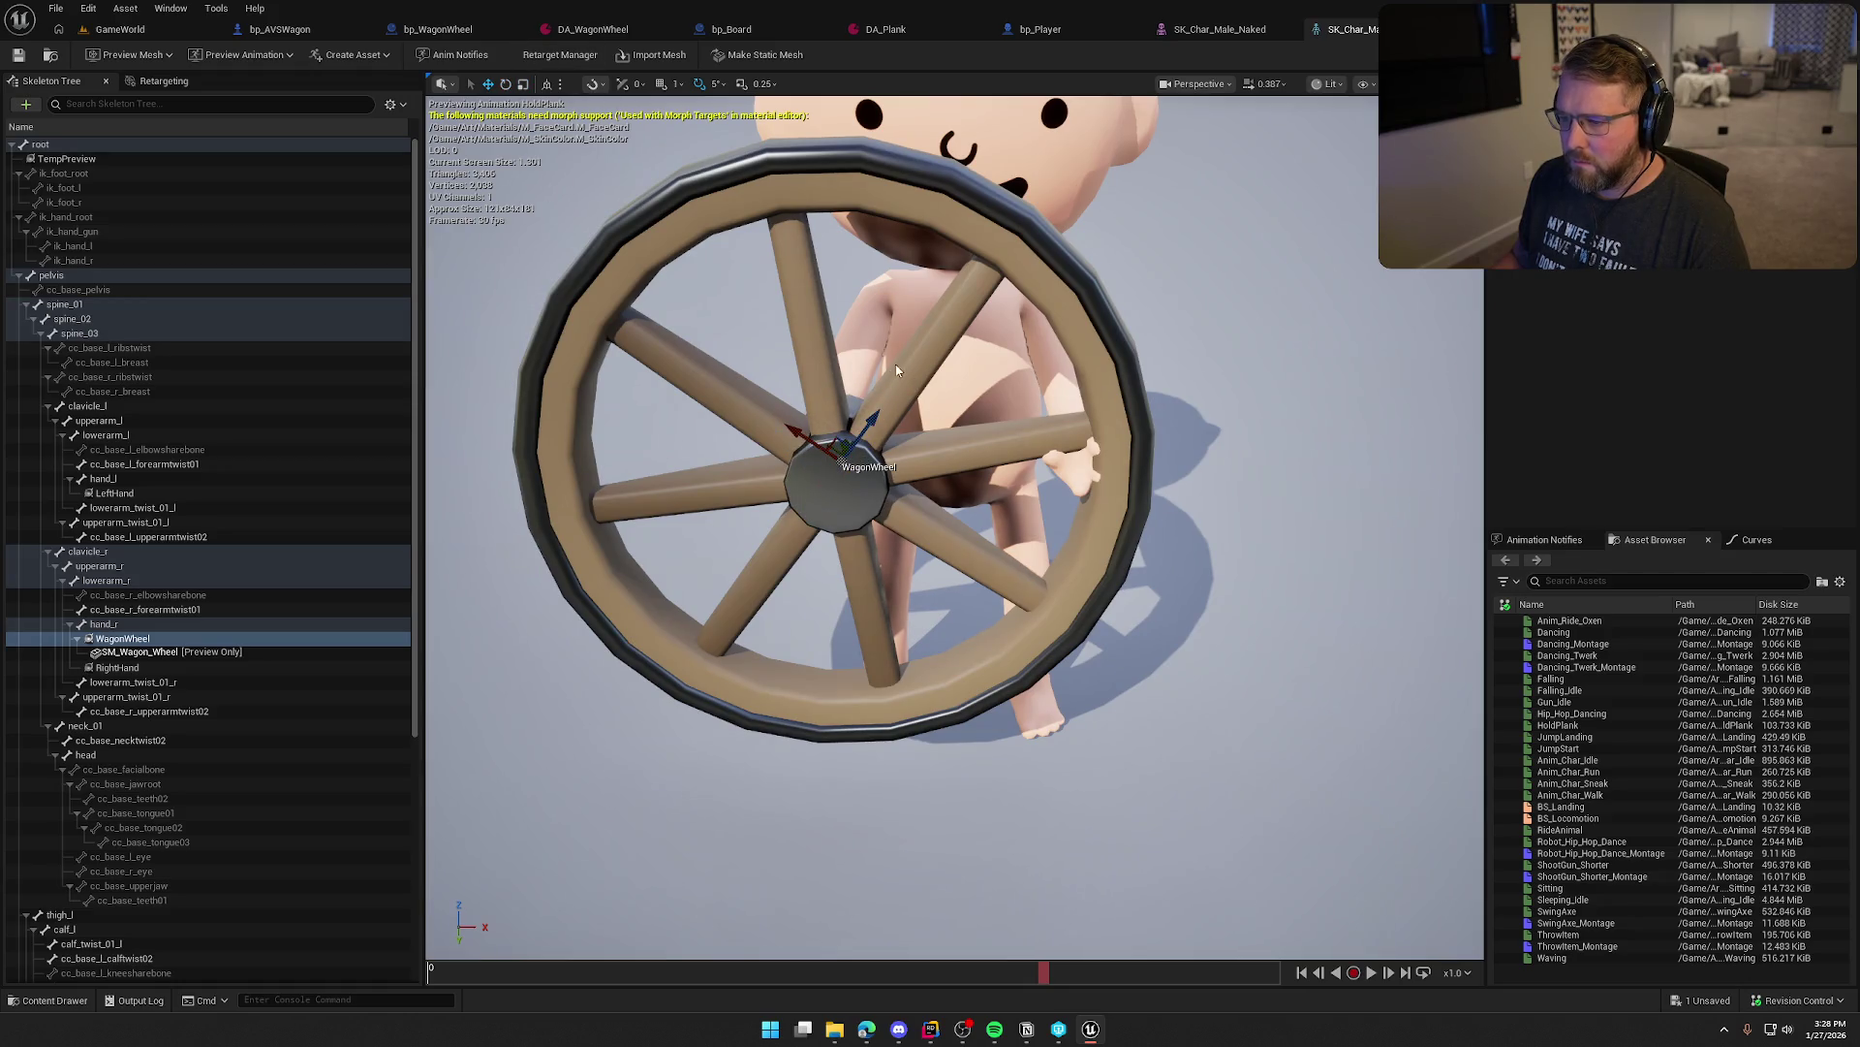
mouse_move(874, 395)
mouse_down()
mouse_move(799, 412)
mouse_move(756, 460)
mouse_move(787, 467)
mouse_move(678, 471)
mouse_move(876, 528)
mouse_move(678, 523)
mouse_move(1102, 605)
mouse_up()
drag(959, 503, 896, 560)
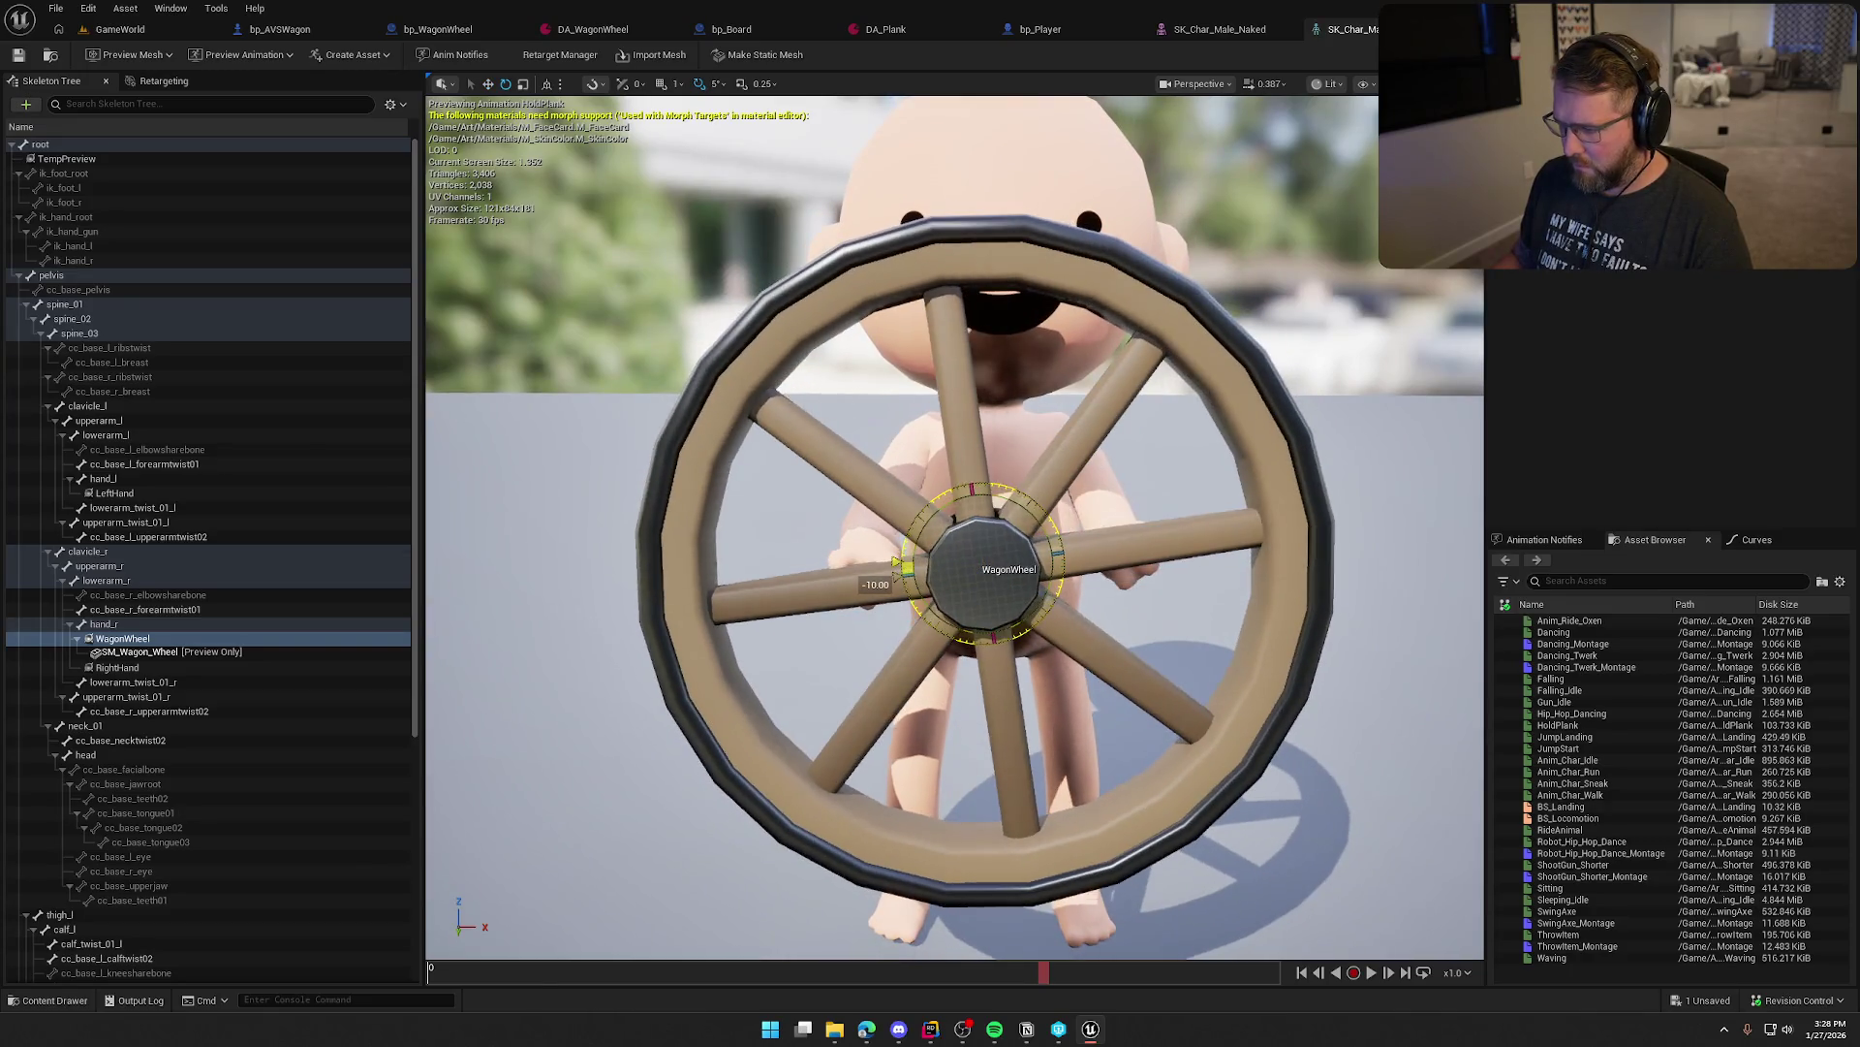
drag(1150, 612, 747, 597)
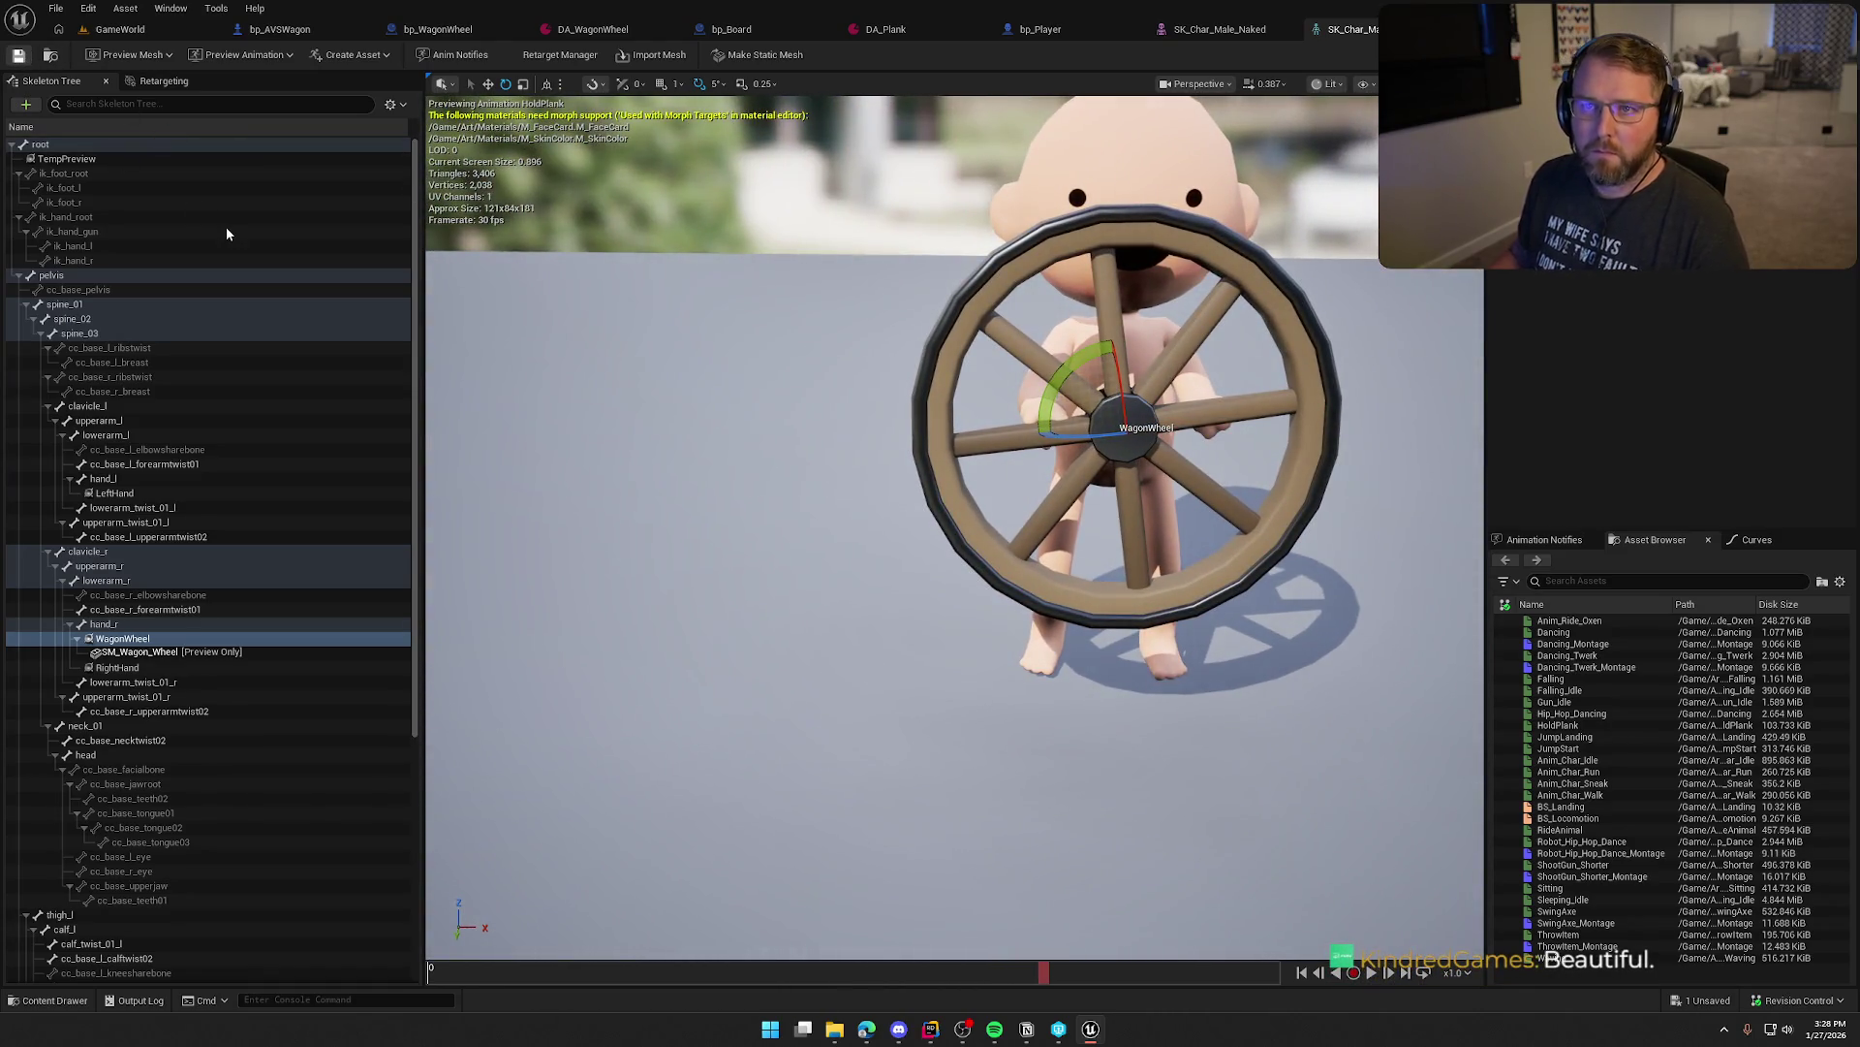
Check out and save the skeleton, keeping the socket named WagonWheel
key(ctrl+s)
click(936, 681)
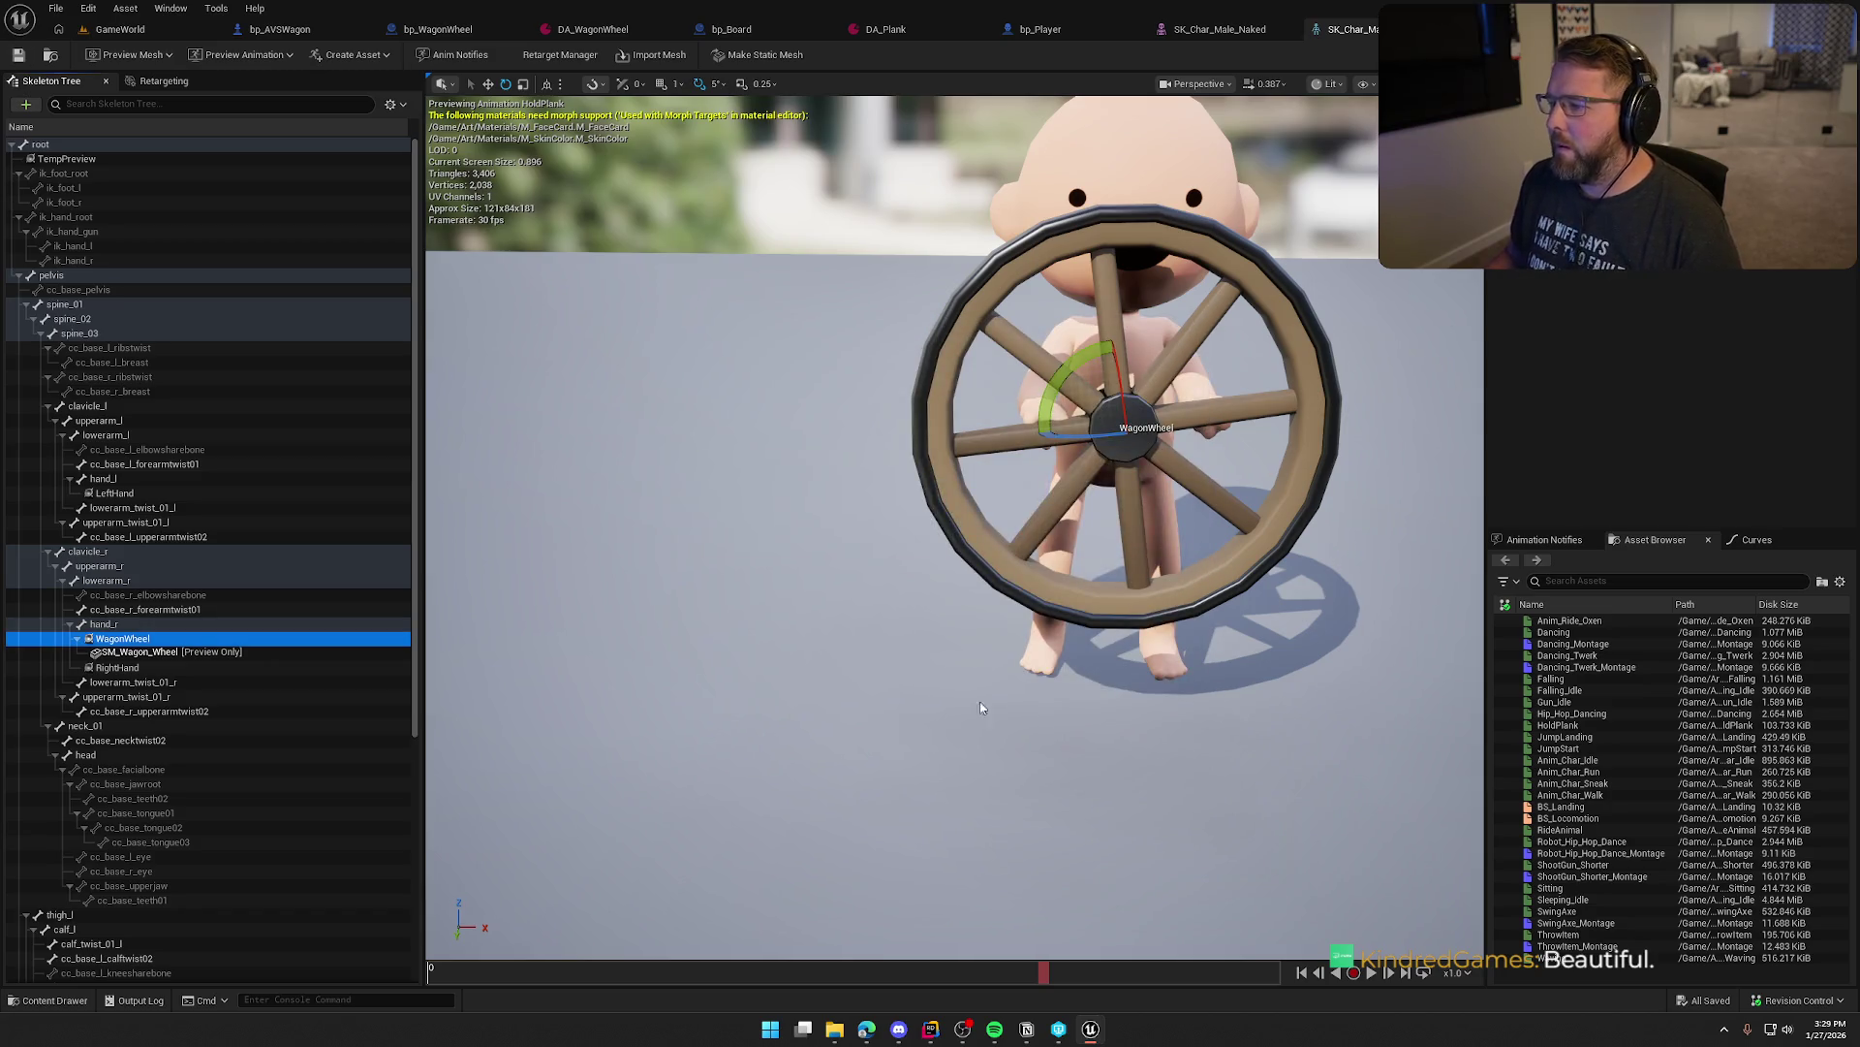
right_click(125, 647)
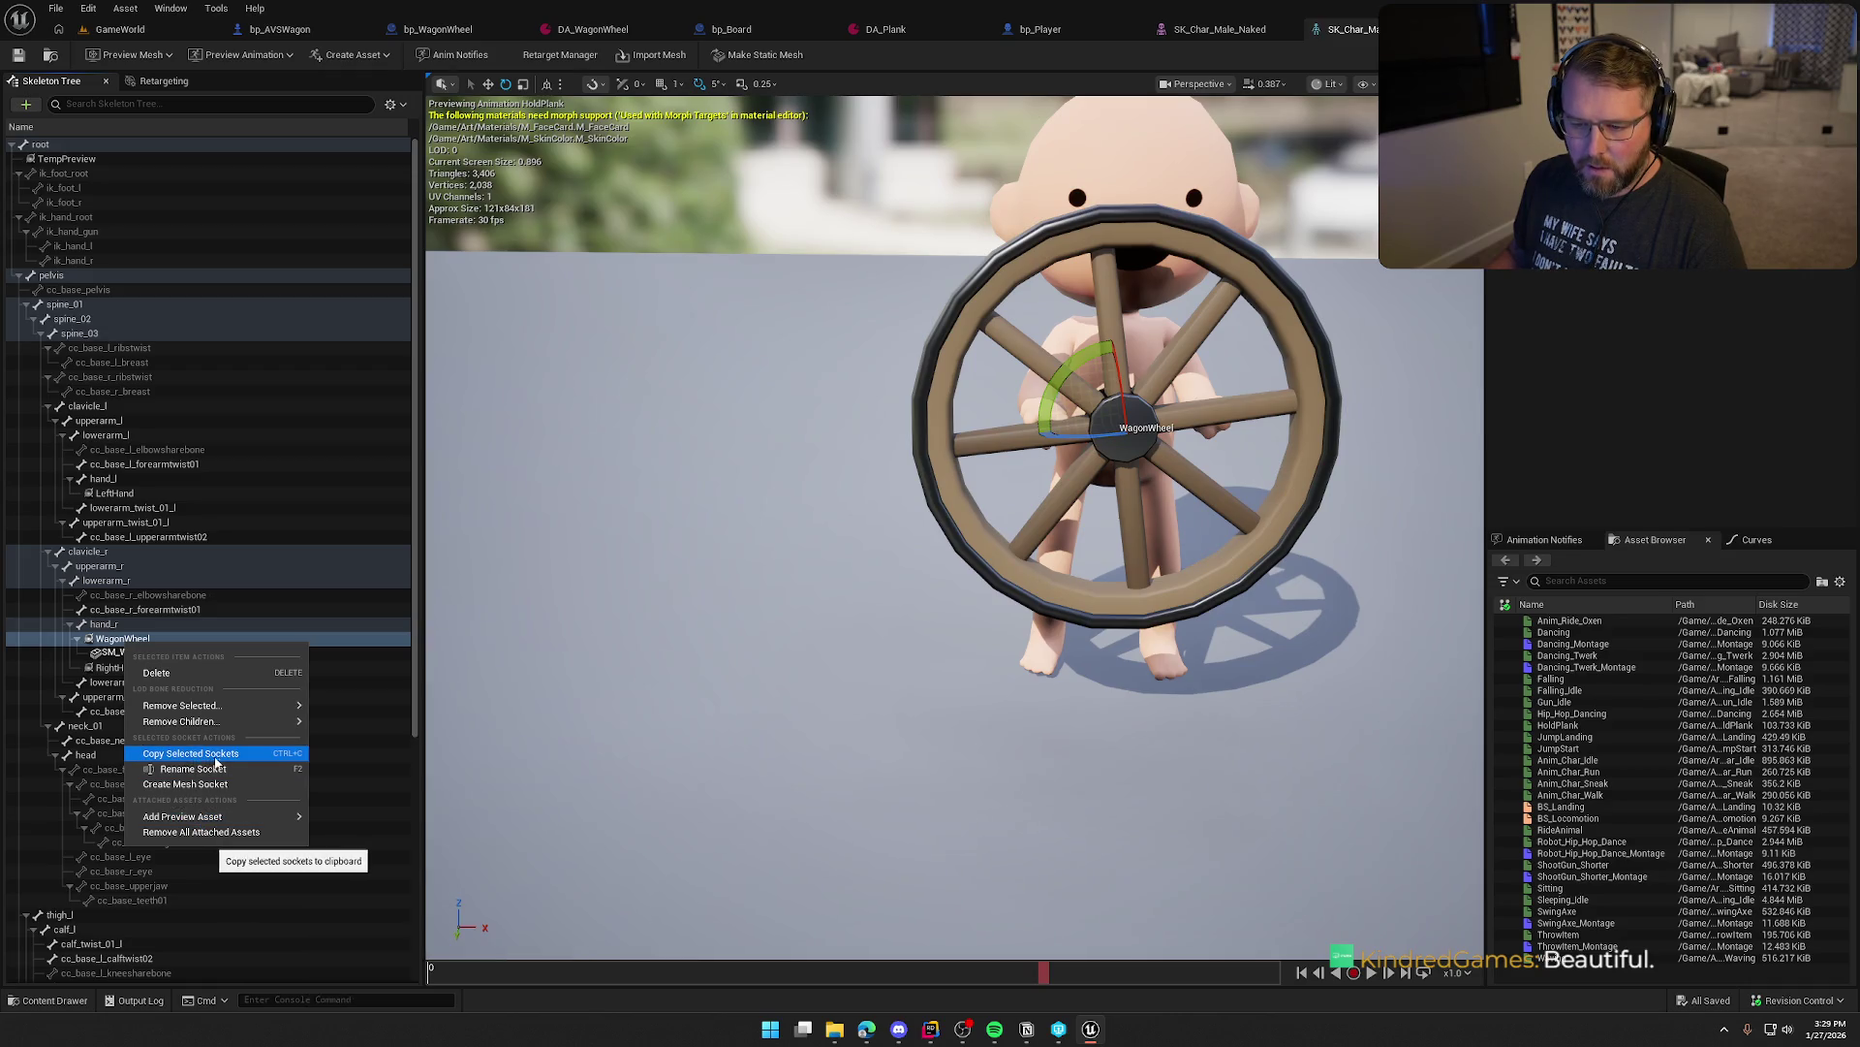
click(226, 770)
key(Return)
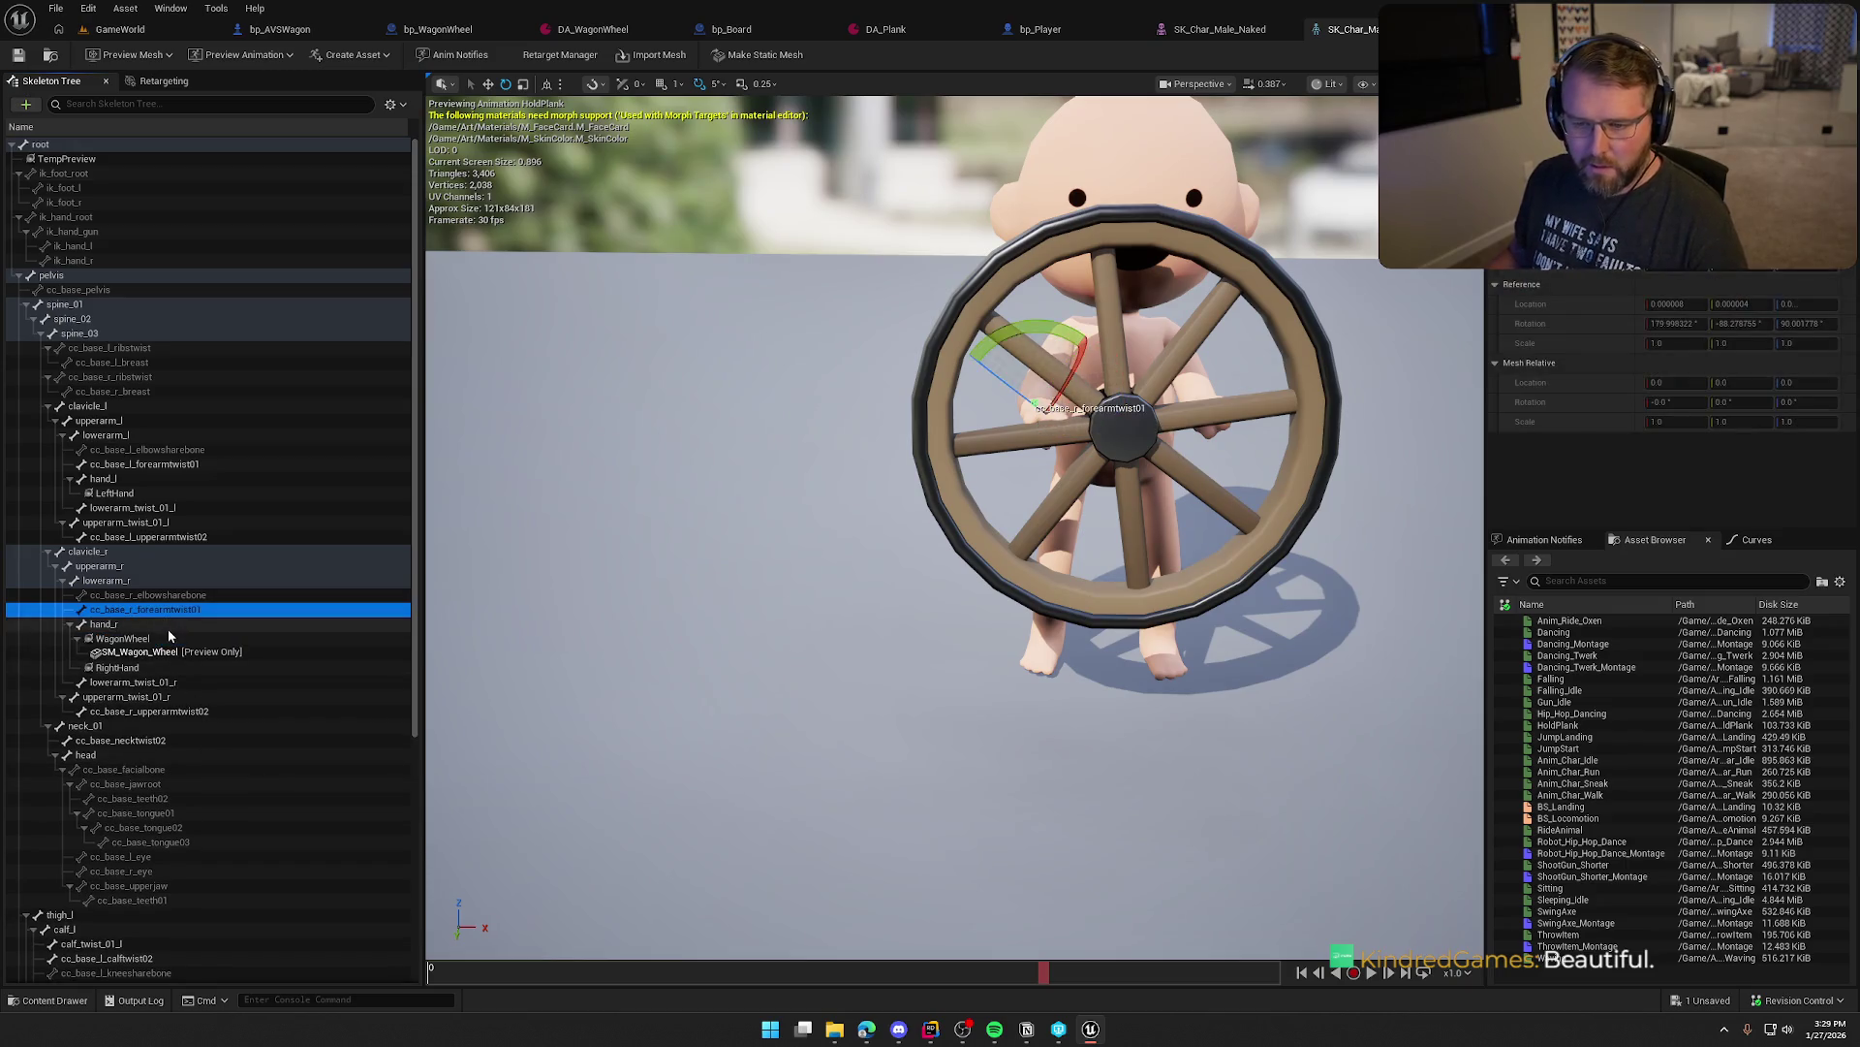
Remove the preview wheel from the WagonWheel socket, save all changed assets, and close the mesh editor
right_click(160, 640)
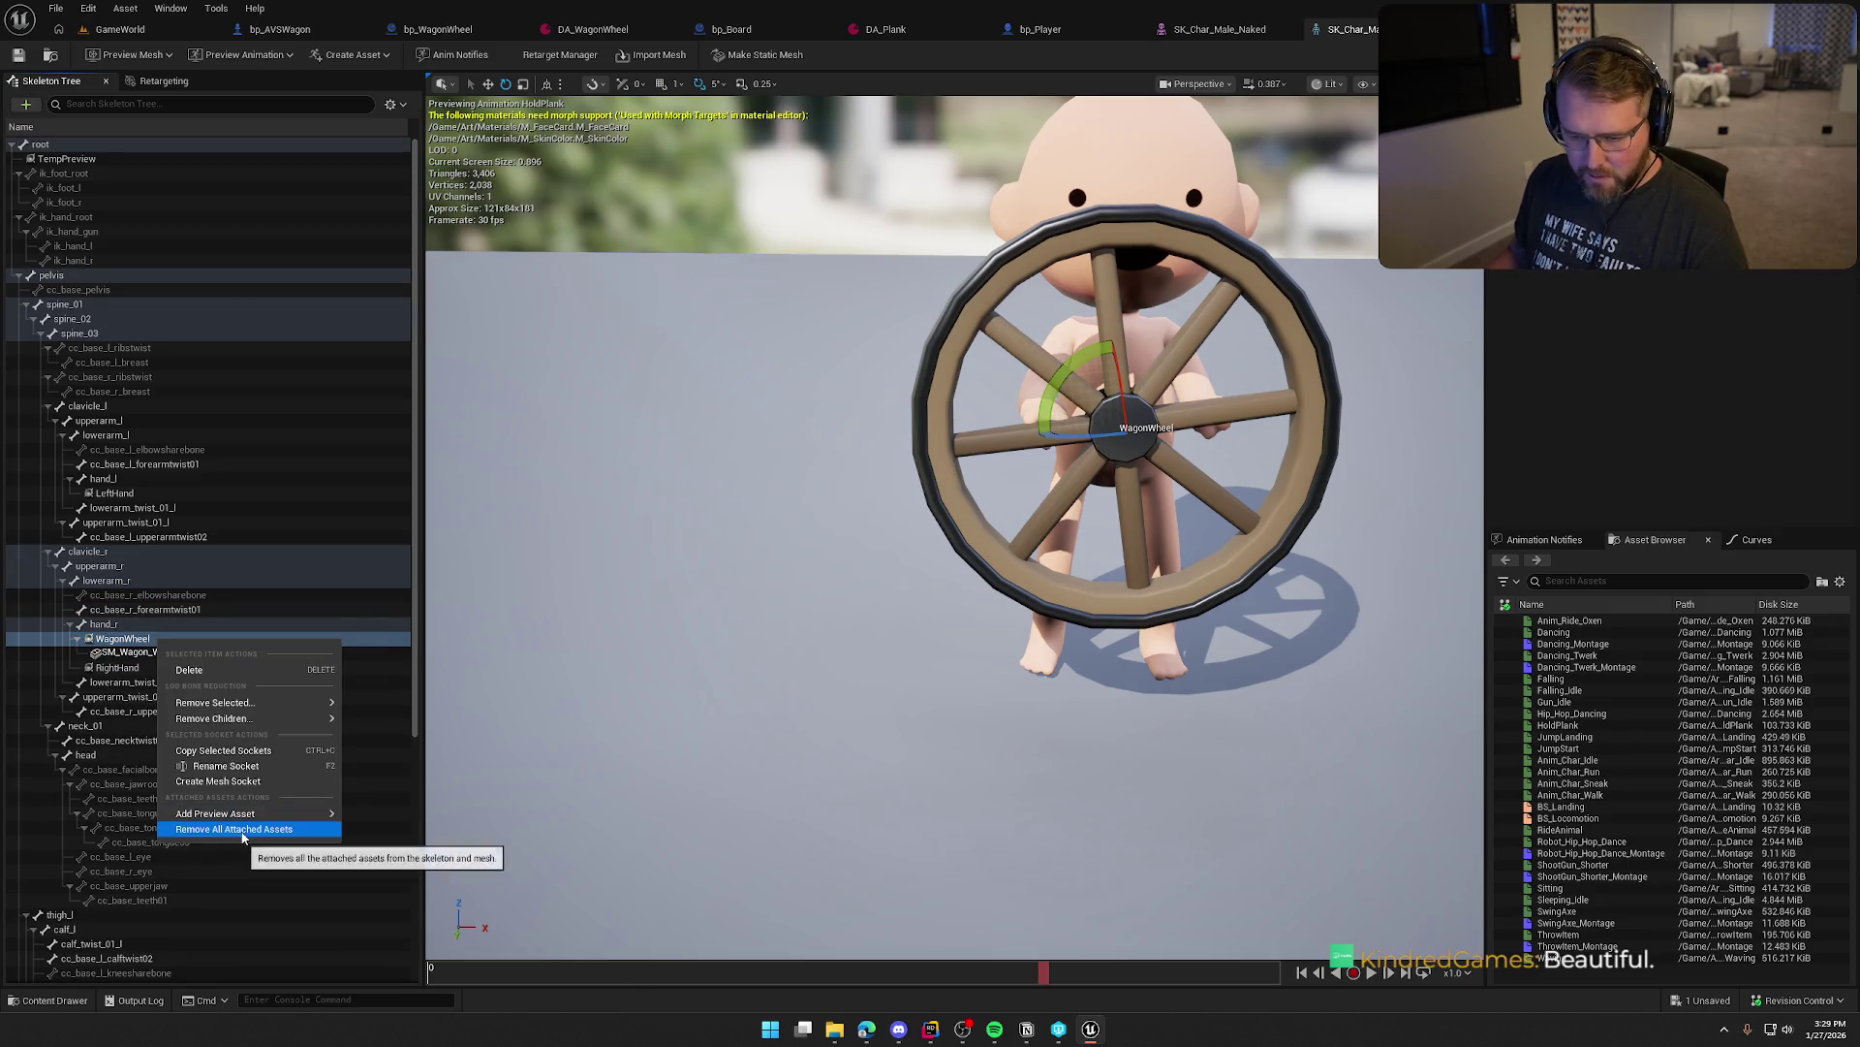
click(242, 829)
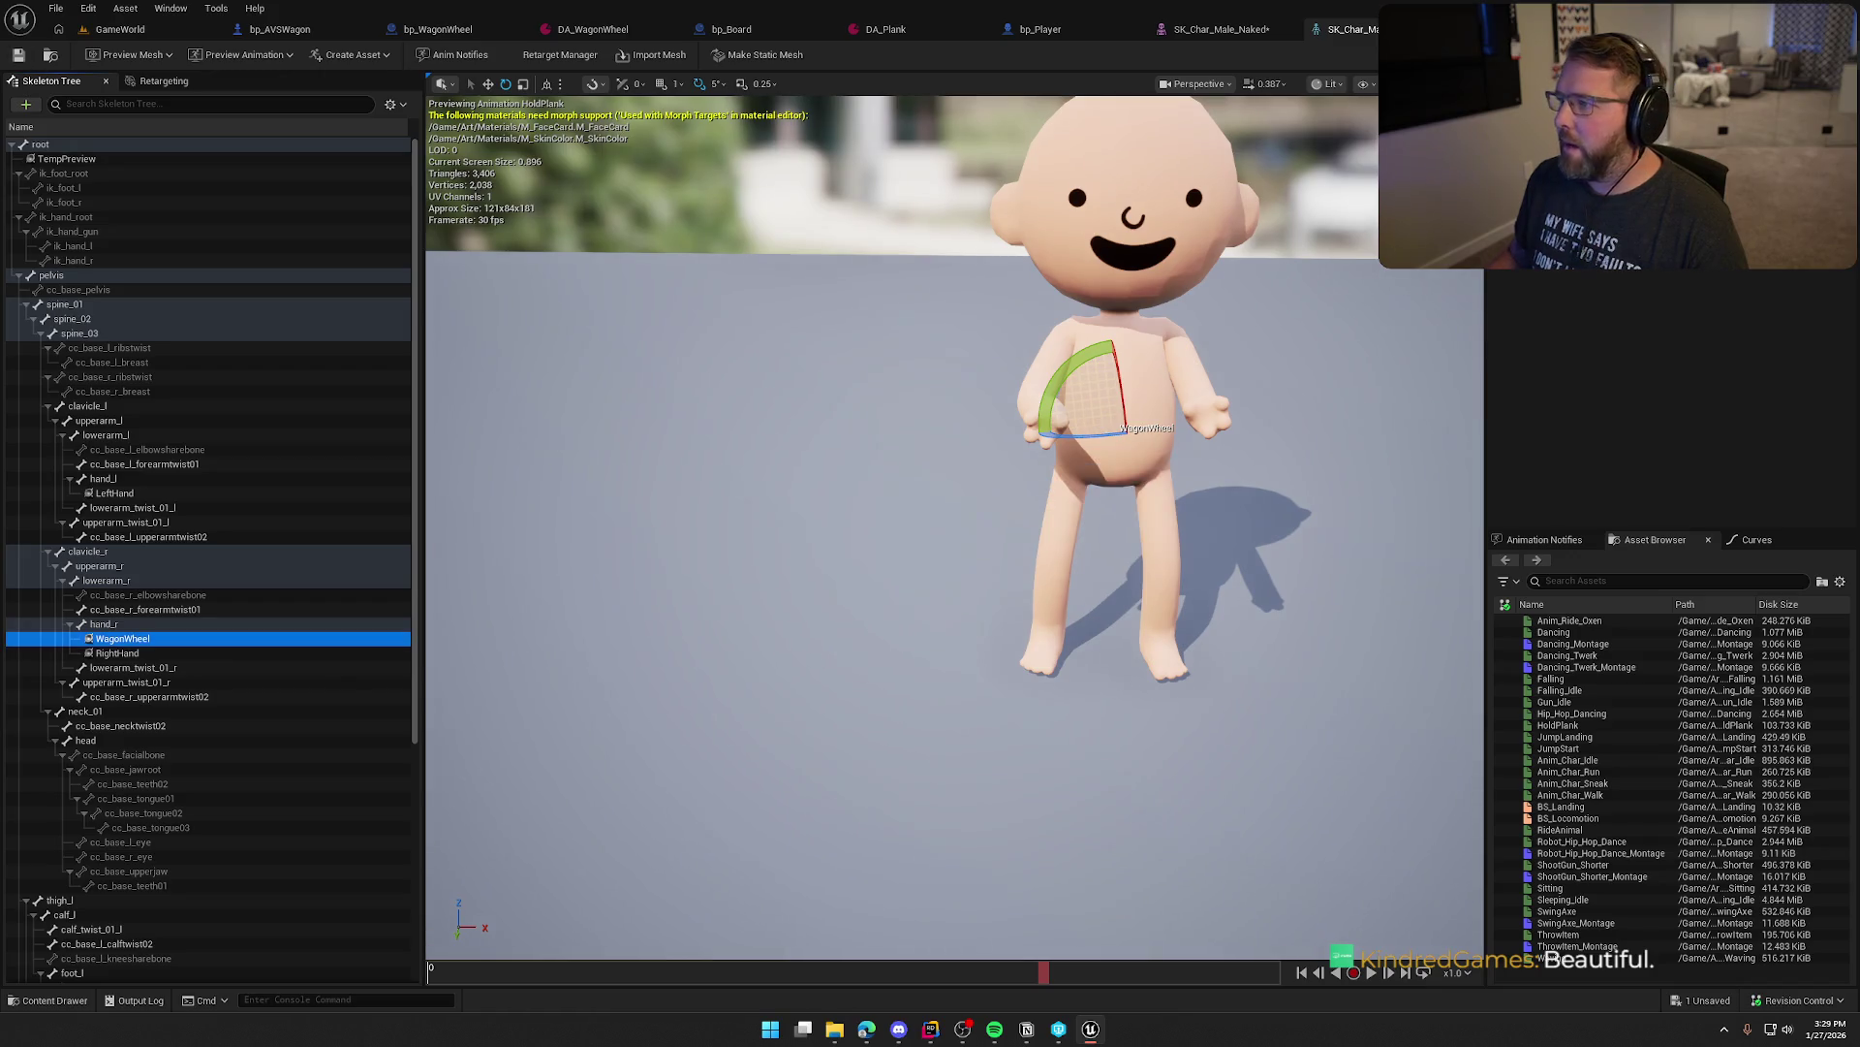
click(1260, 31)
key(ctrl+s)
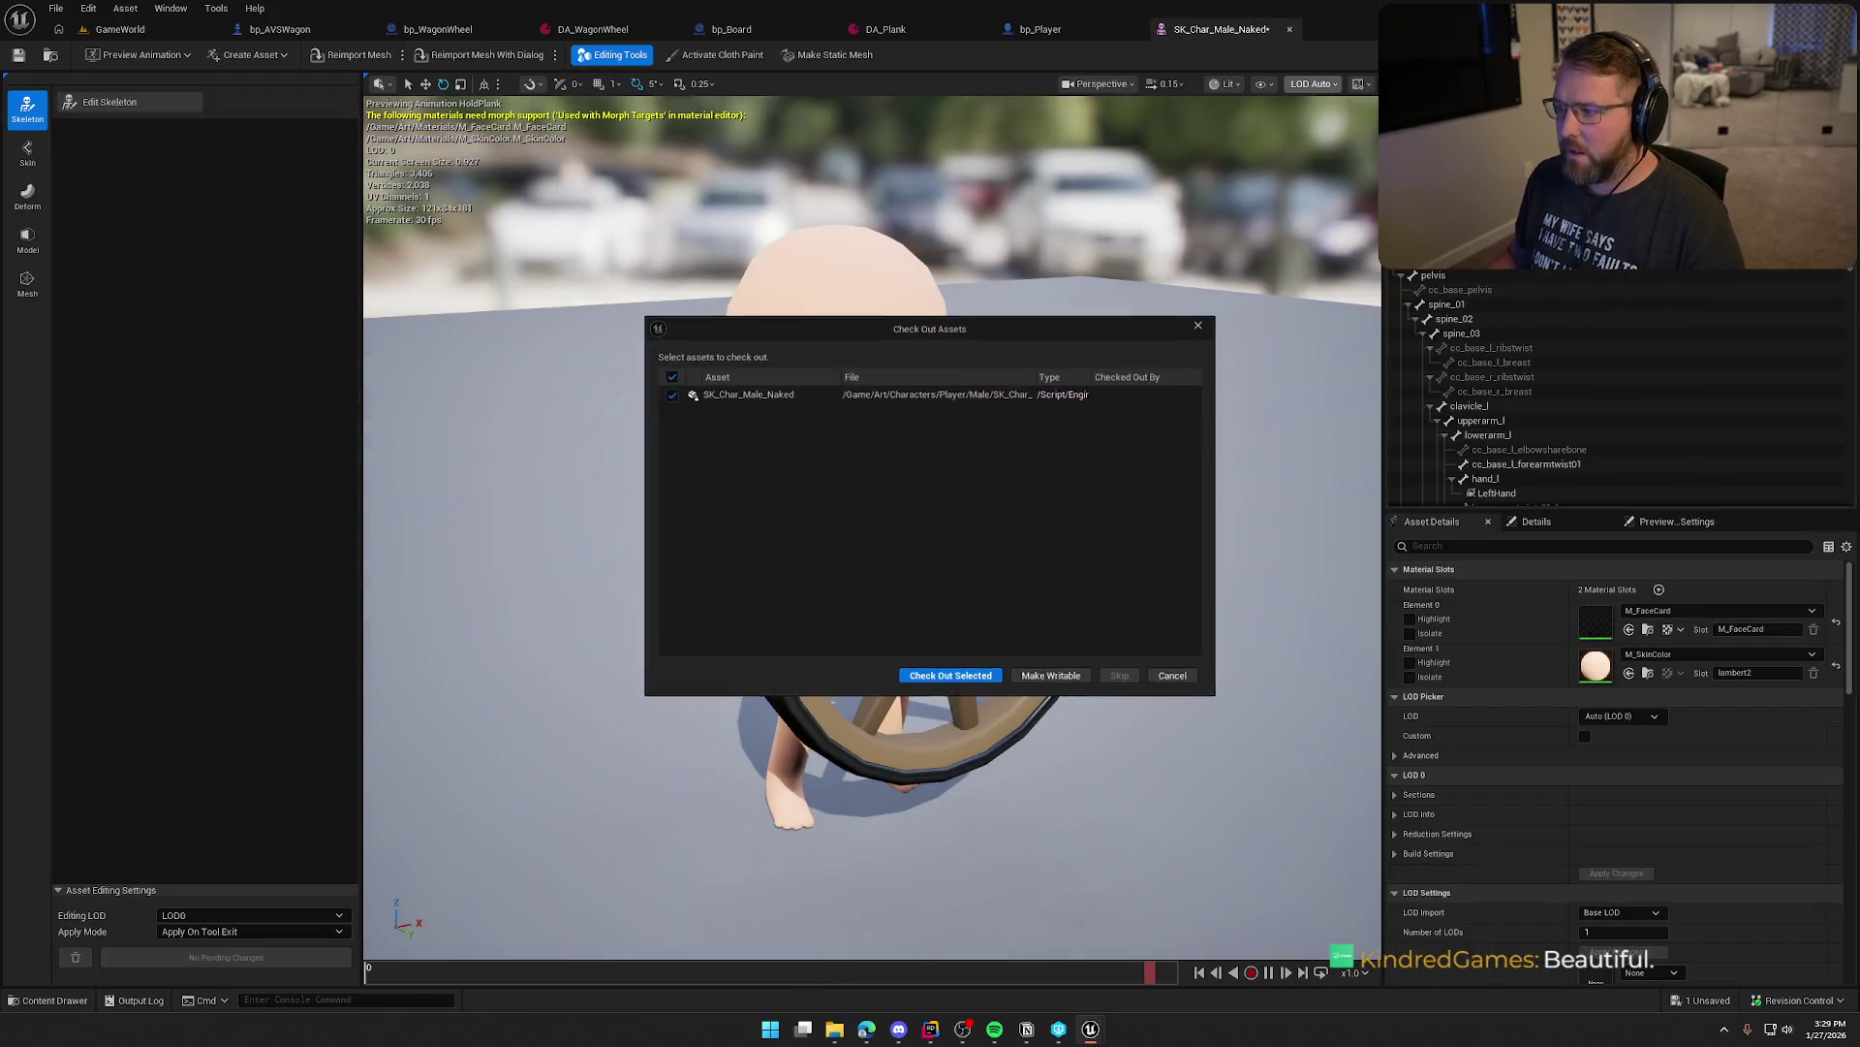
click(913, 672)
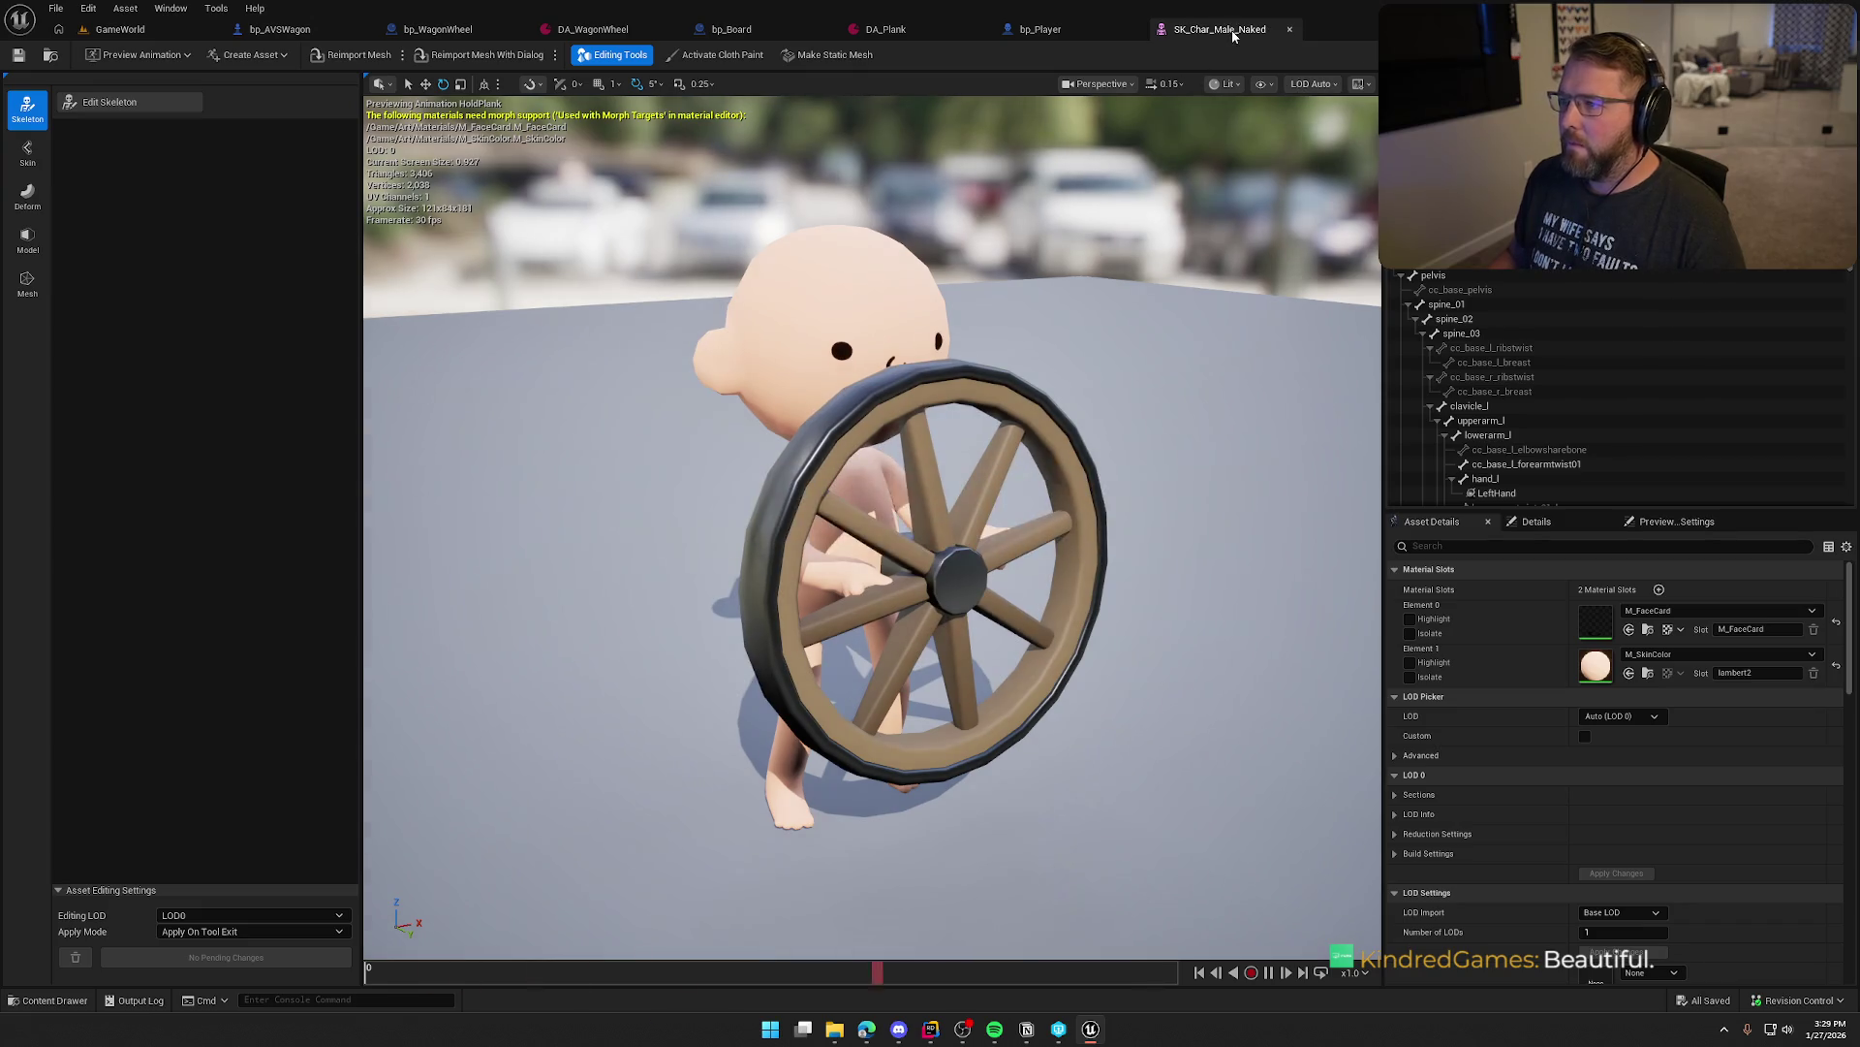
click(1290, 30)
Set DA_WagonWheel's Attach Socket Left and Right to WagonWheel, then play GameWorld
click(593, 29)
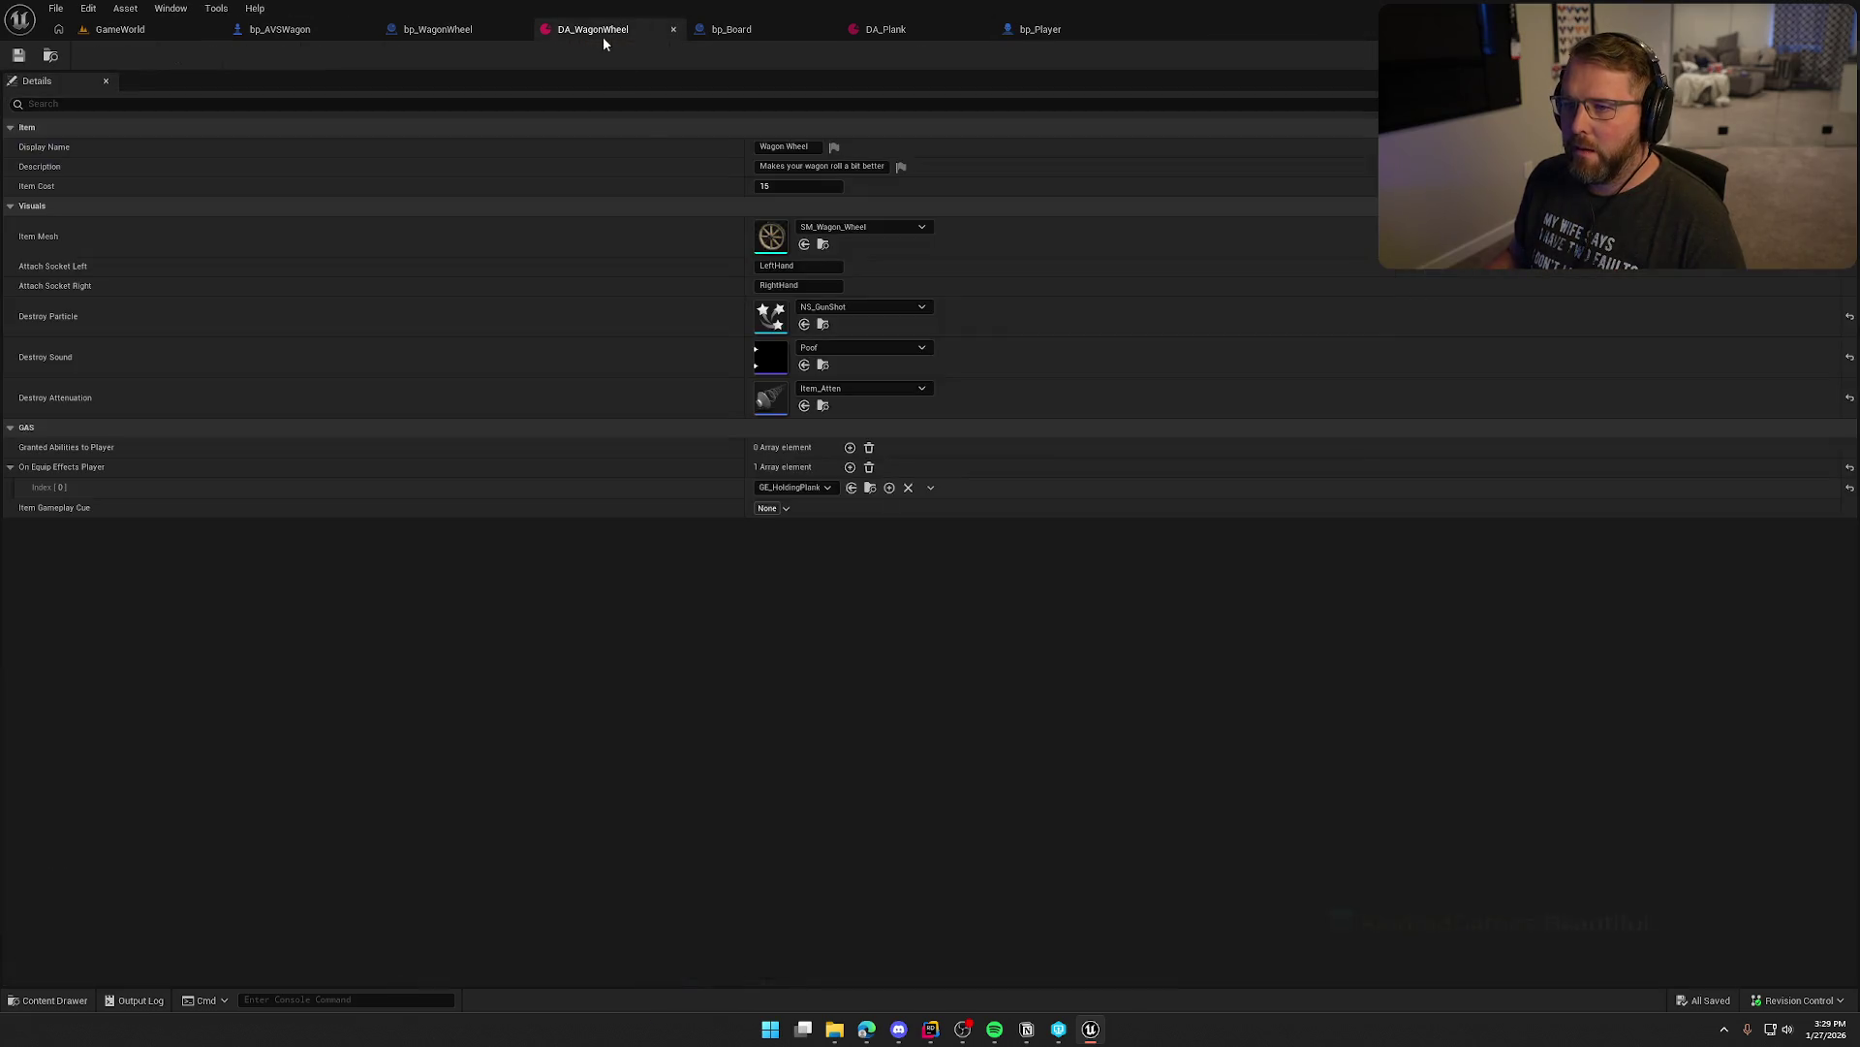
click(798, 285)
text(WagonWheel)
click(798, 265)
key(ctrl+v)
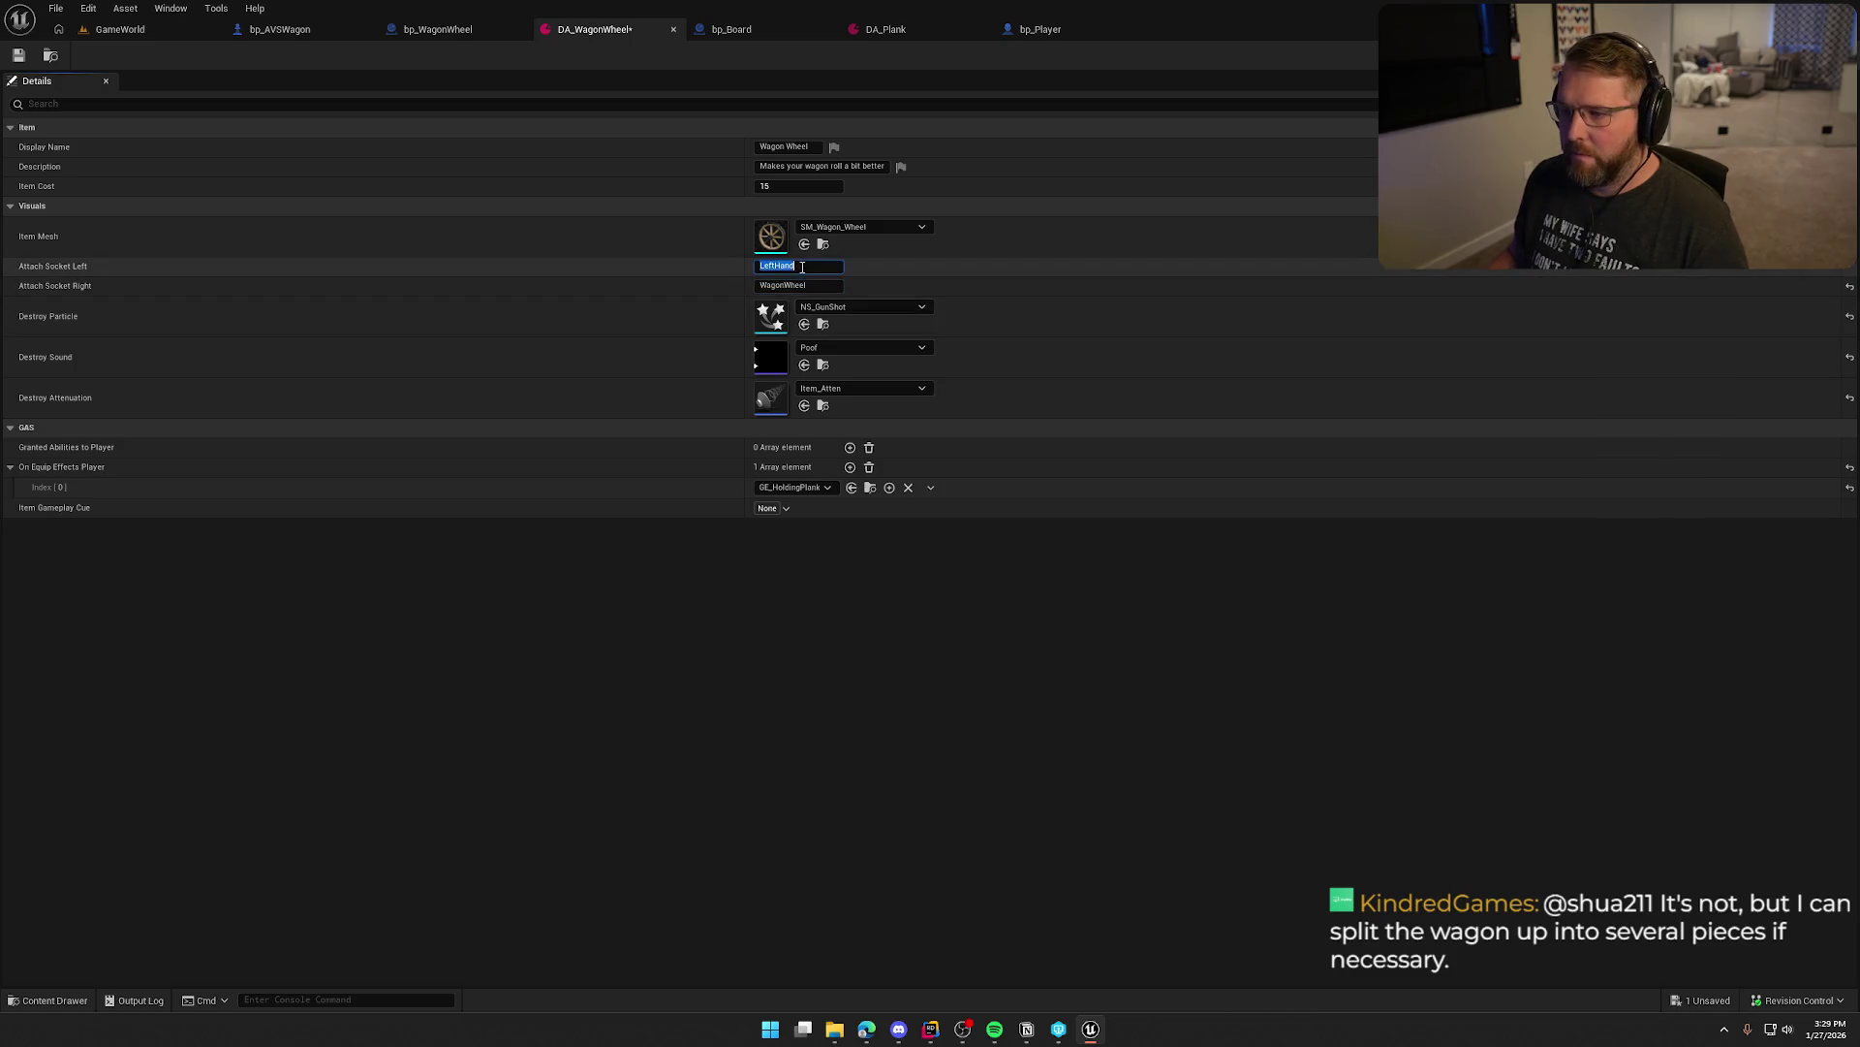
key(Return)
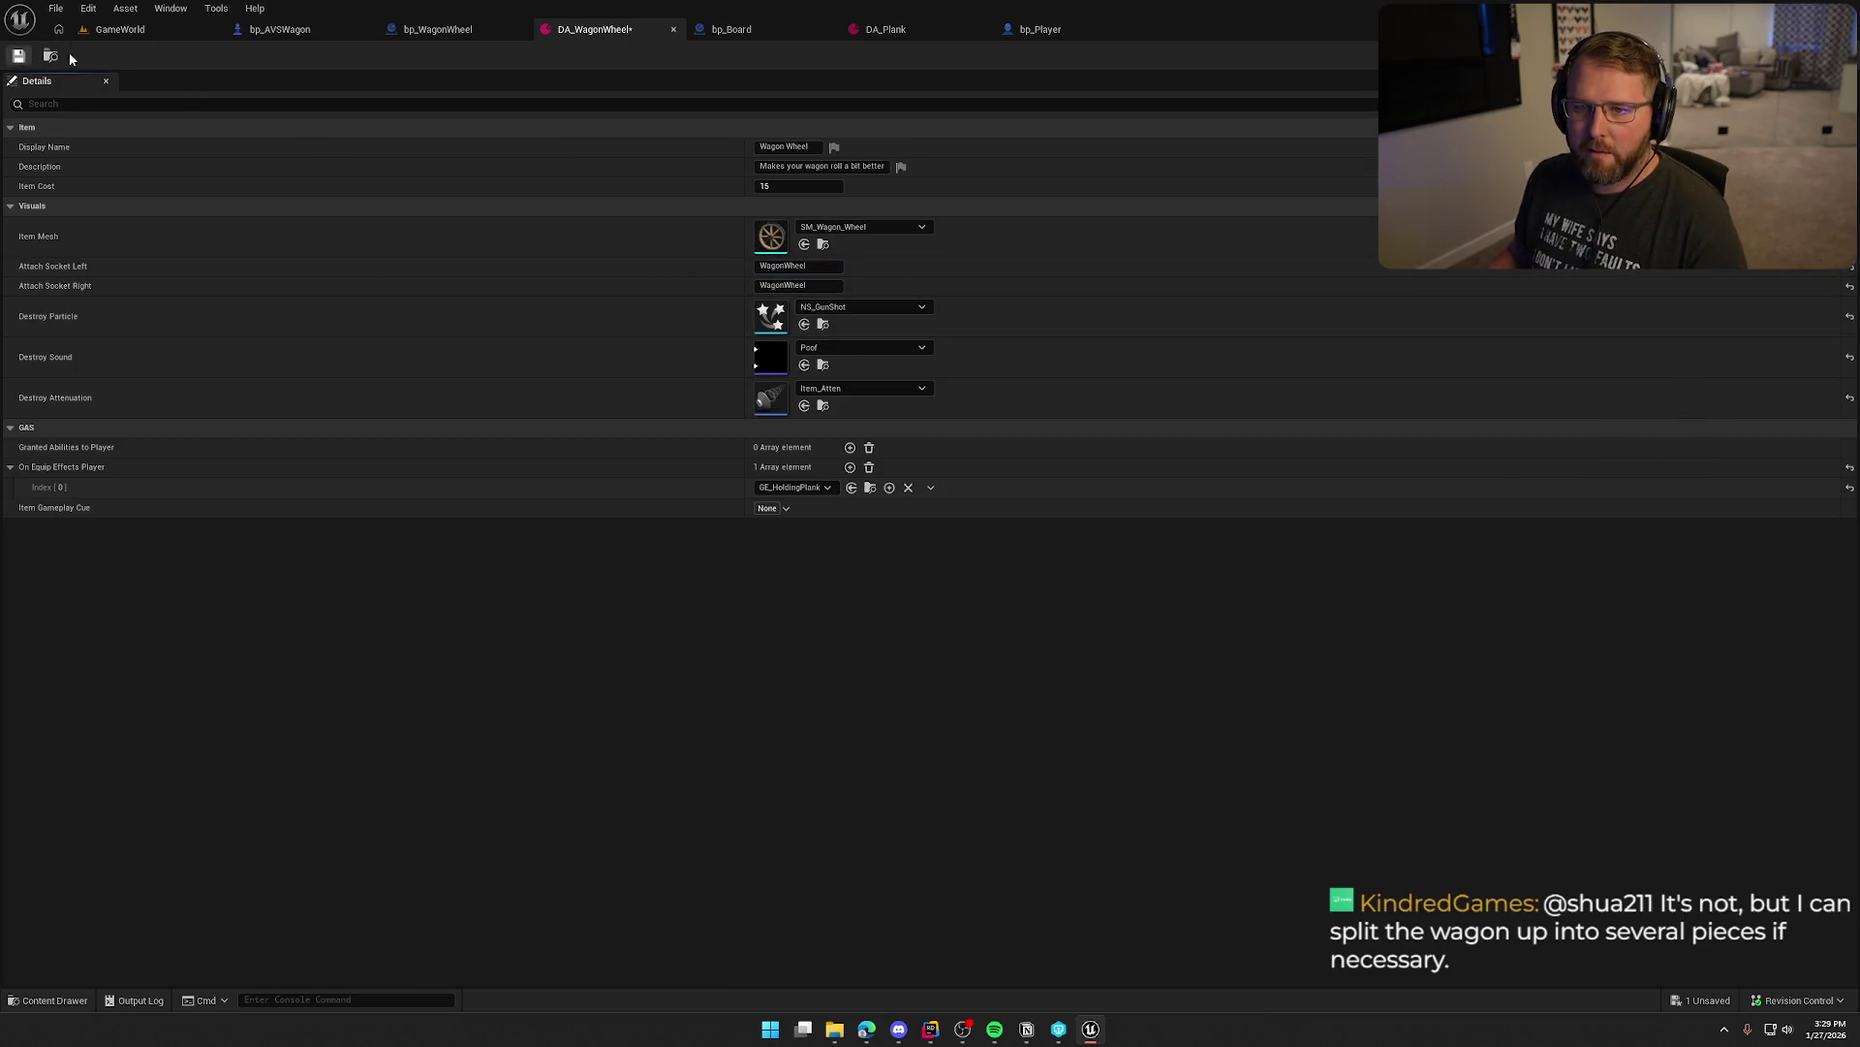
click(129, 30)
key(alt+p)
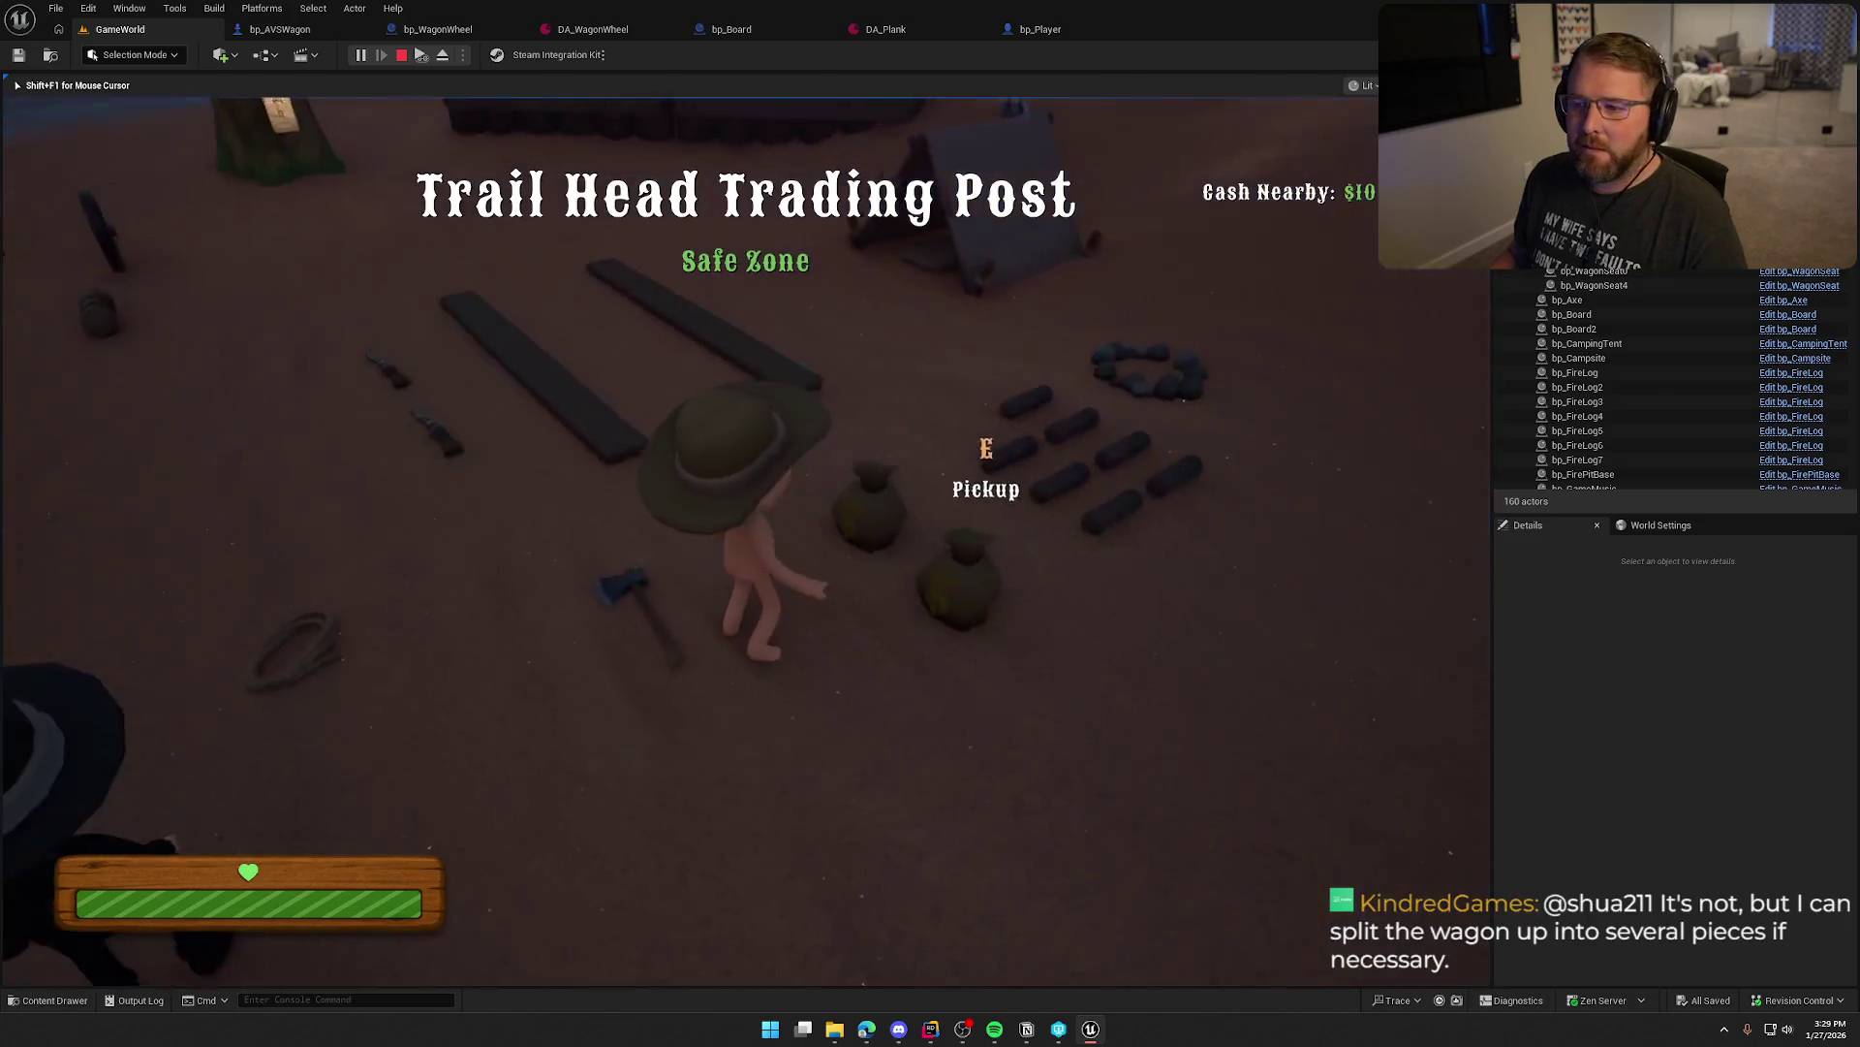
Sprint and walk the character over to the covered wagon
key(shift+w)
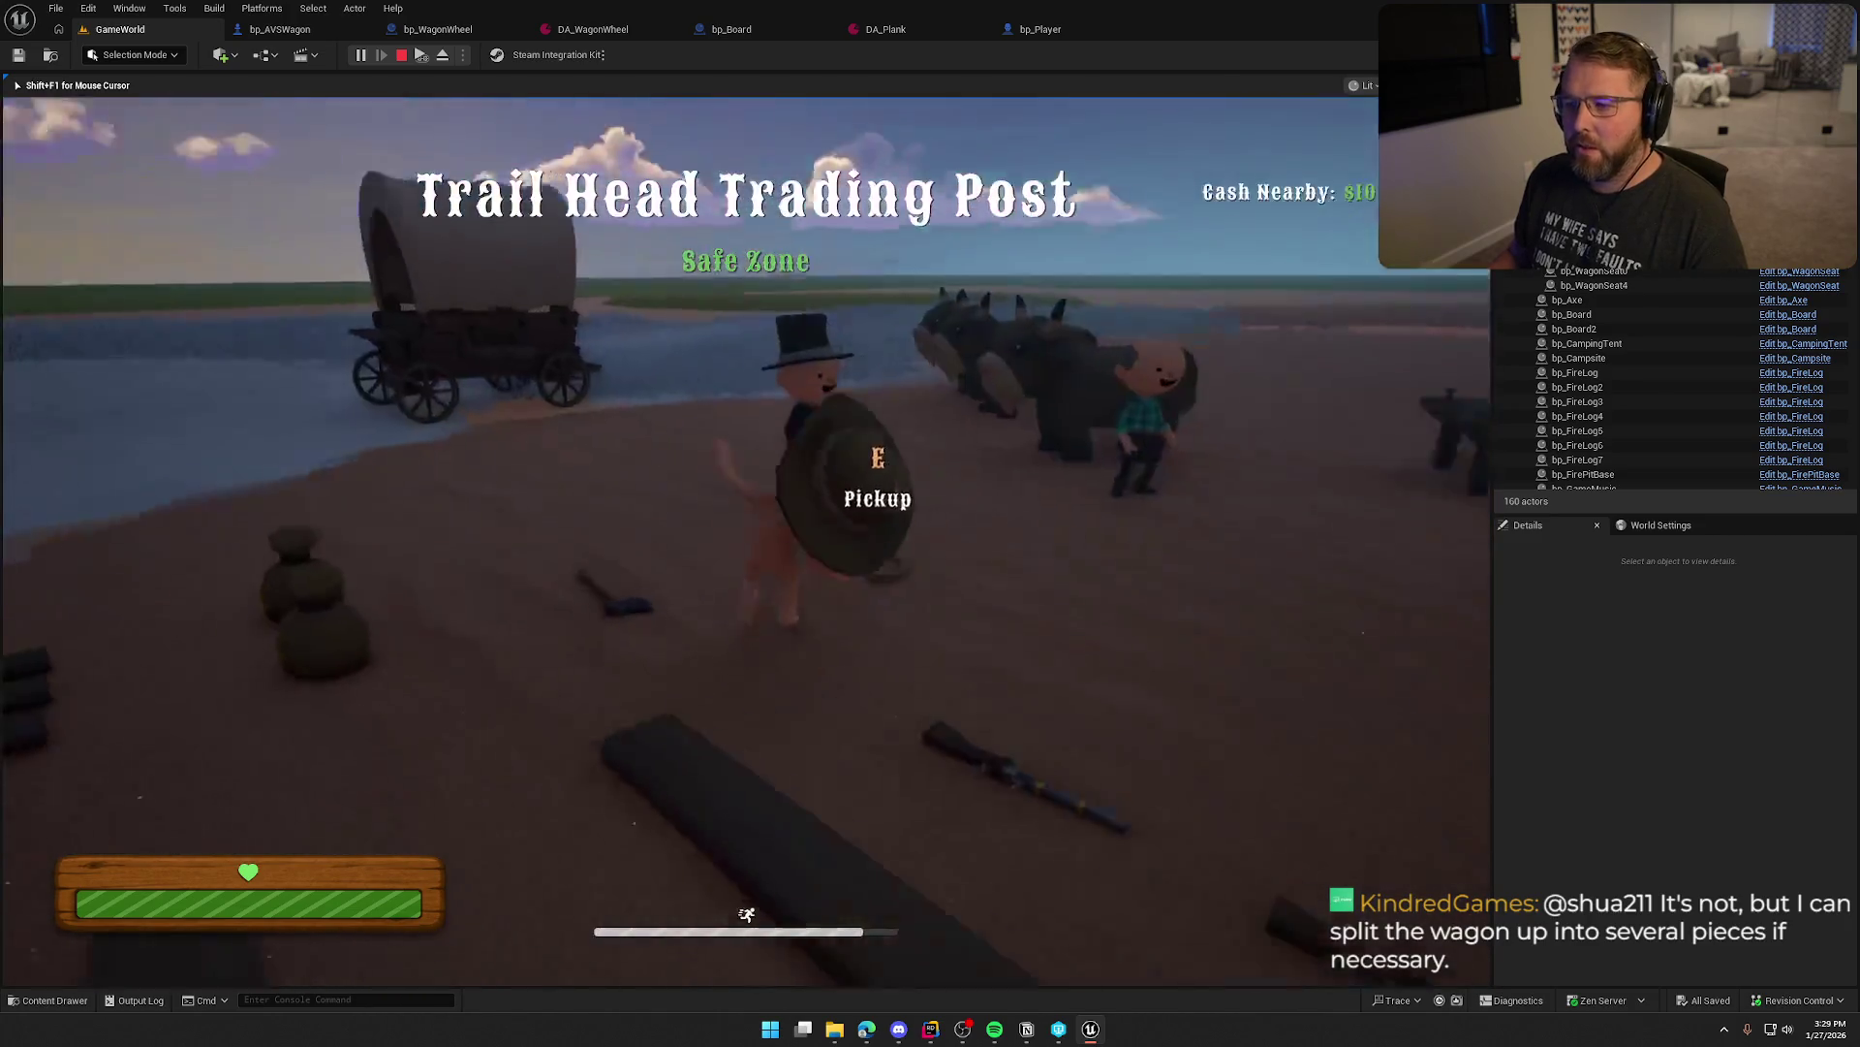
key(w)
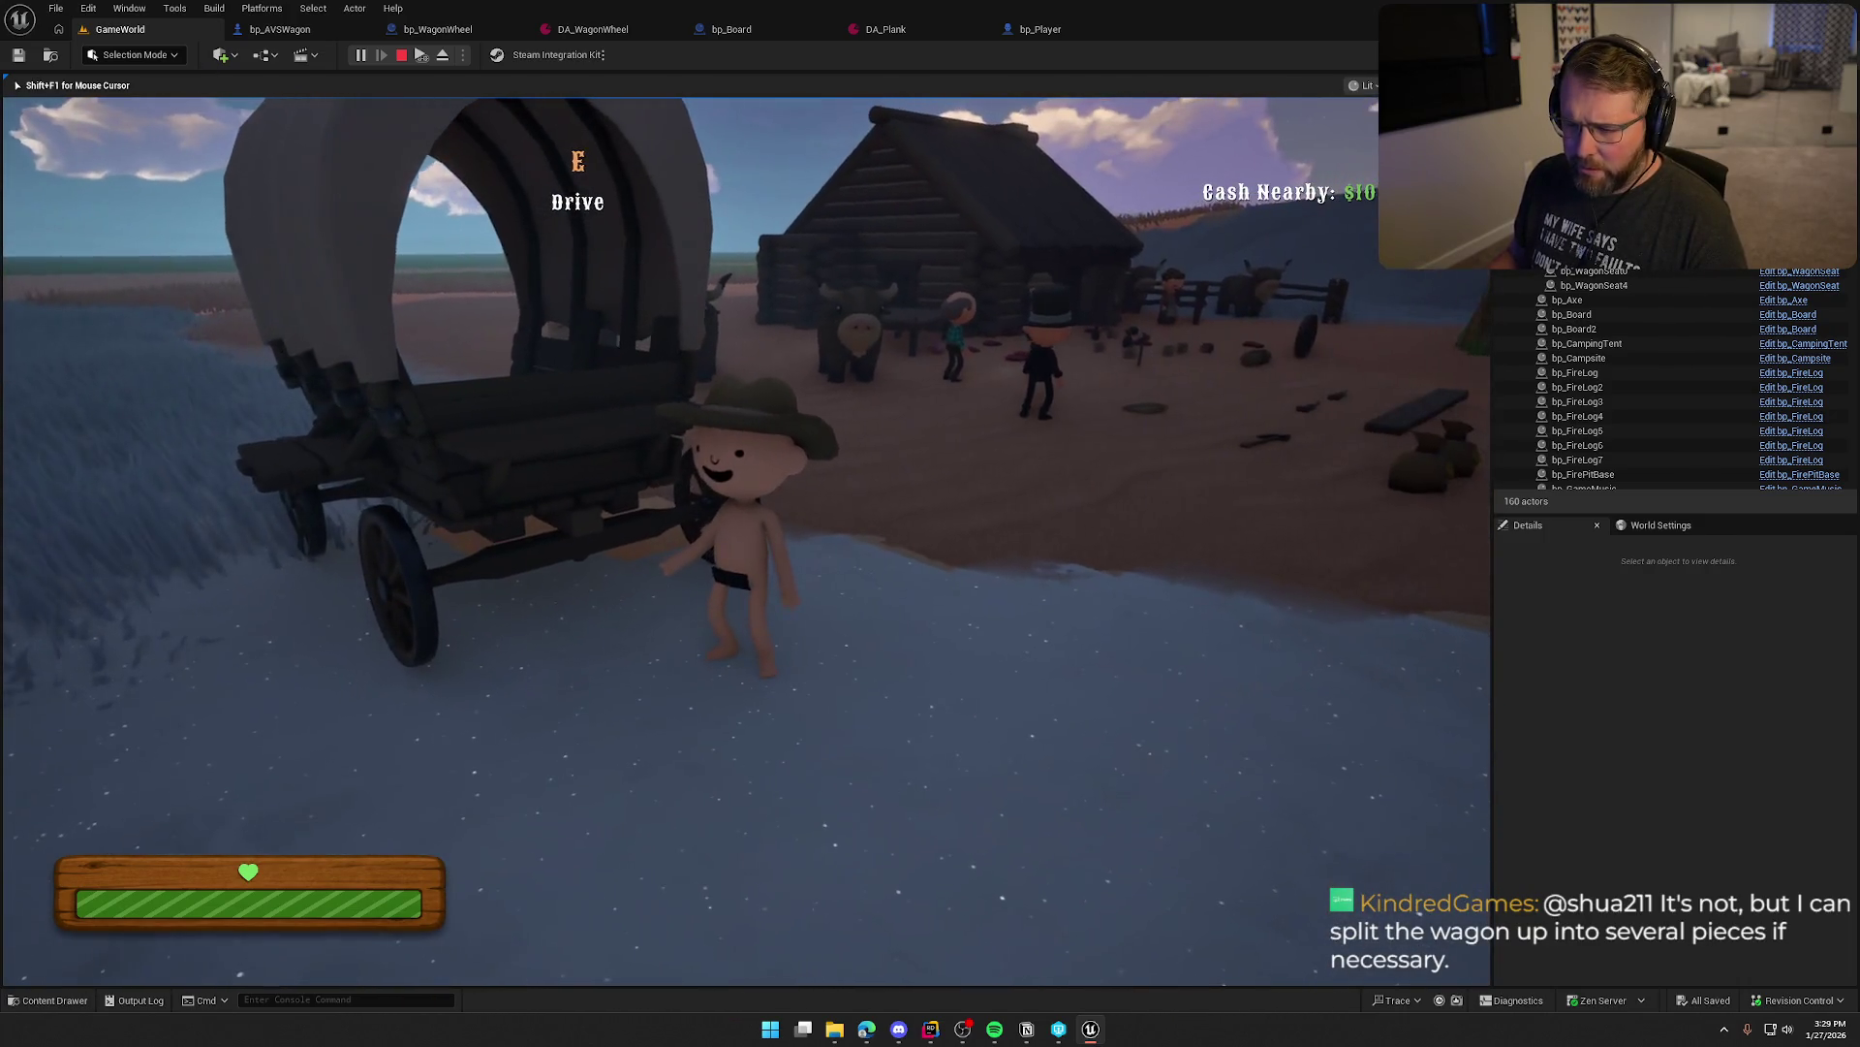
key(w)
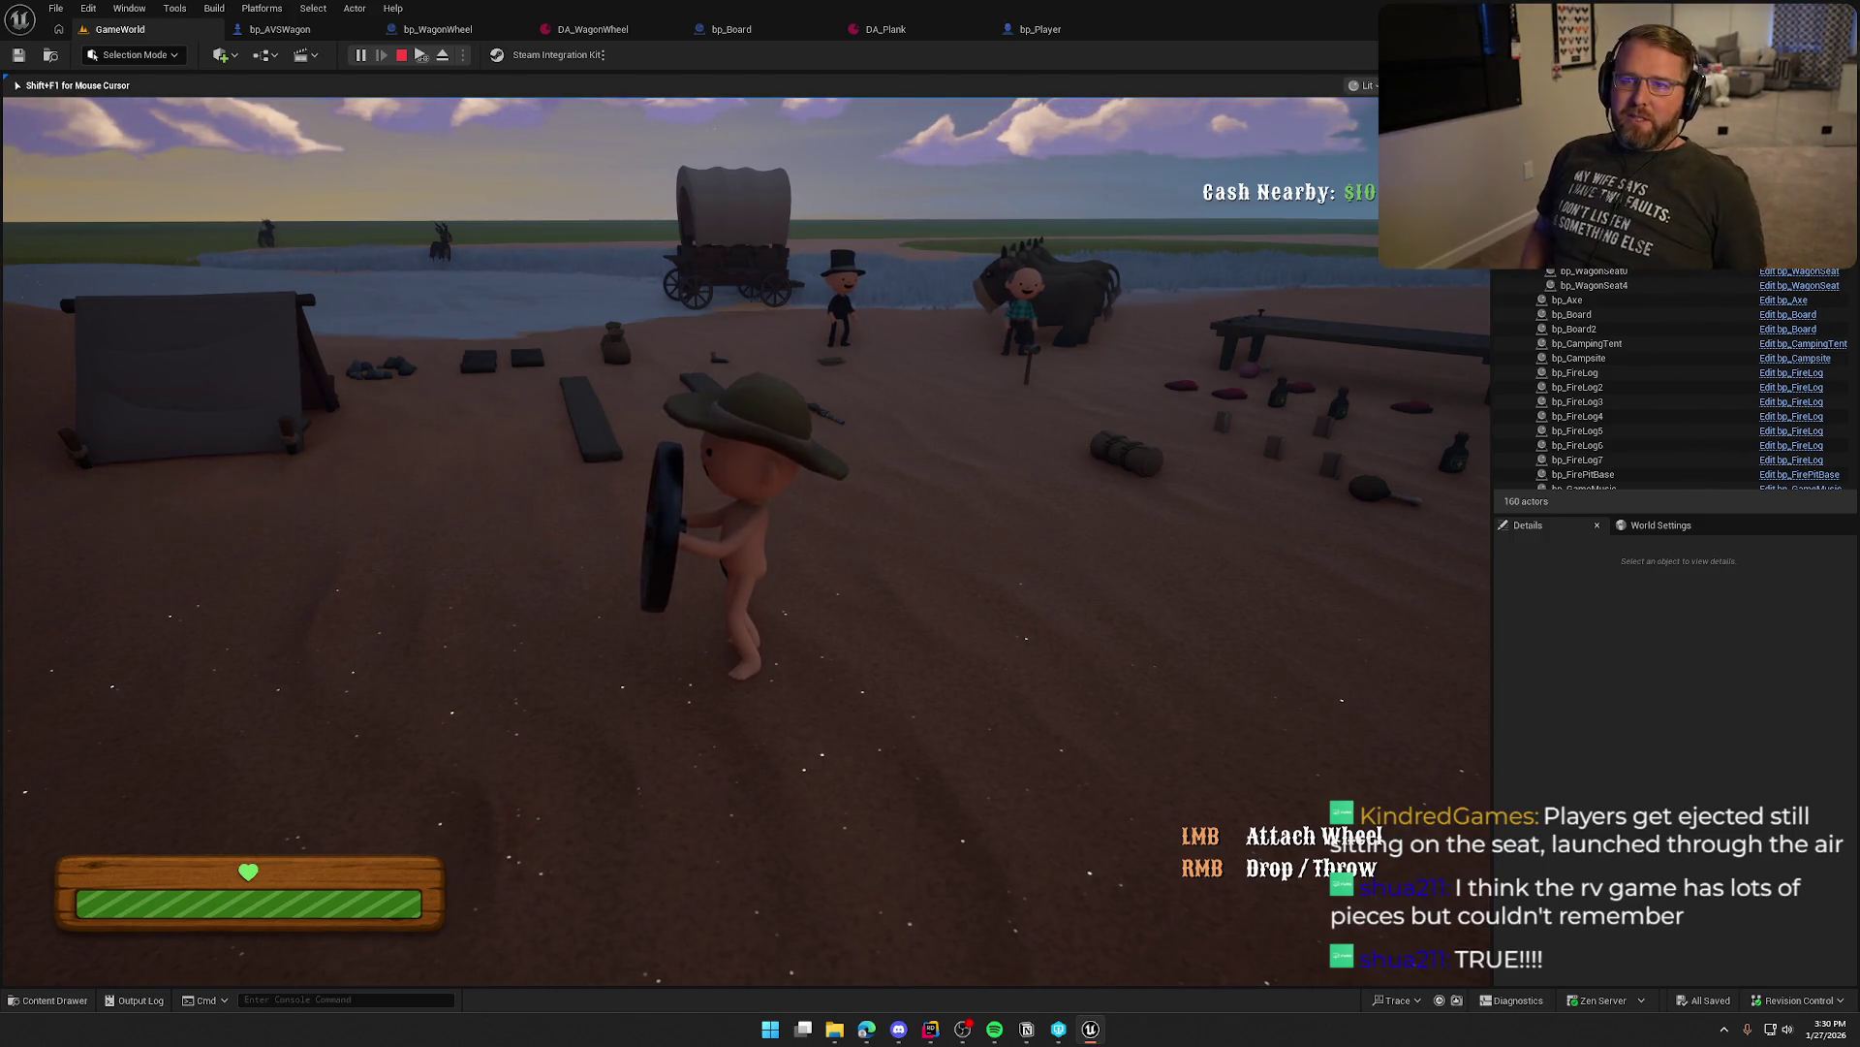
Carry the wheel toward the wagon, drop it, and pick it back up
key(w)
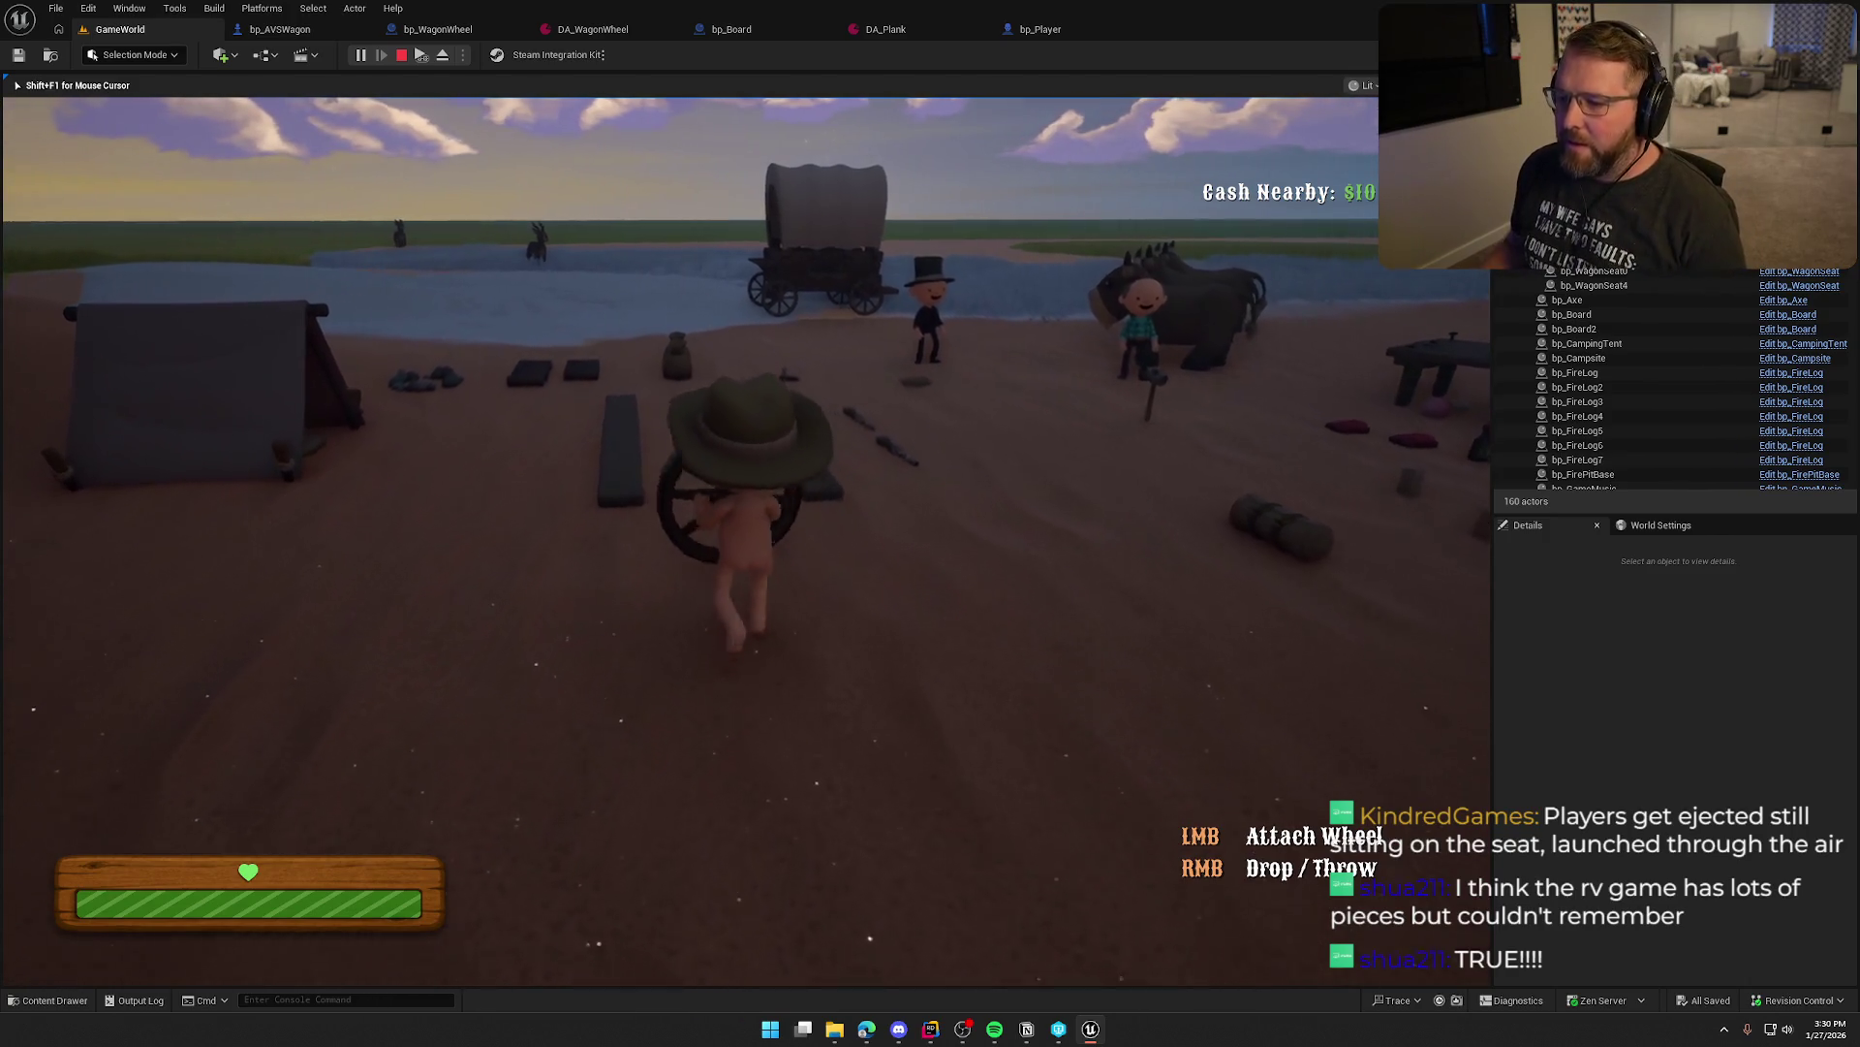
key(w)
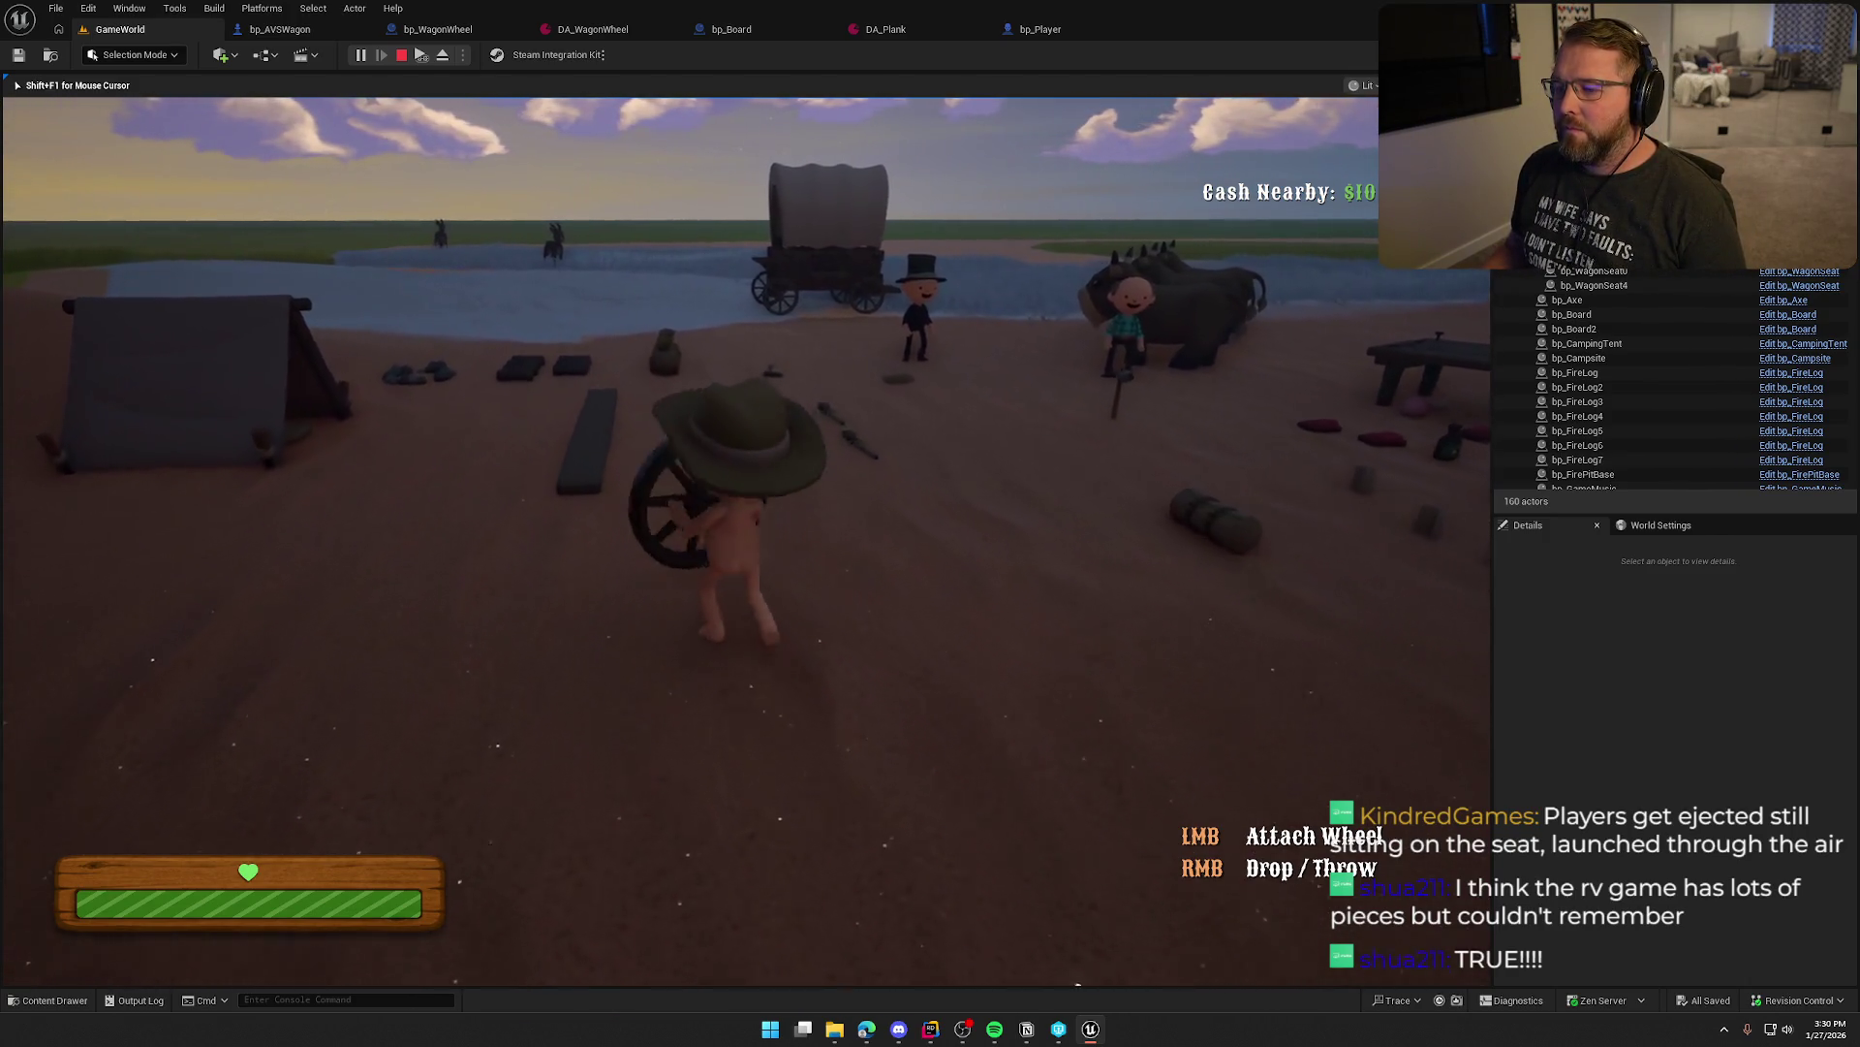
right_click(690, 540)
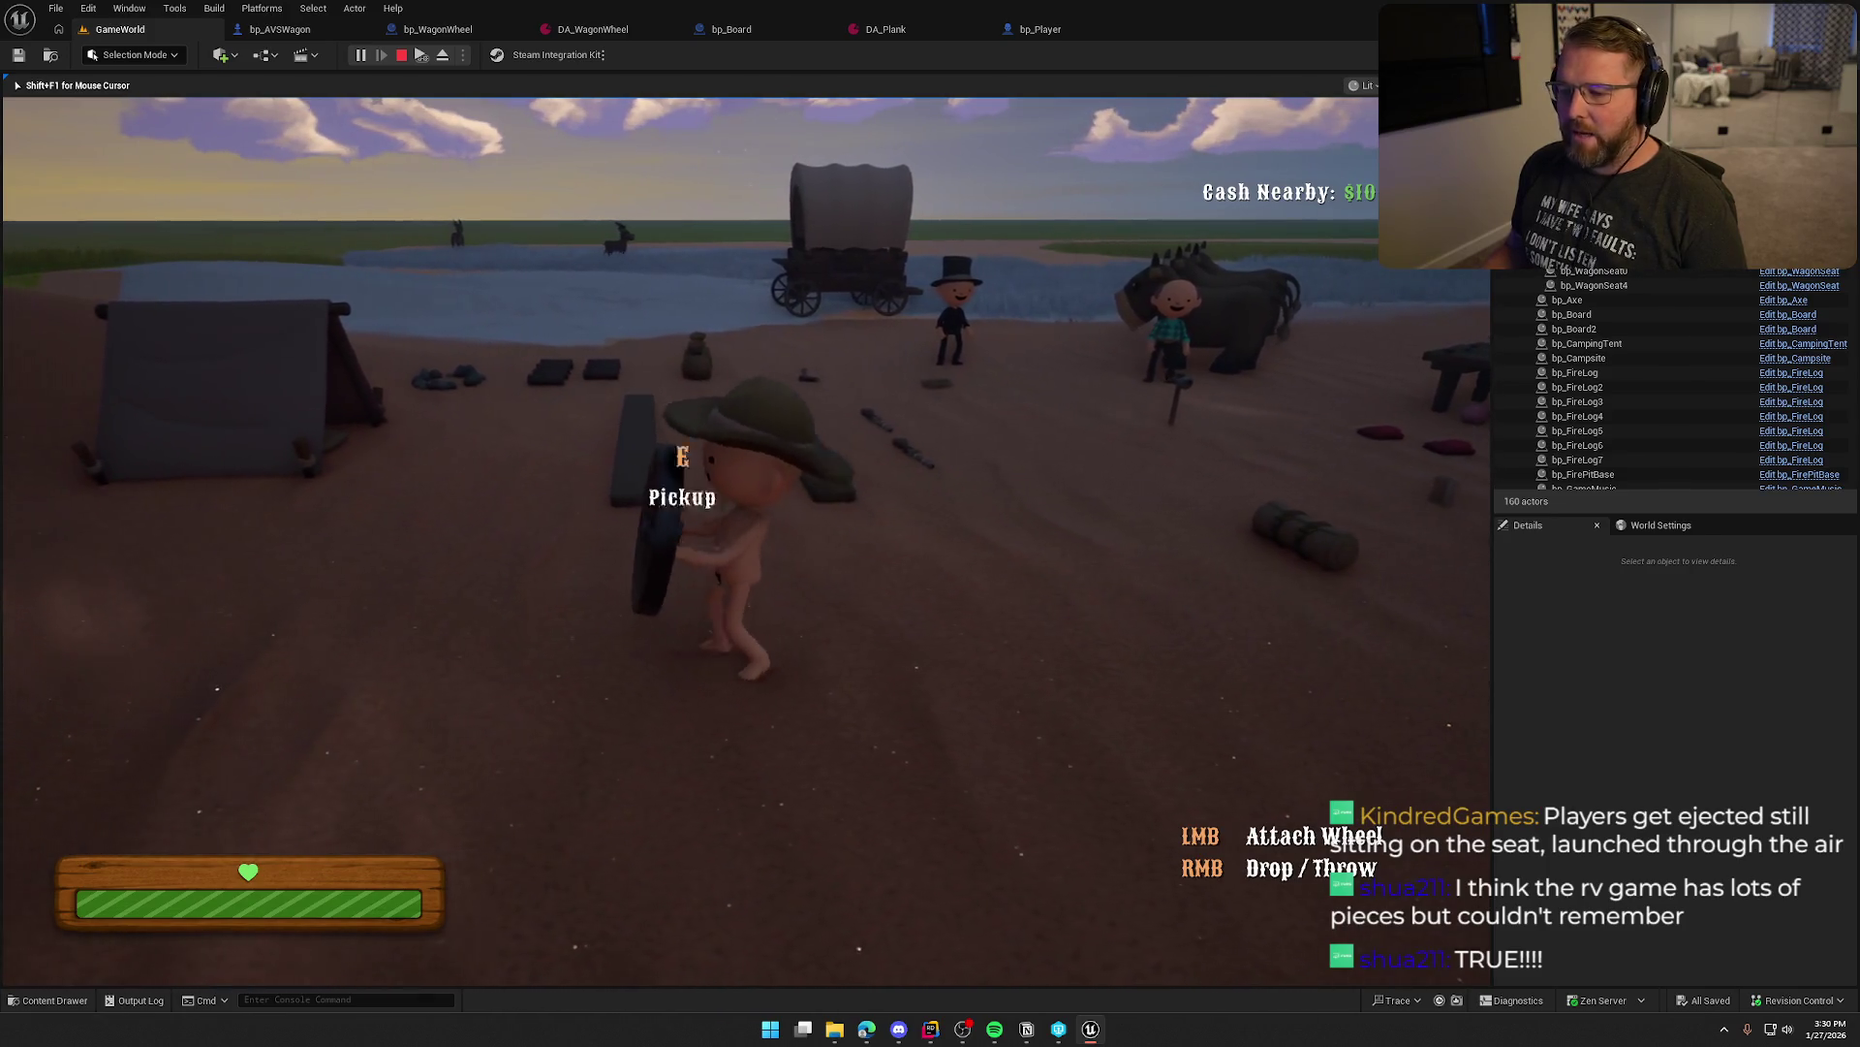
key(w)
key(w)
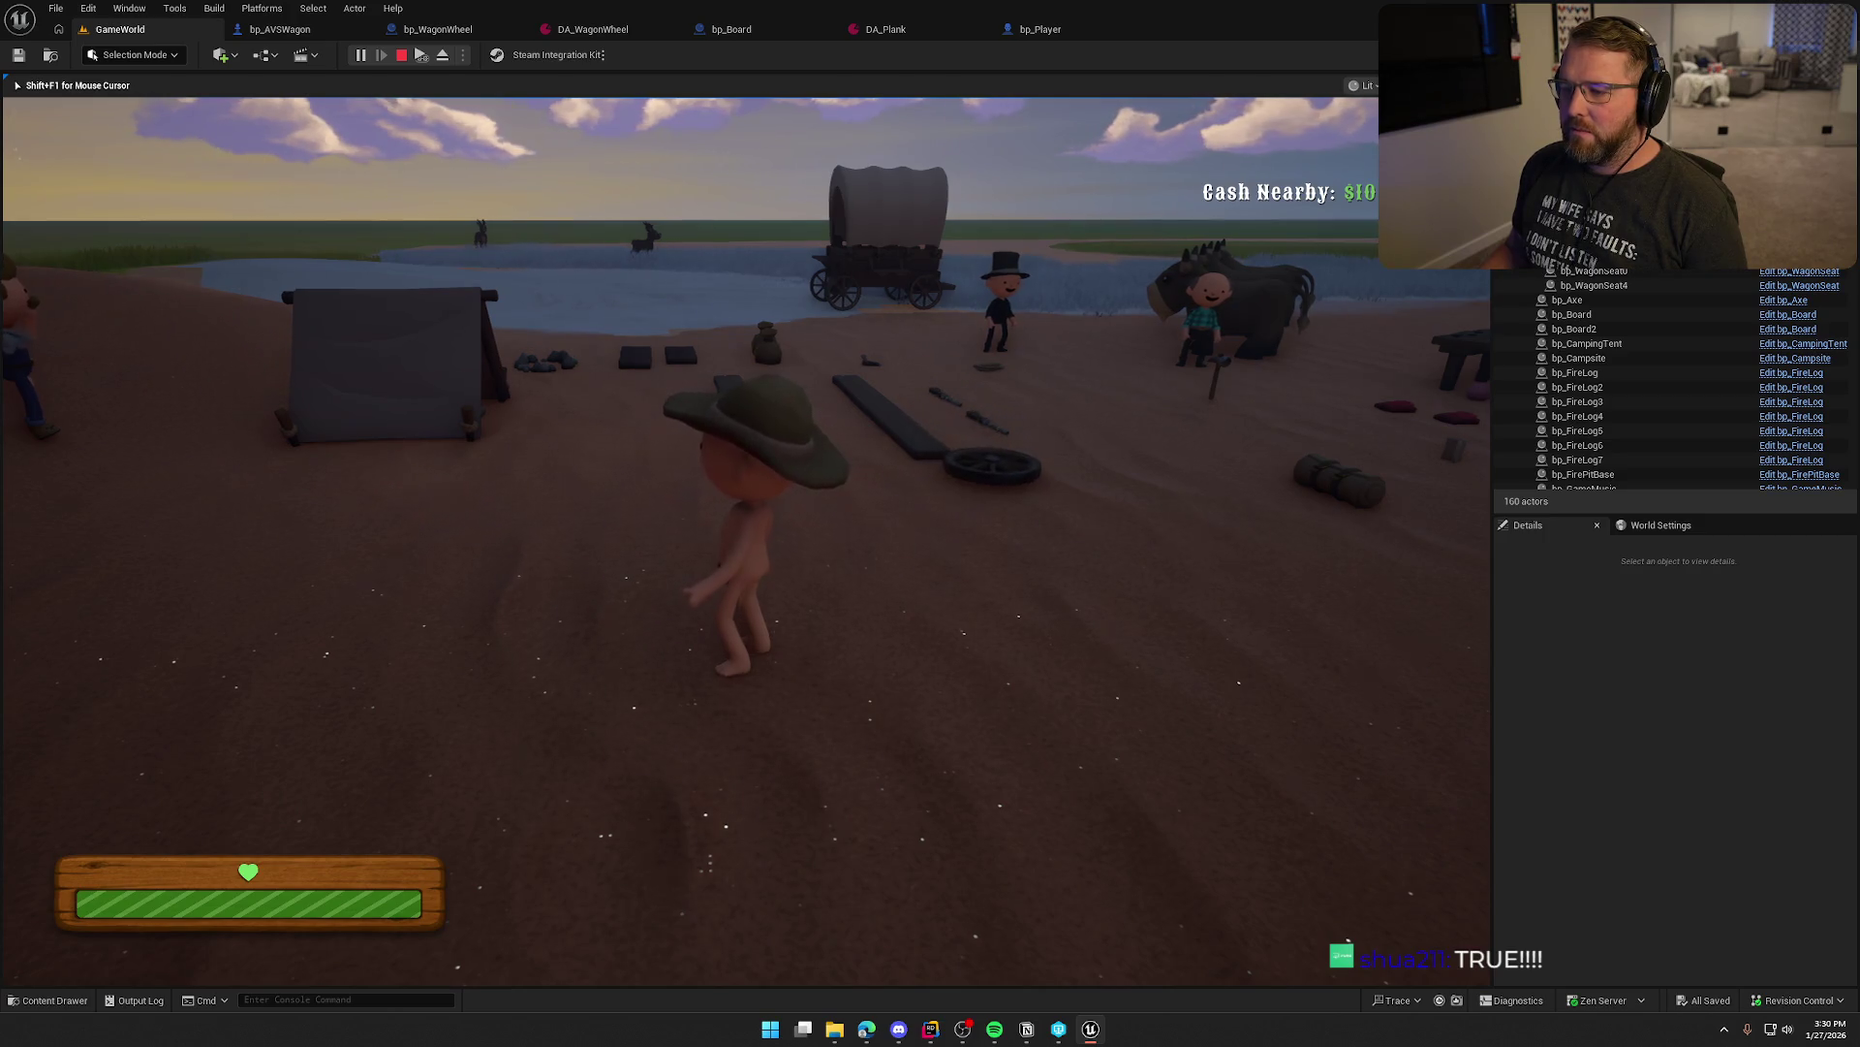
key(w)
key(e)
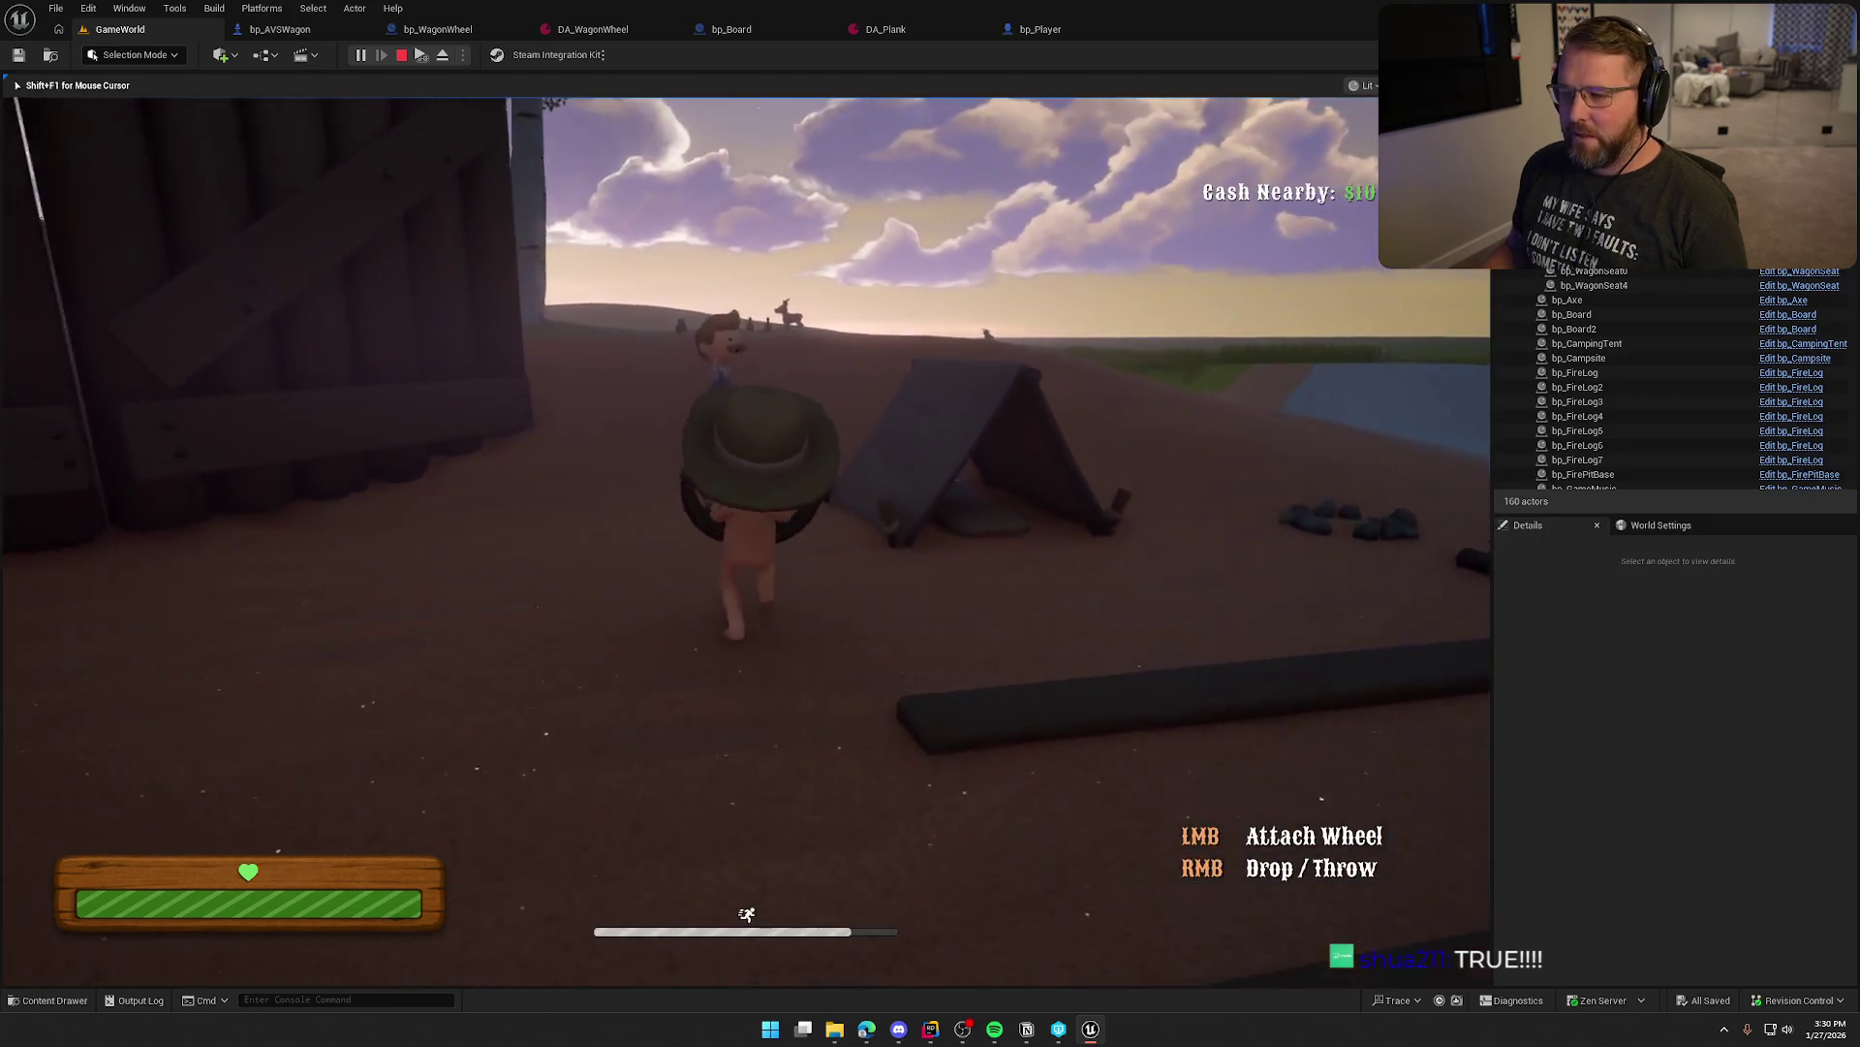
Carry the wheel past the tent toward the river, re-grab it, and head for camp
key(w)
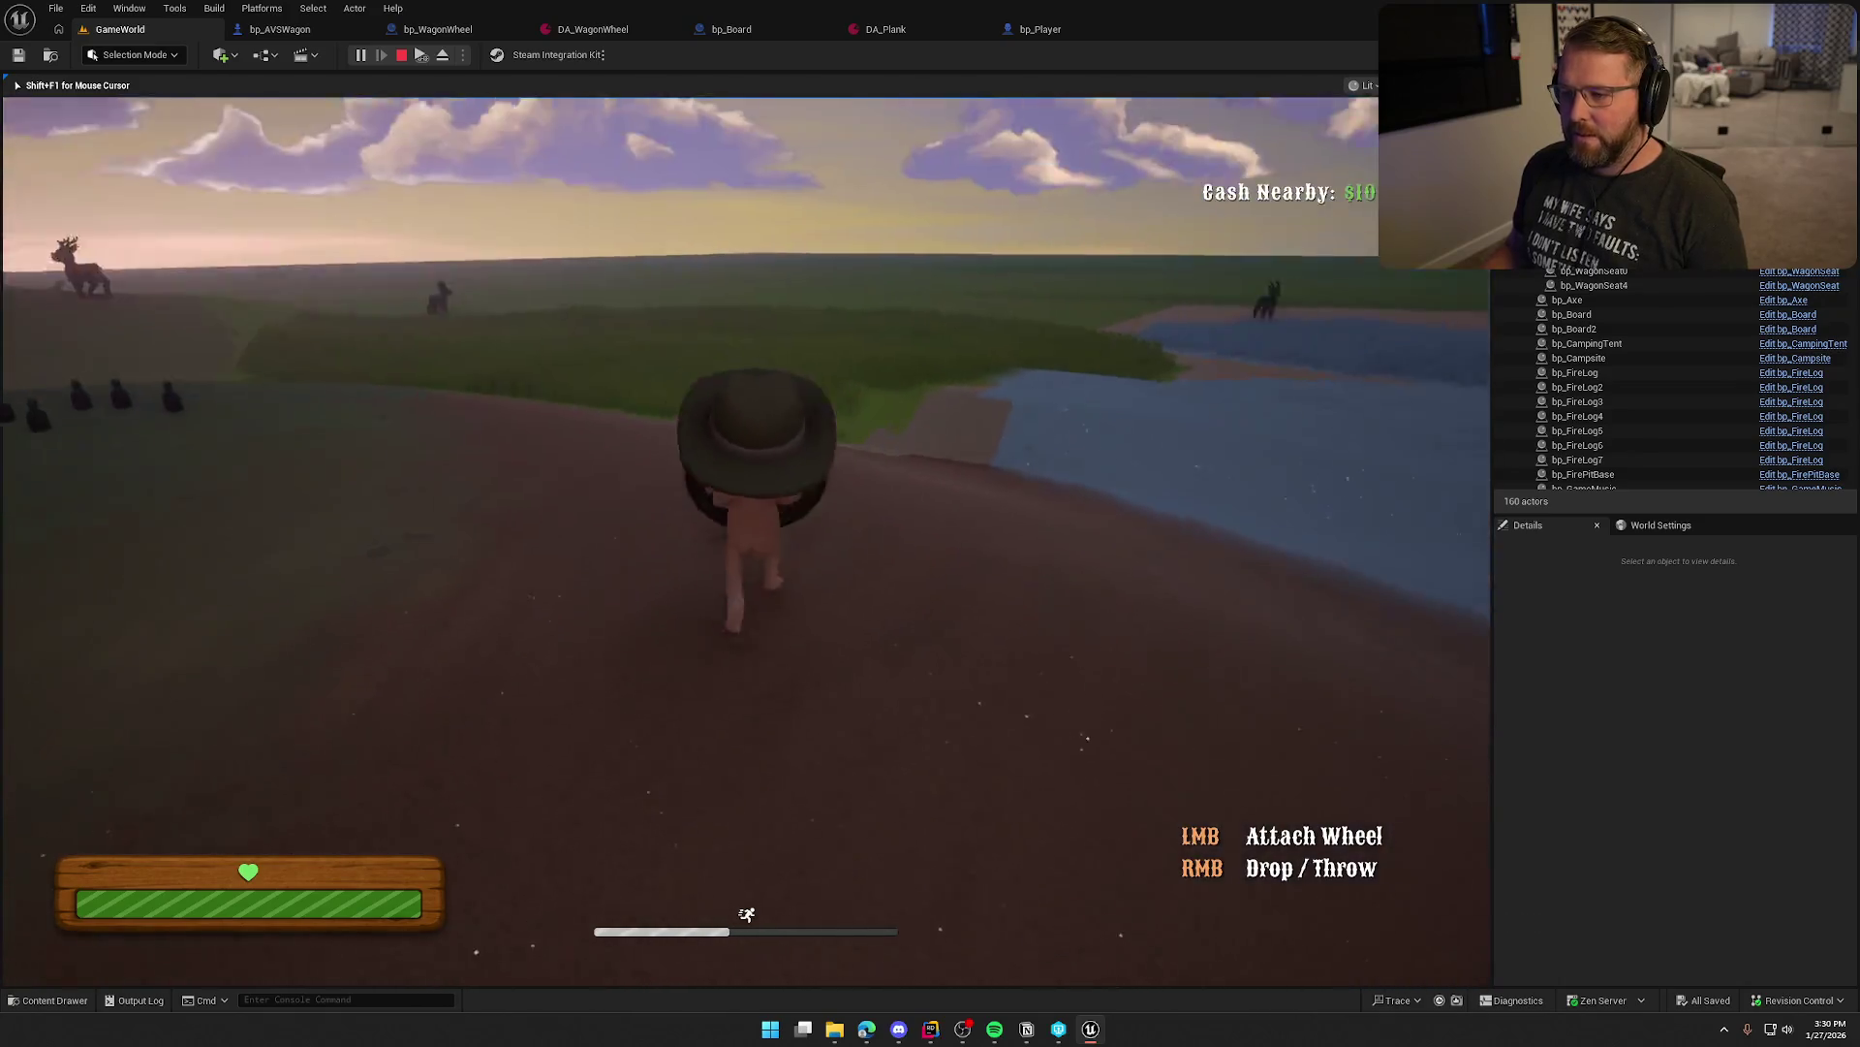
key(w)
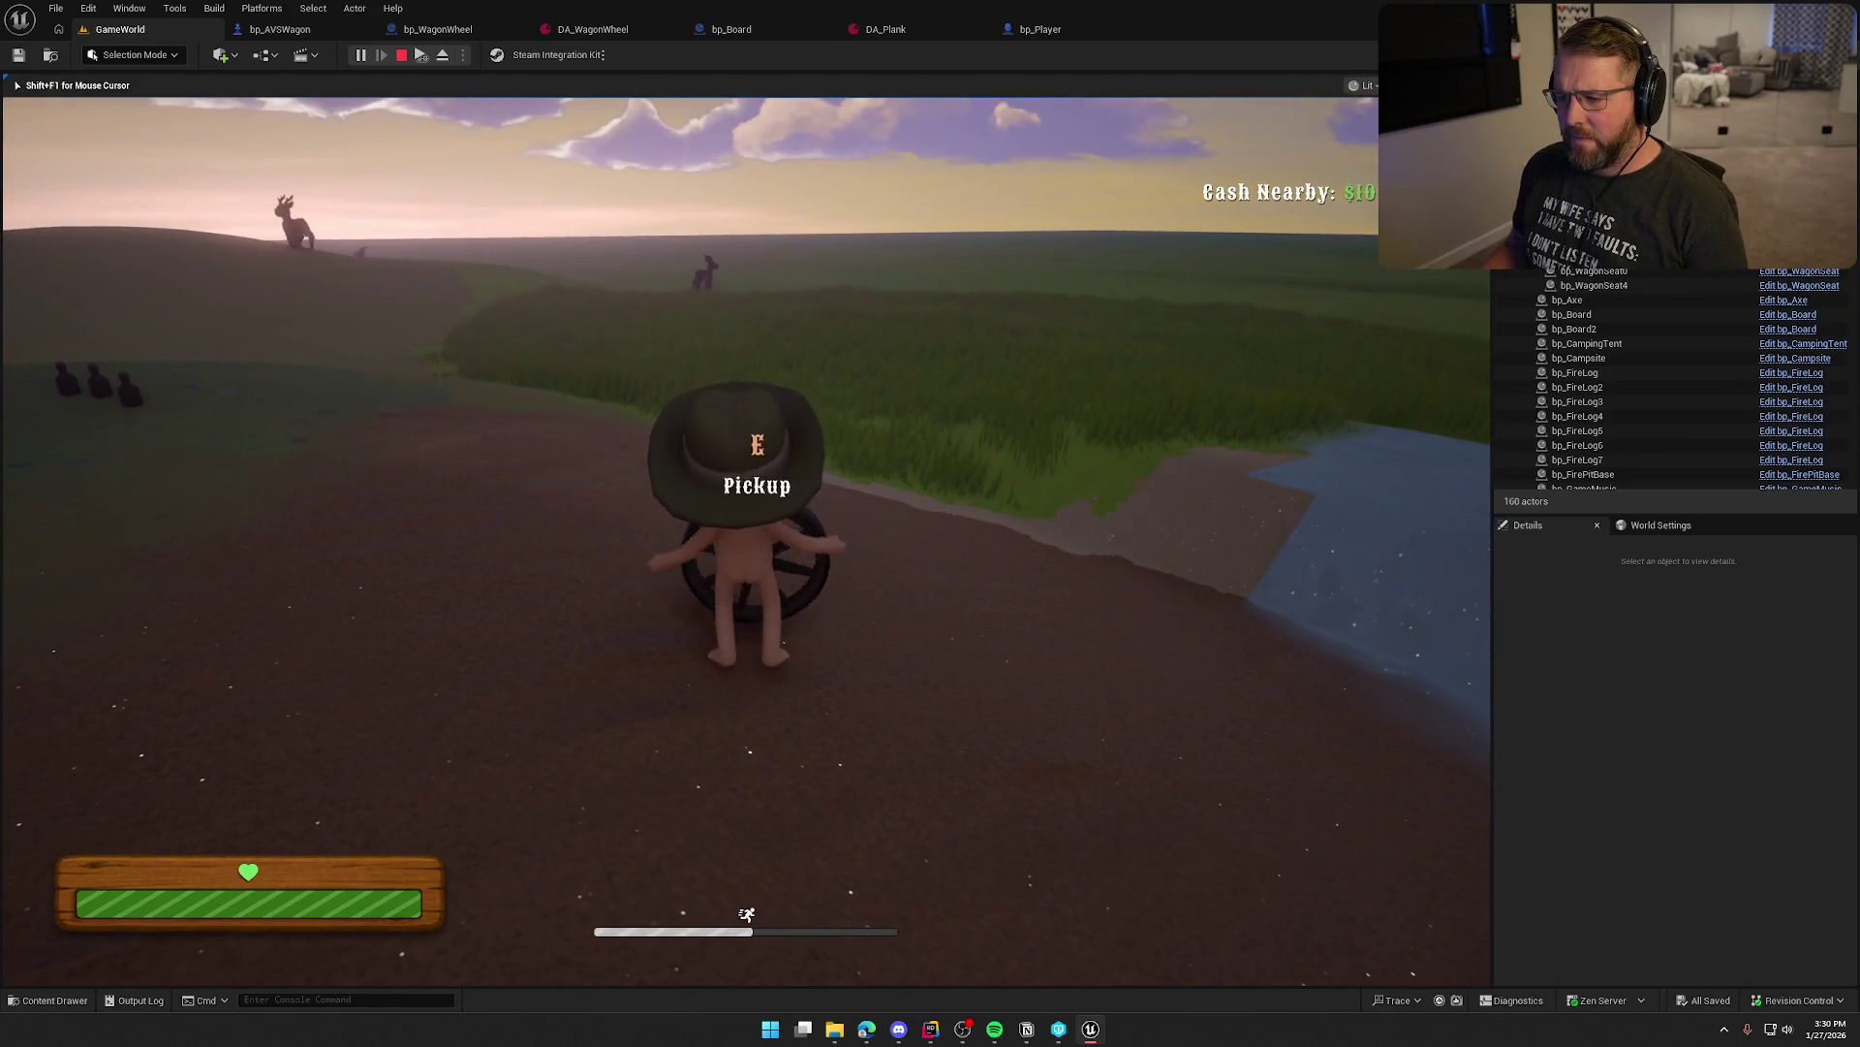
key(s)
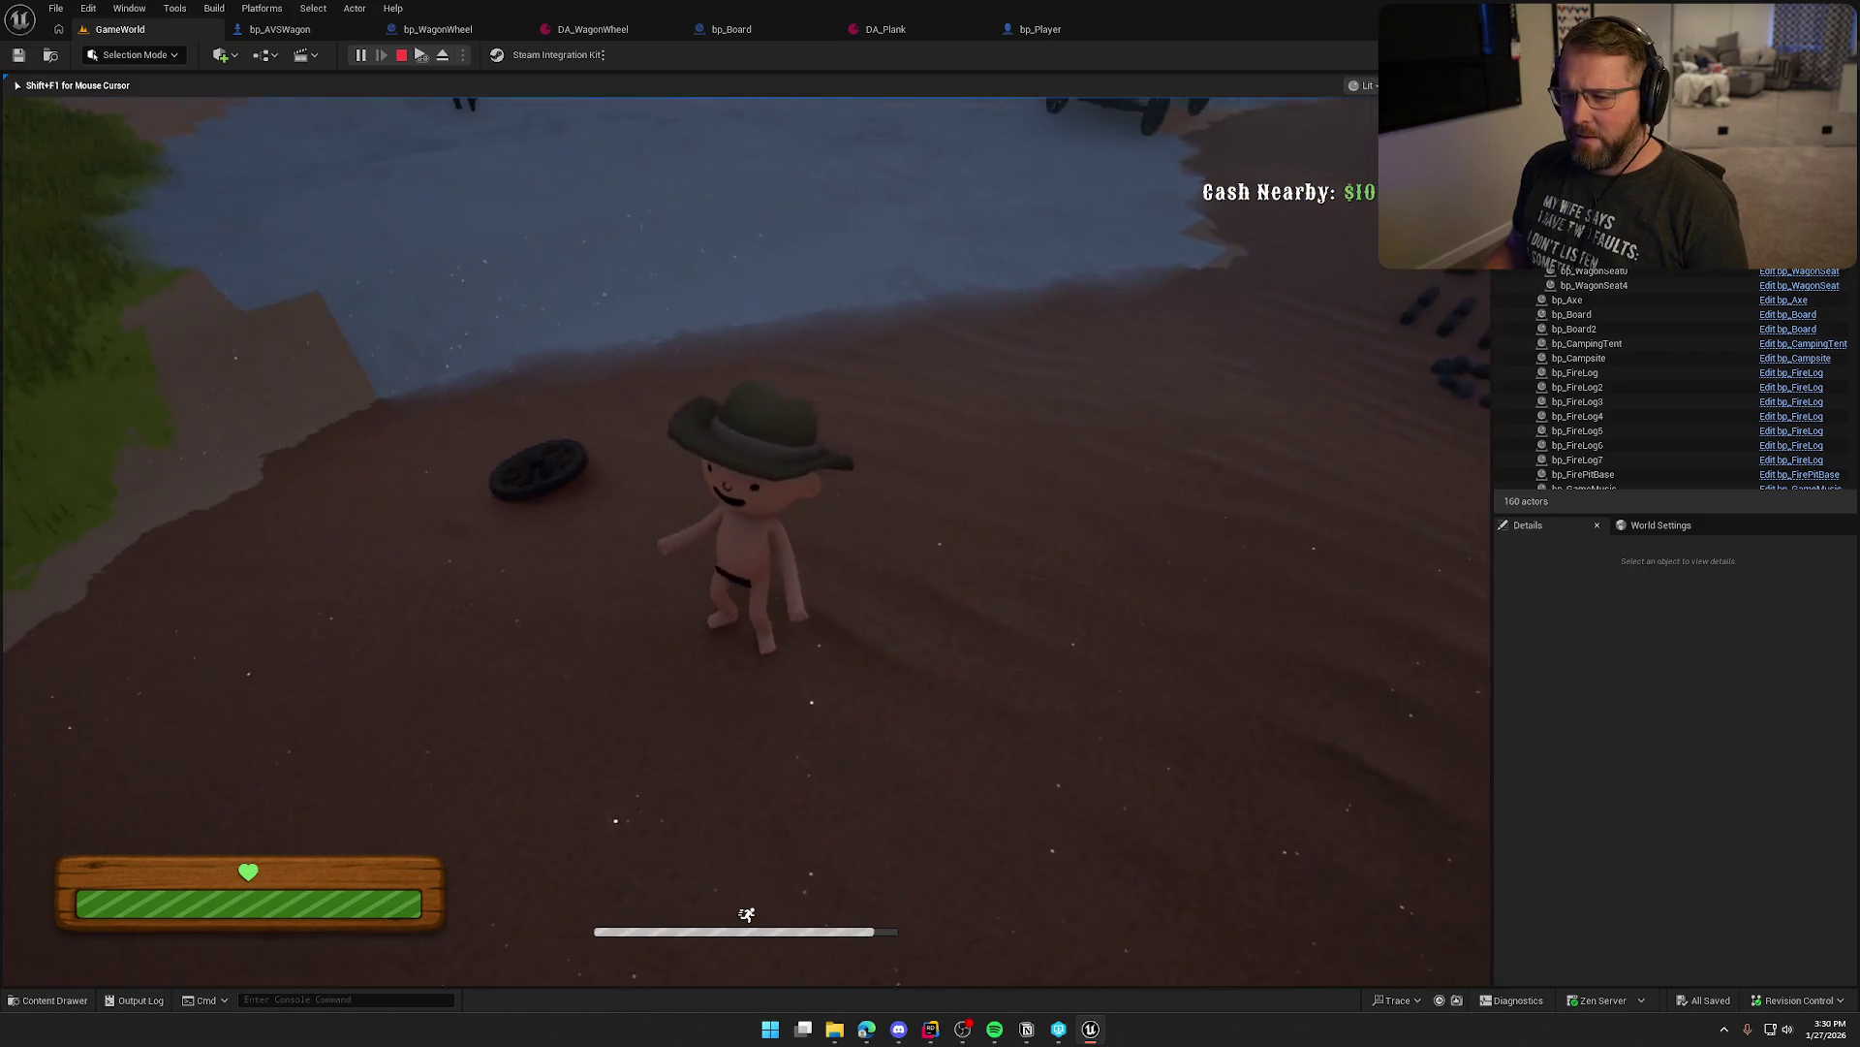
key(w)
key(e)
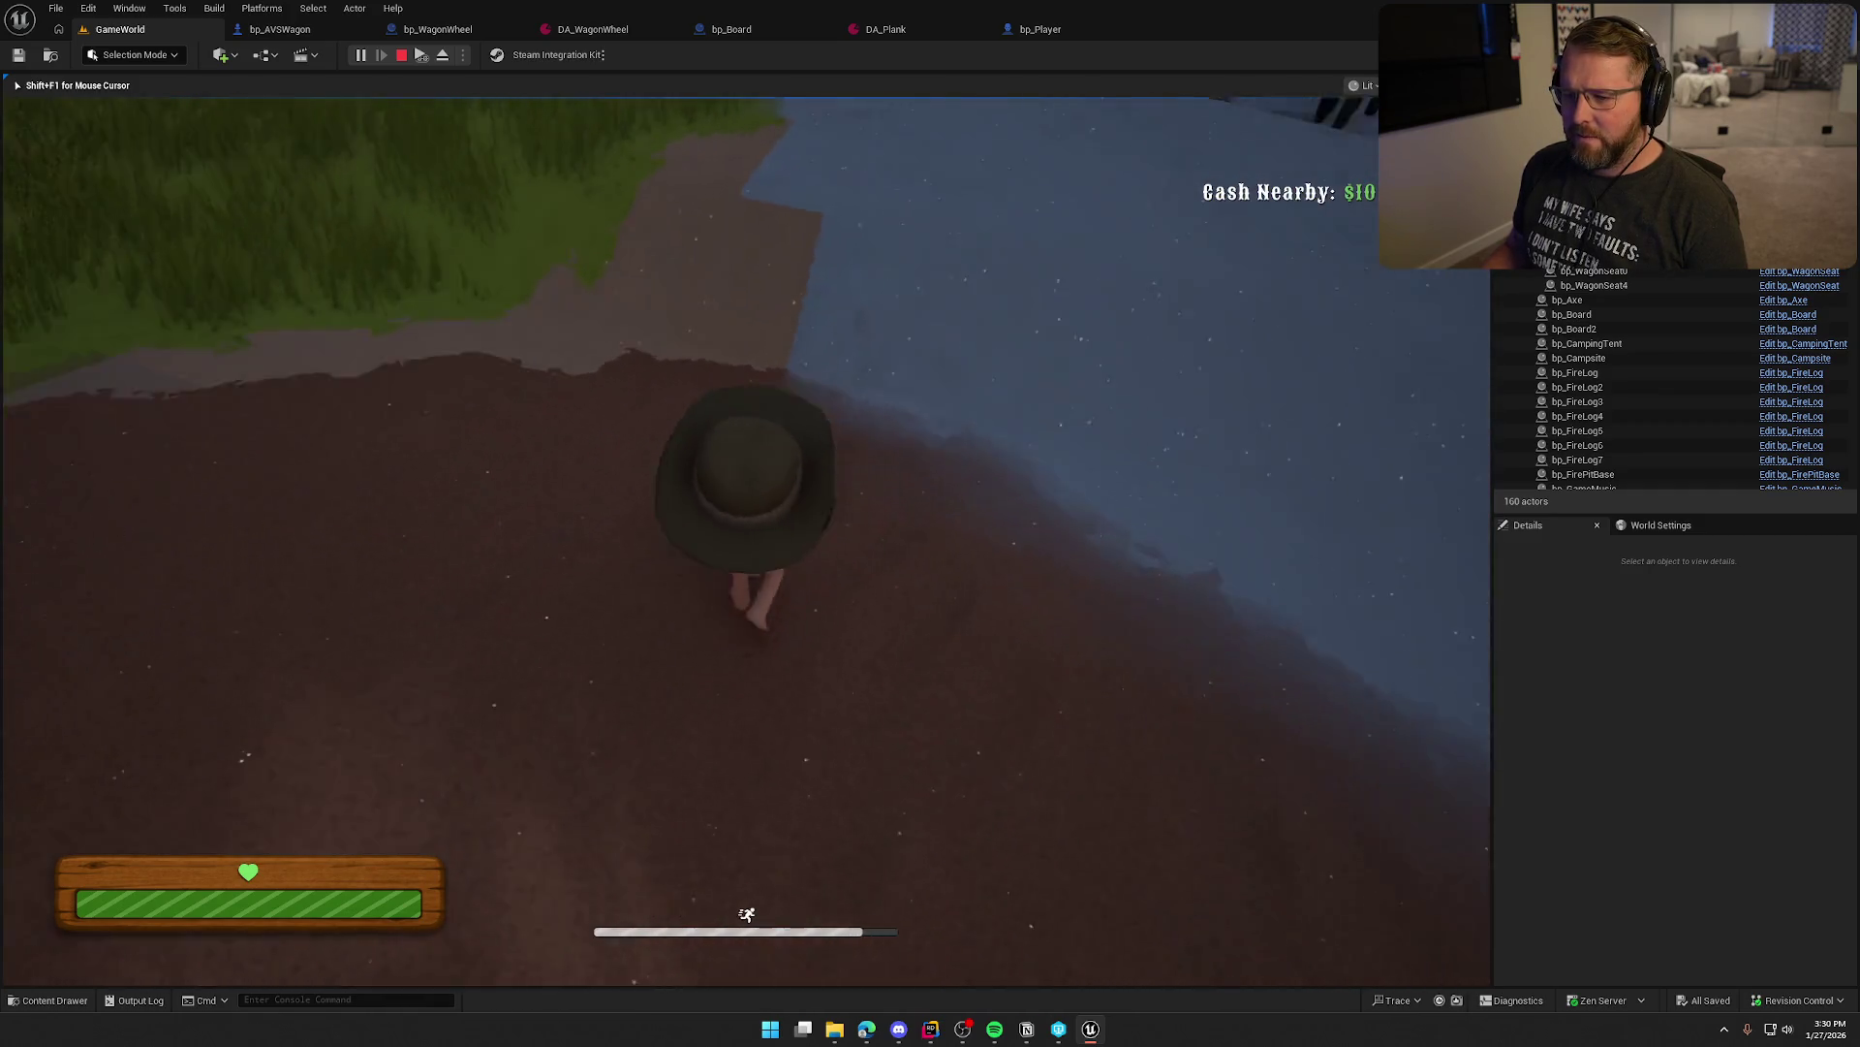
key(w)
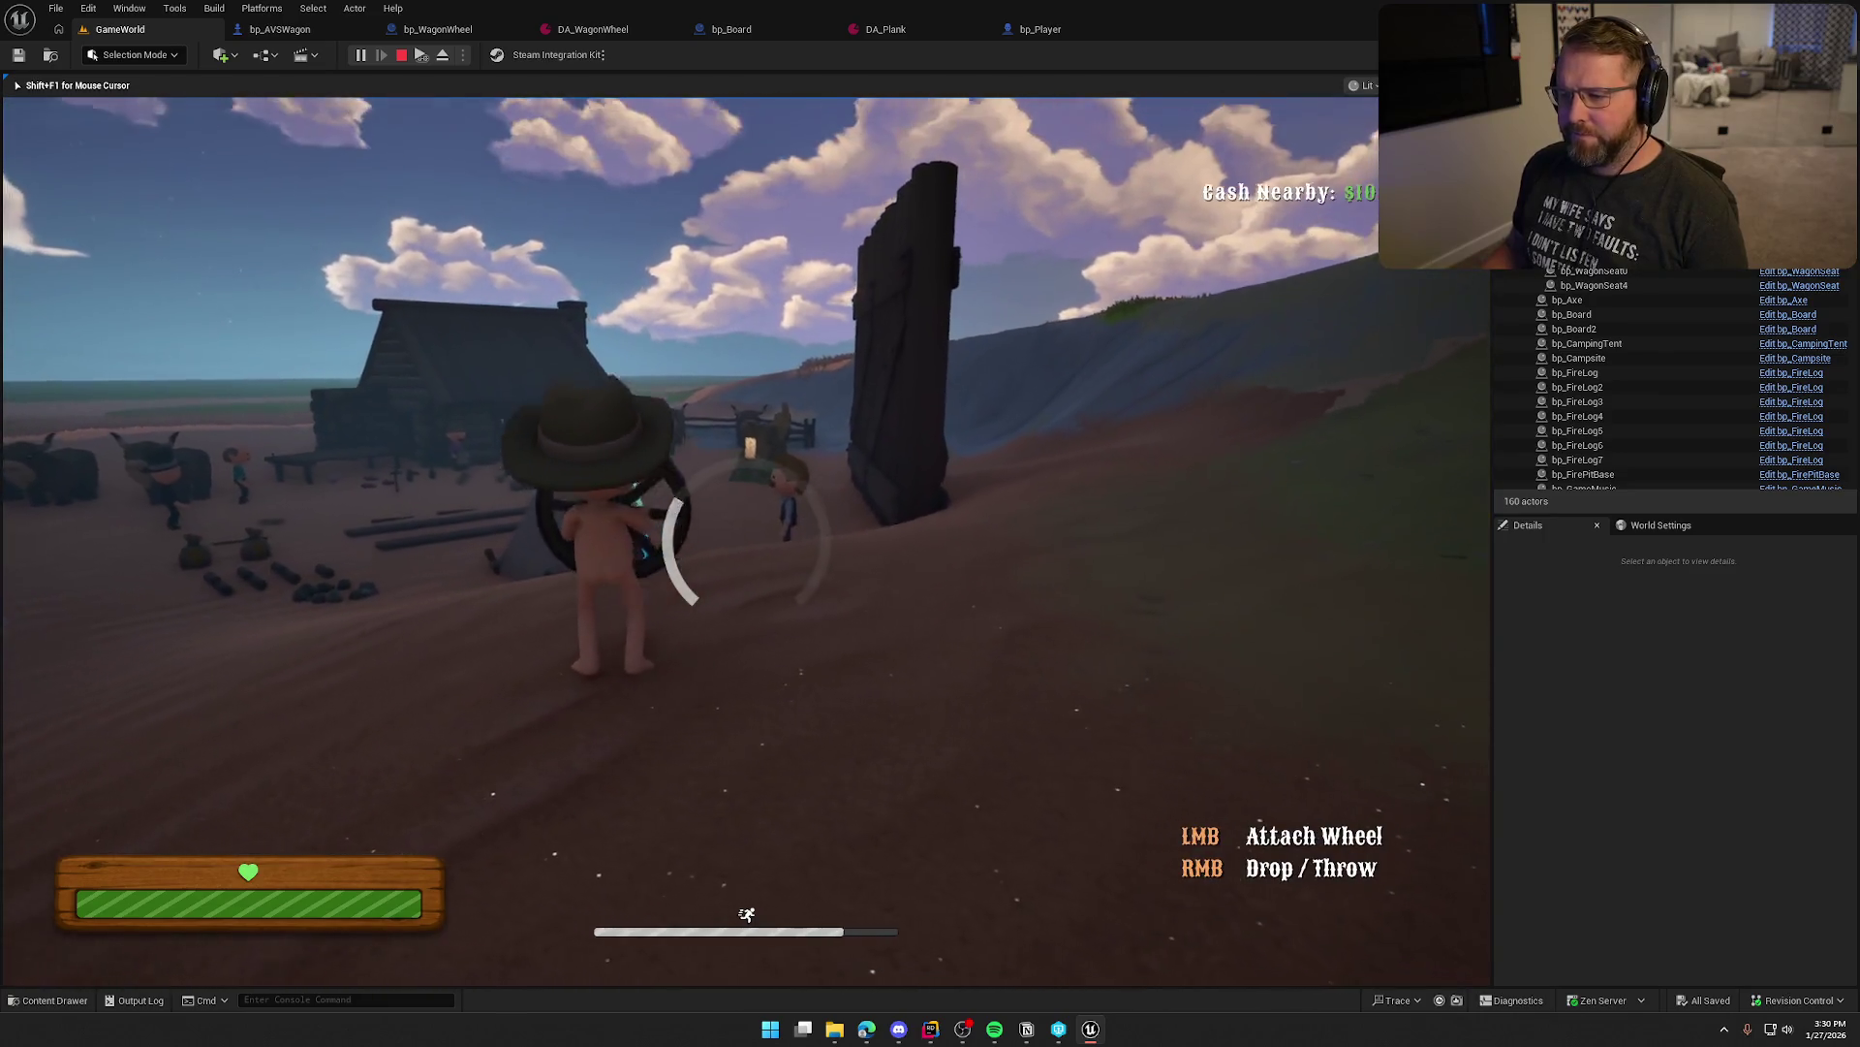
key(w)
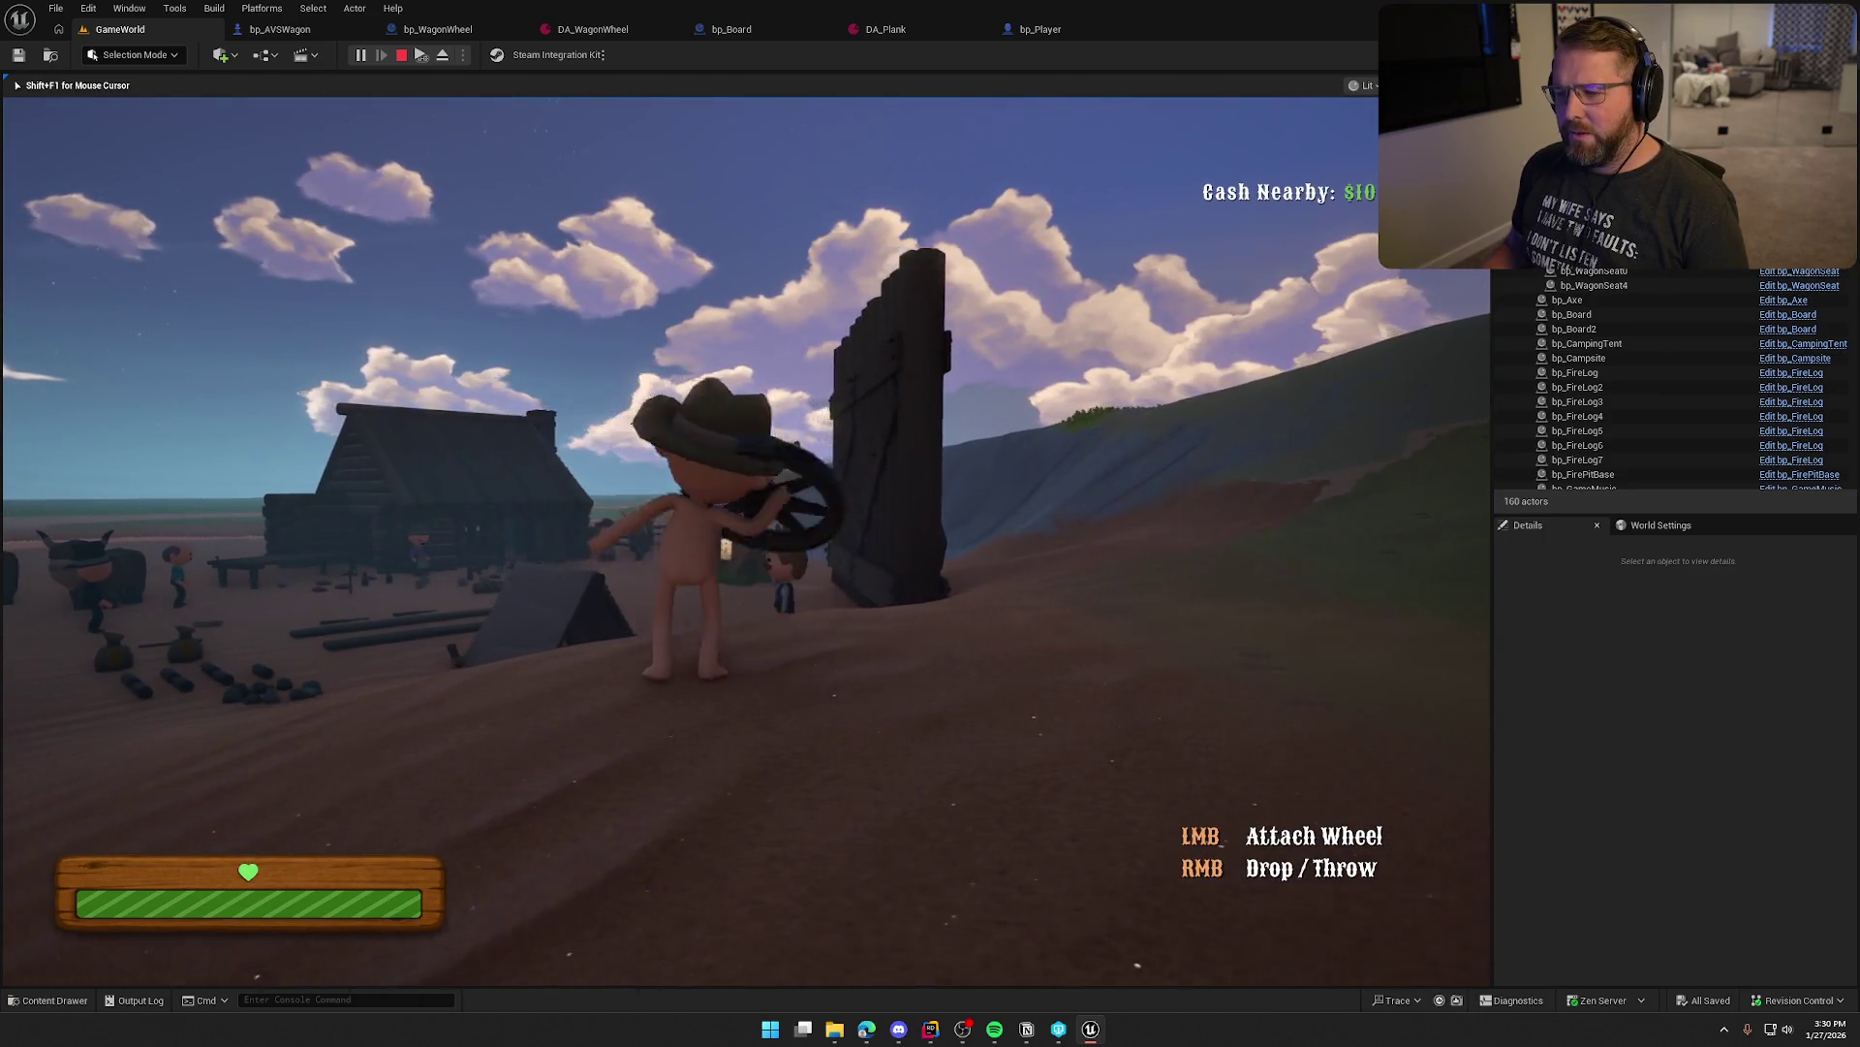
Throw the wheel, sprint up to the camp, and stop the play session
right_click(746, 538)
key(shift+w)
key(shift+w)
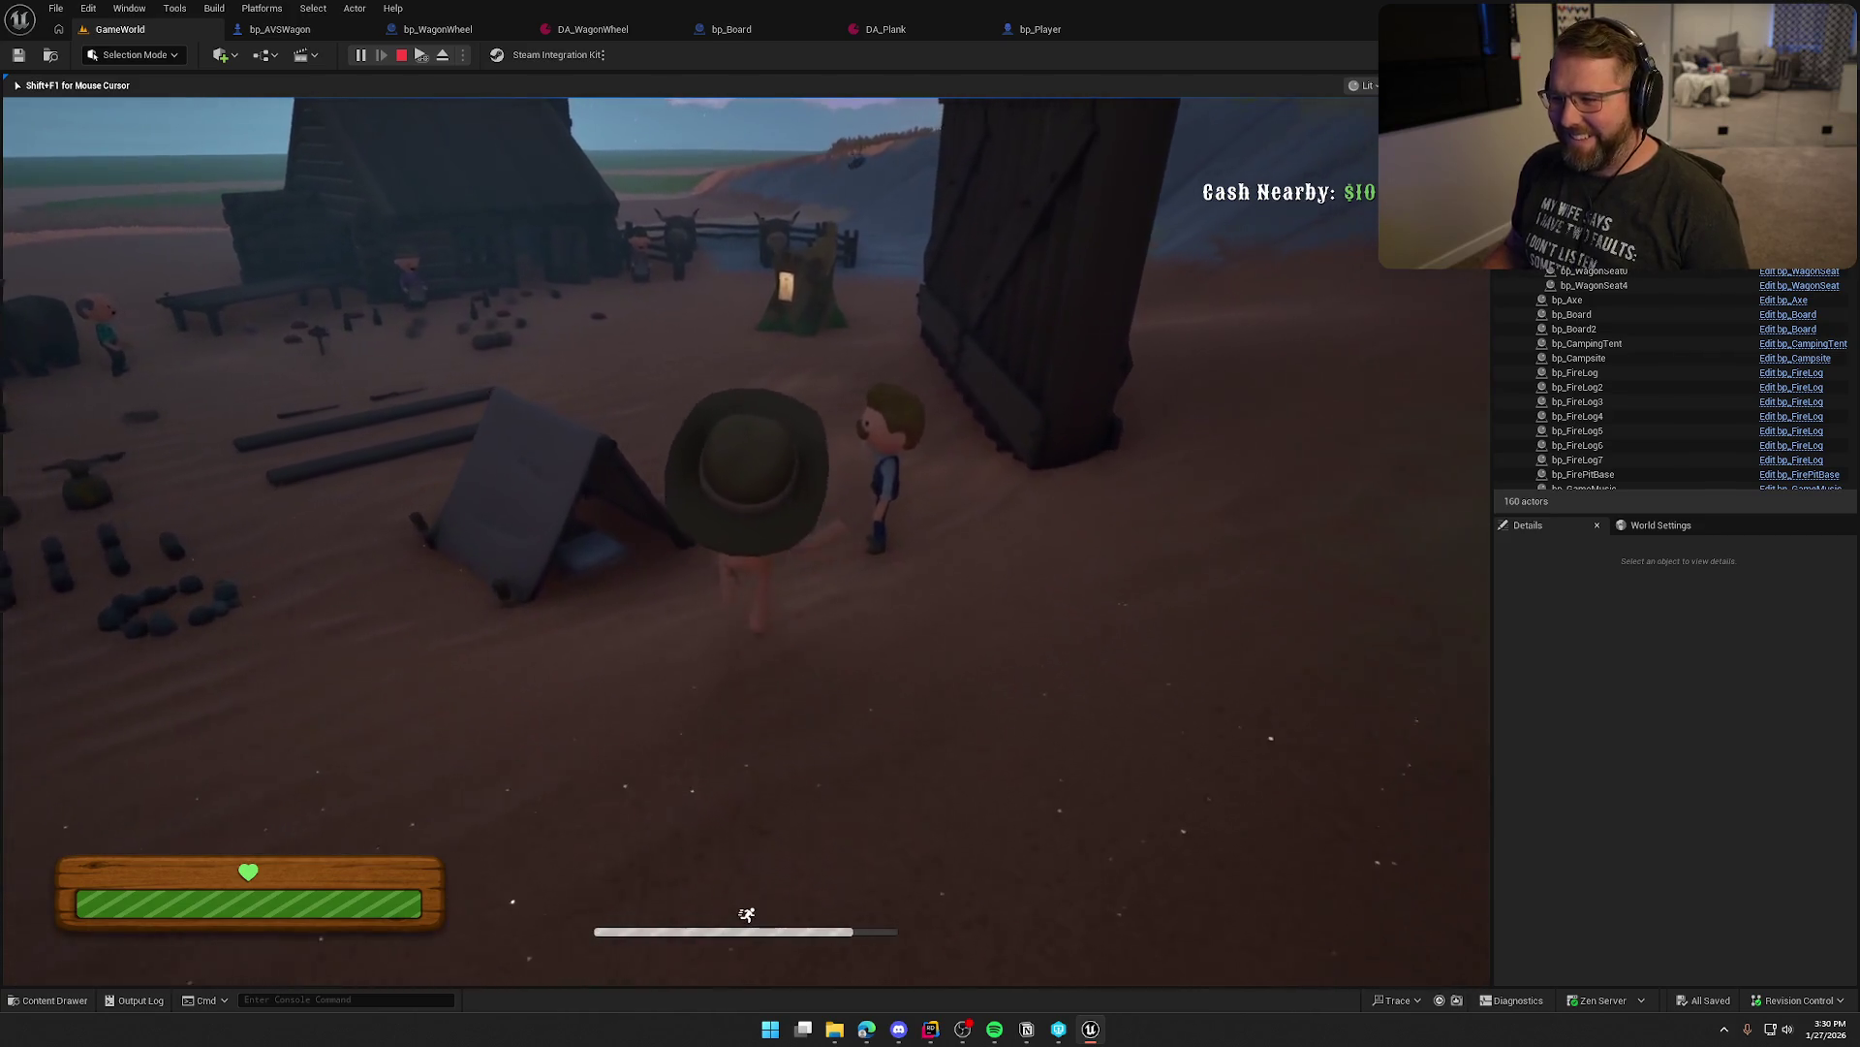
key(w)
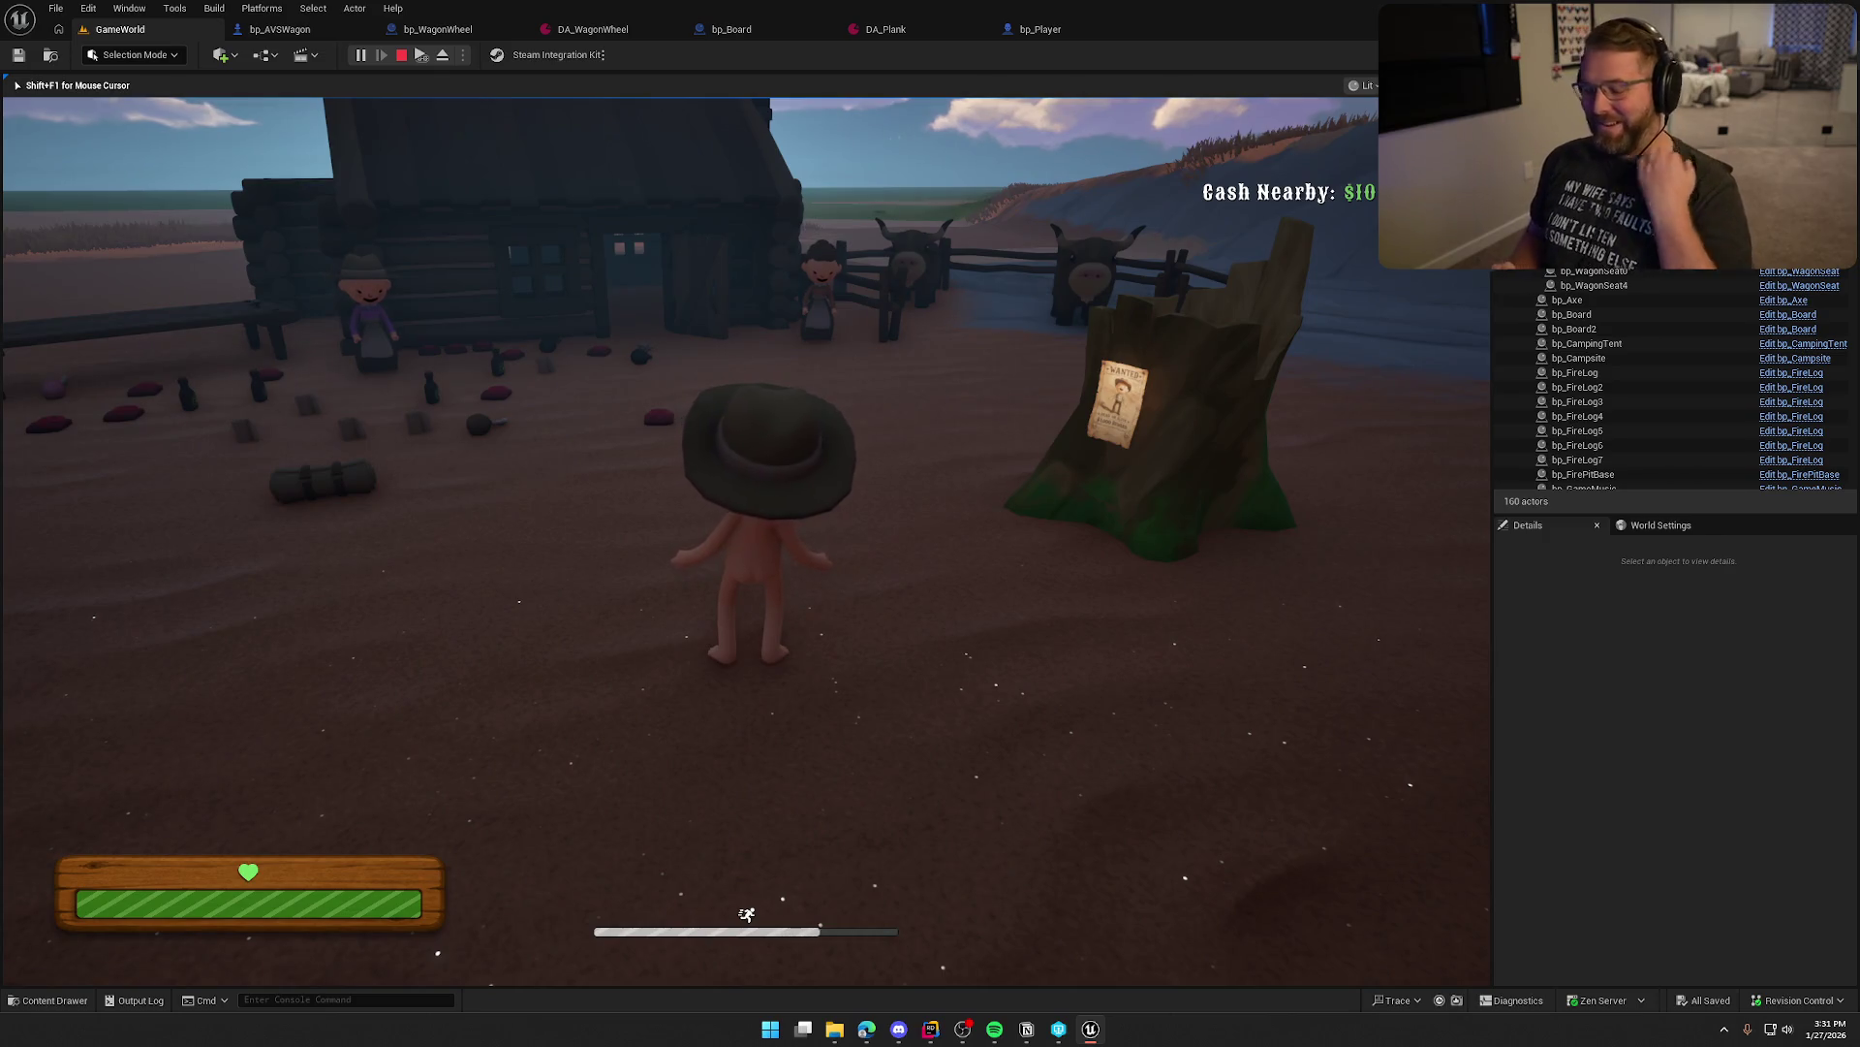
key(Escape)
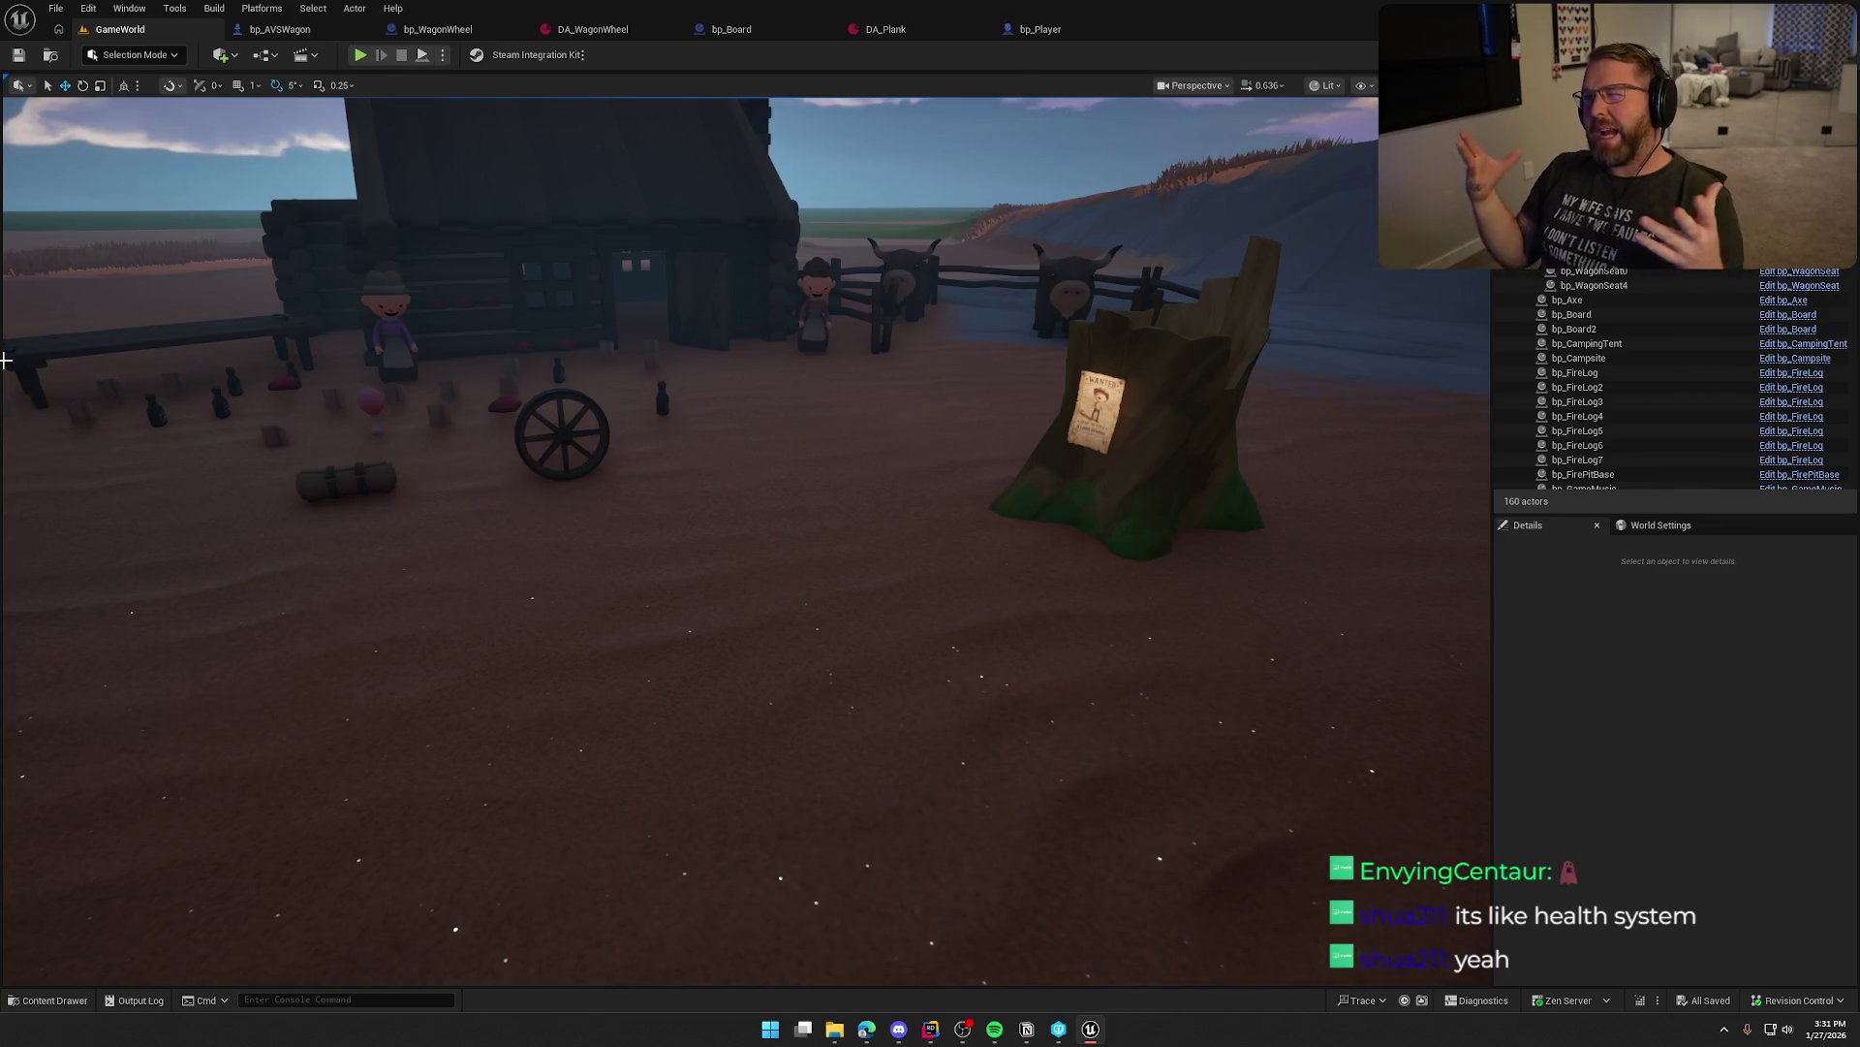
Fly the viewport from the camp to the covered wagon and orbit behind it
mouse_move(721, 631)
mouse_down()
mouse_move(785, 635)
mouse_move(742, 630)
mouse_up()
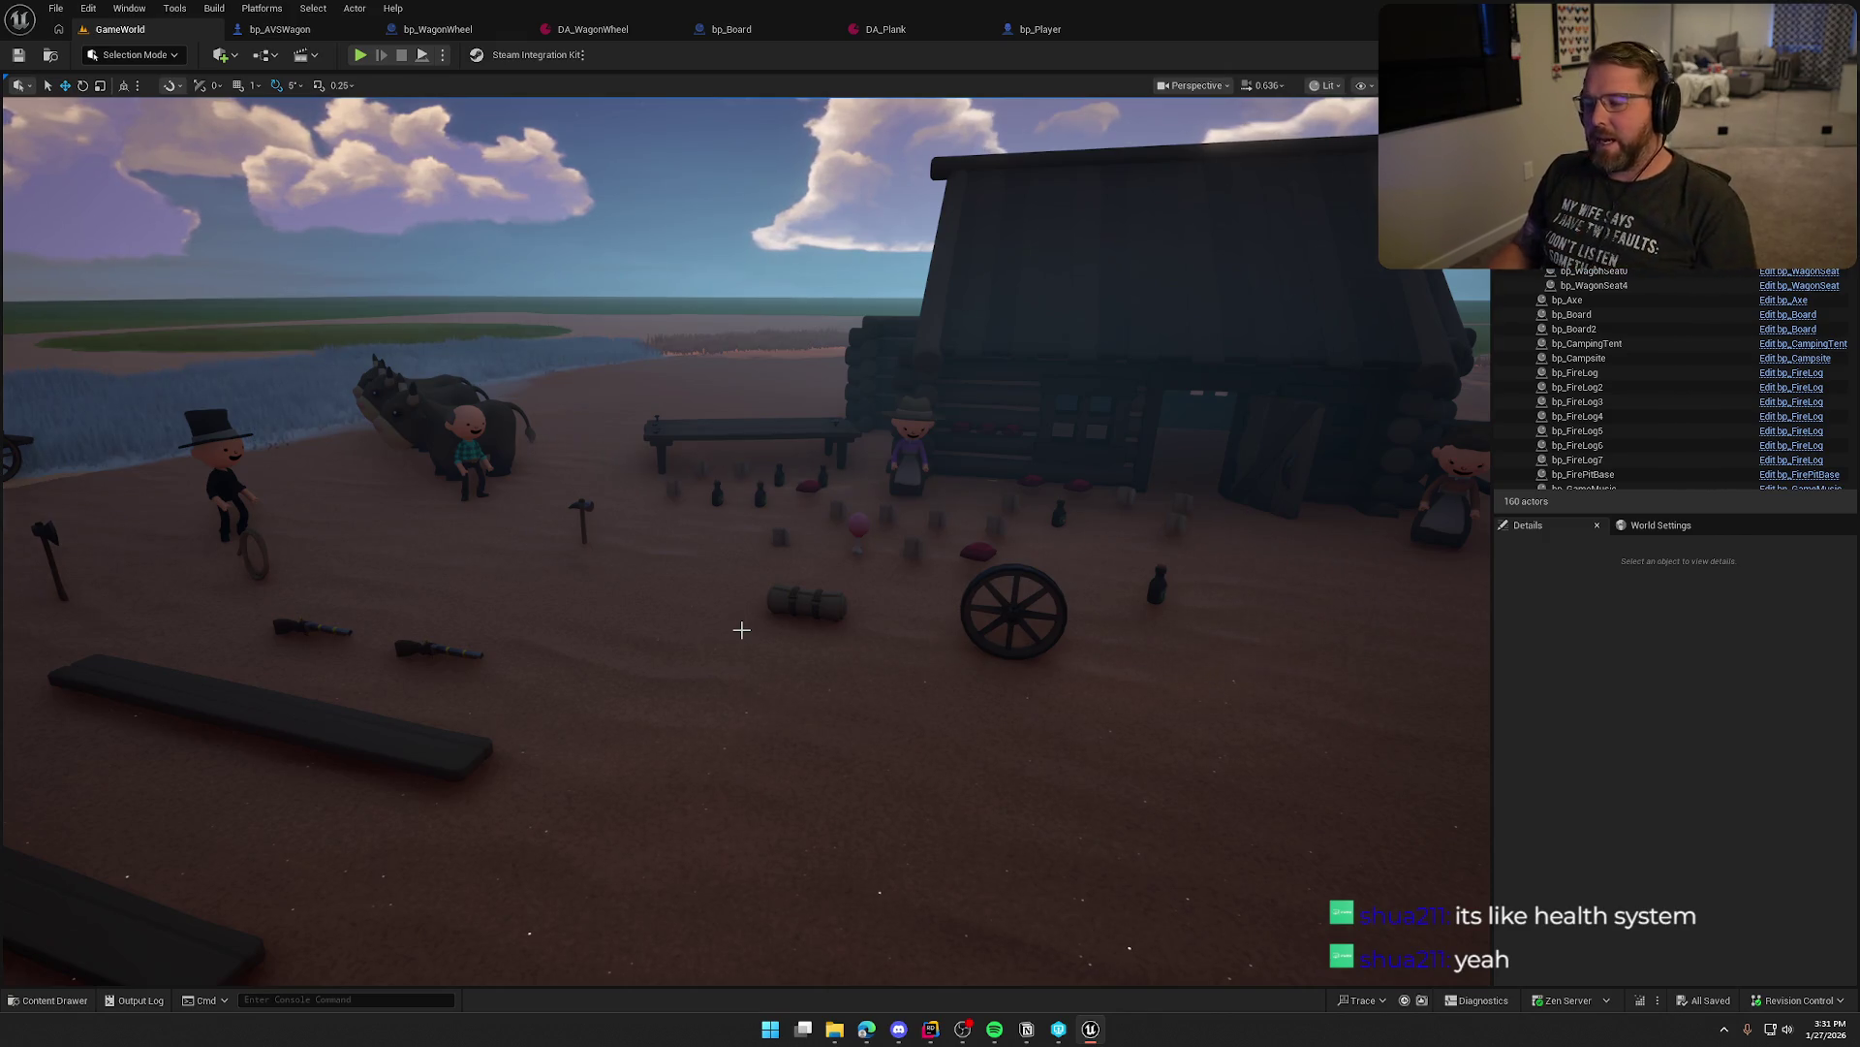
mouse_move(837, 682)
mouse_down()
mouse_move(746, 678)
mouse_move(852, 674)
mouse_up()
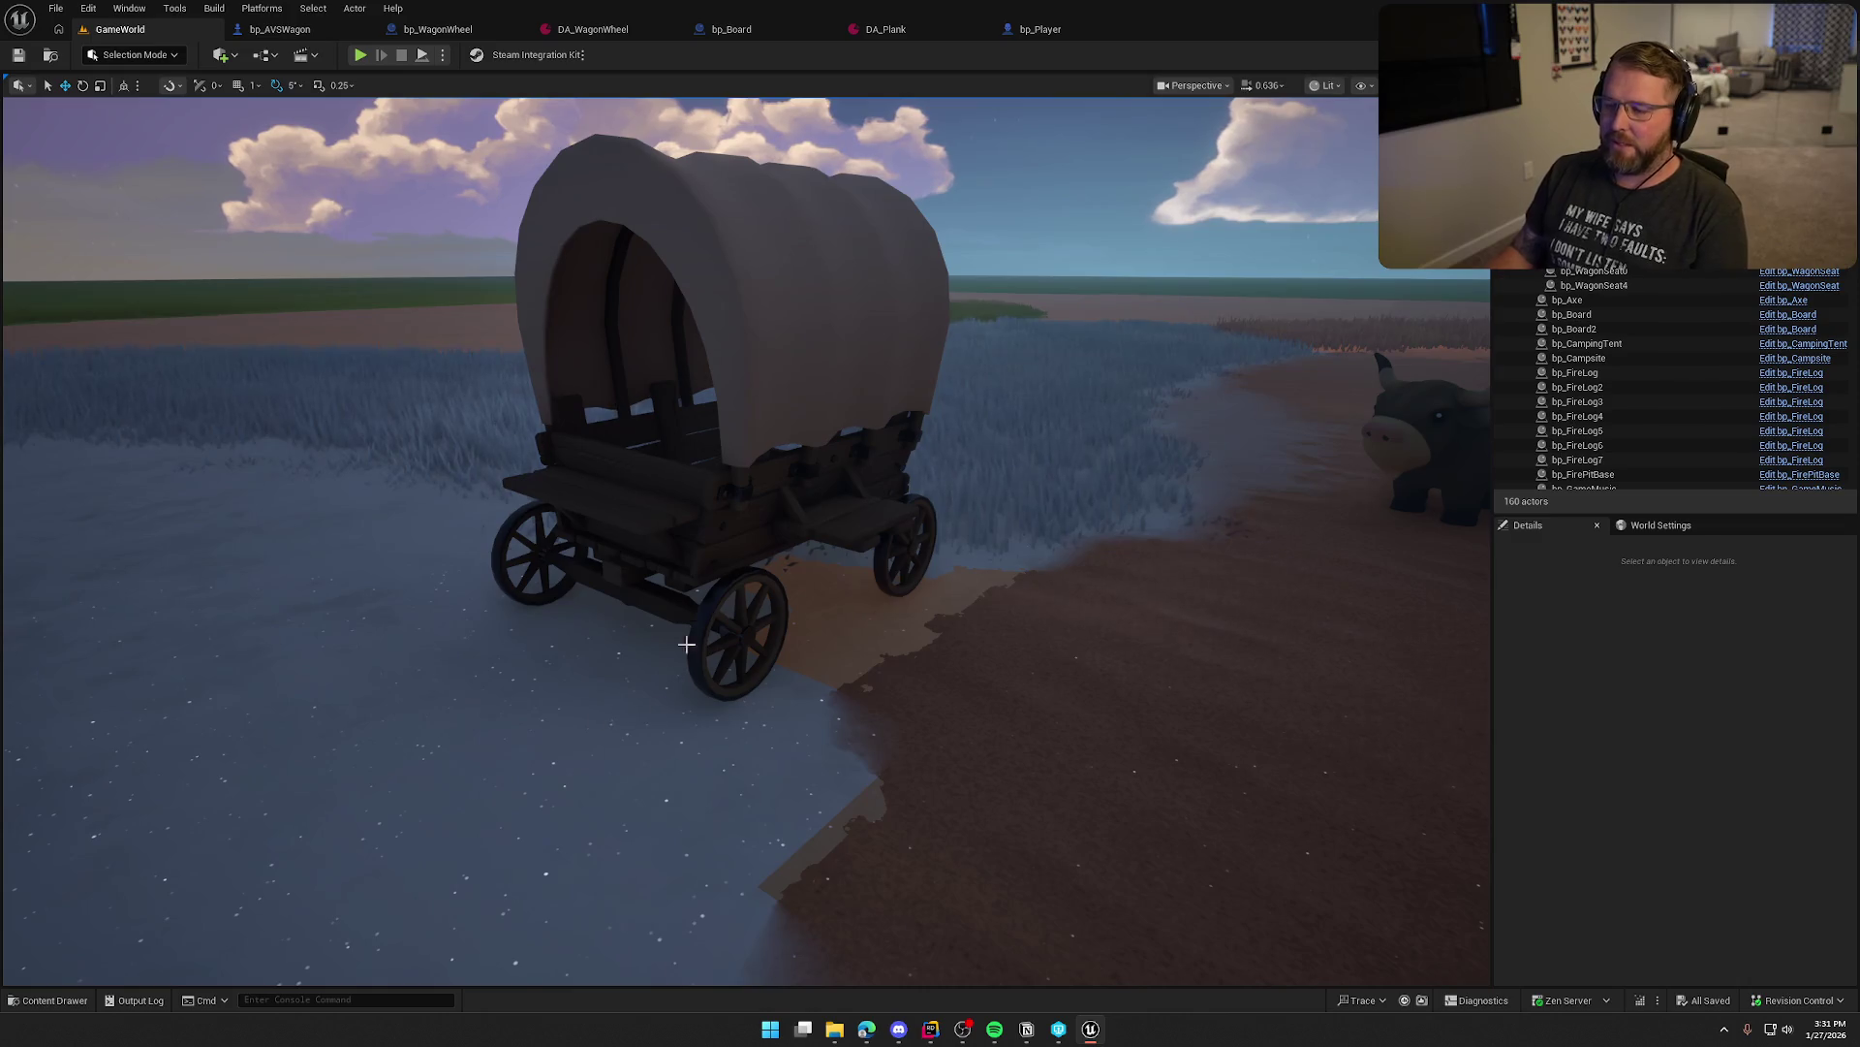
mouse_move(738, 540)
mouse_down()
mouse_move(659, 536)
mouse_move(790, 539)
mouse_up()
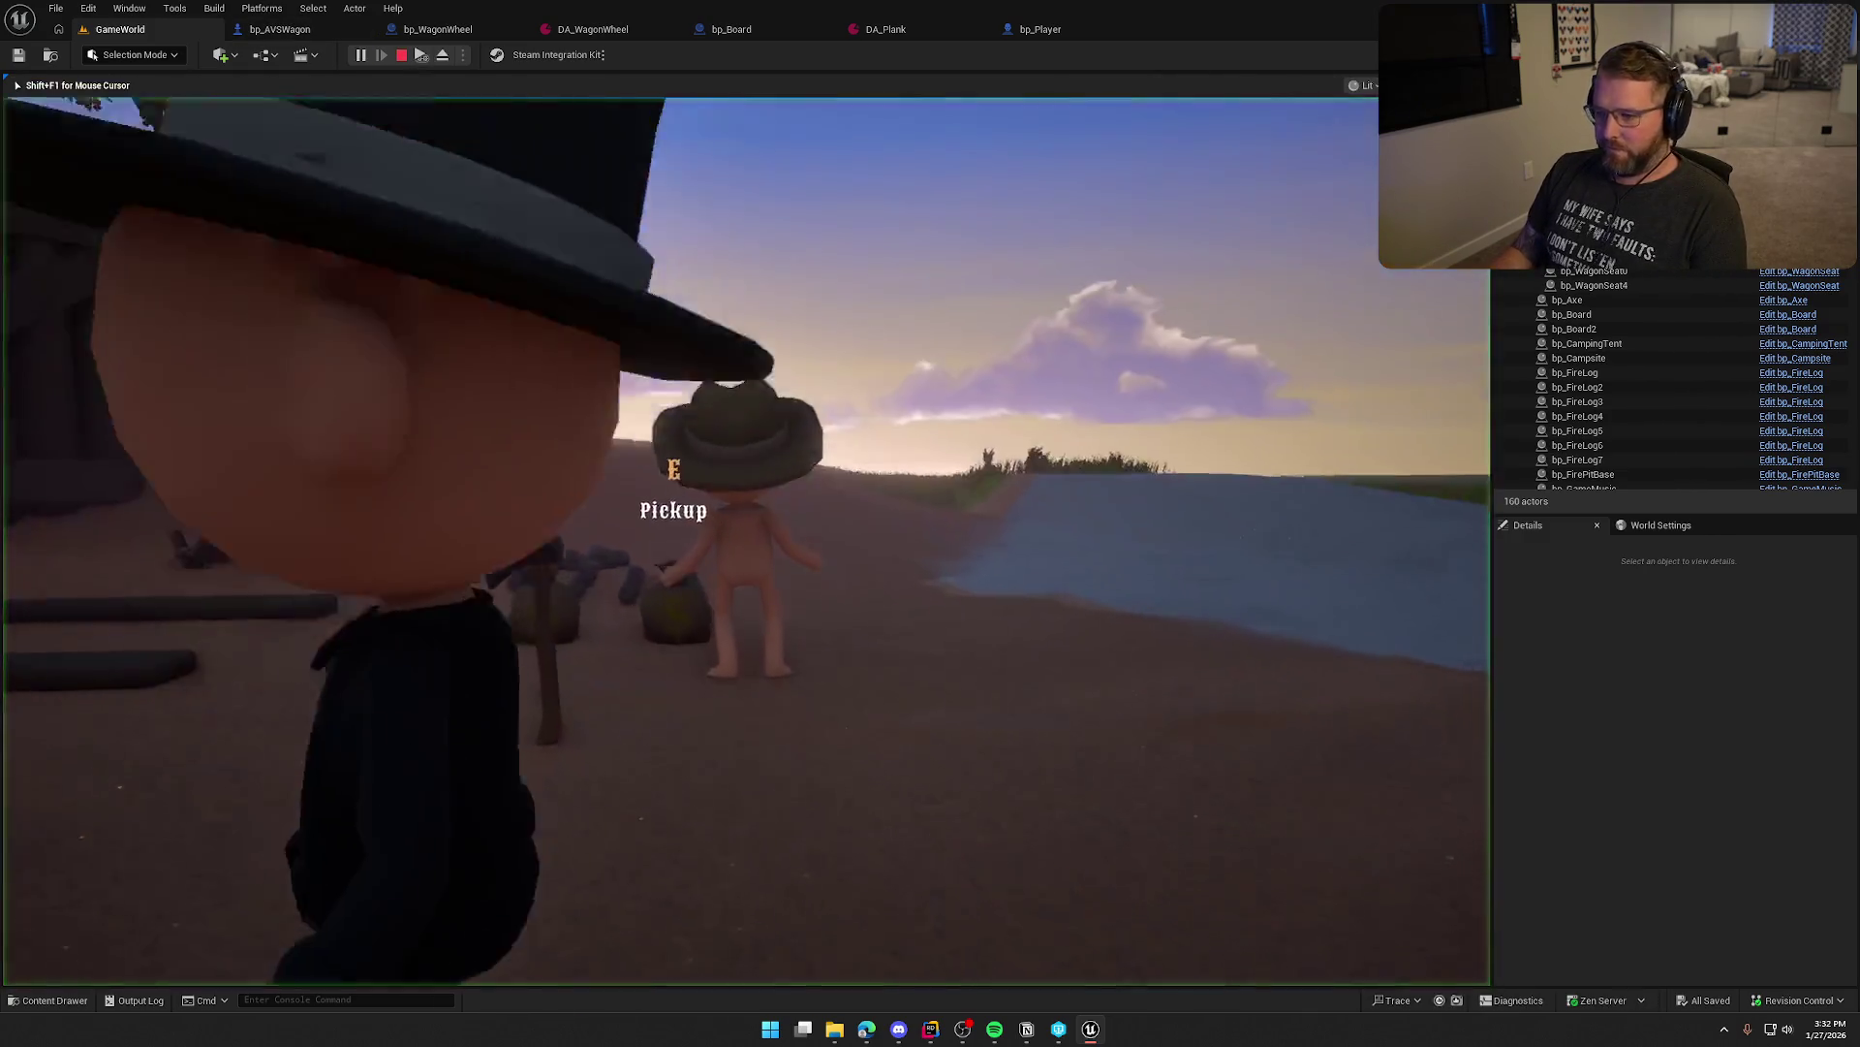
Run to a birch tree and chop it twice with the axe for logs
key(shift+w)
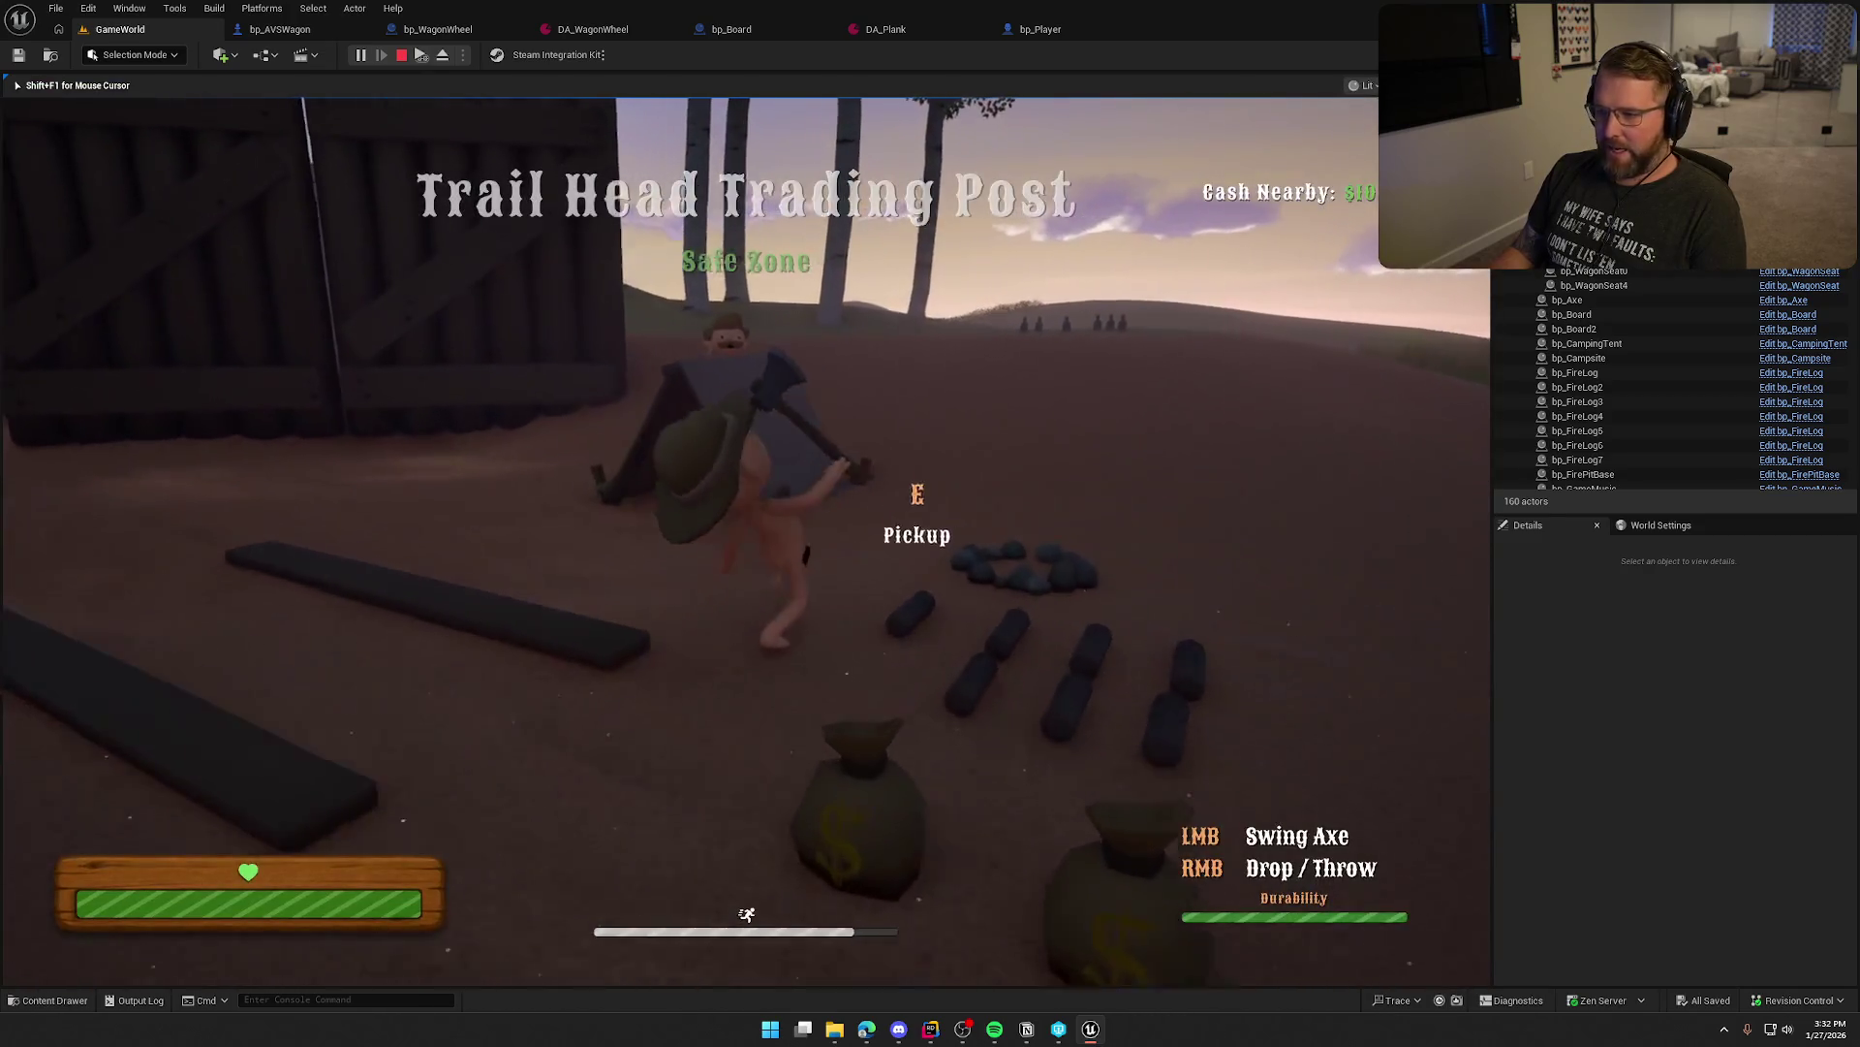
key(shift+w)
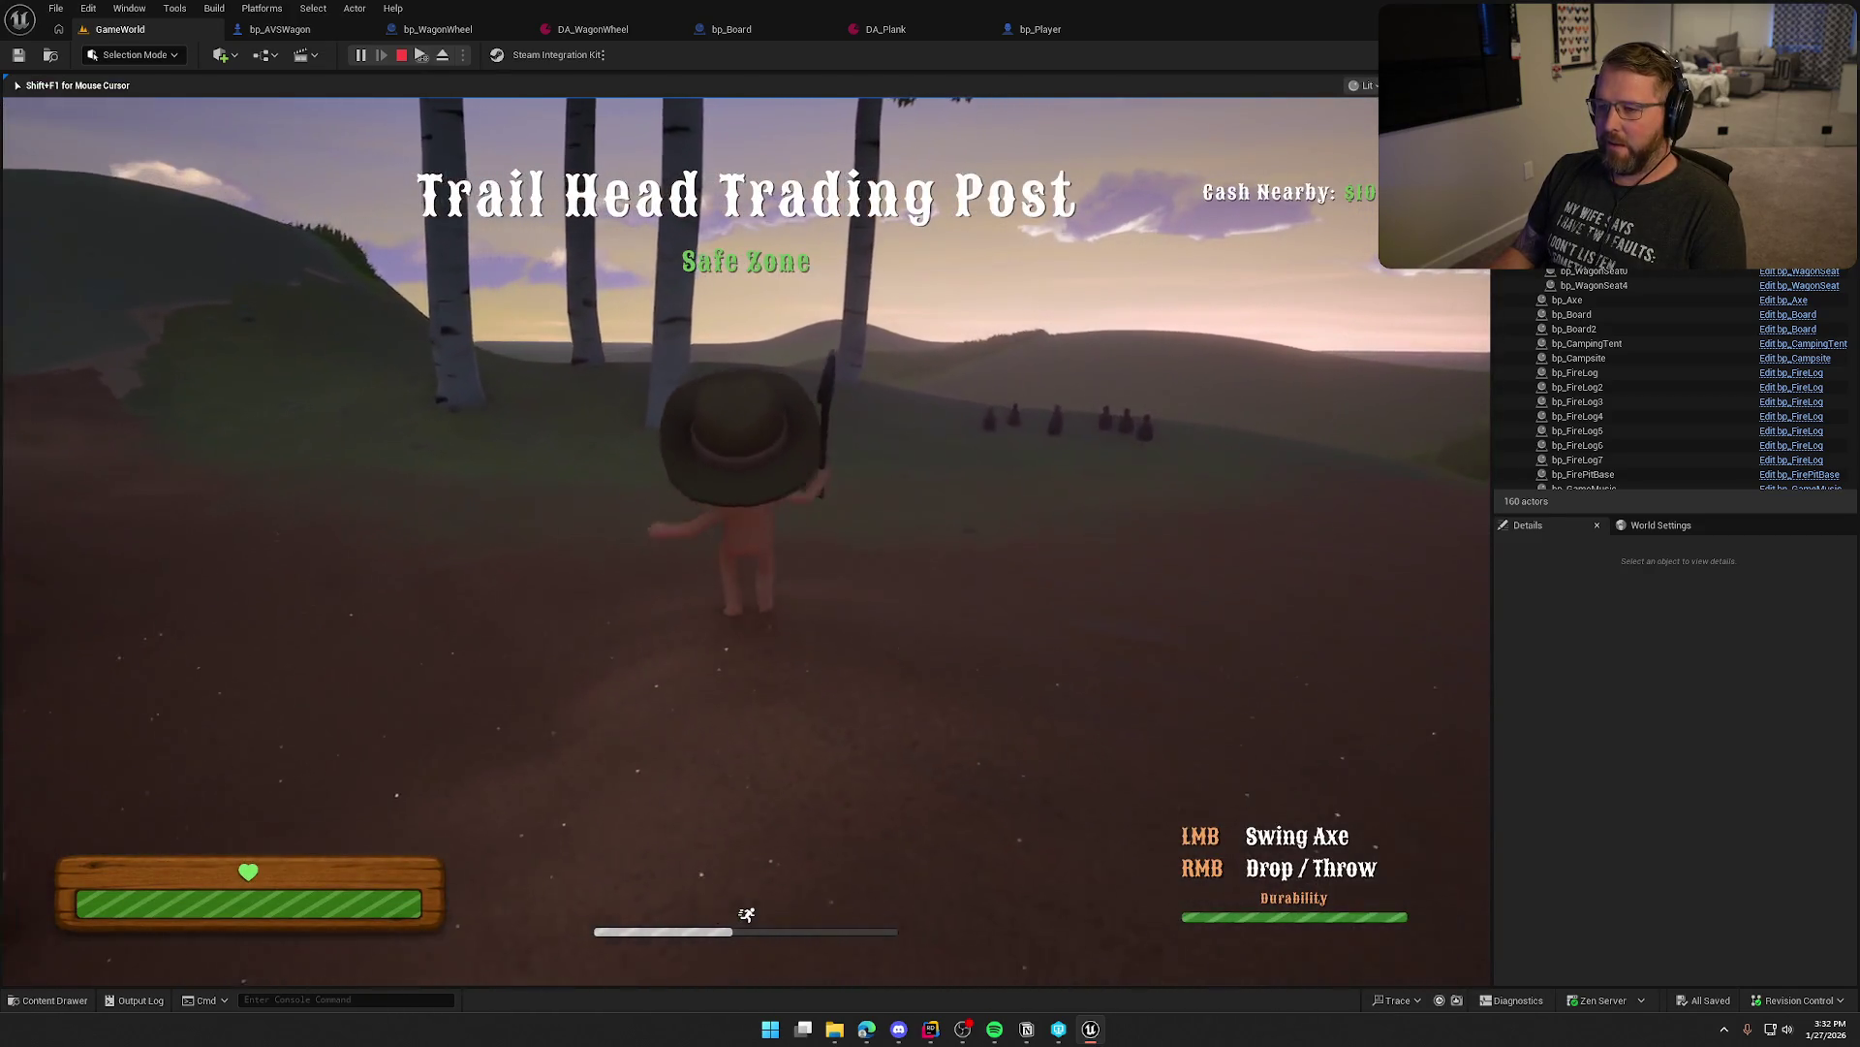
key(w)
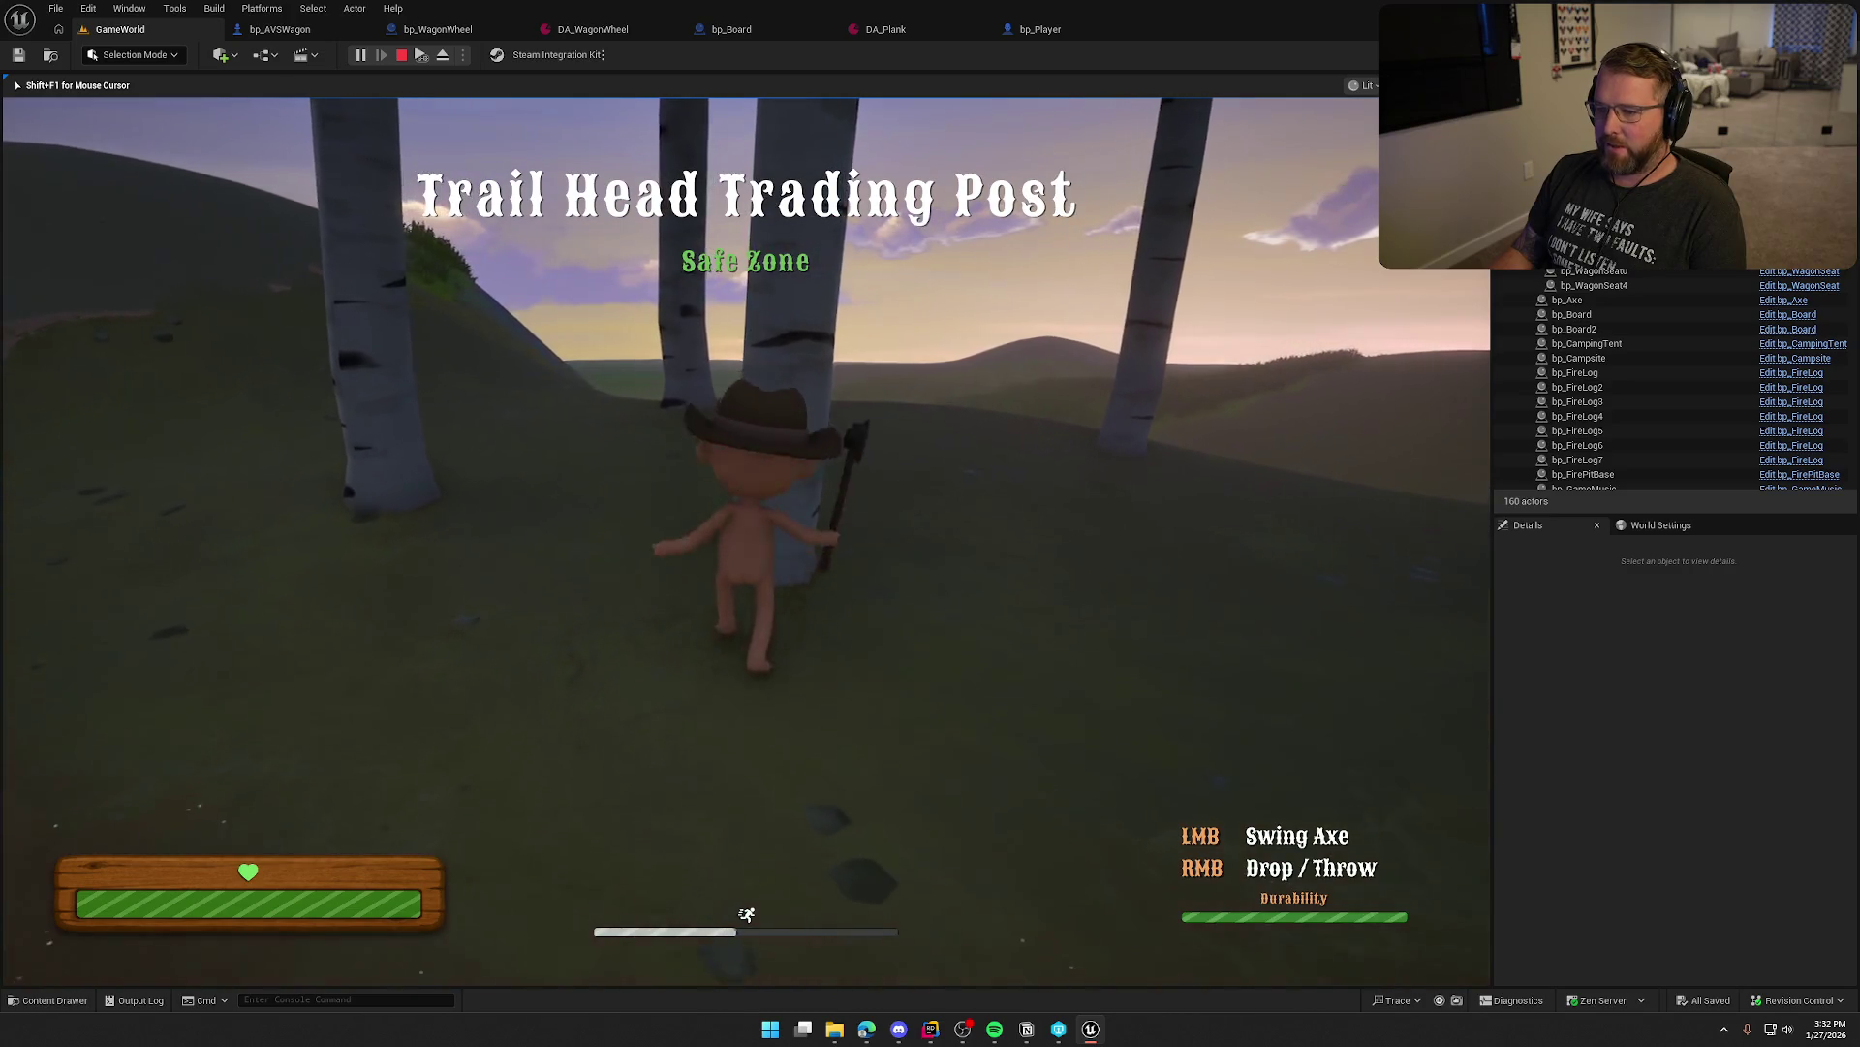
click(747, 540)
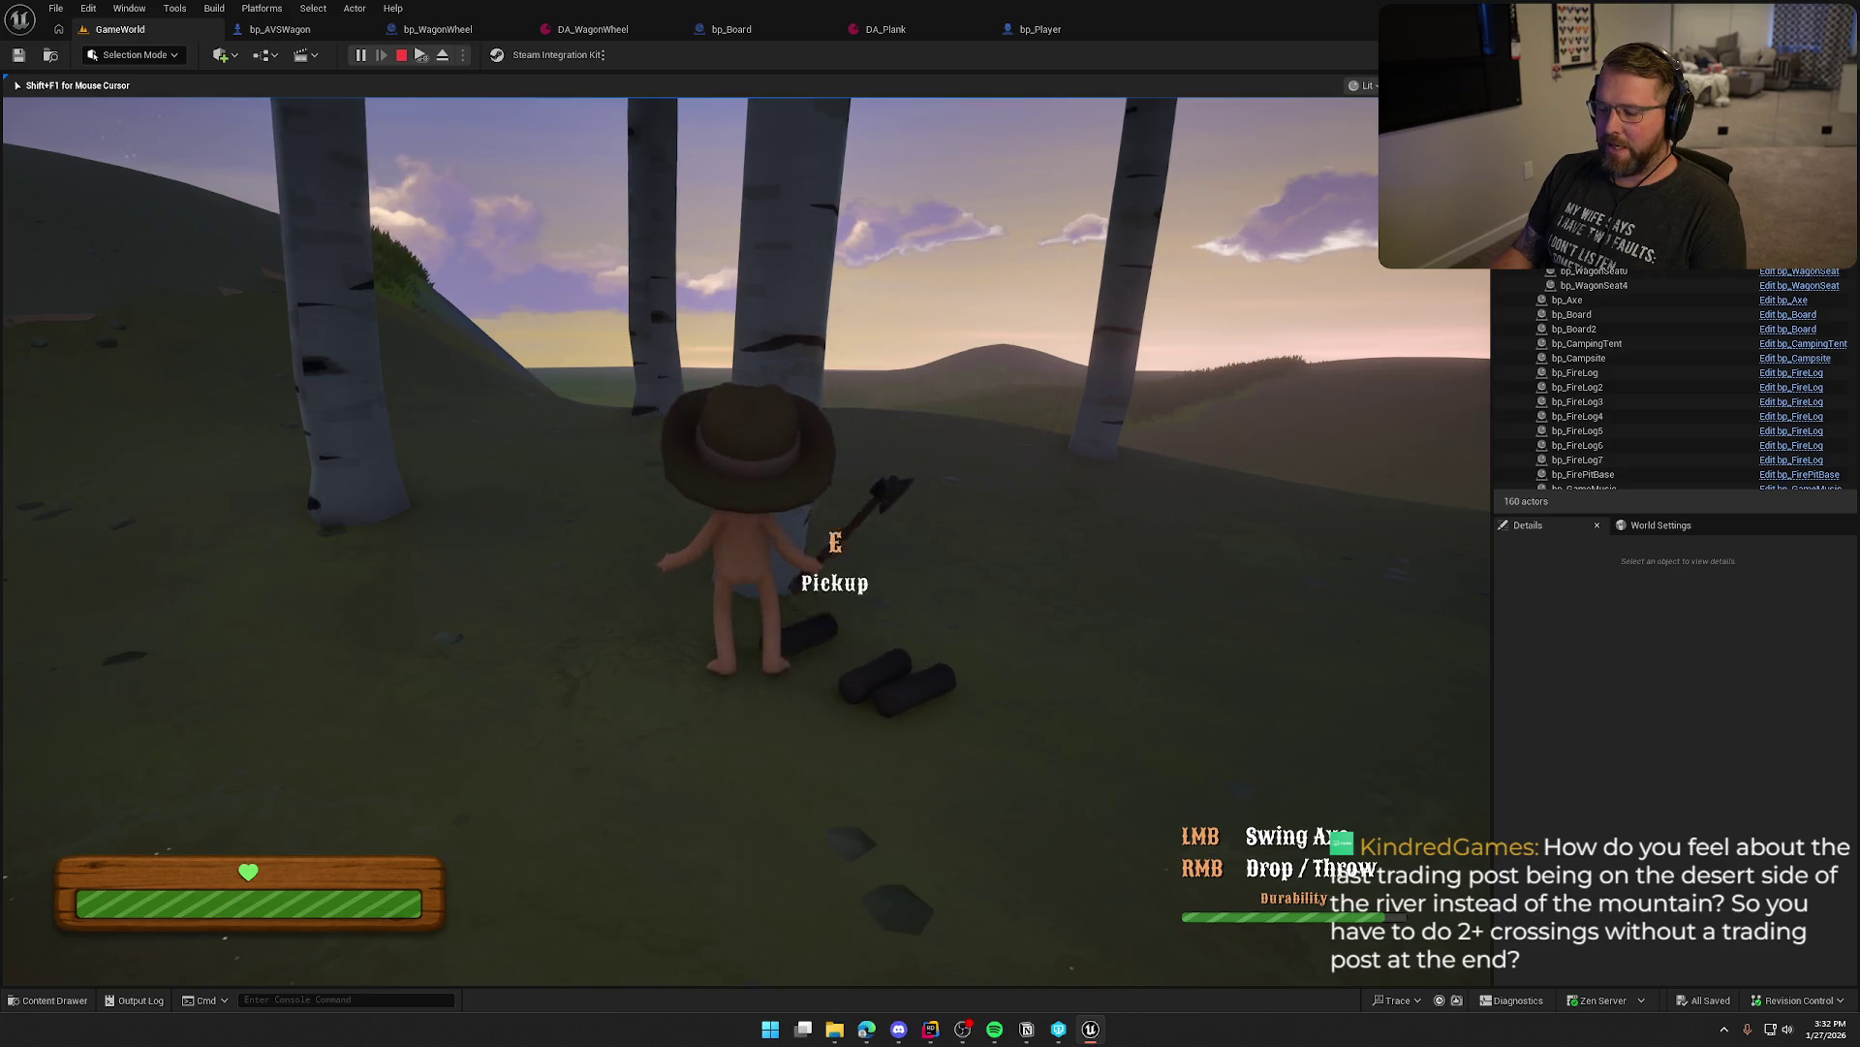
click(746, 541)
Drop the axe, climb onto the covered wagon, hop off the back, and stop playing
key(shift+w)
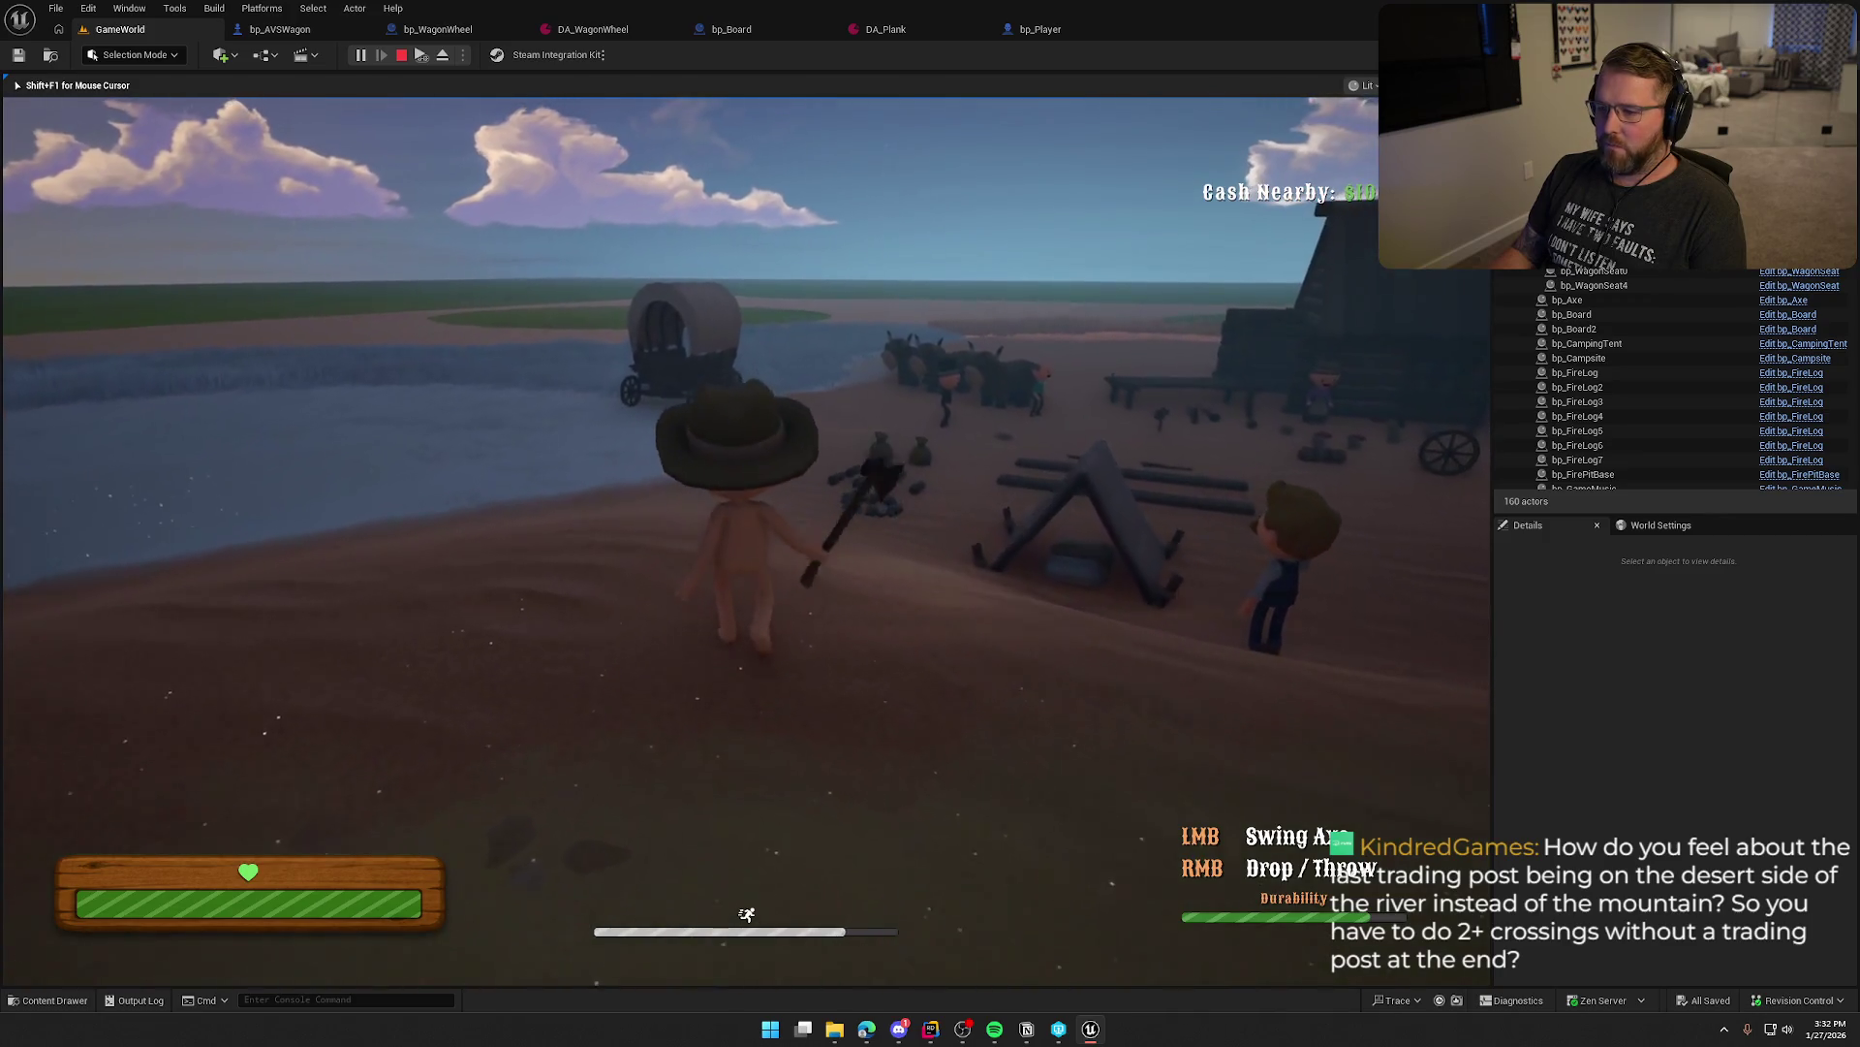
right_click(746, 541)
key(shift+w)
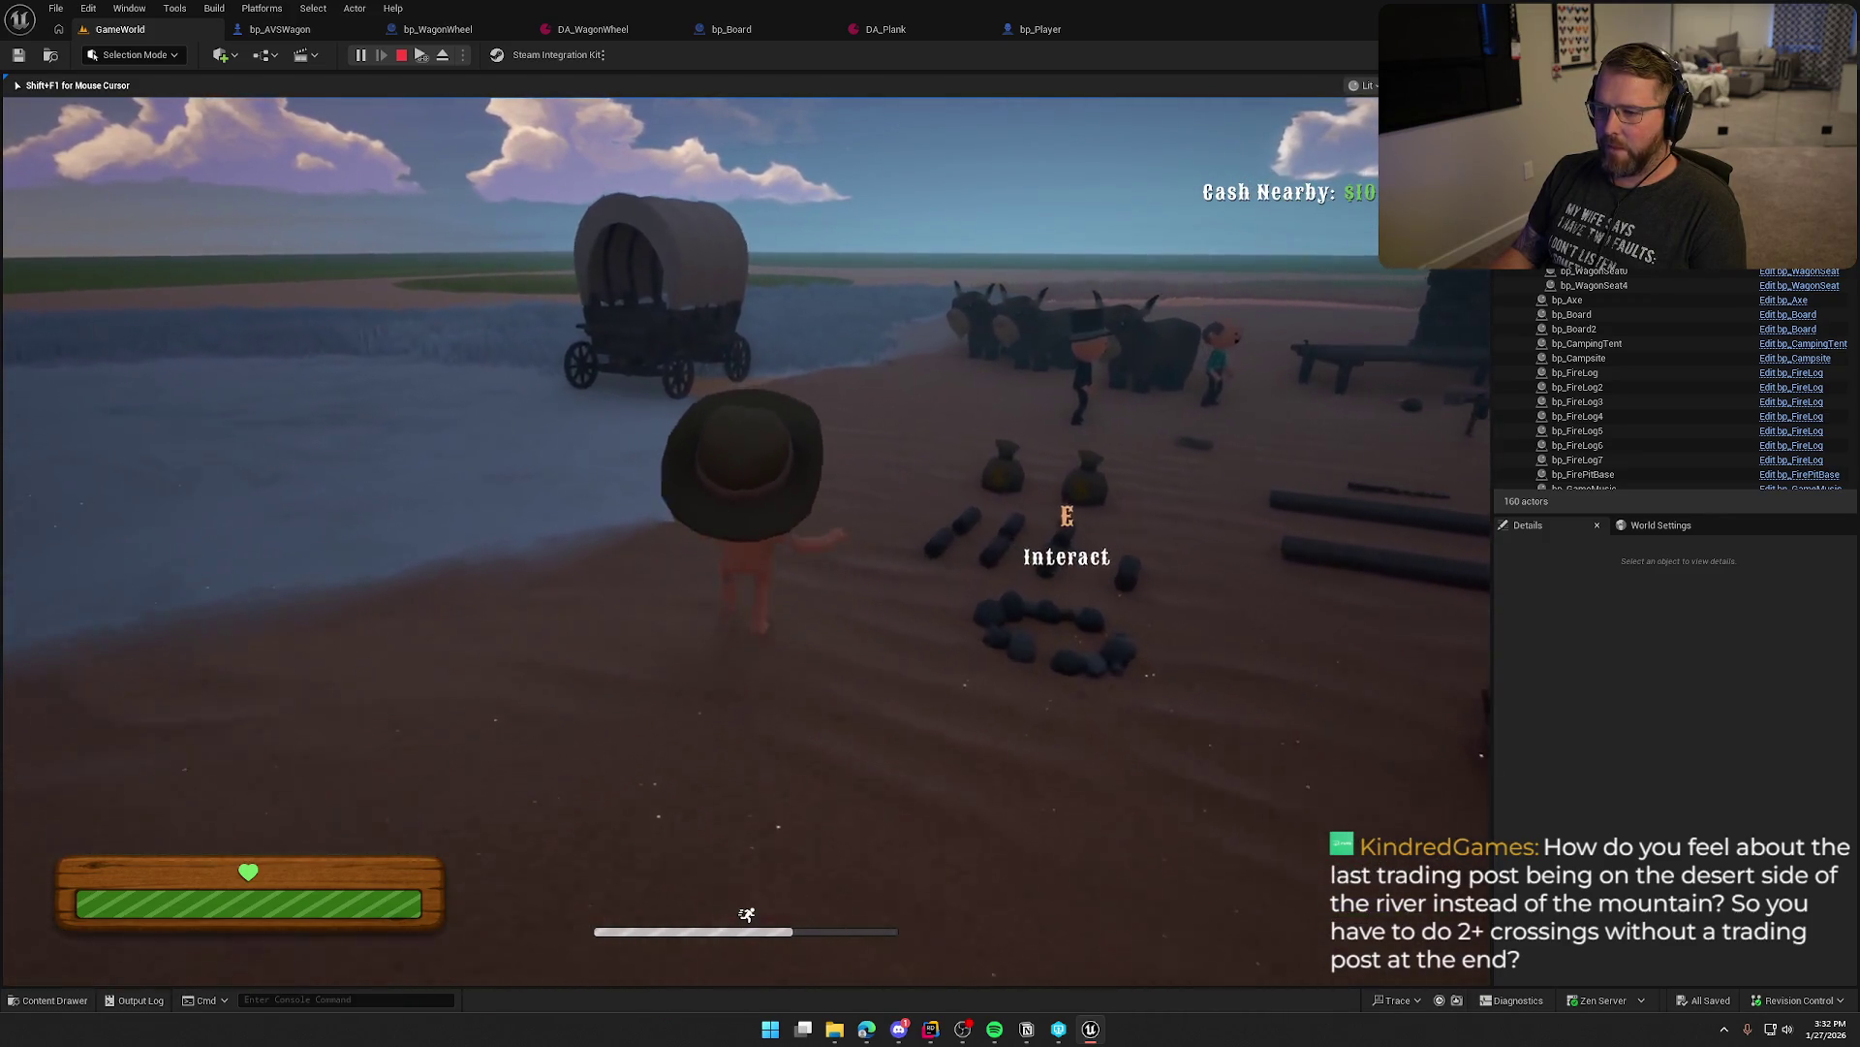
key(w)
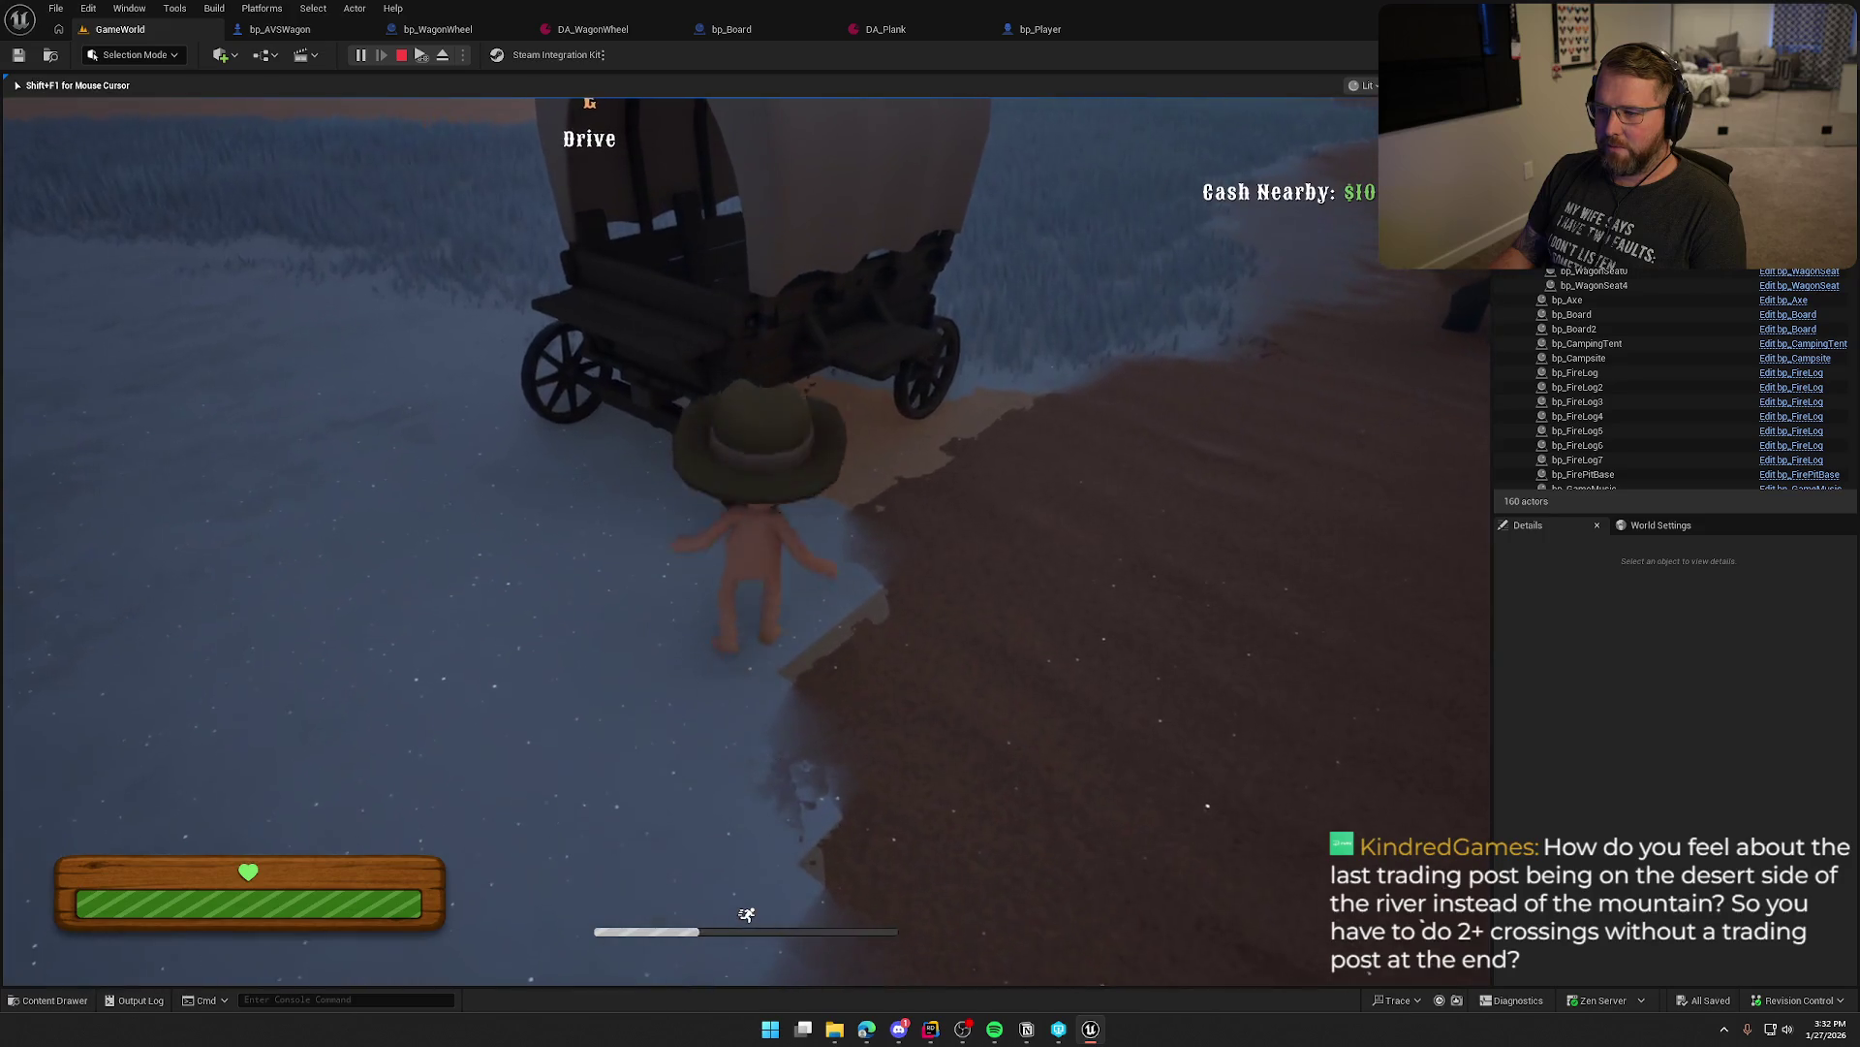
key(w)
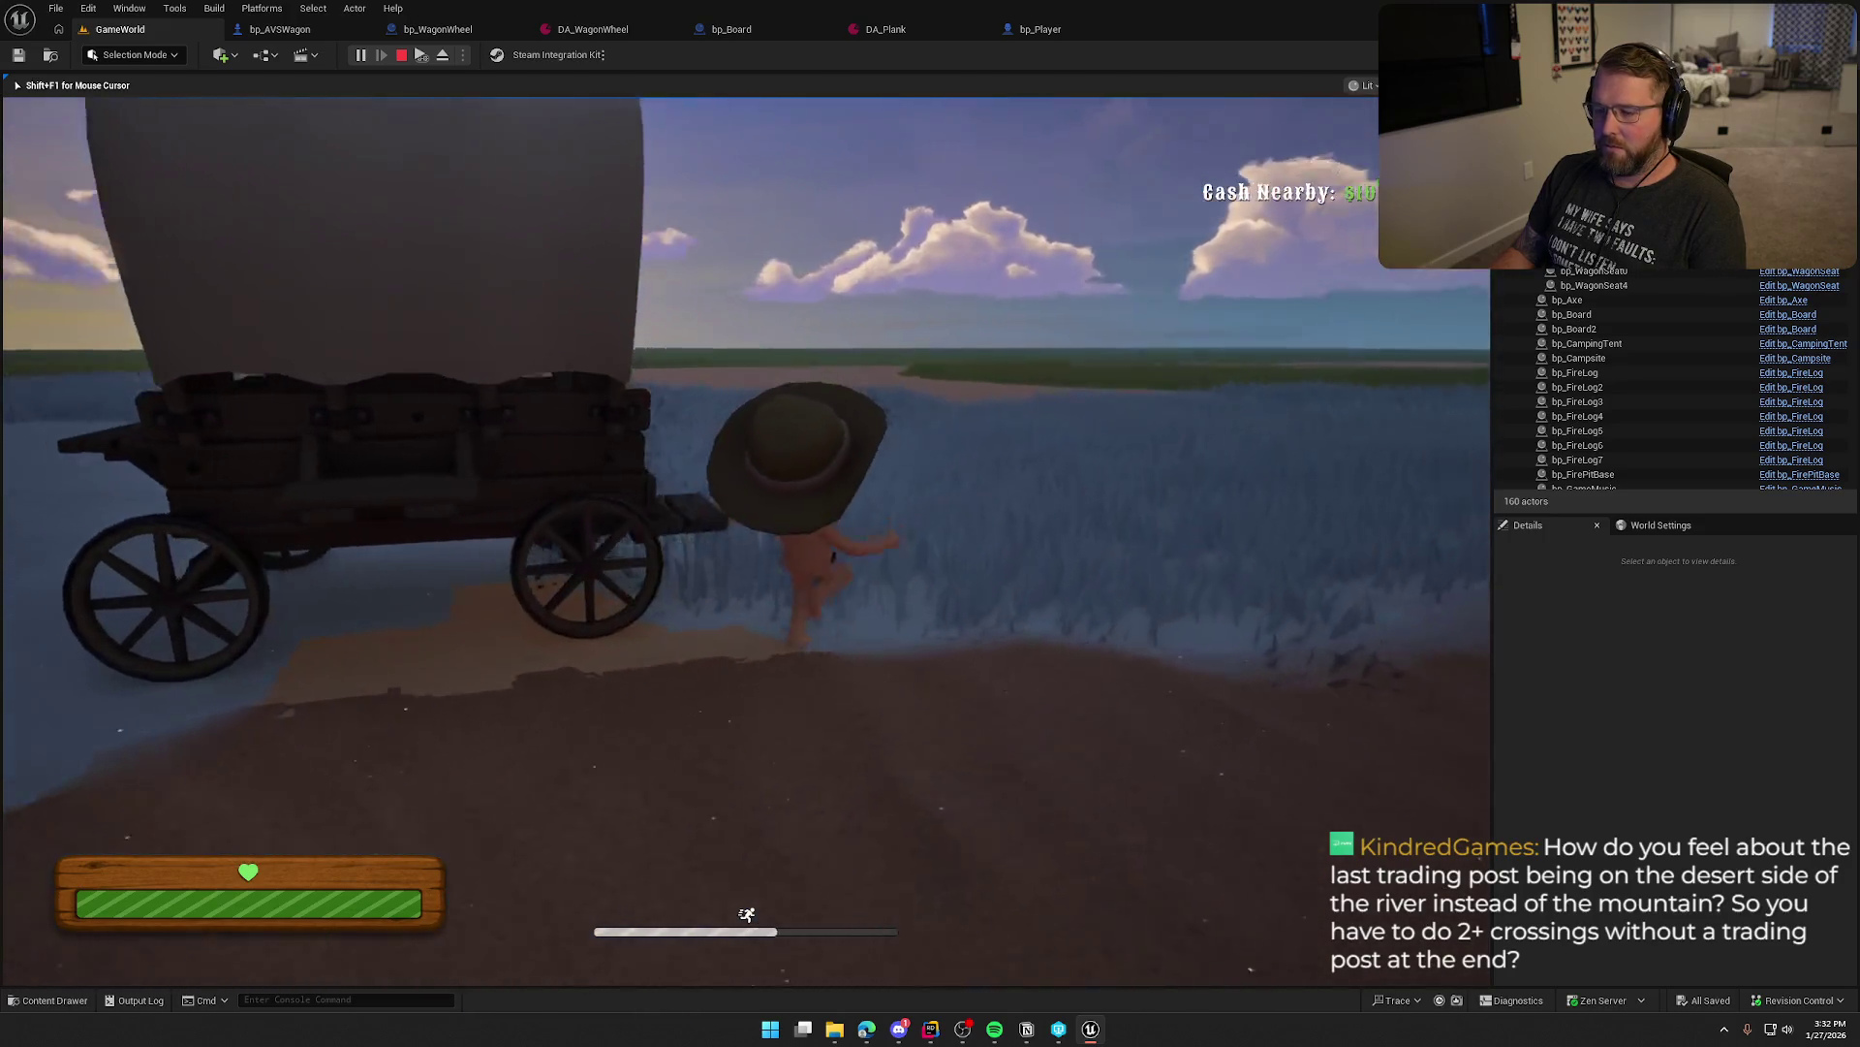
key(s)
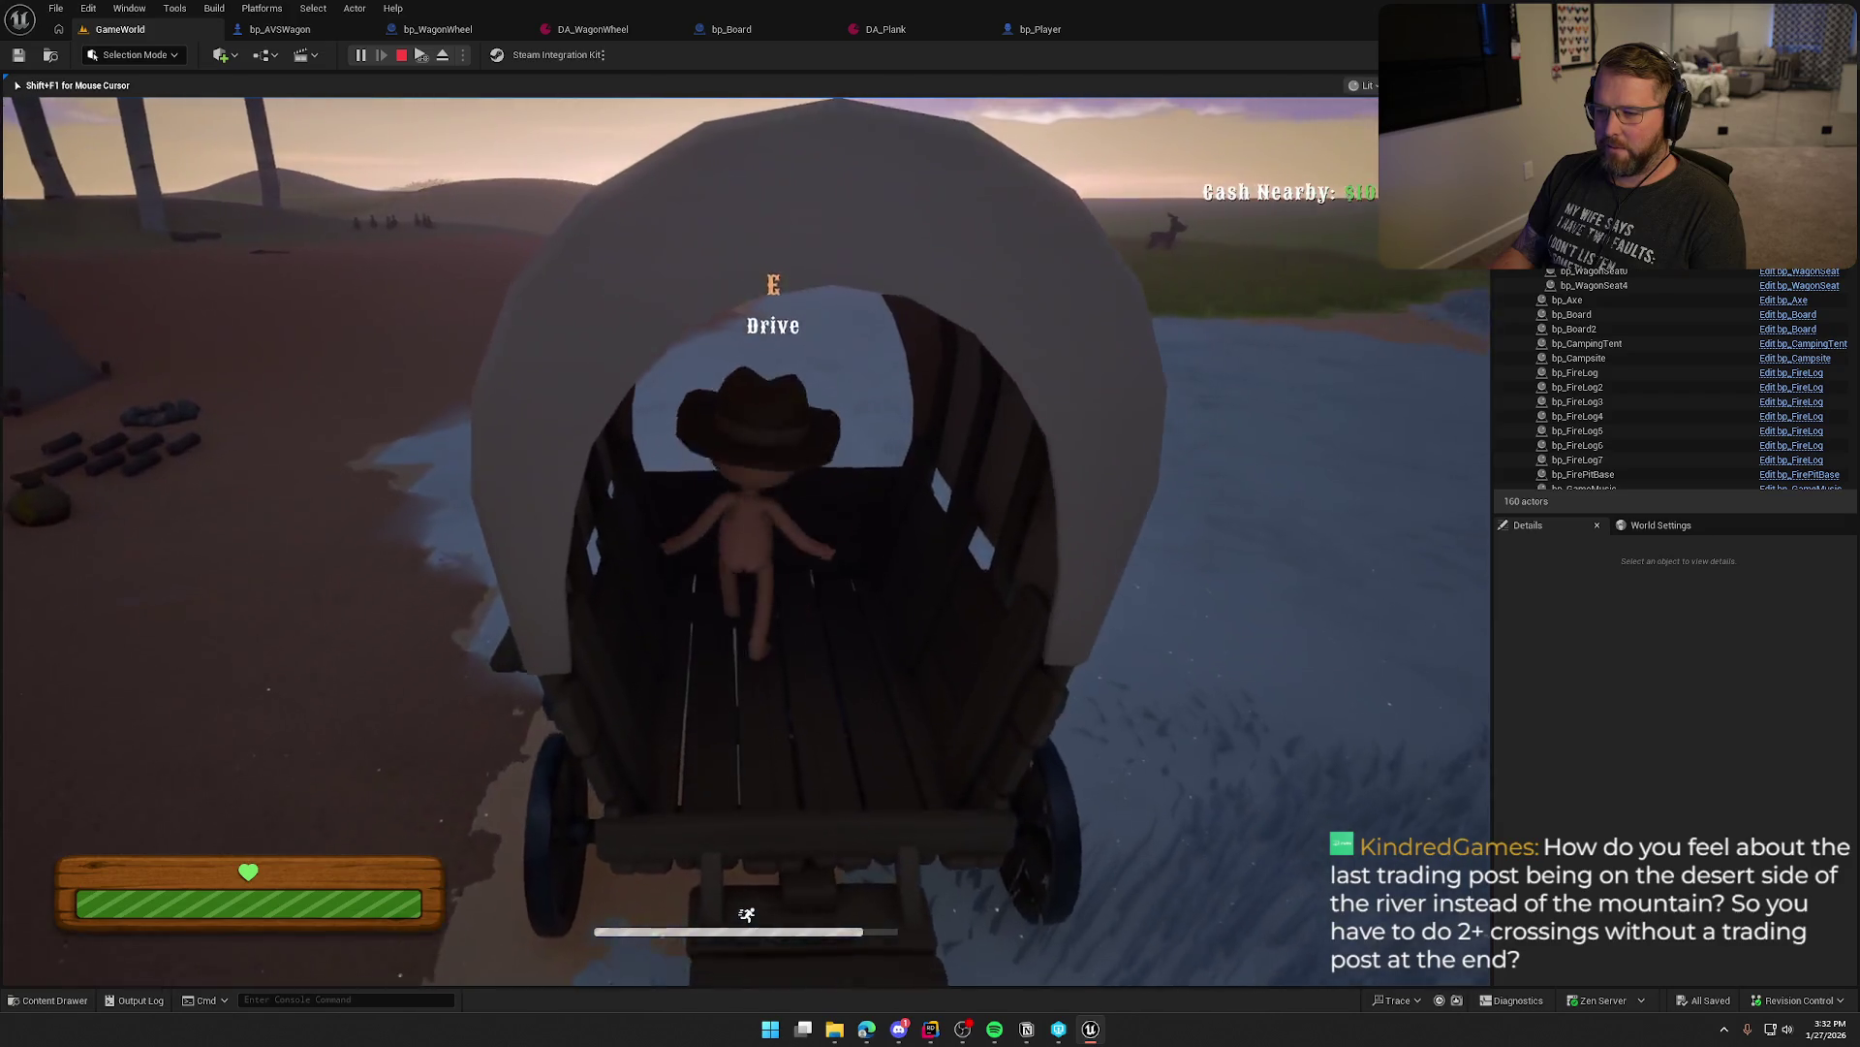
key(s)
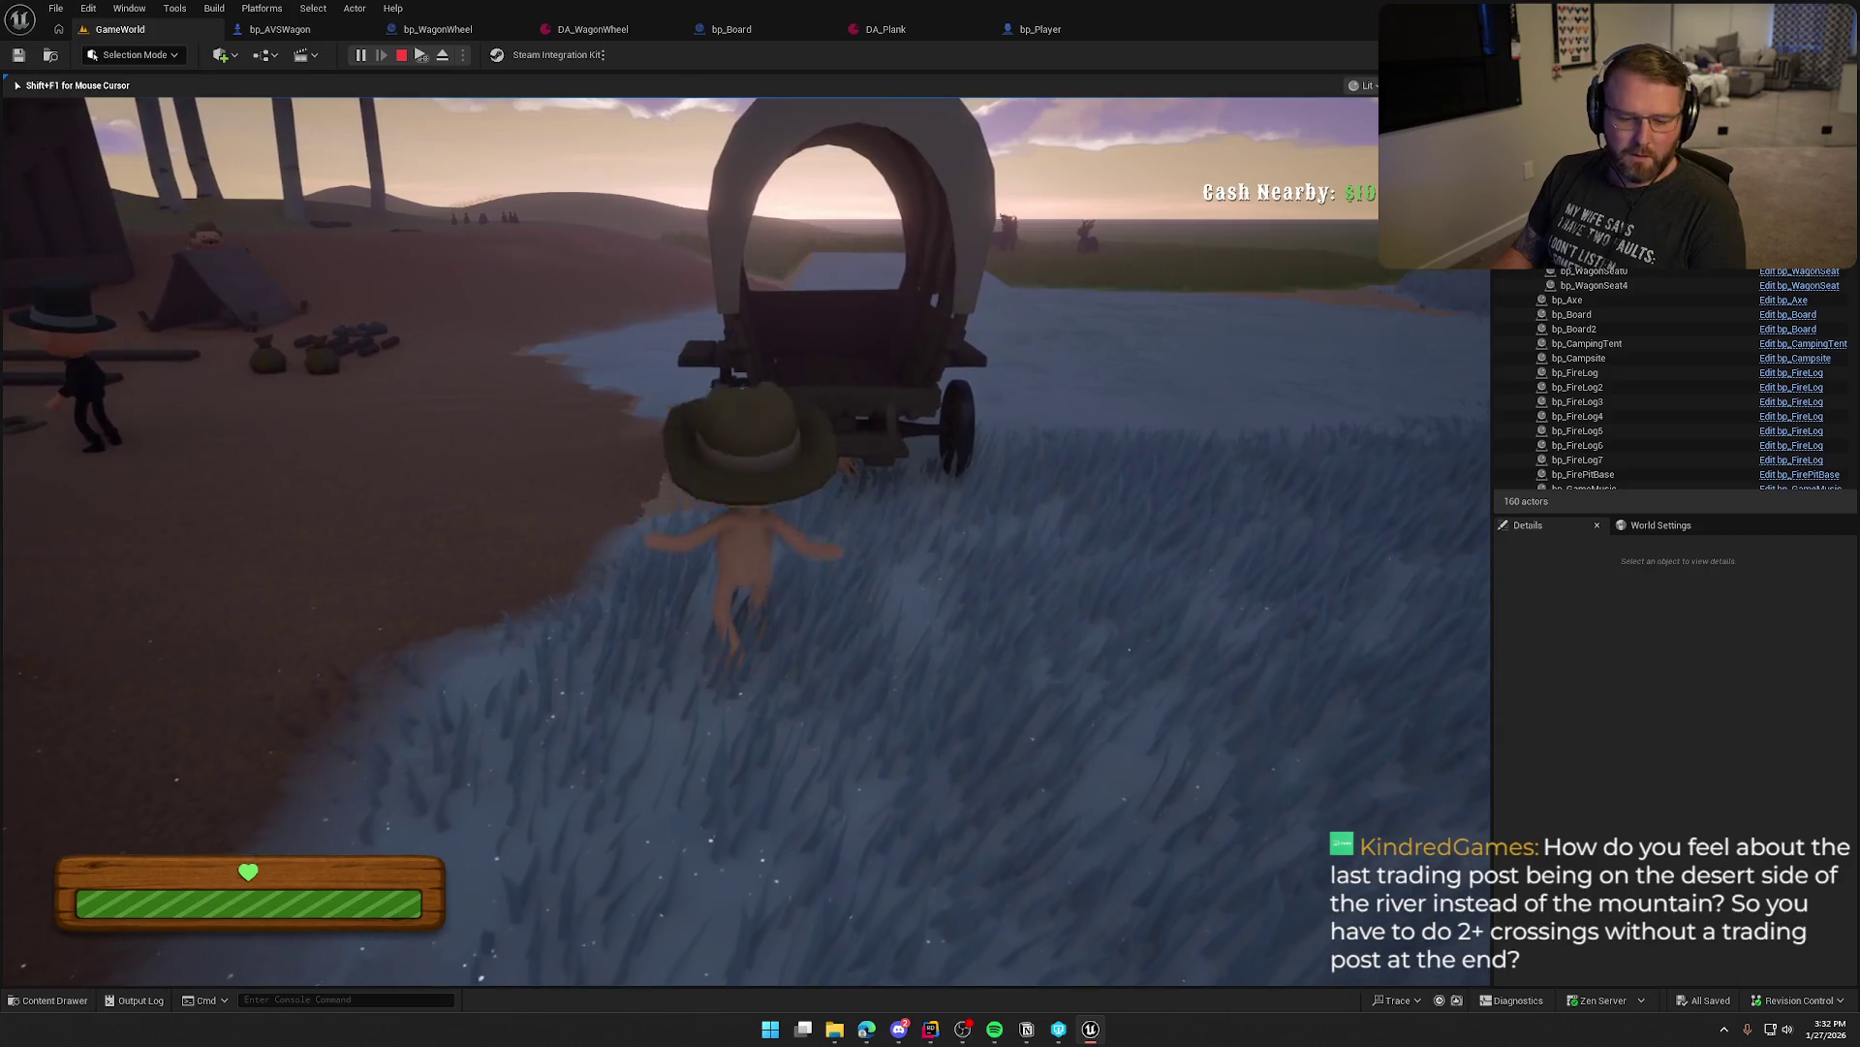
key(Escape)
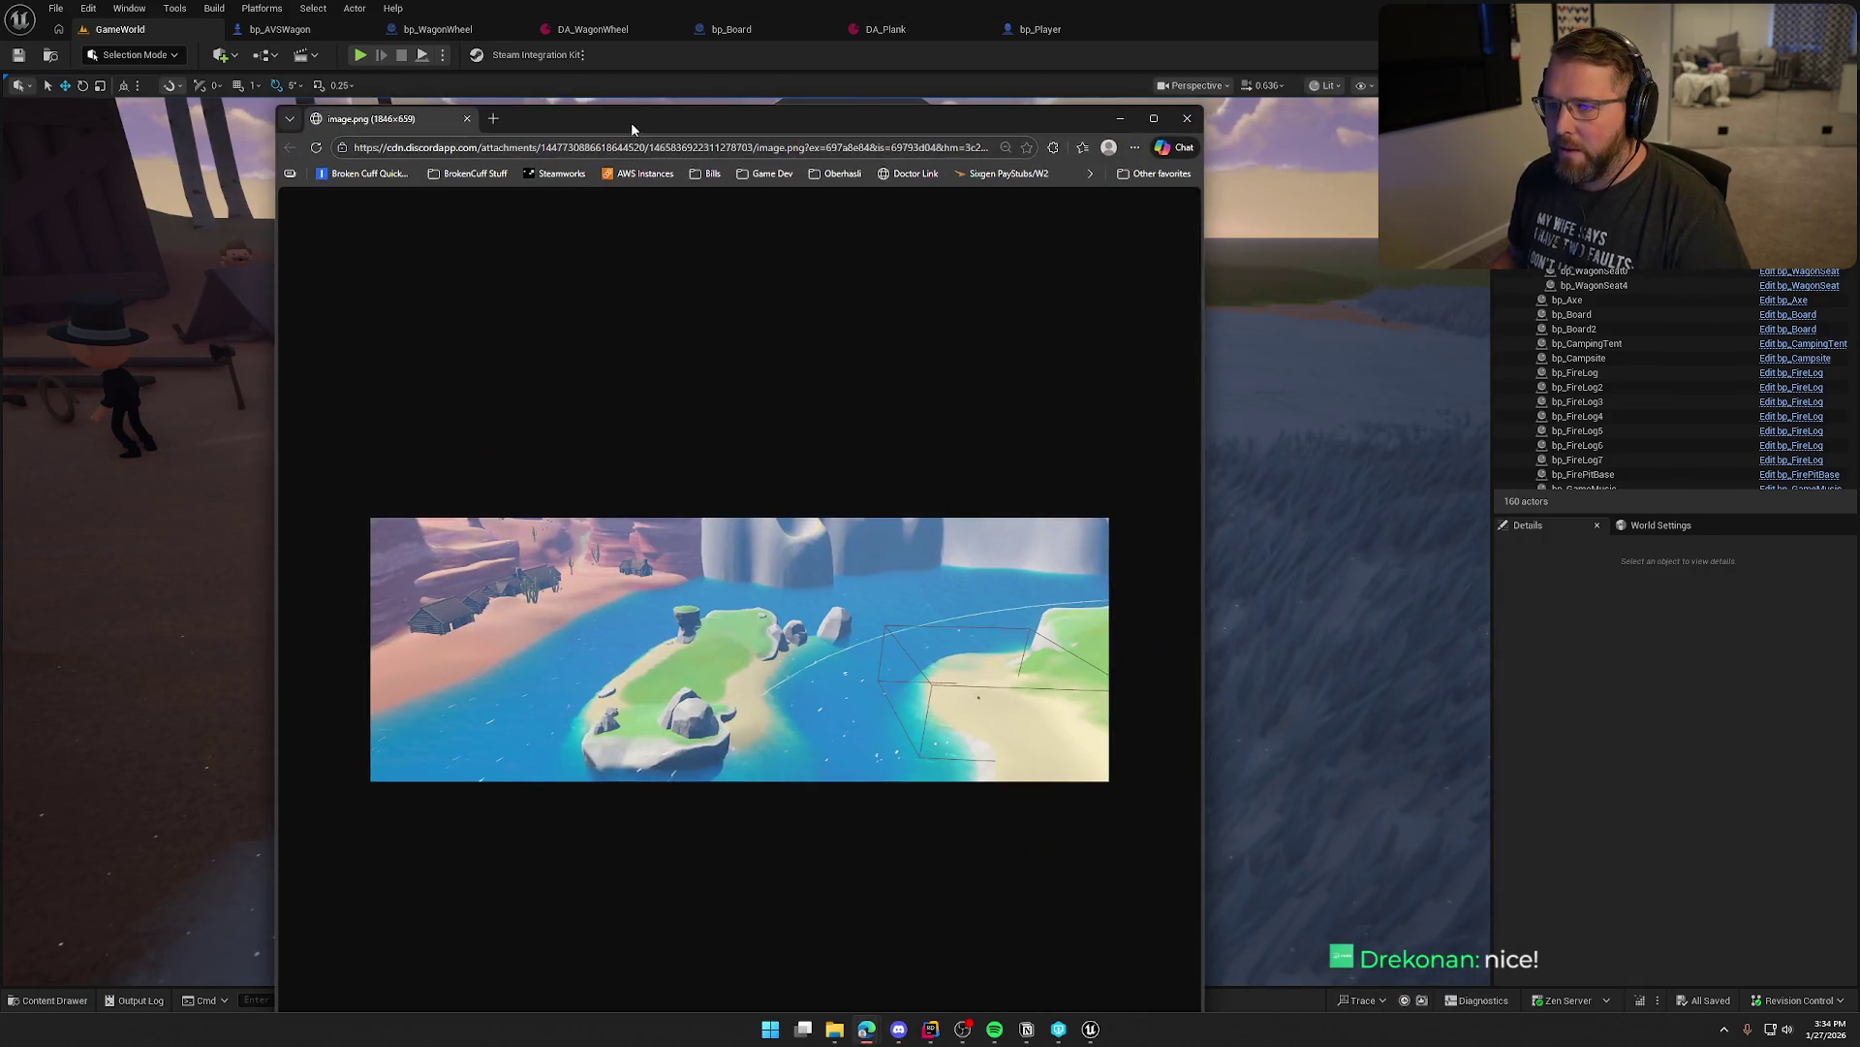
Maximize the image window to view the island screenshot full size
double_click(630, 123)
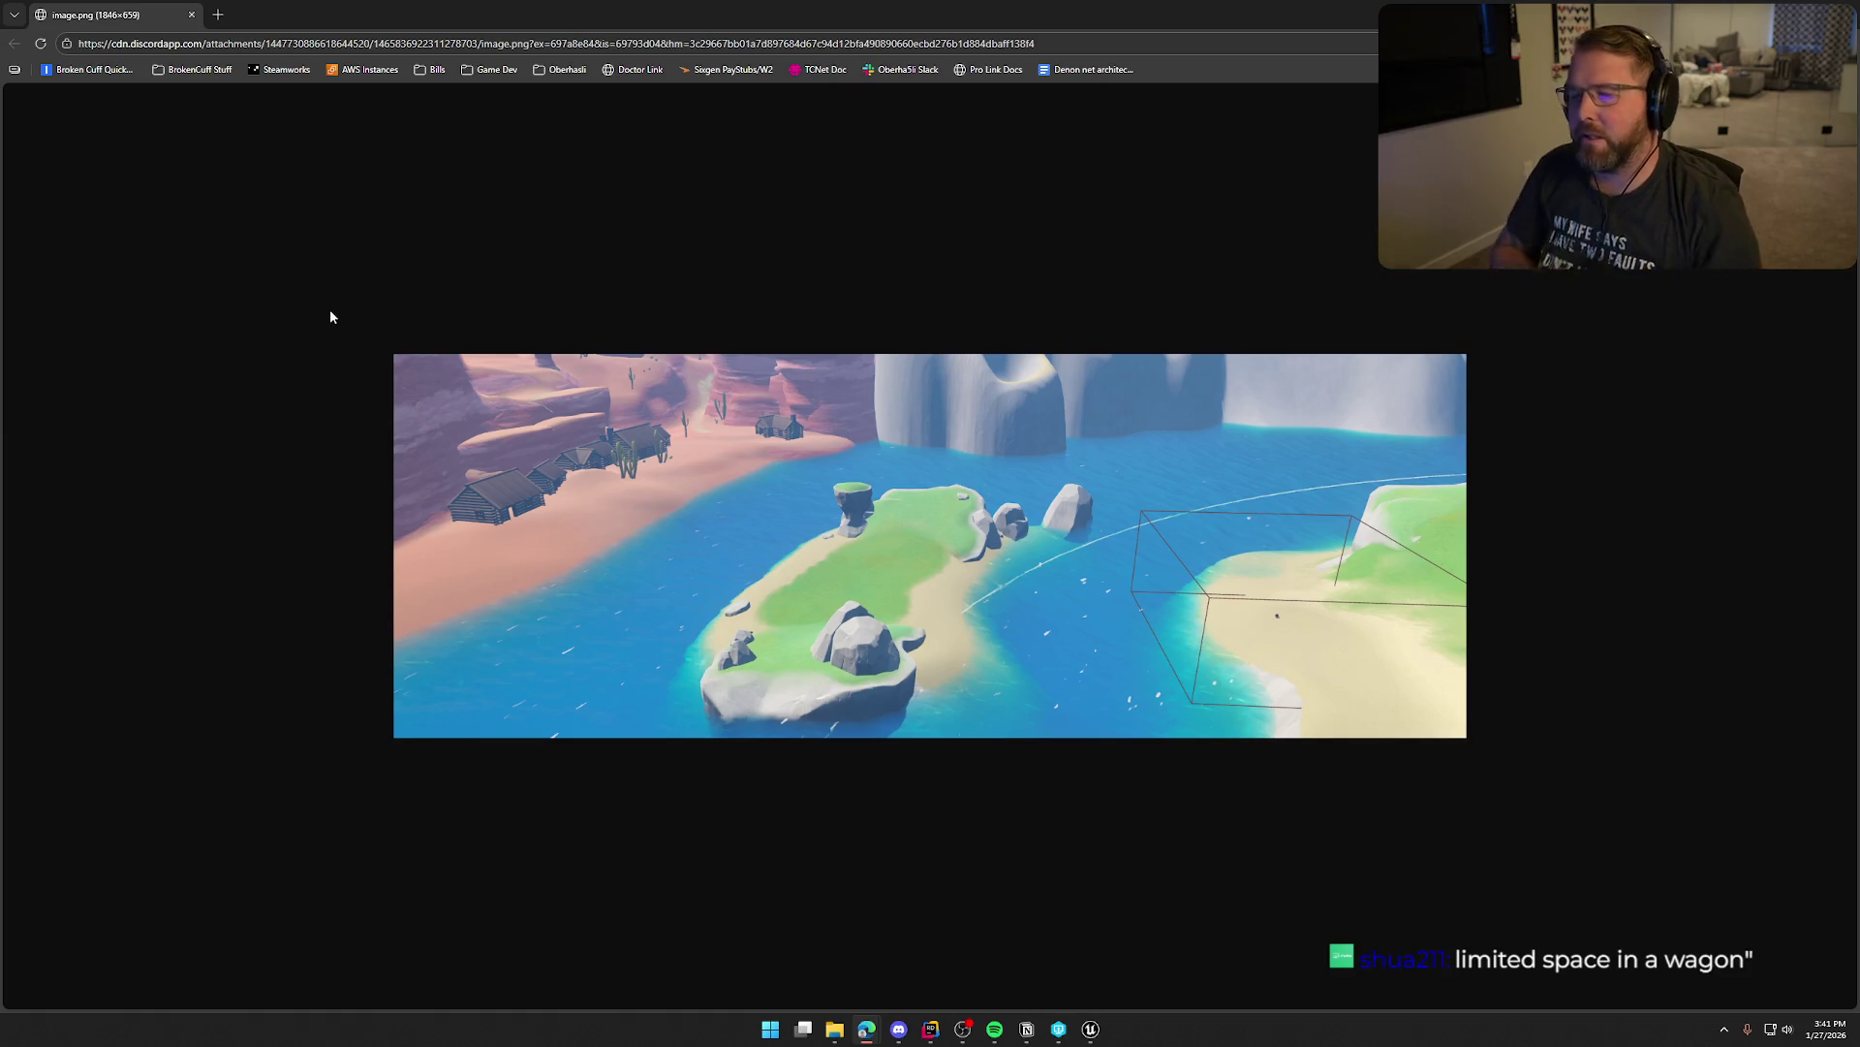
key(alt+Tab)
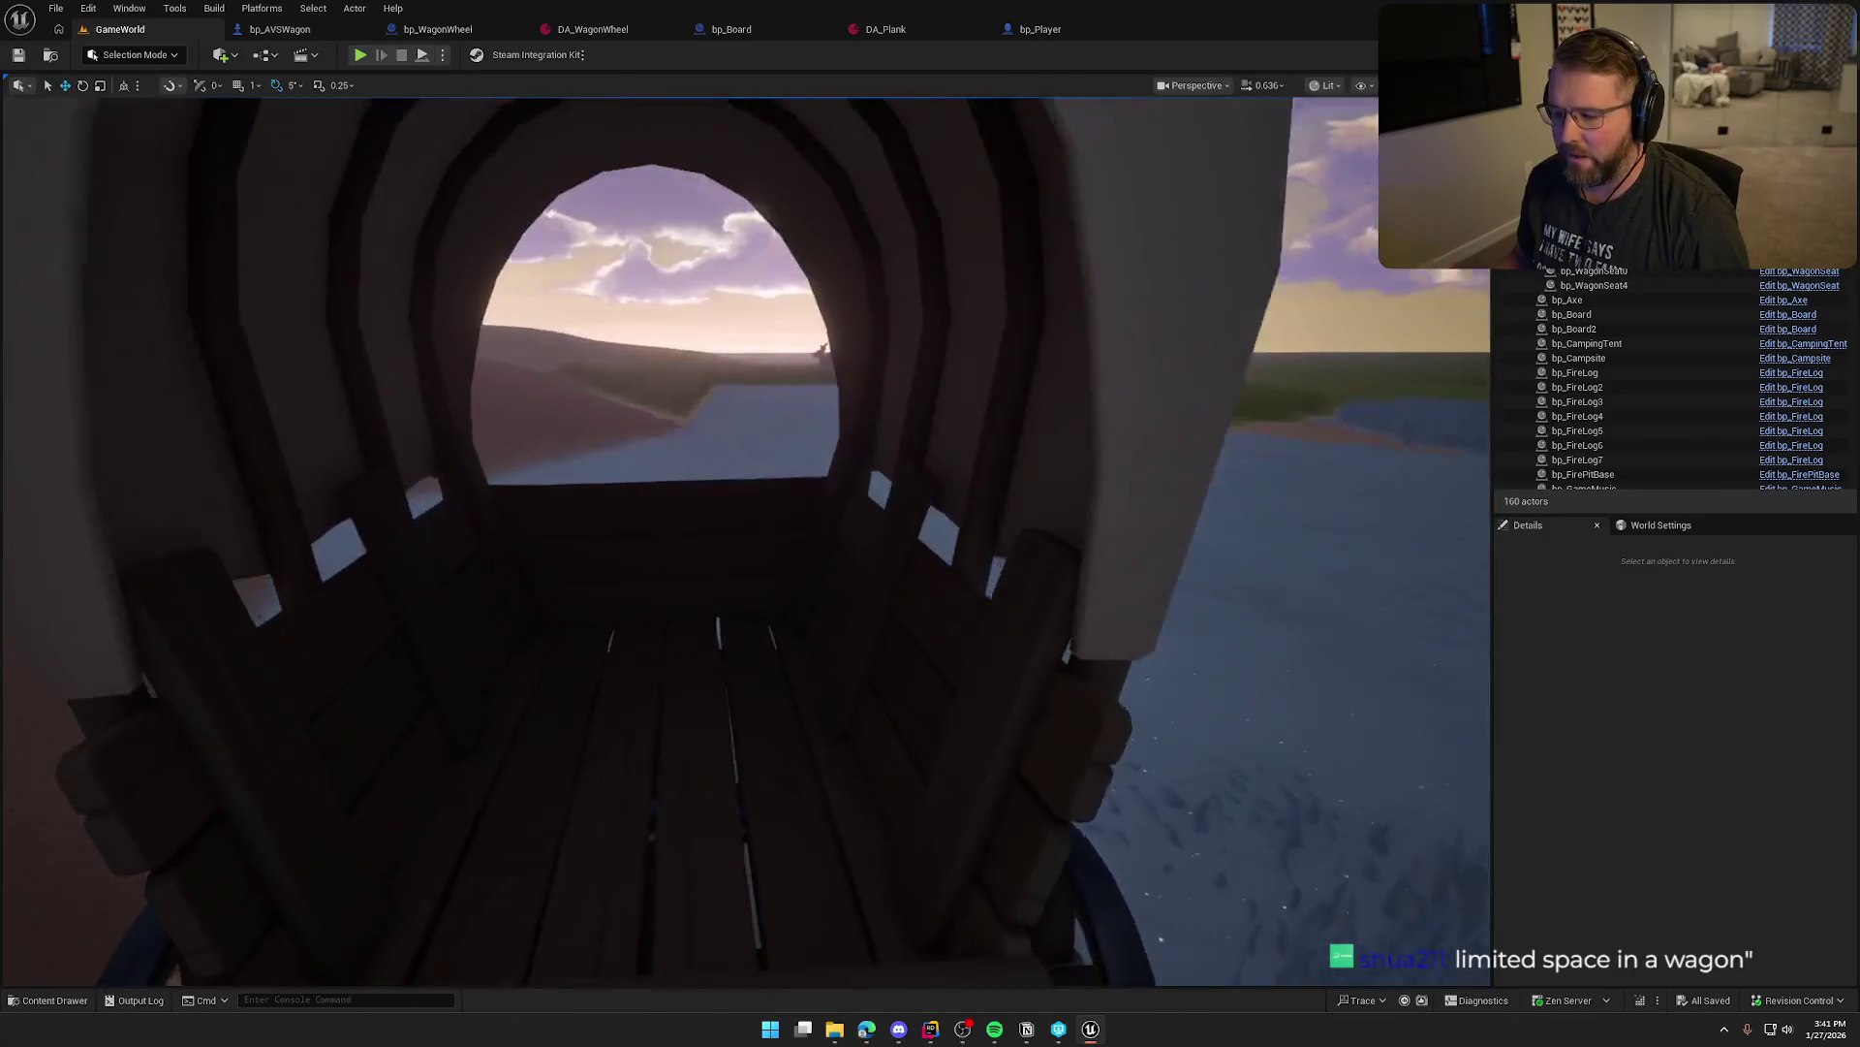
drag(678, 575, 678, 575)
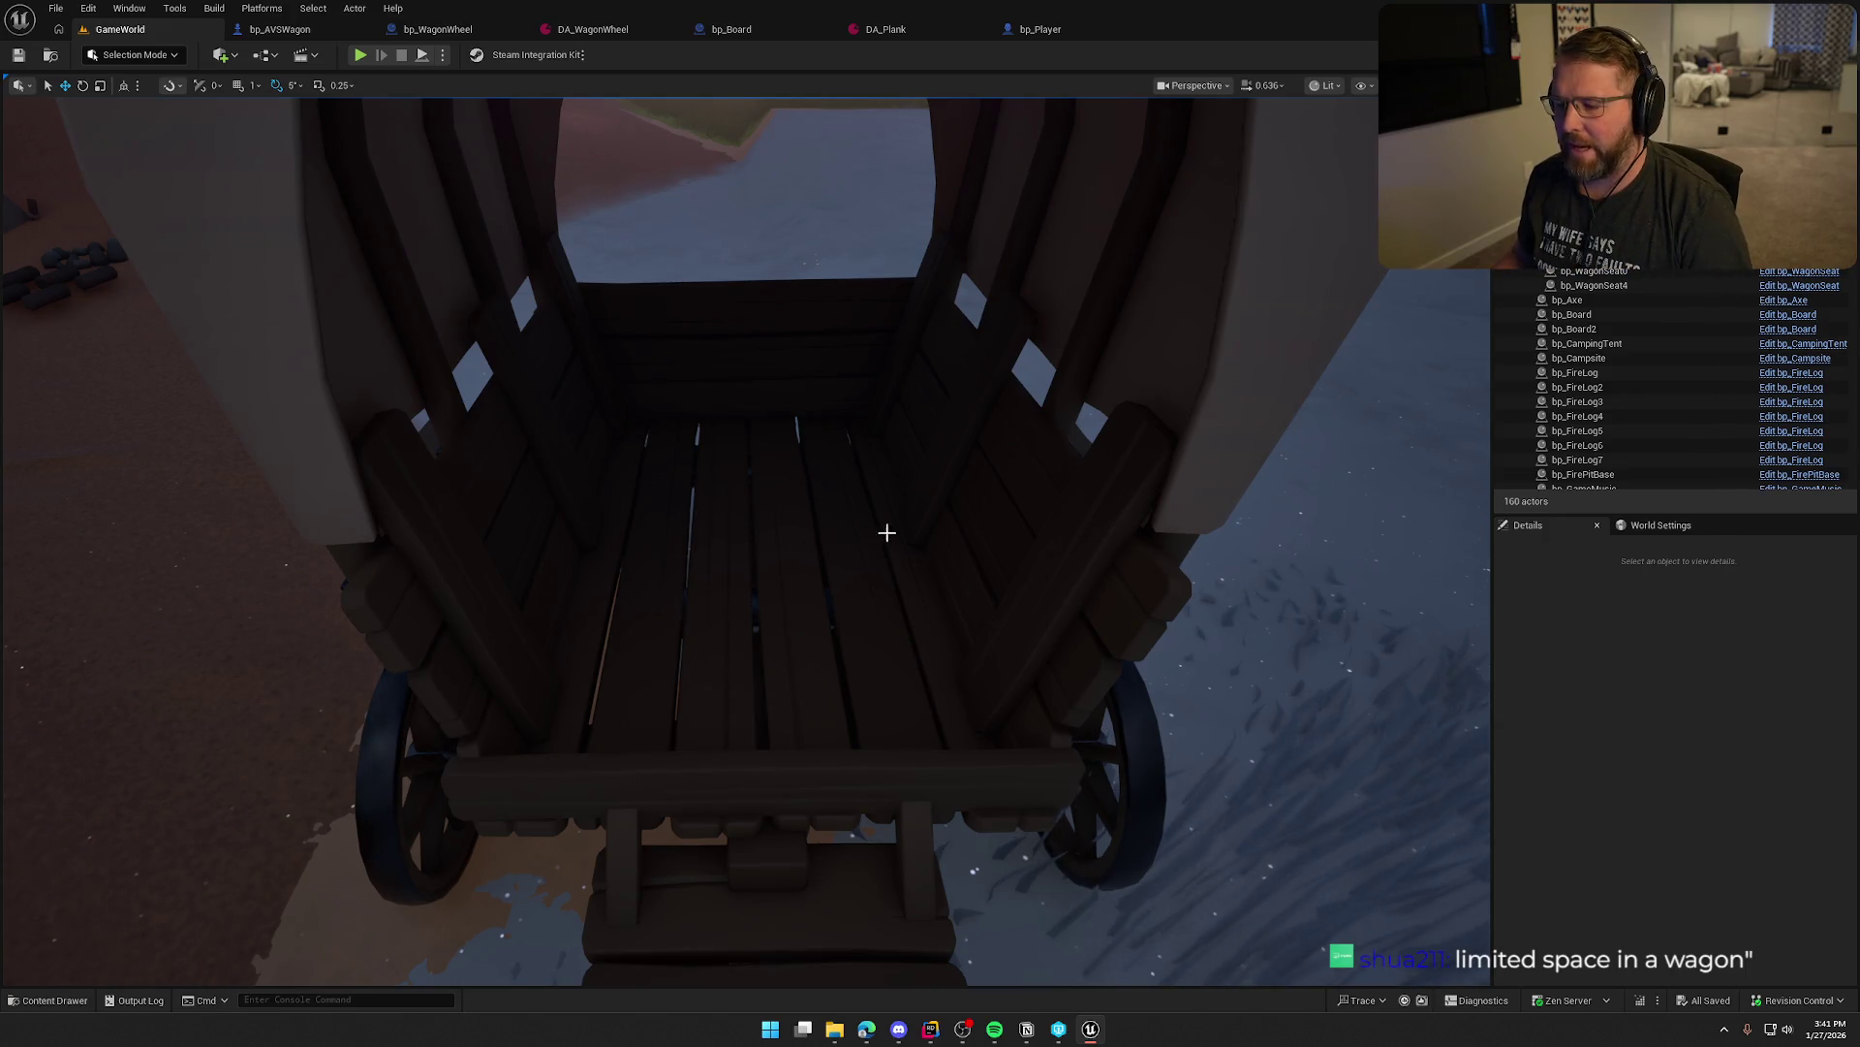
drag(652, 535, 668, 535)
drag(456, 595, 455, 595)
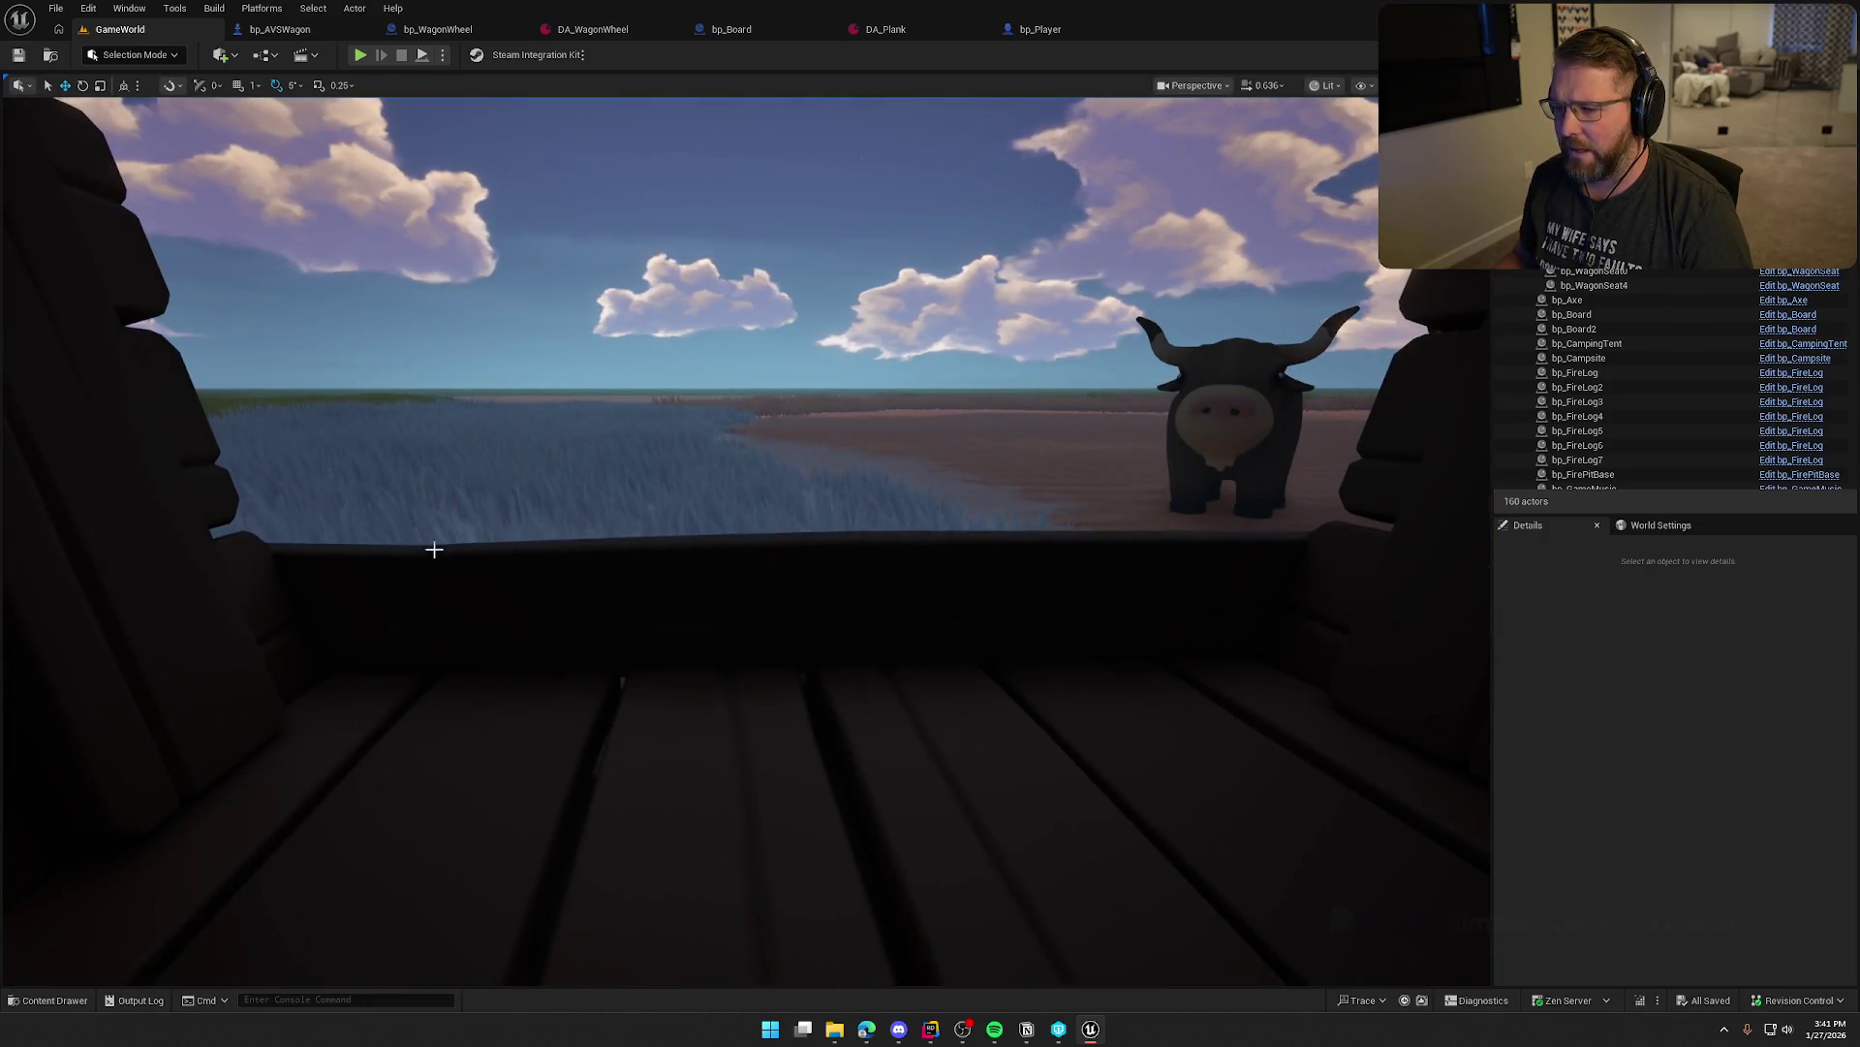
drag(1125, 615, 1184, 605)
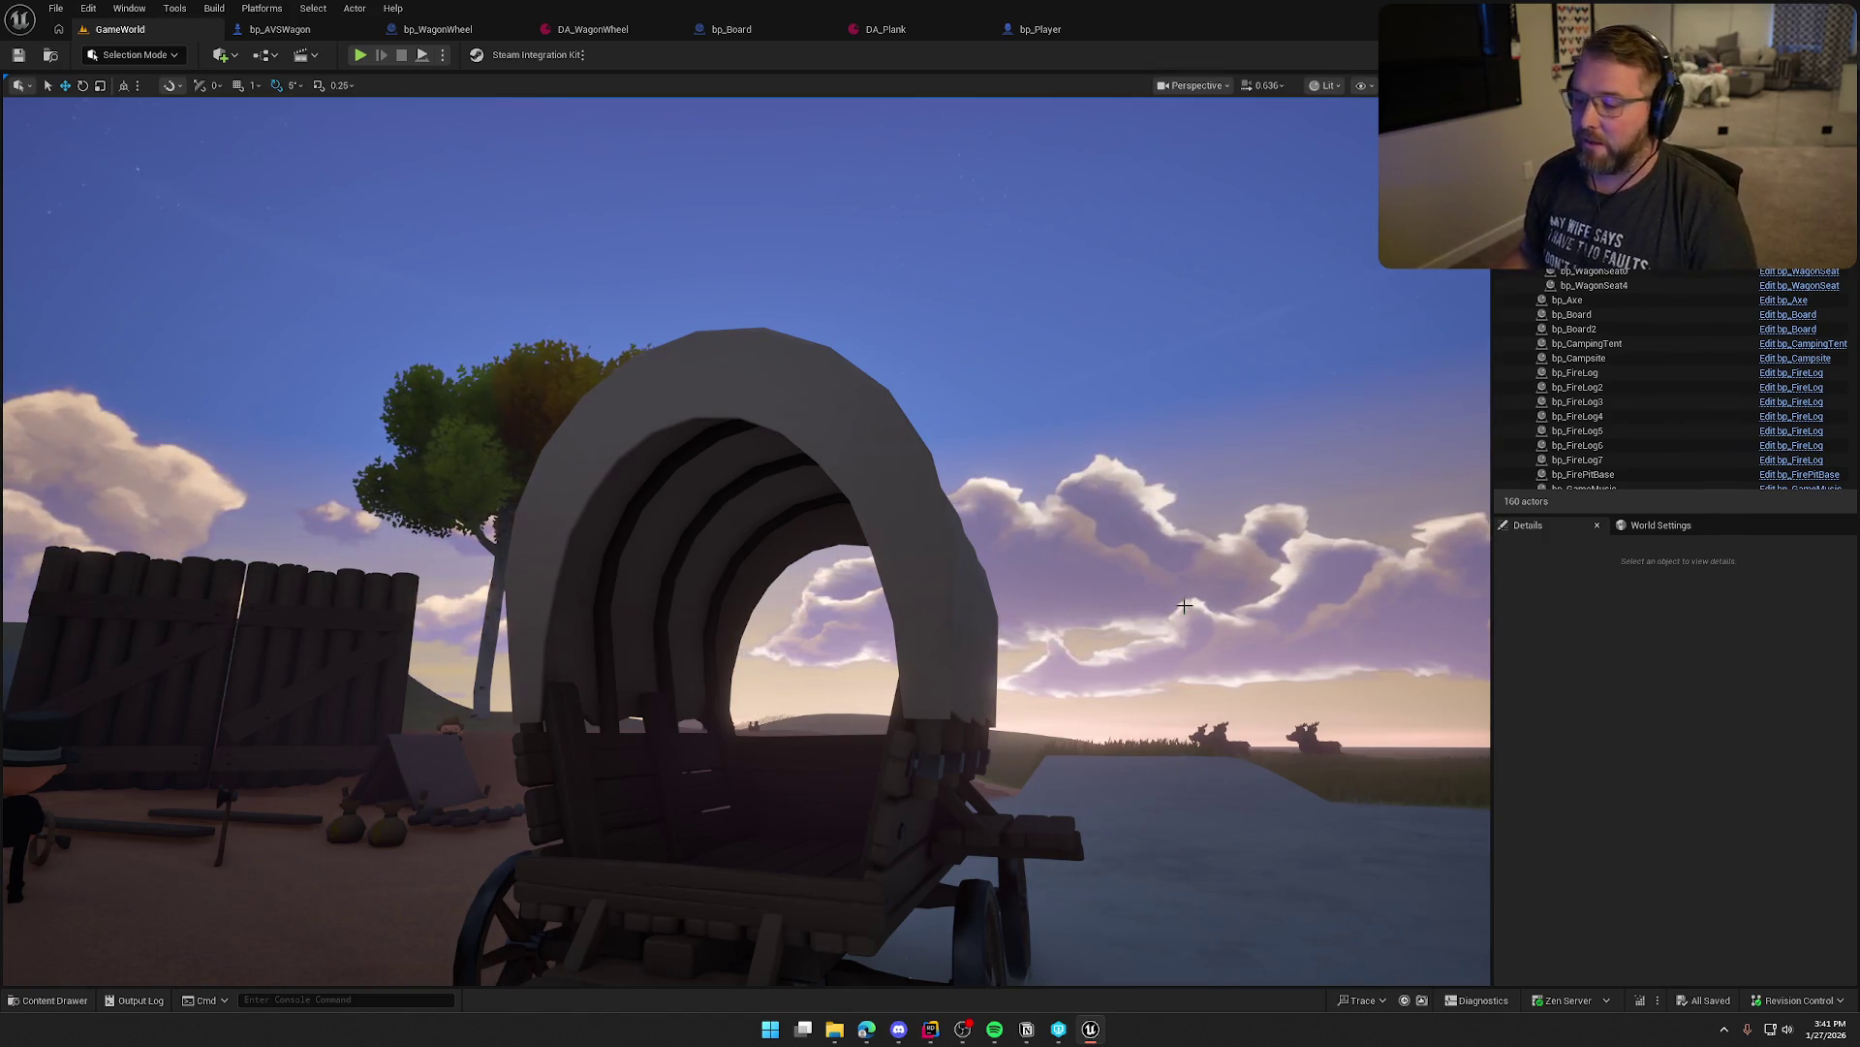
scroll(822, 779, down, 5)
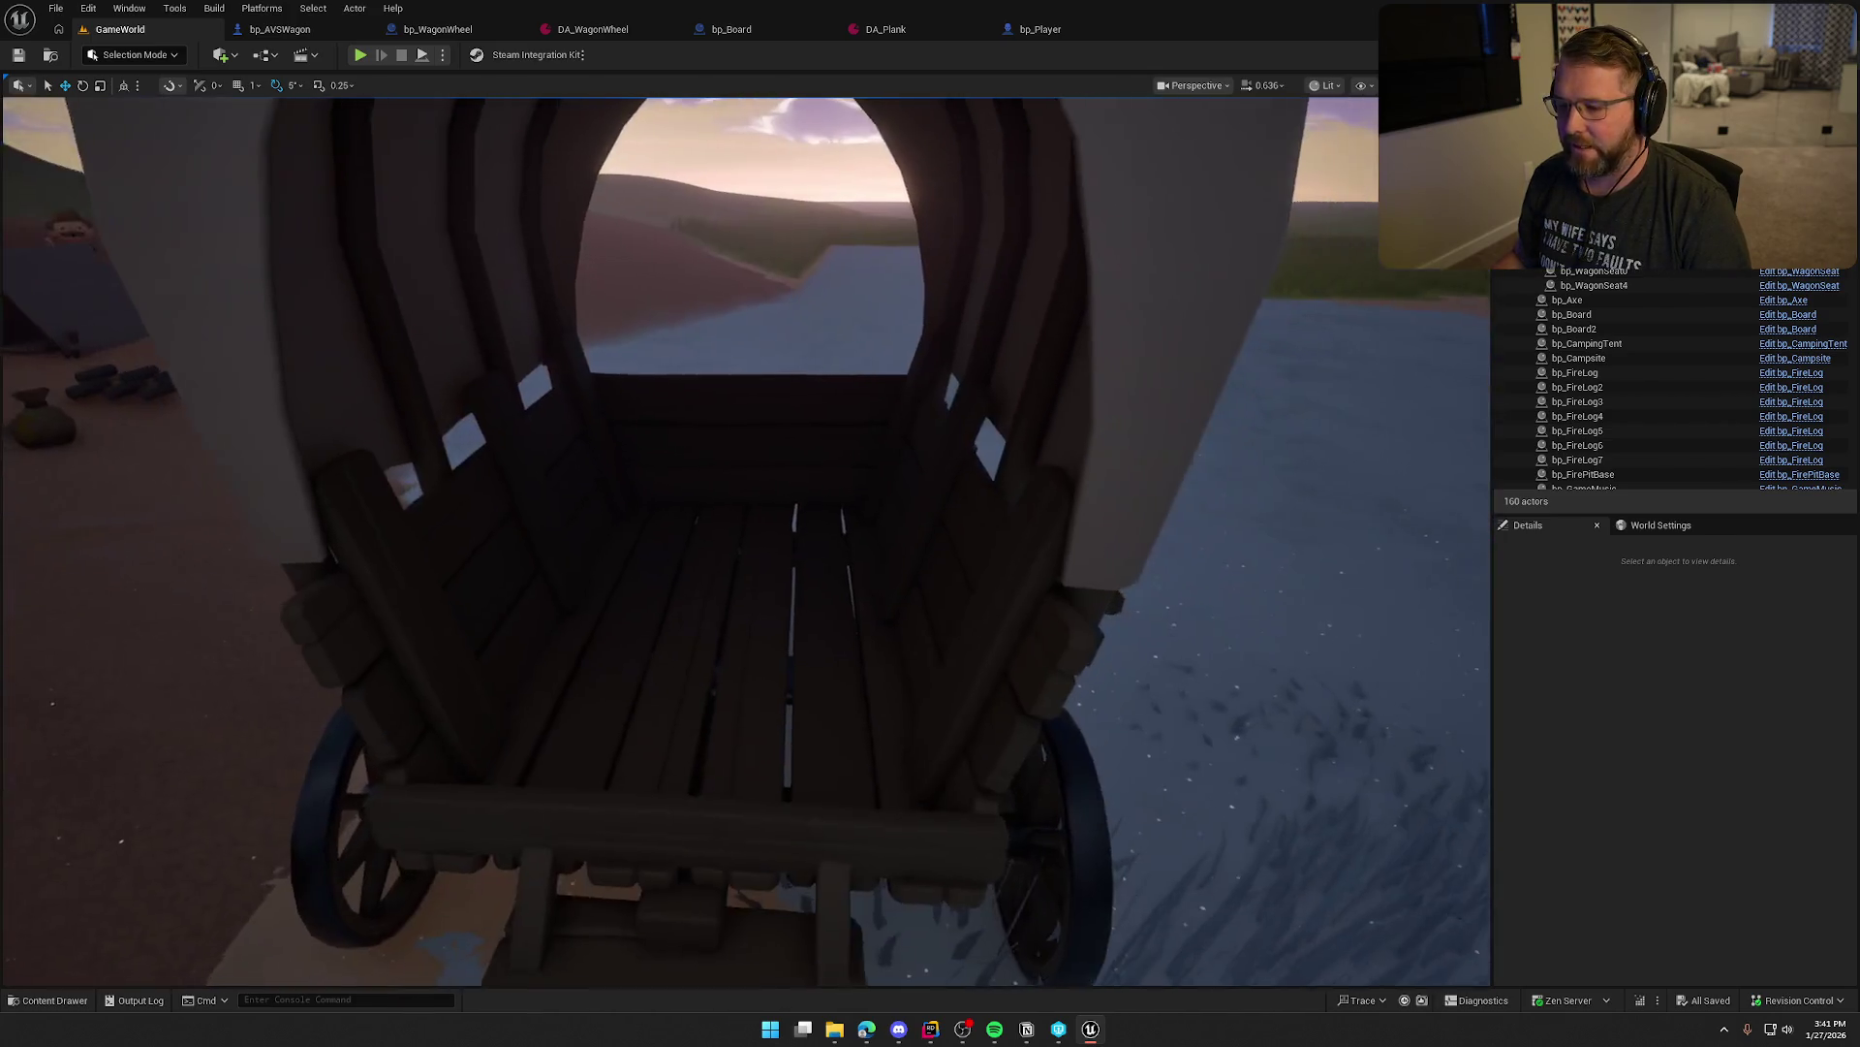
scroll(827, 725, down, 6)
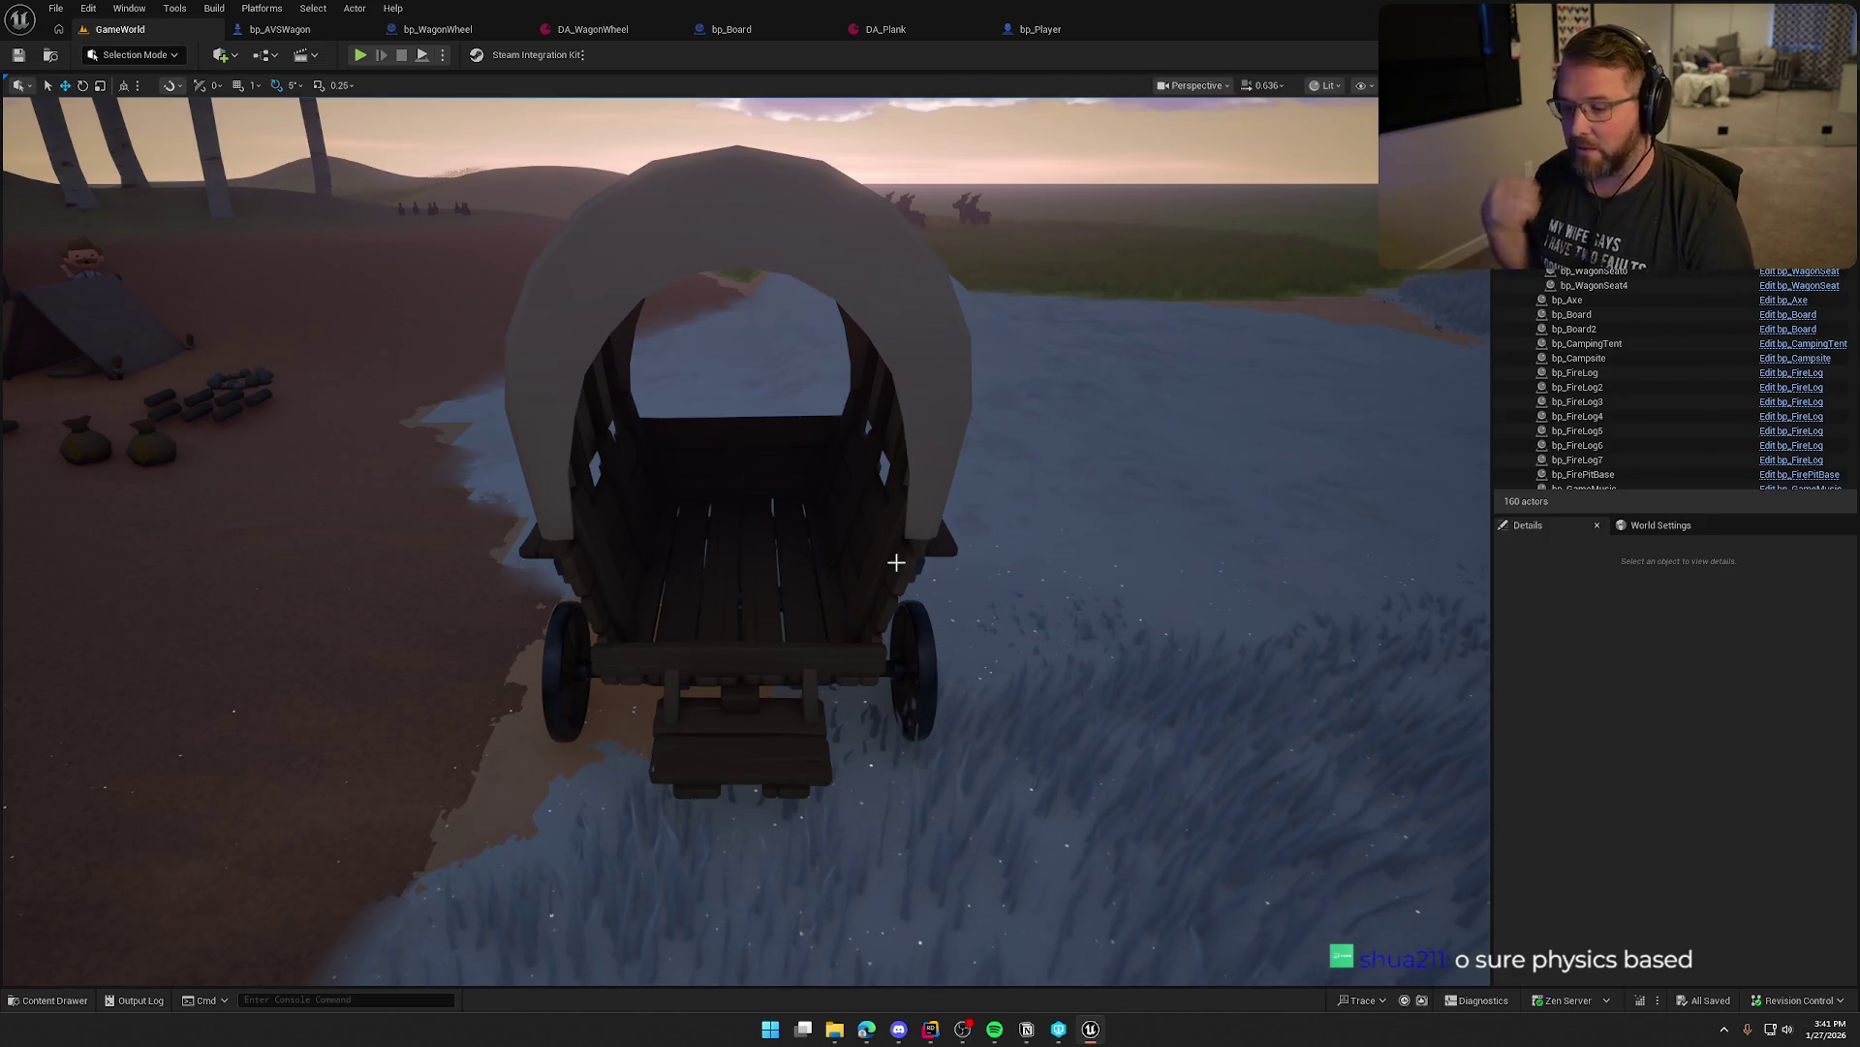
drag(895, 562, 877, 620)
mouse_move(982, 544)
mouse_down()
mouse_move(891, 550)
mouse_move(981, 545)
mouse_move(973, 494)
mouse_up()
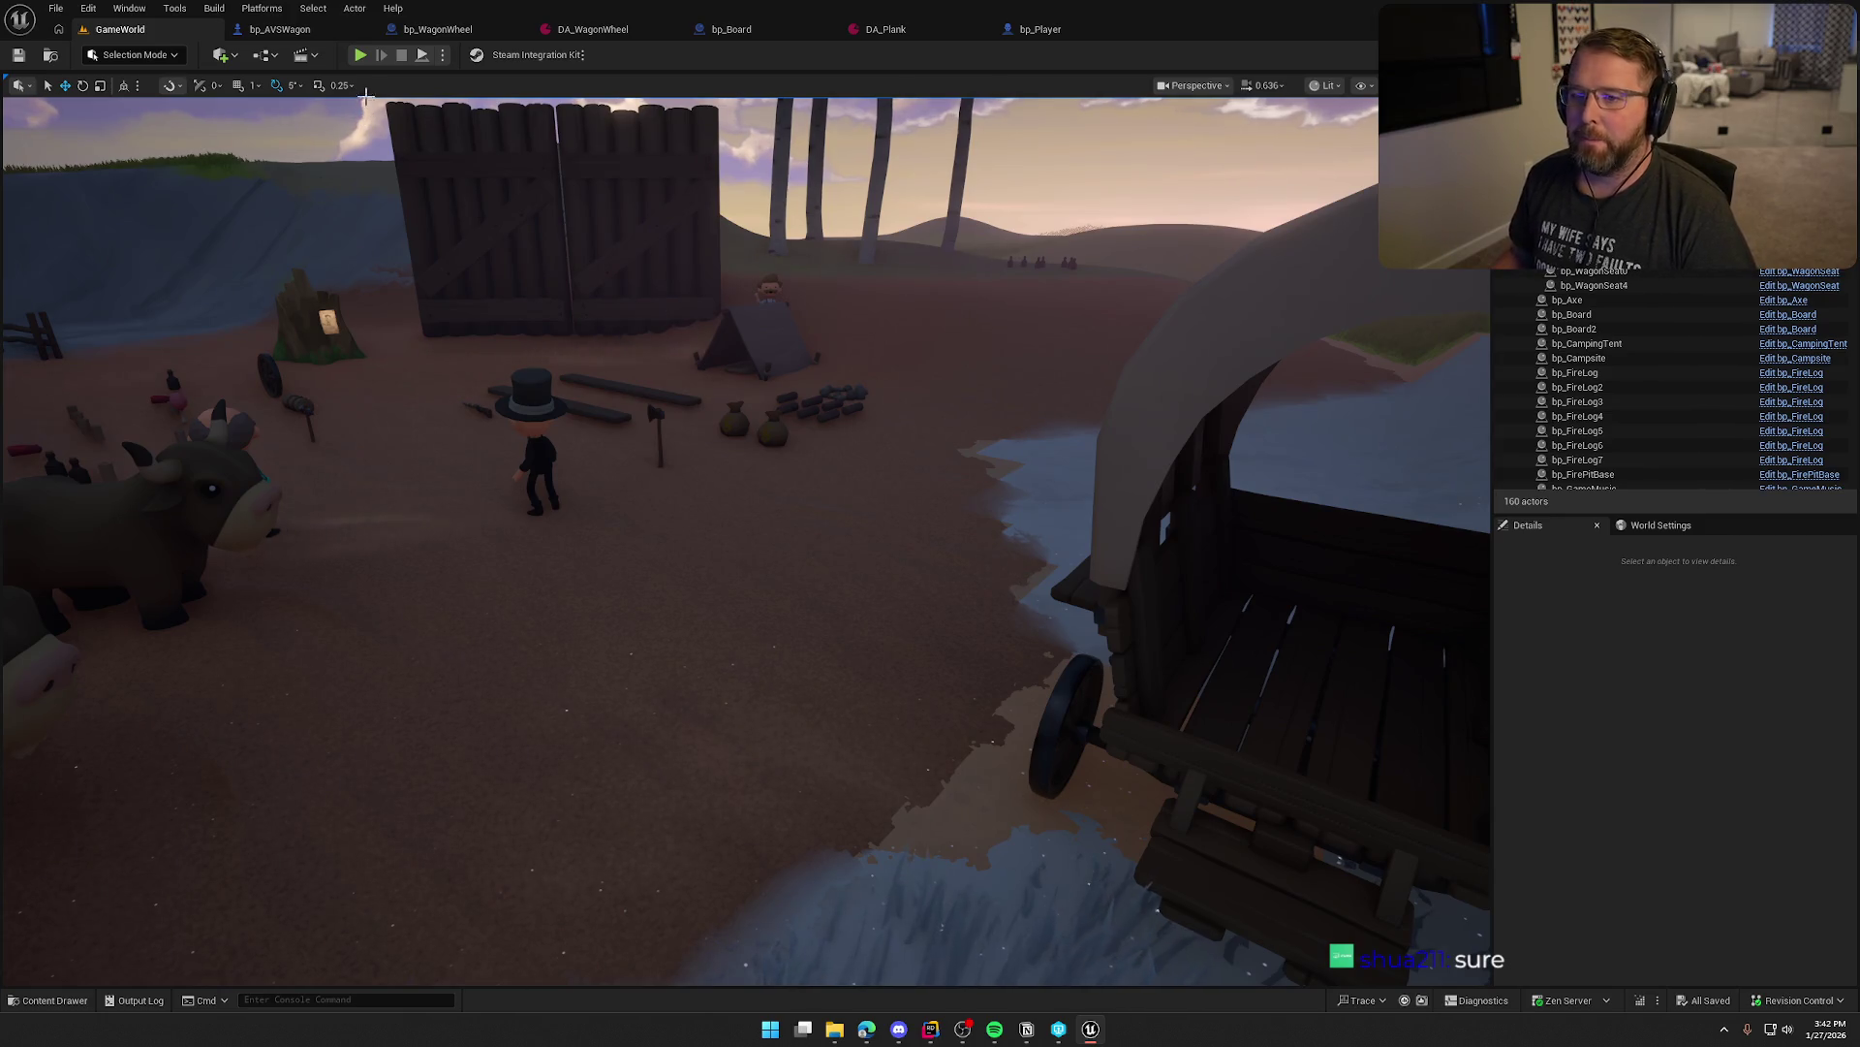
click(360, 55)
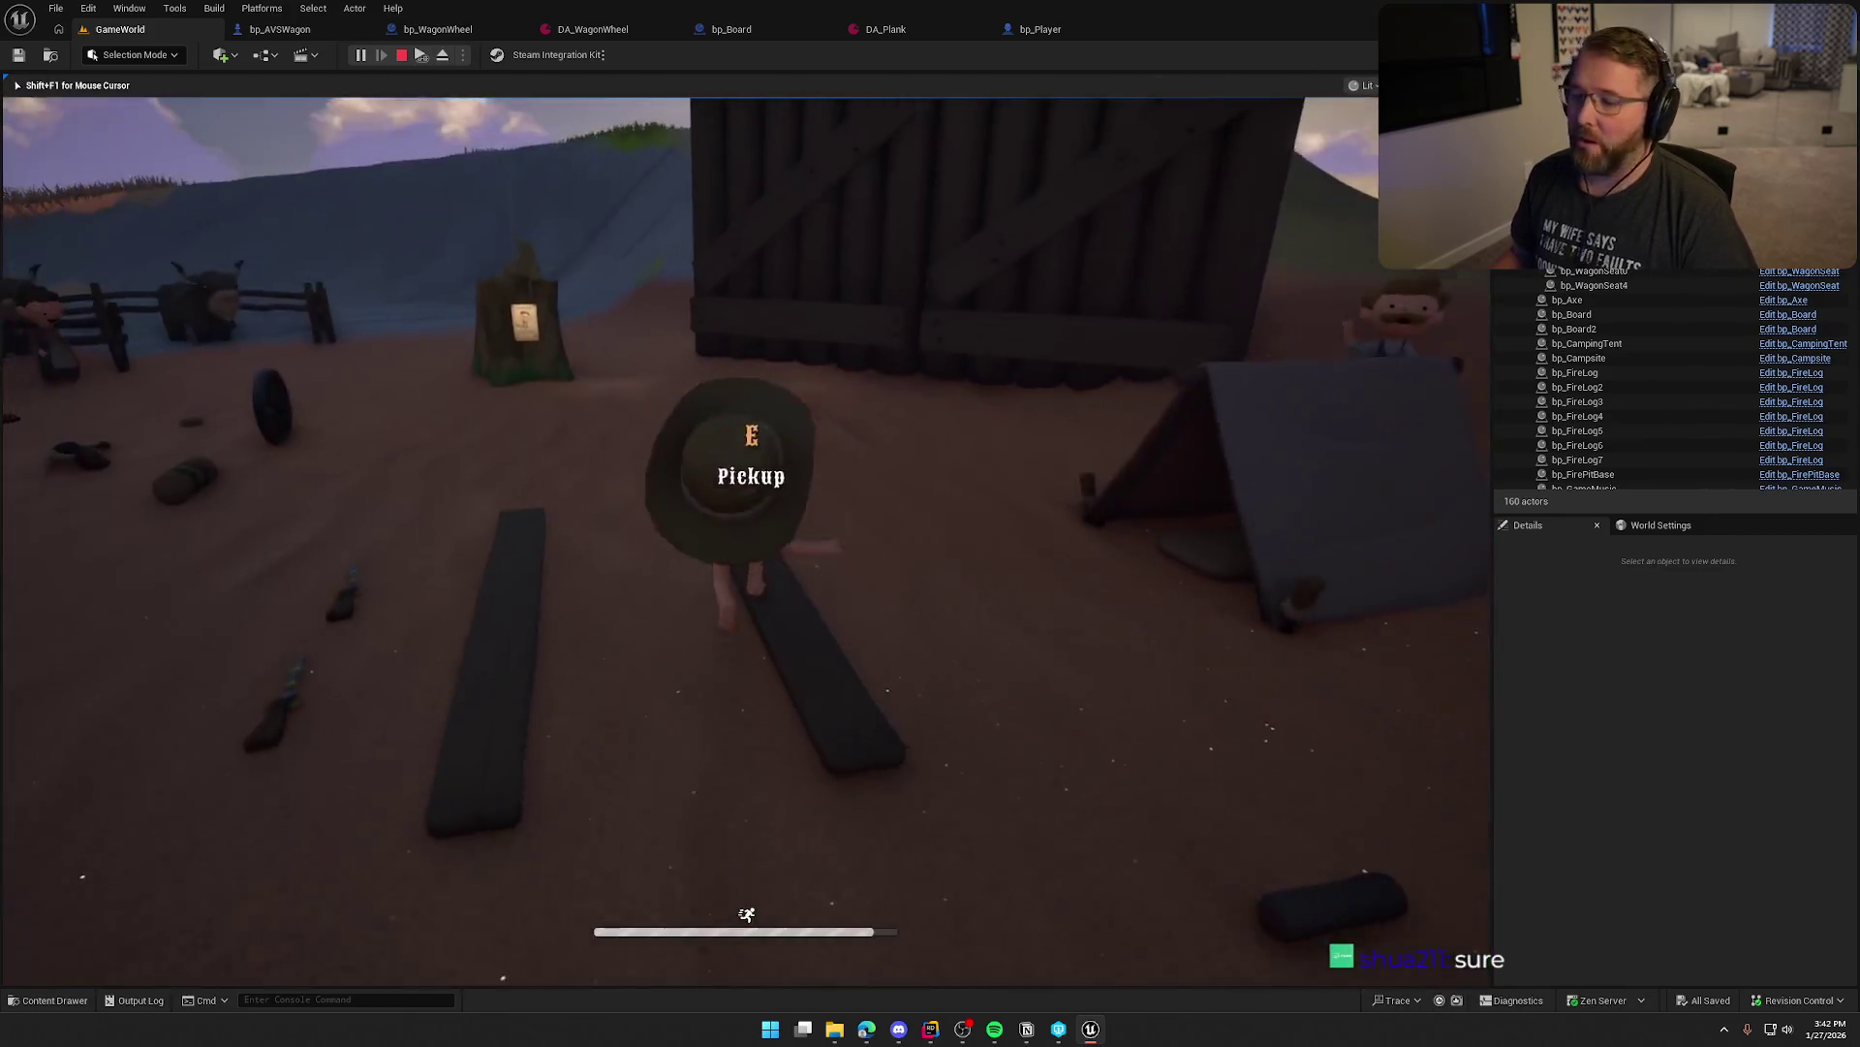
Pick up the wagon wheel and carry it to the wagon's rear wheel
key(e)
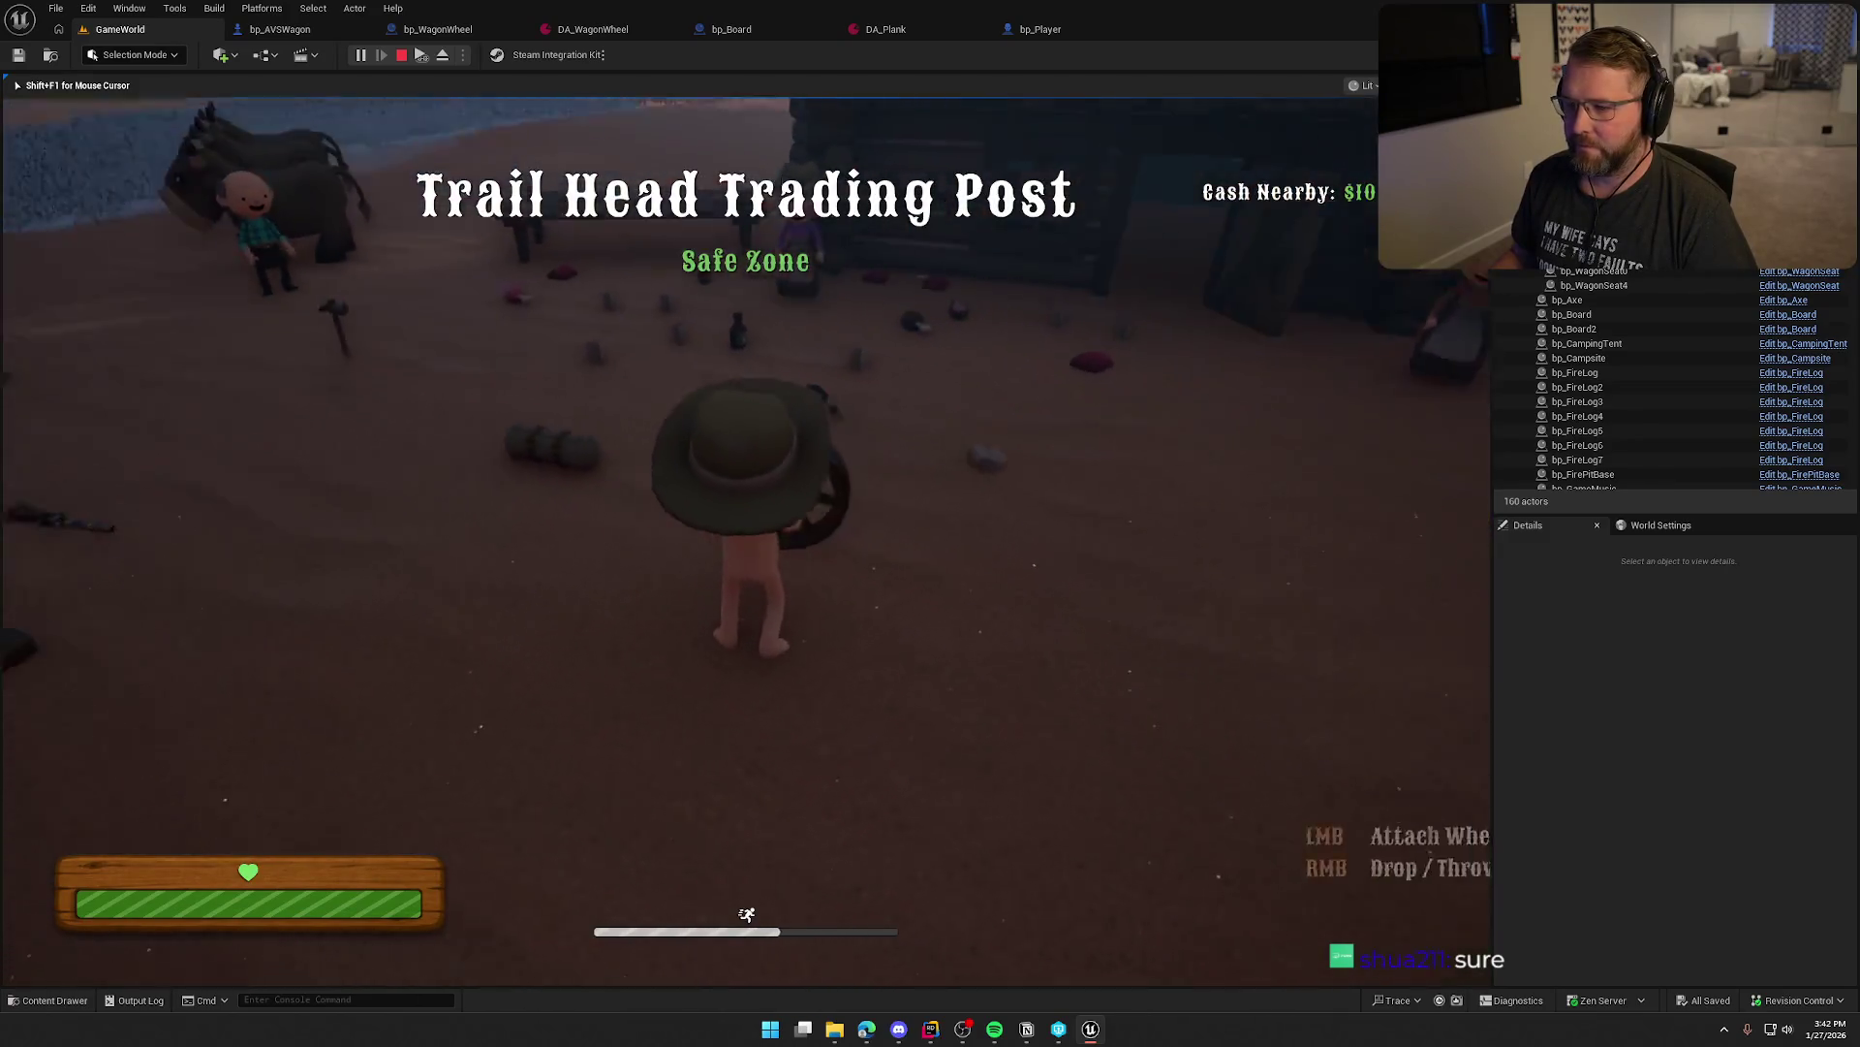
key(shift+w)
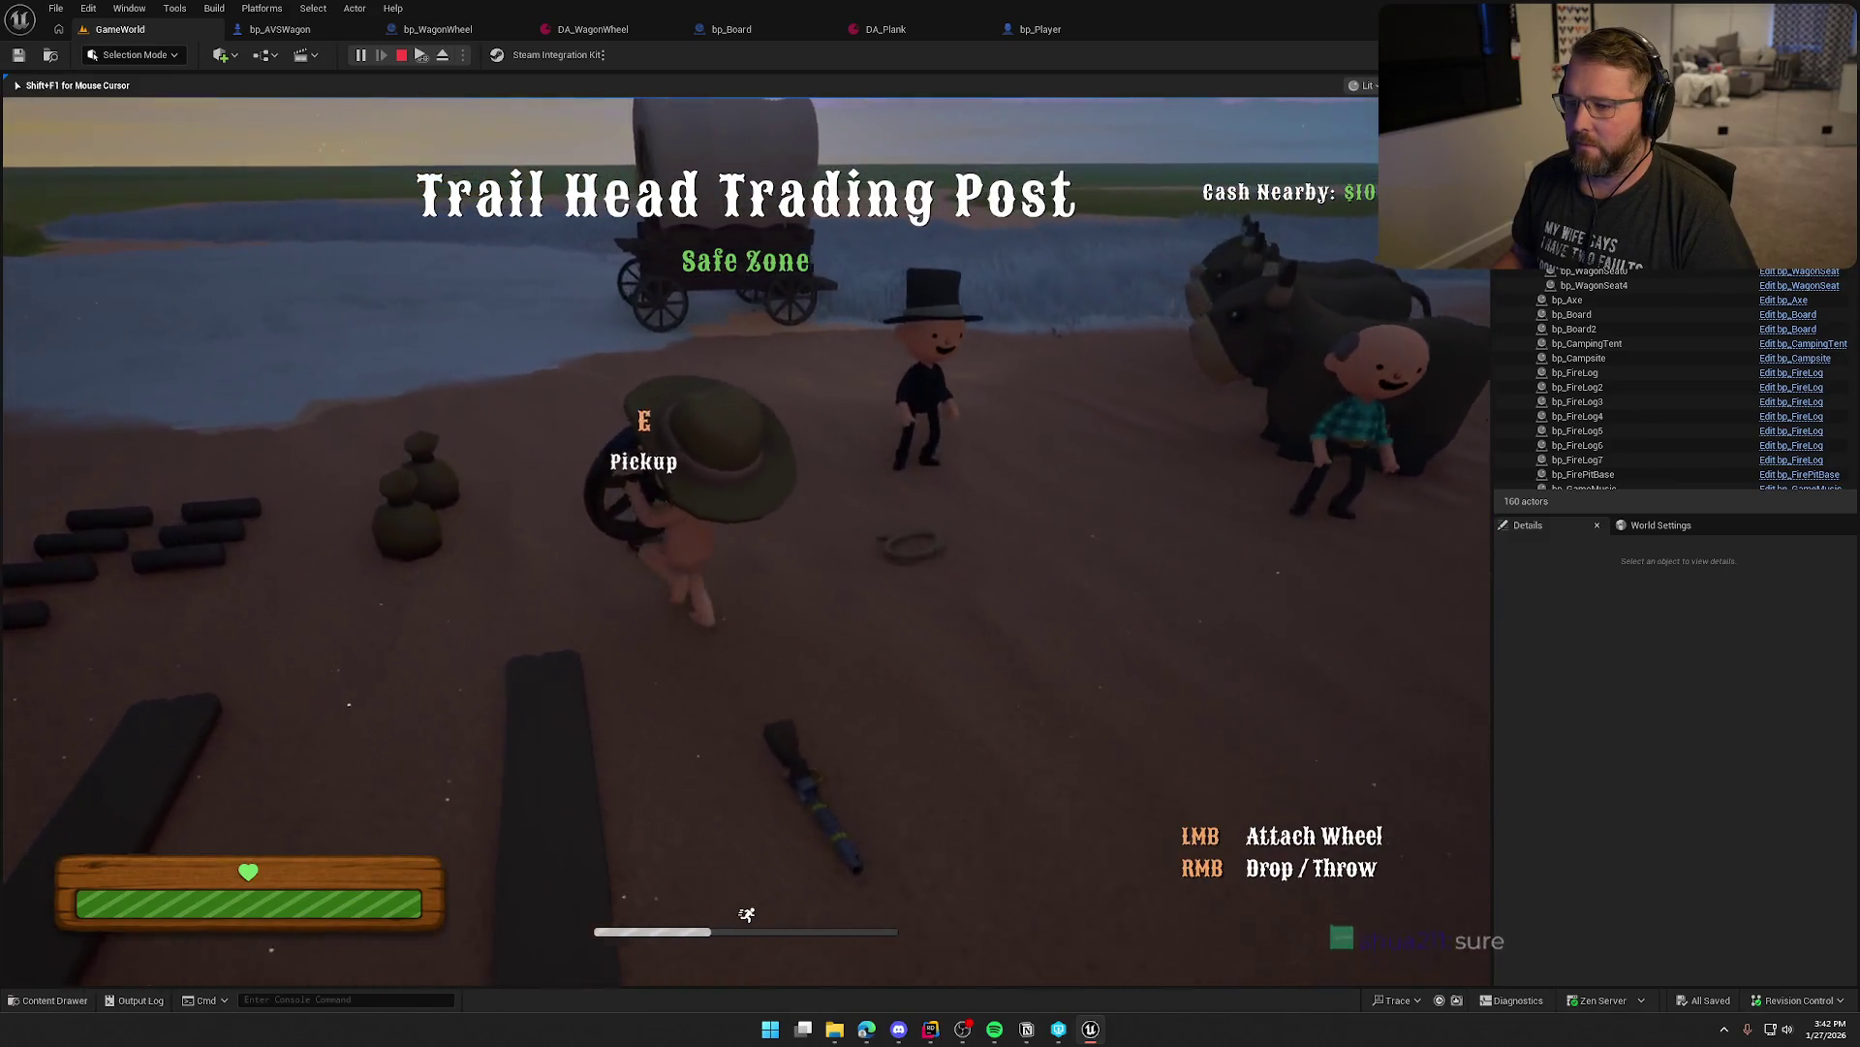
key(w)
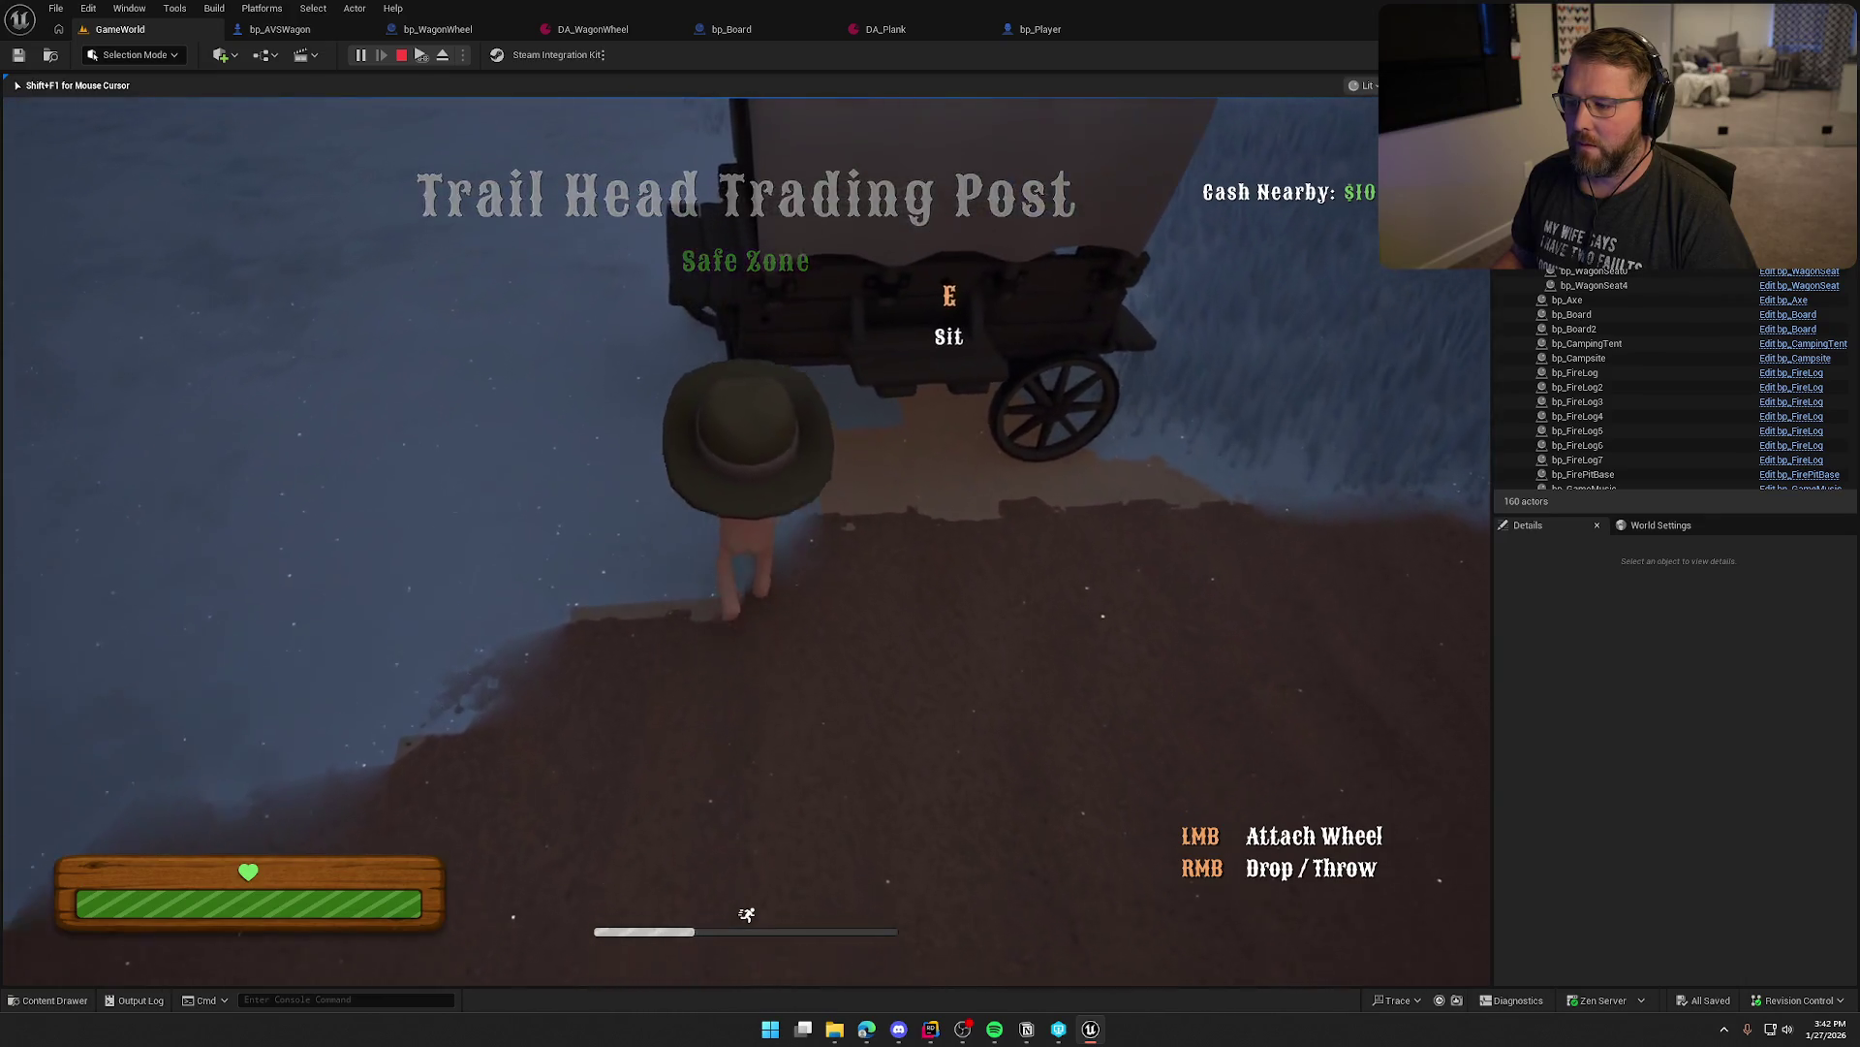
key(w)
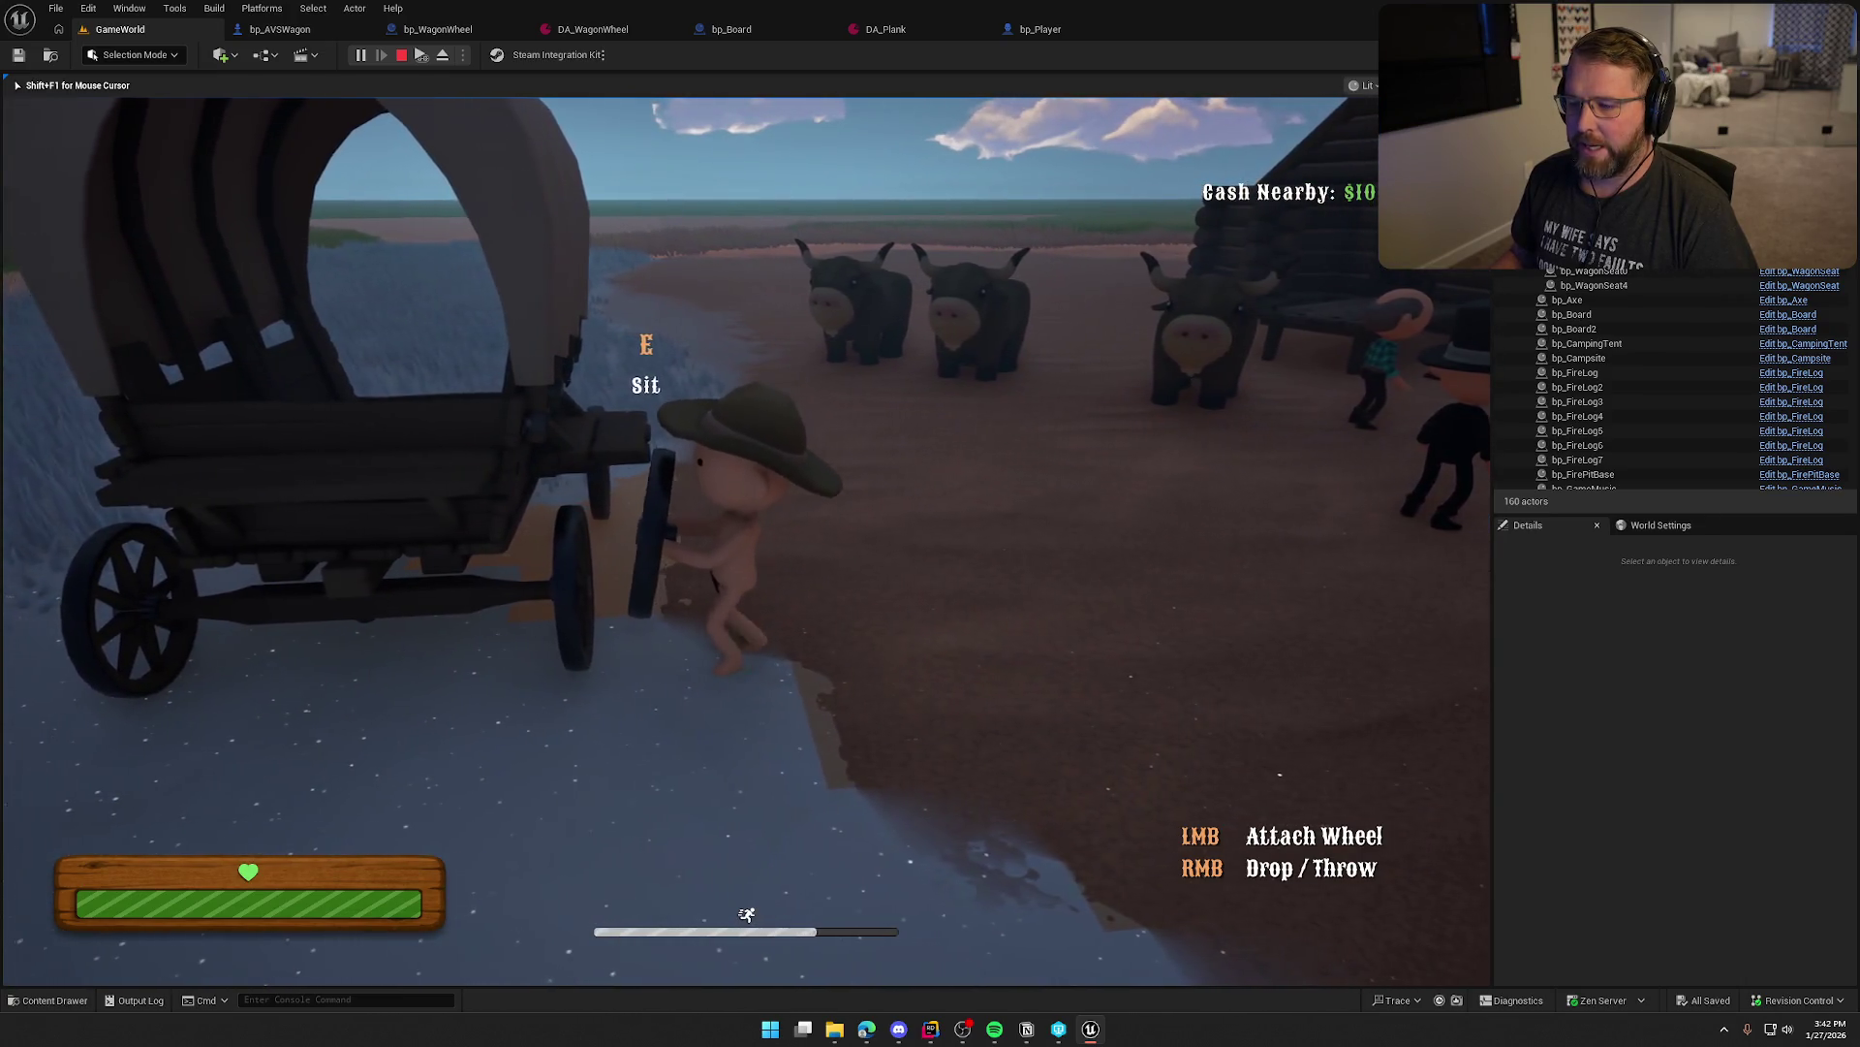
key(shift+w)
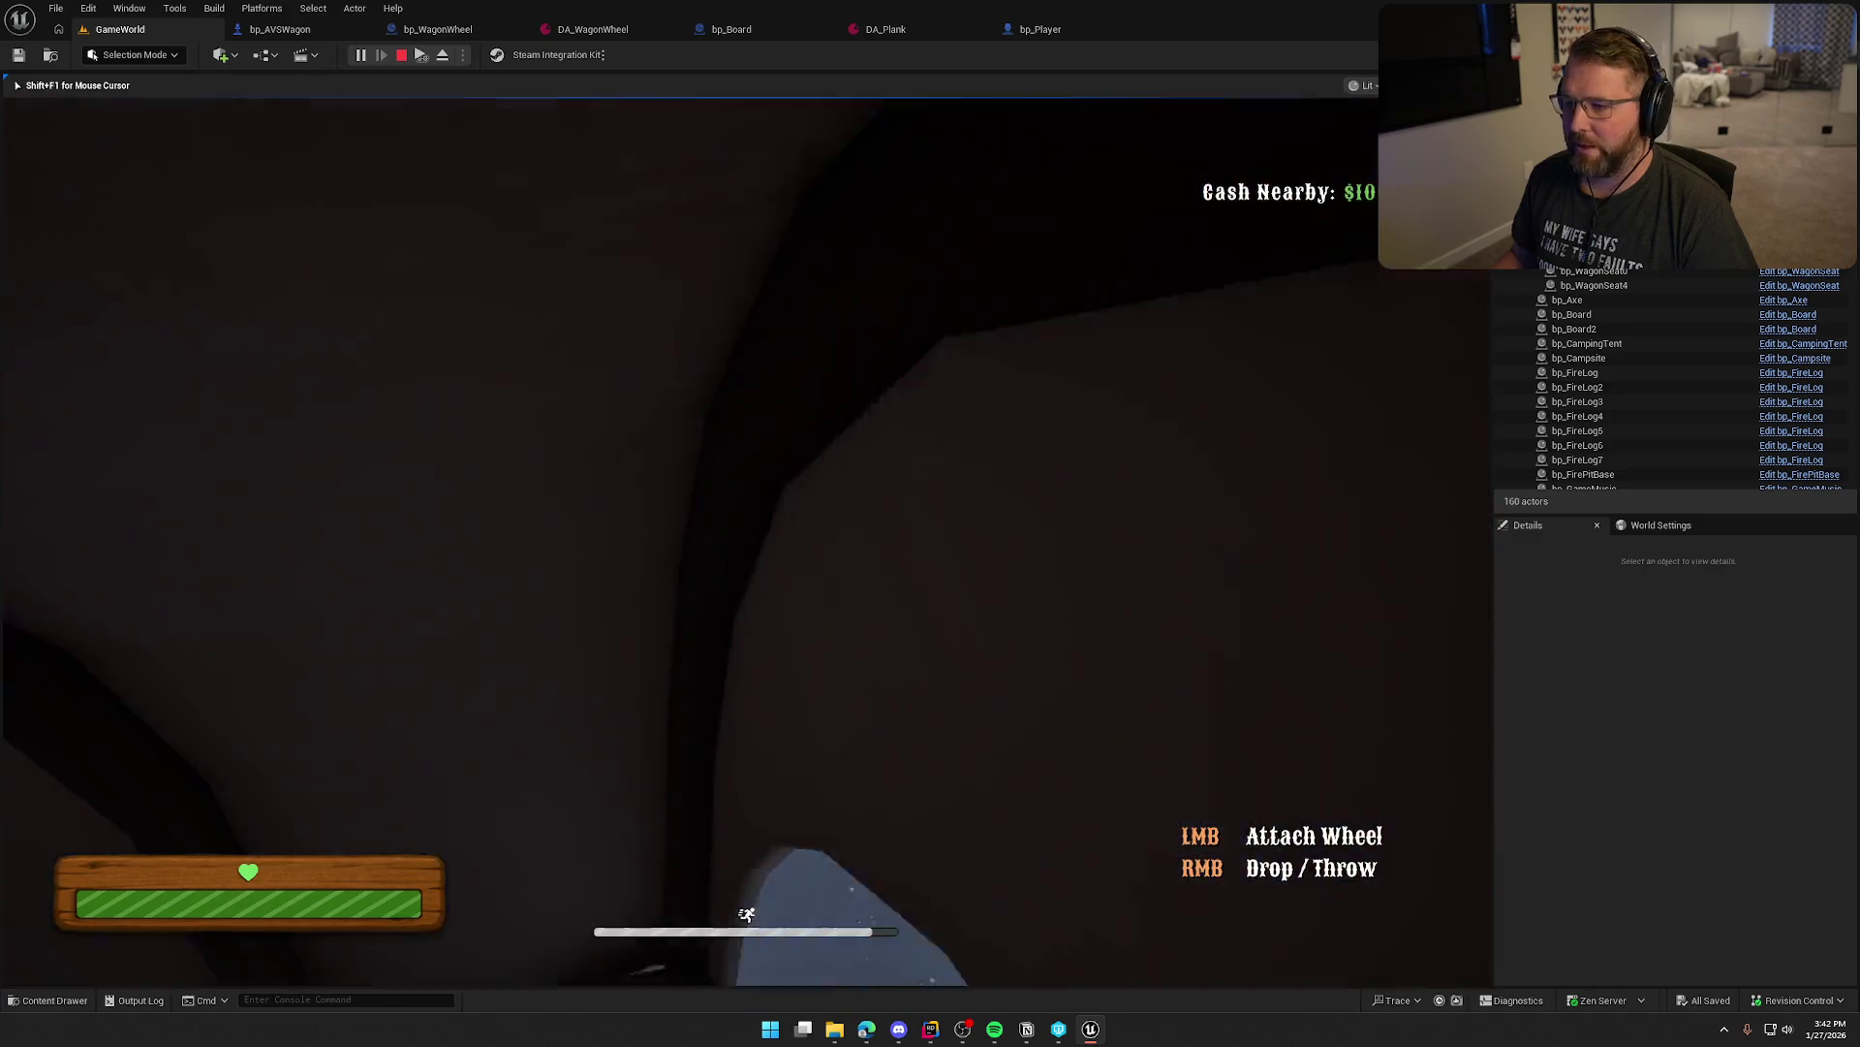
key(w)
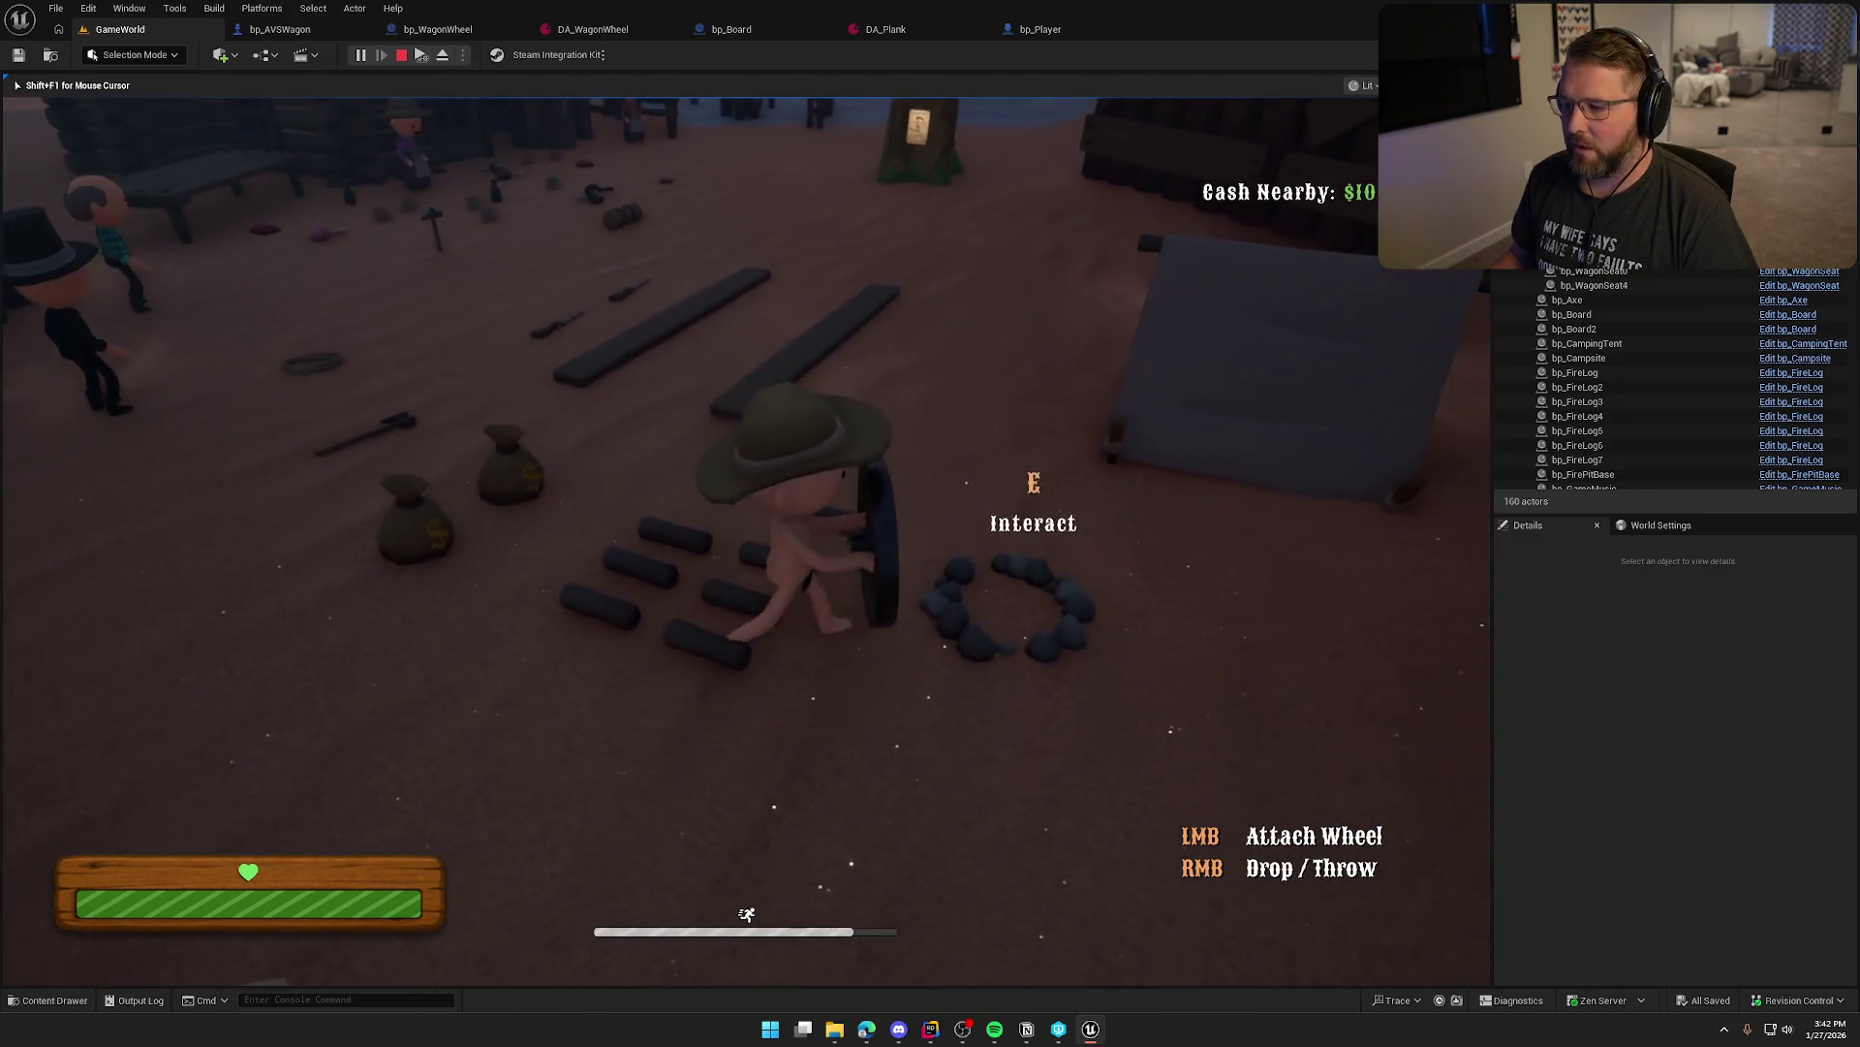
key(shift+w)
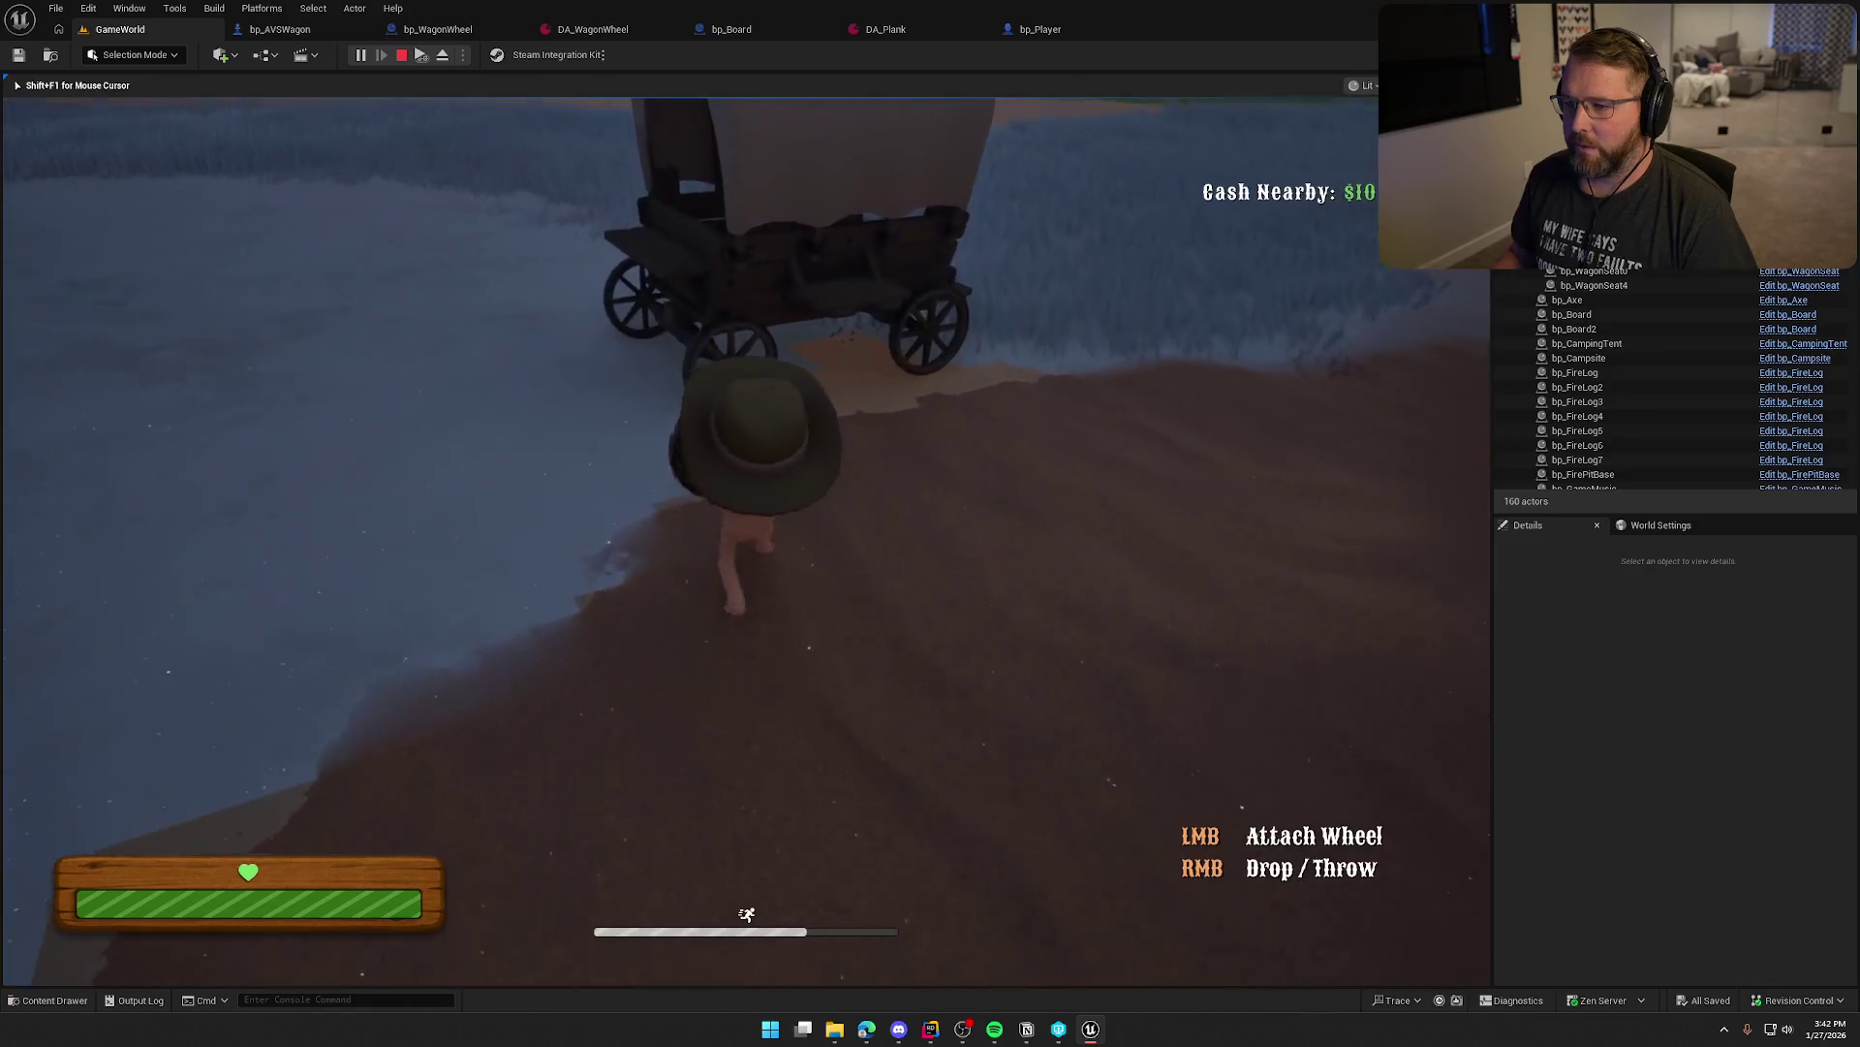
Hold left mouse to attach the wheel to the wagon, then circle around the wagon
key(s)
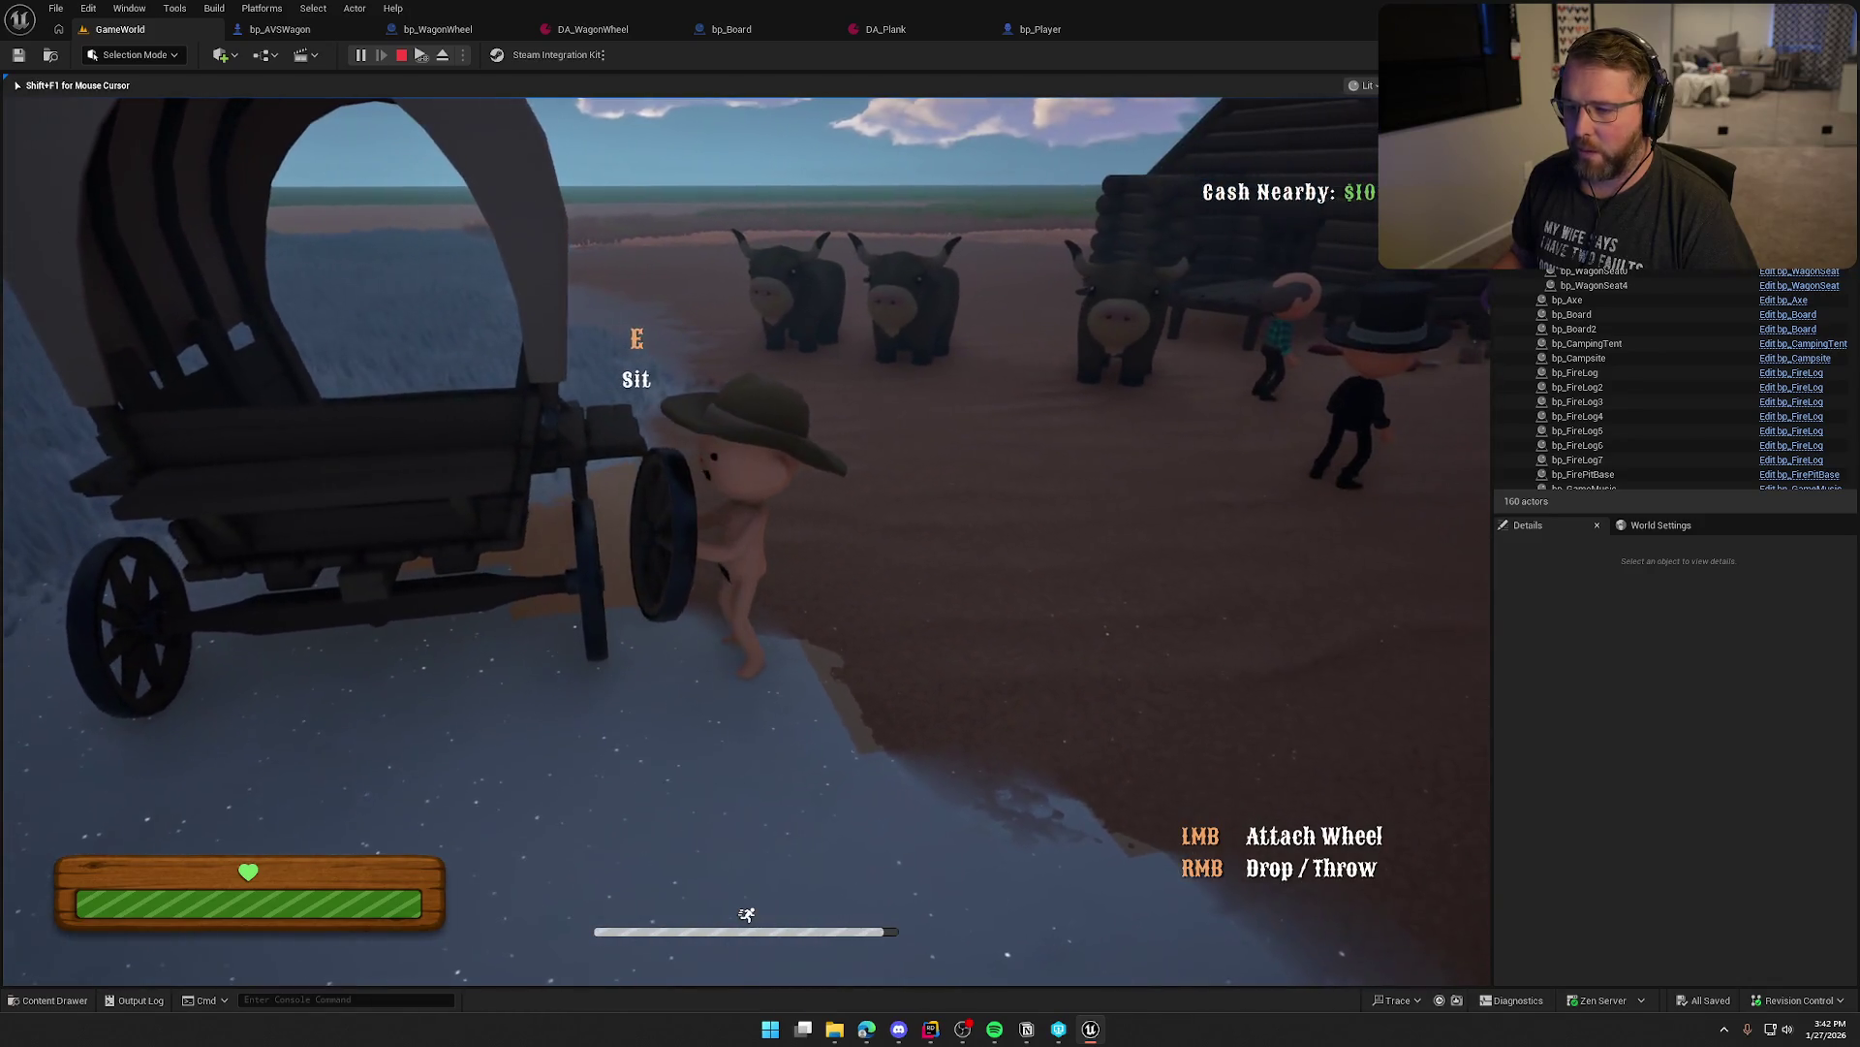
key(w)
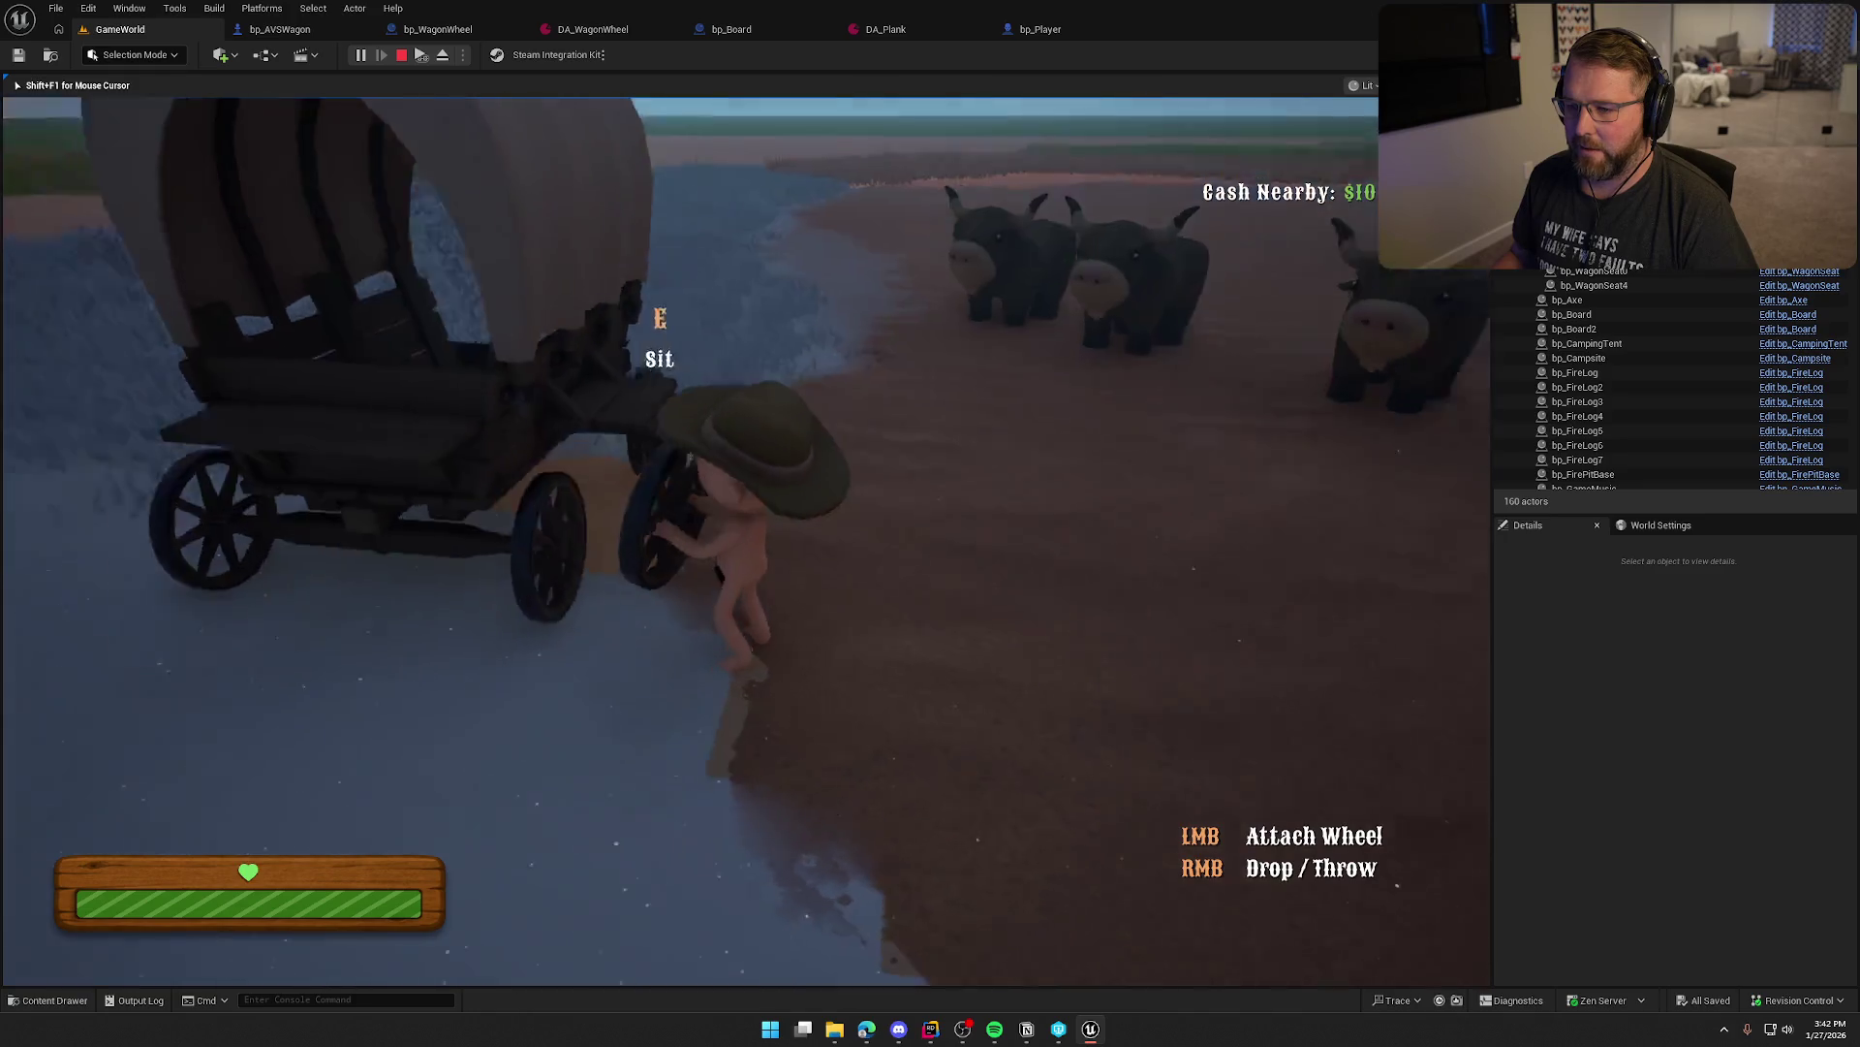
key(a)
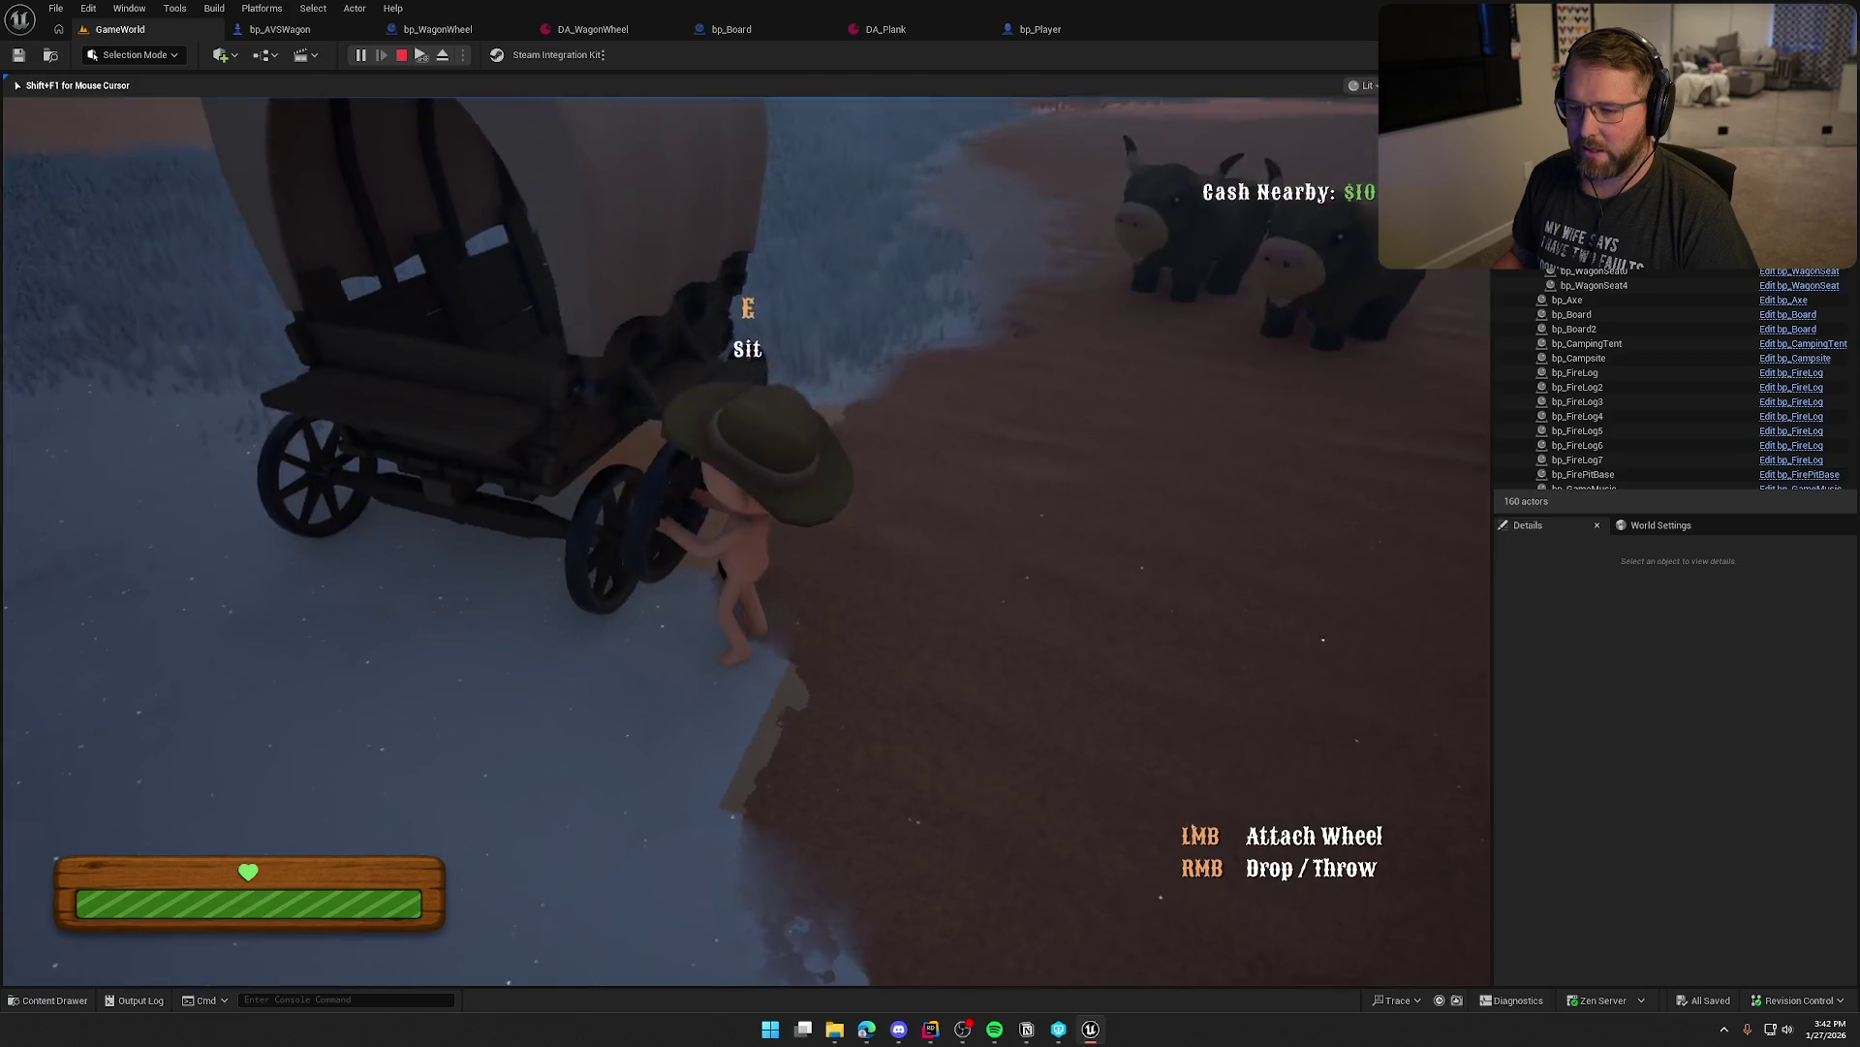
click(746, 541)
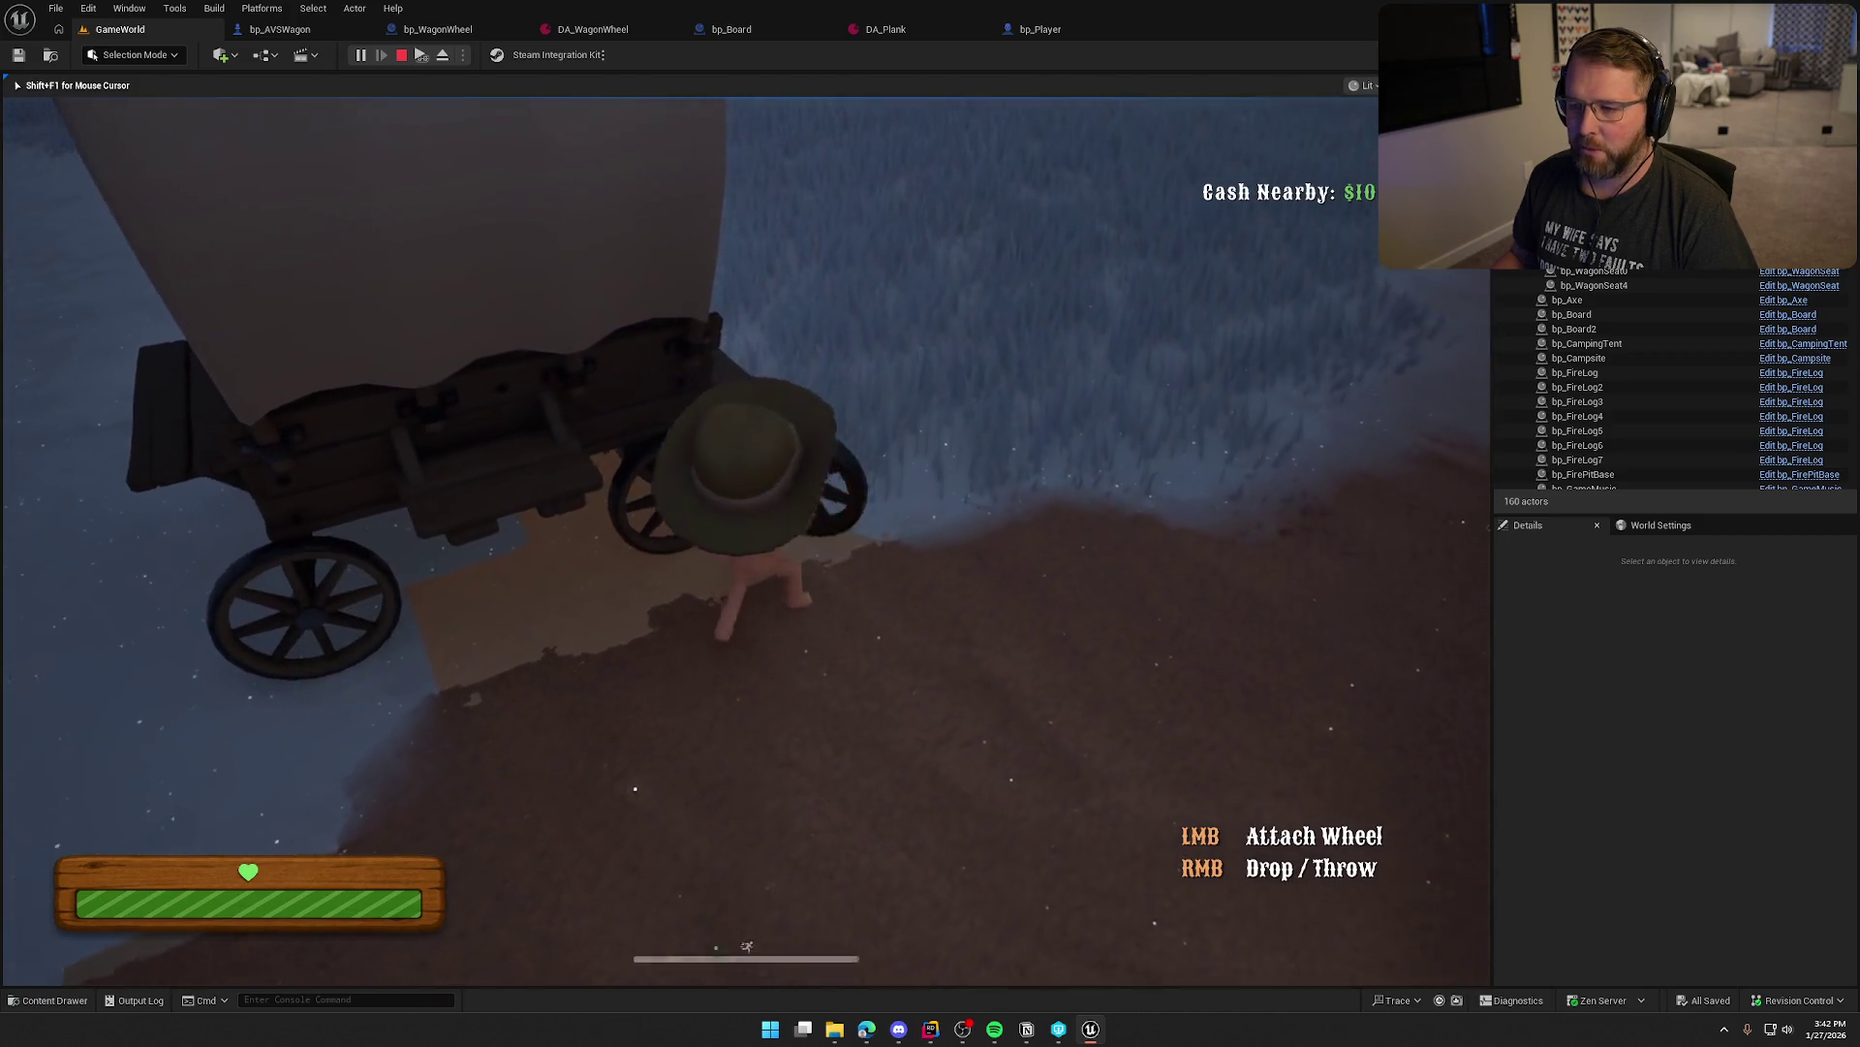
key(shift+w)
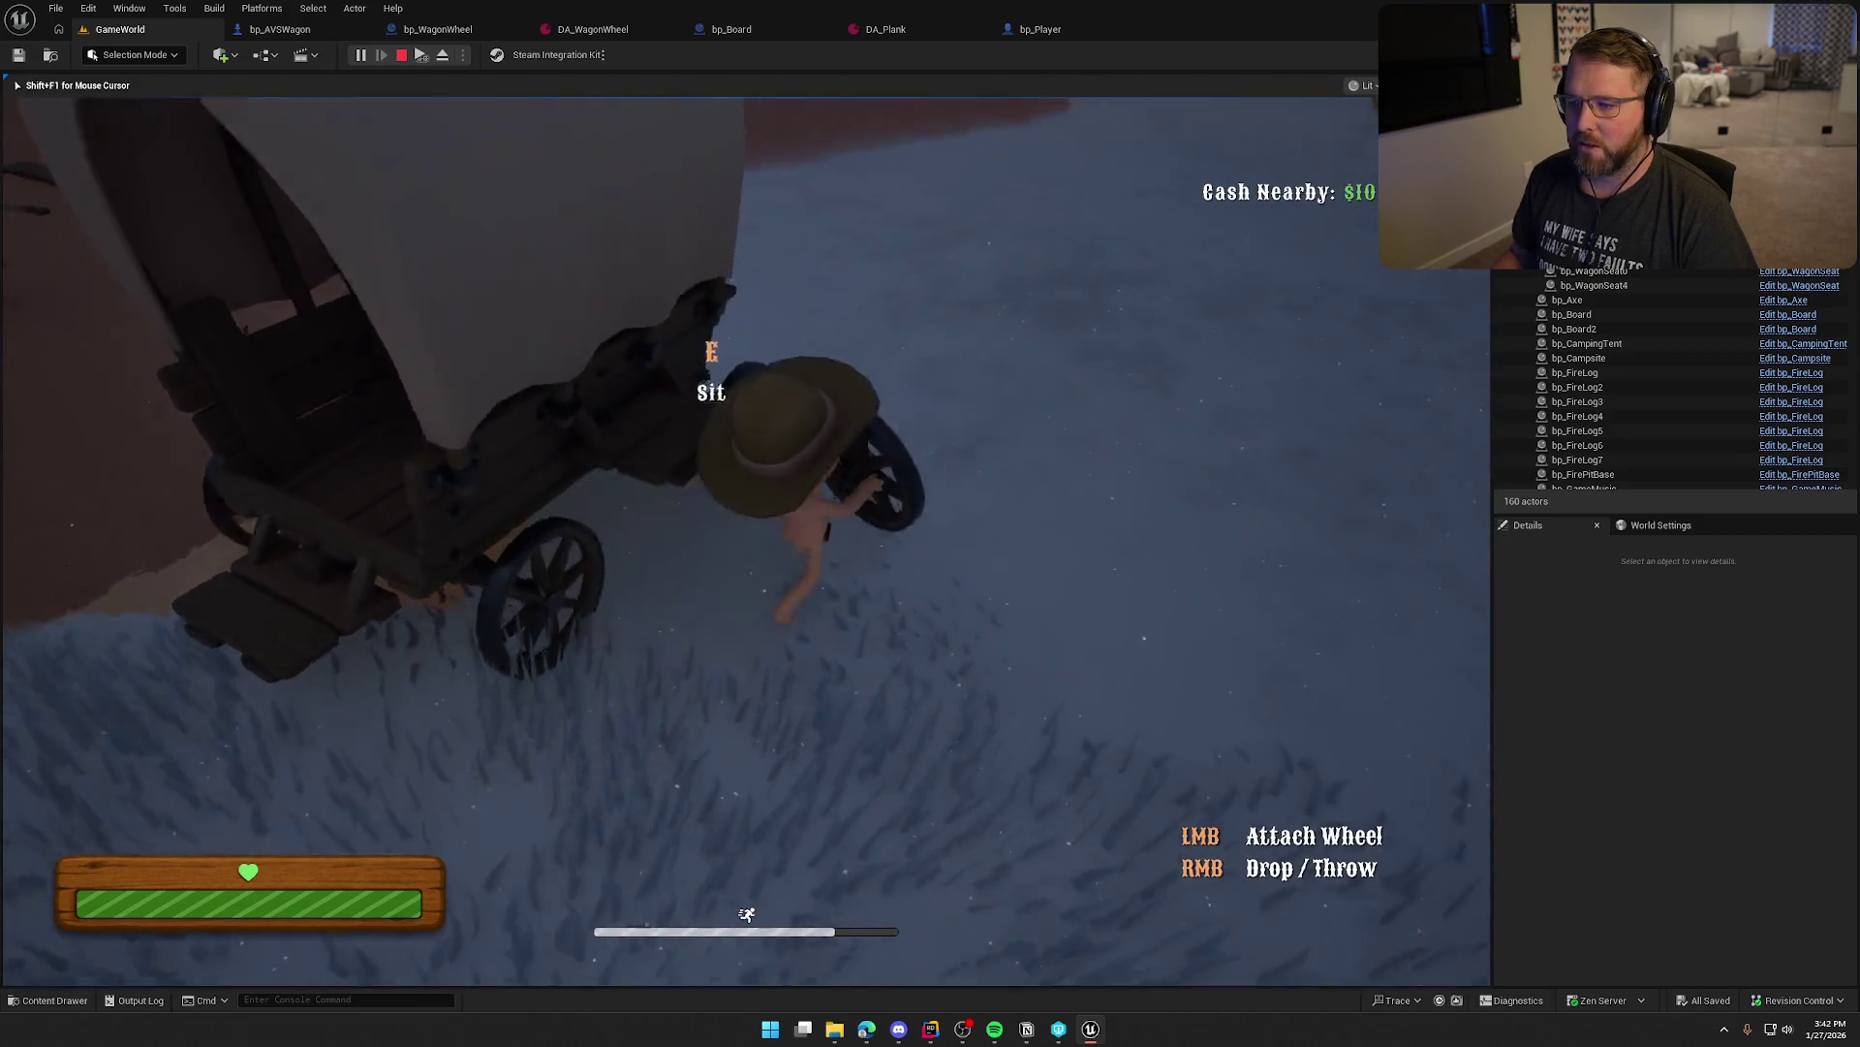
key(w)
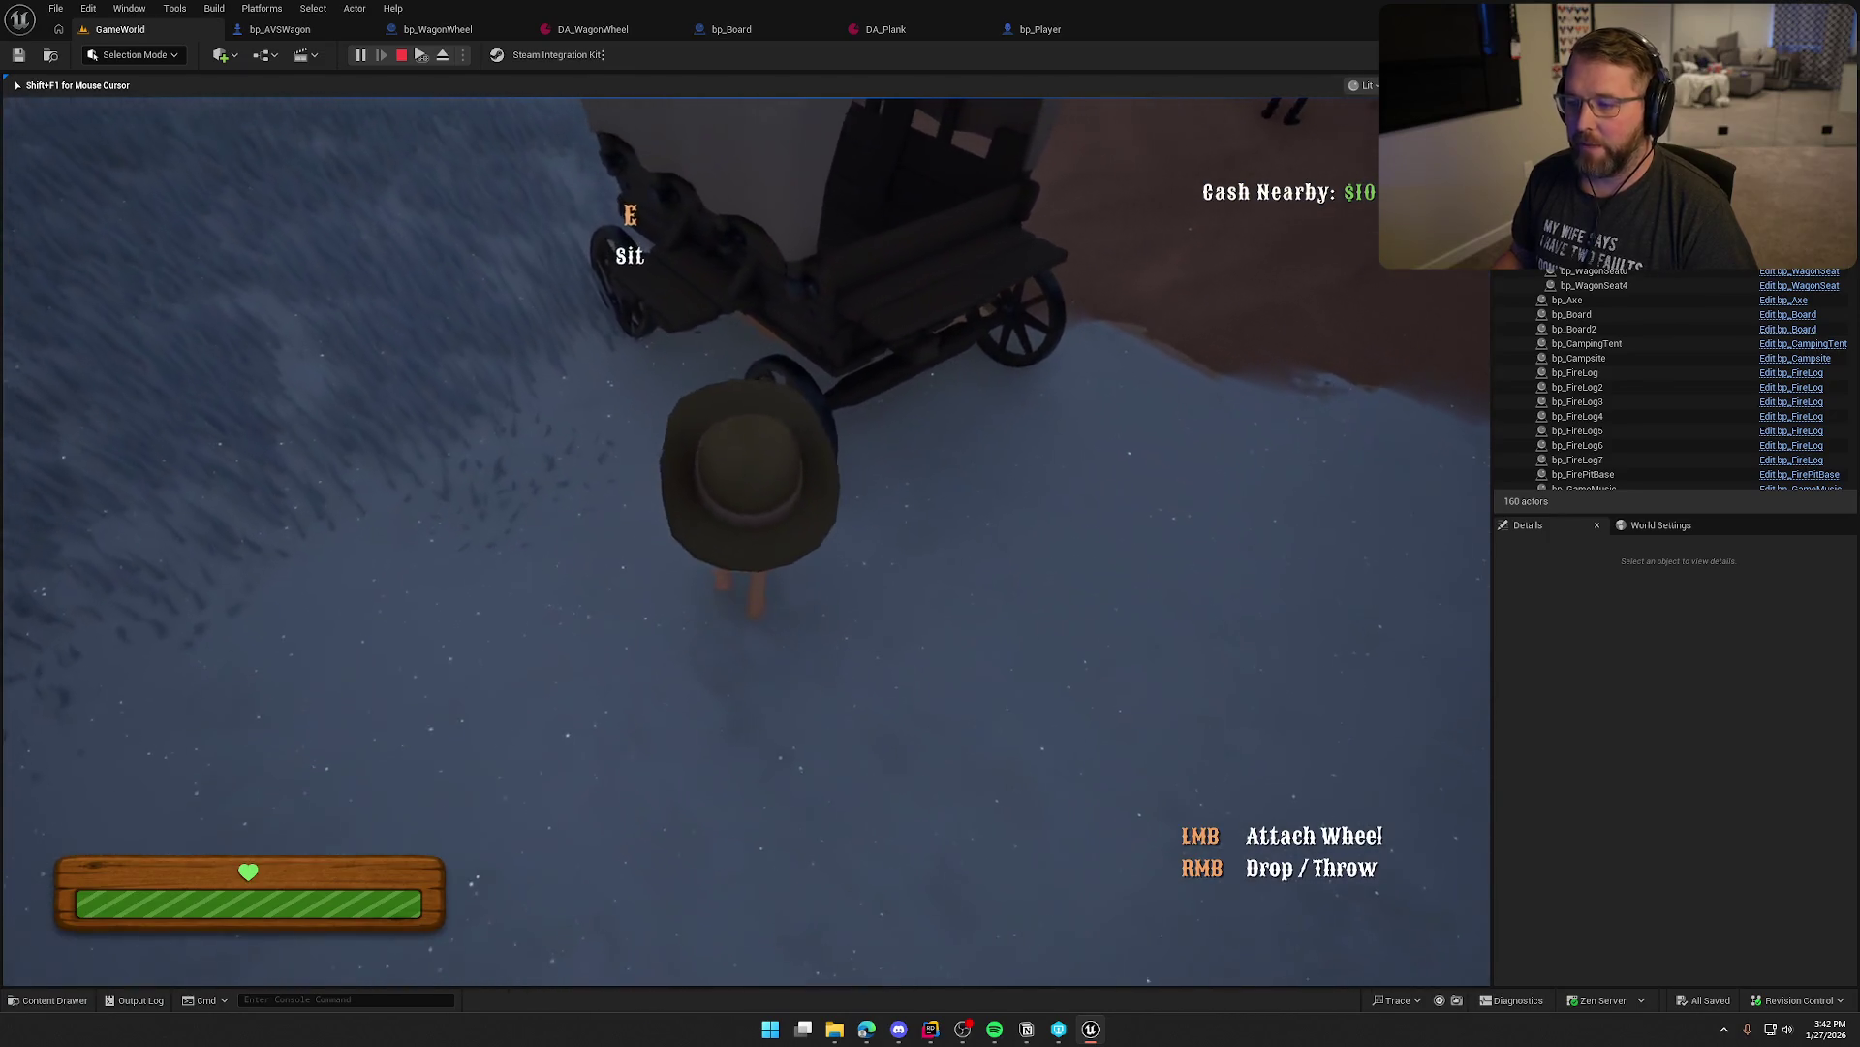
key(w)
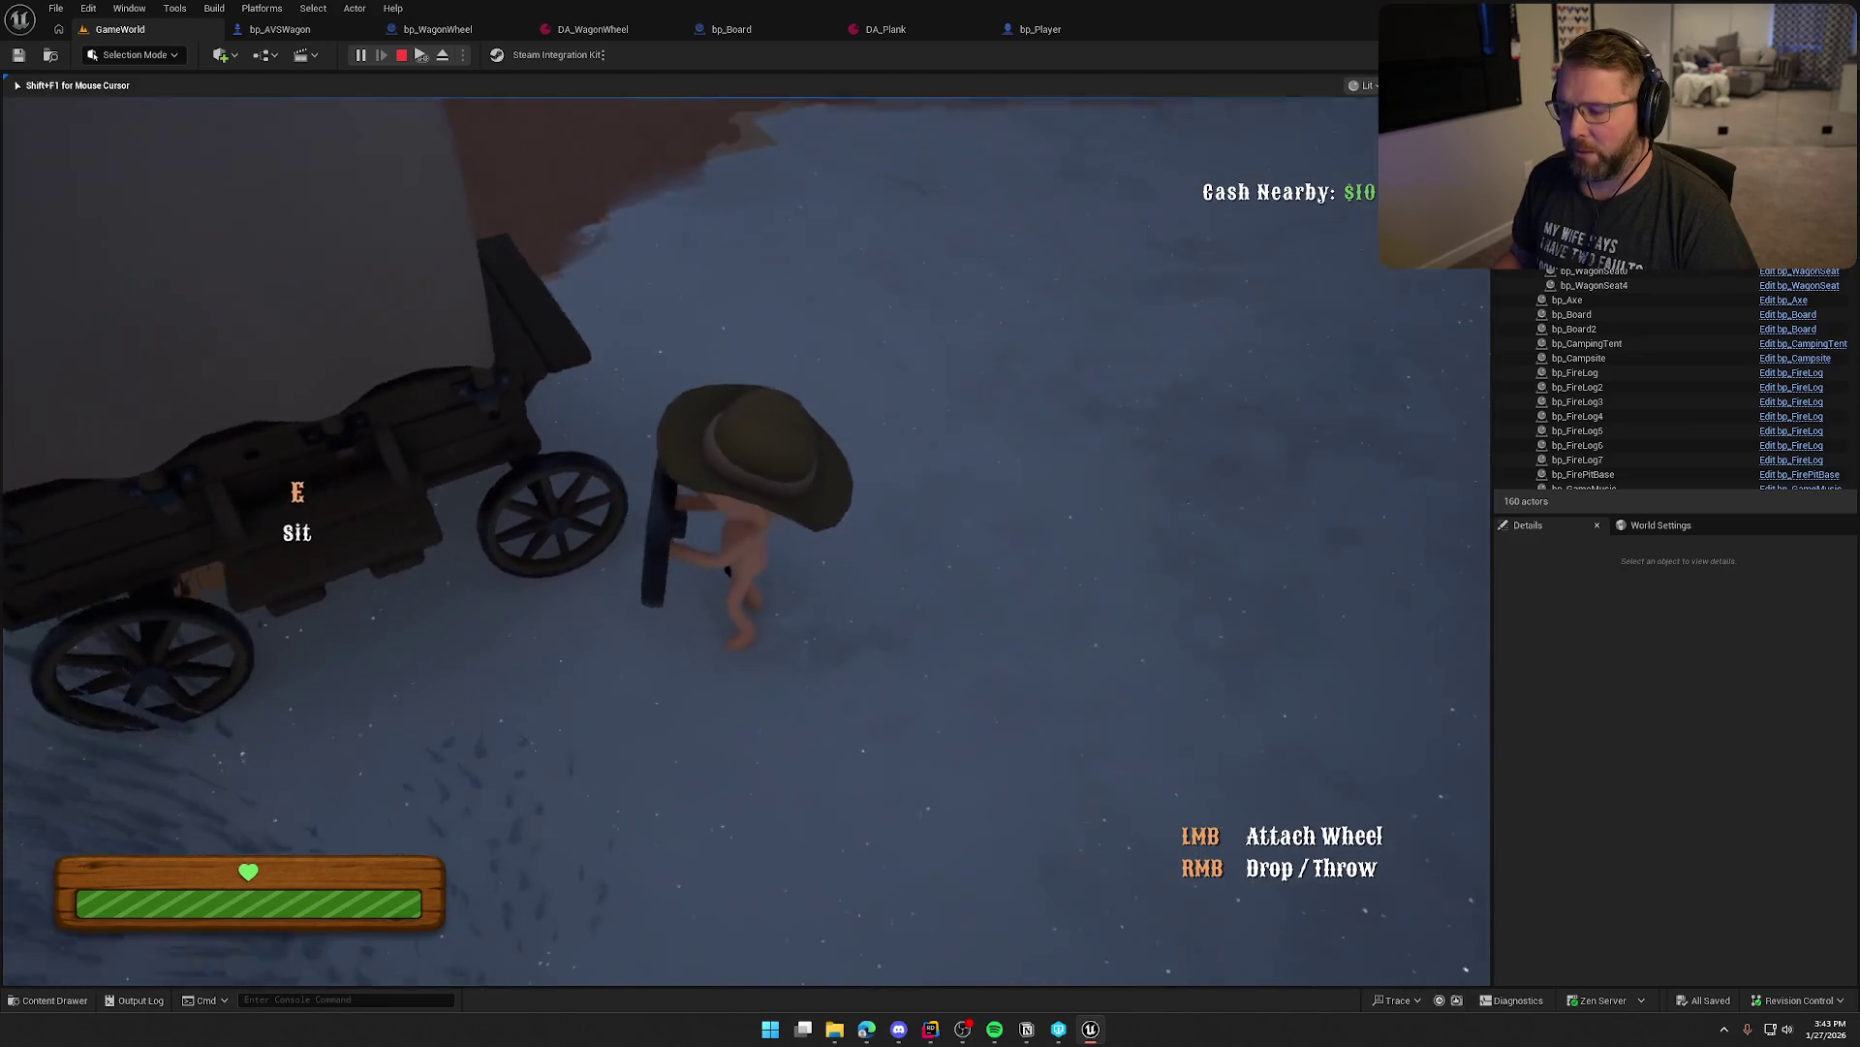
key(shift+w)
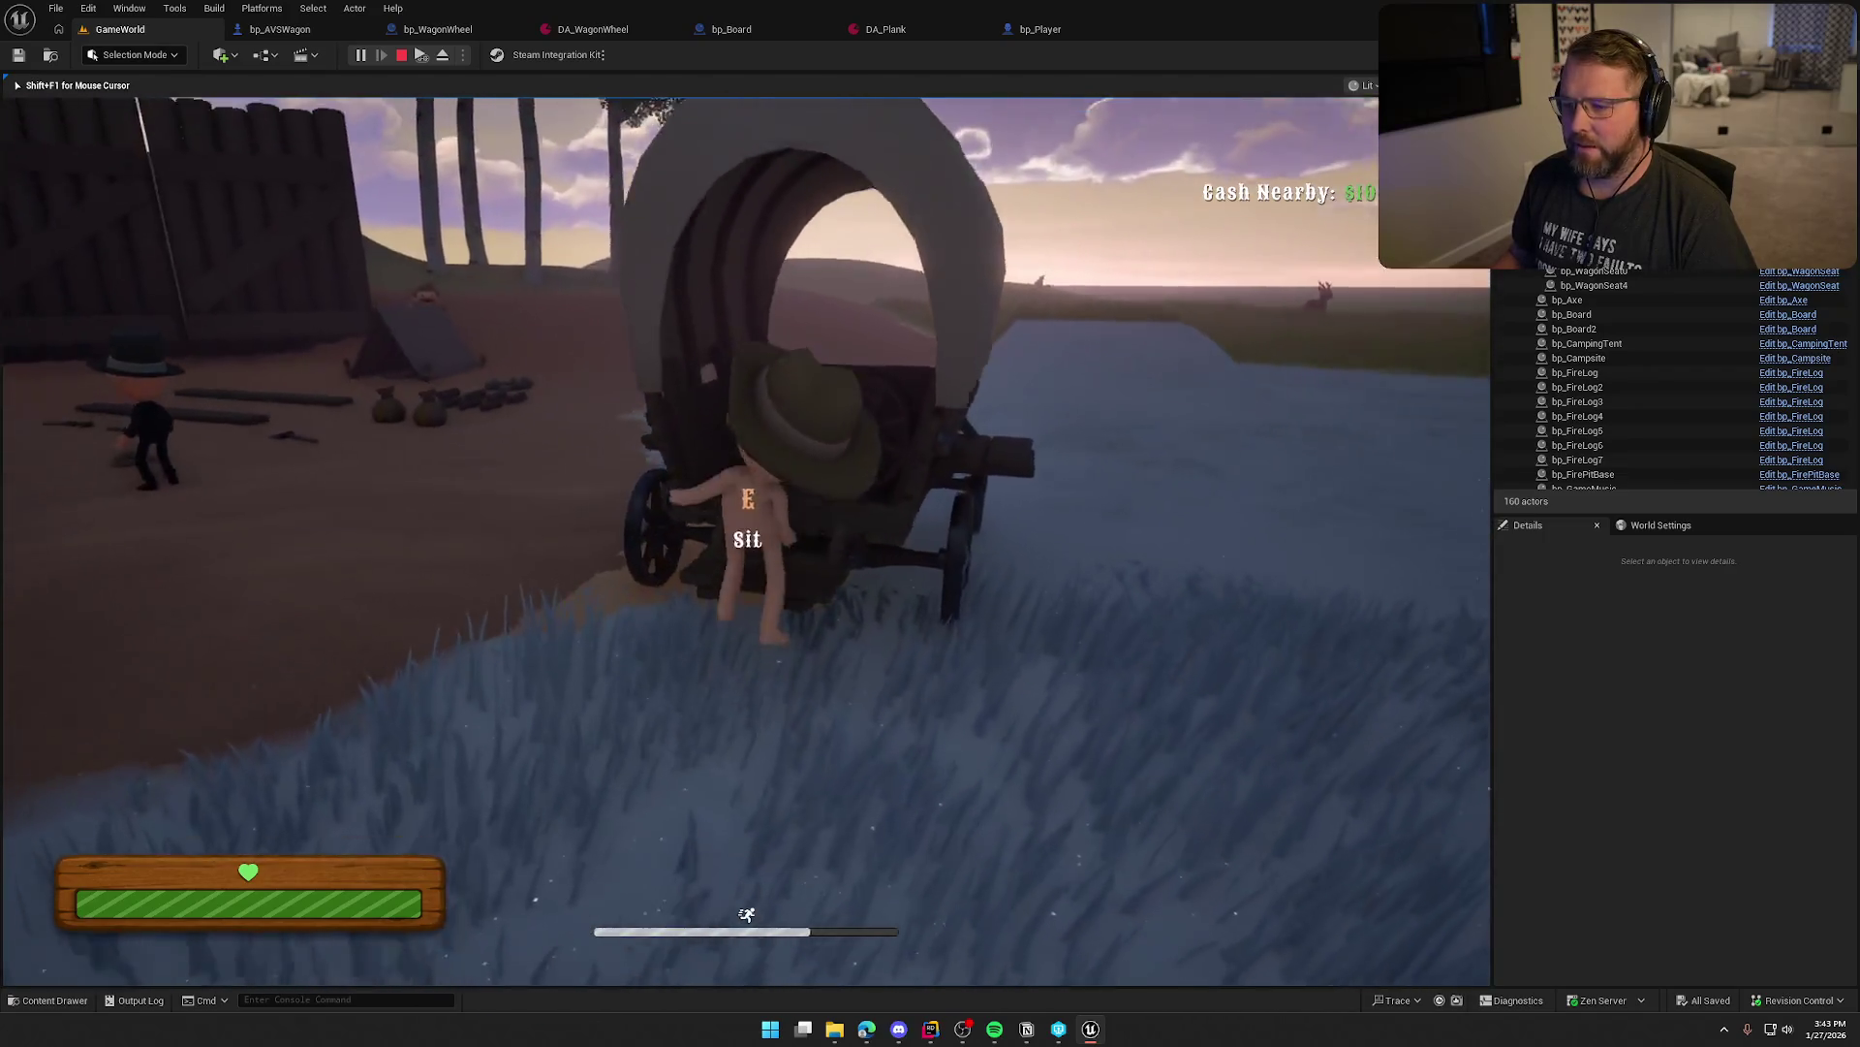
Pick up the wagon wheel again beside the wagon, then end the game with Esc
key(e)
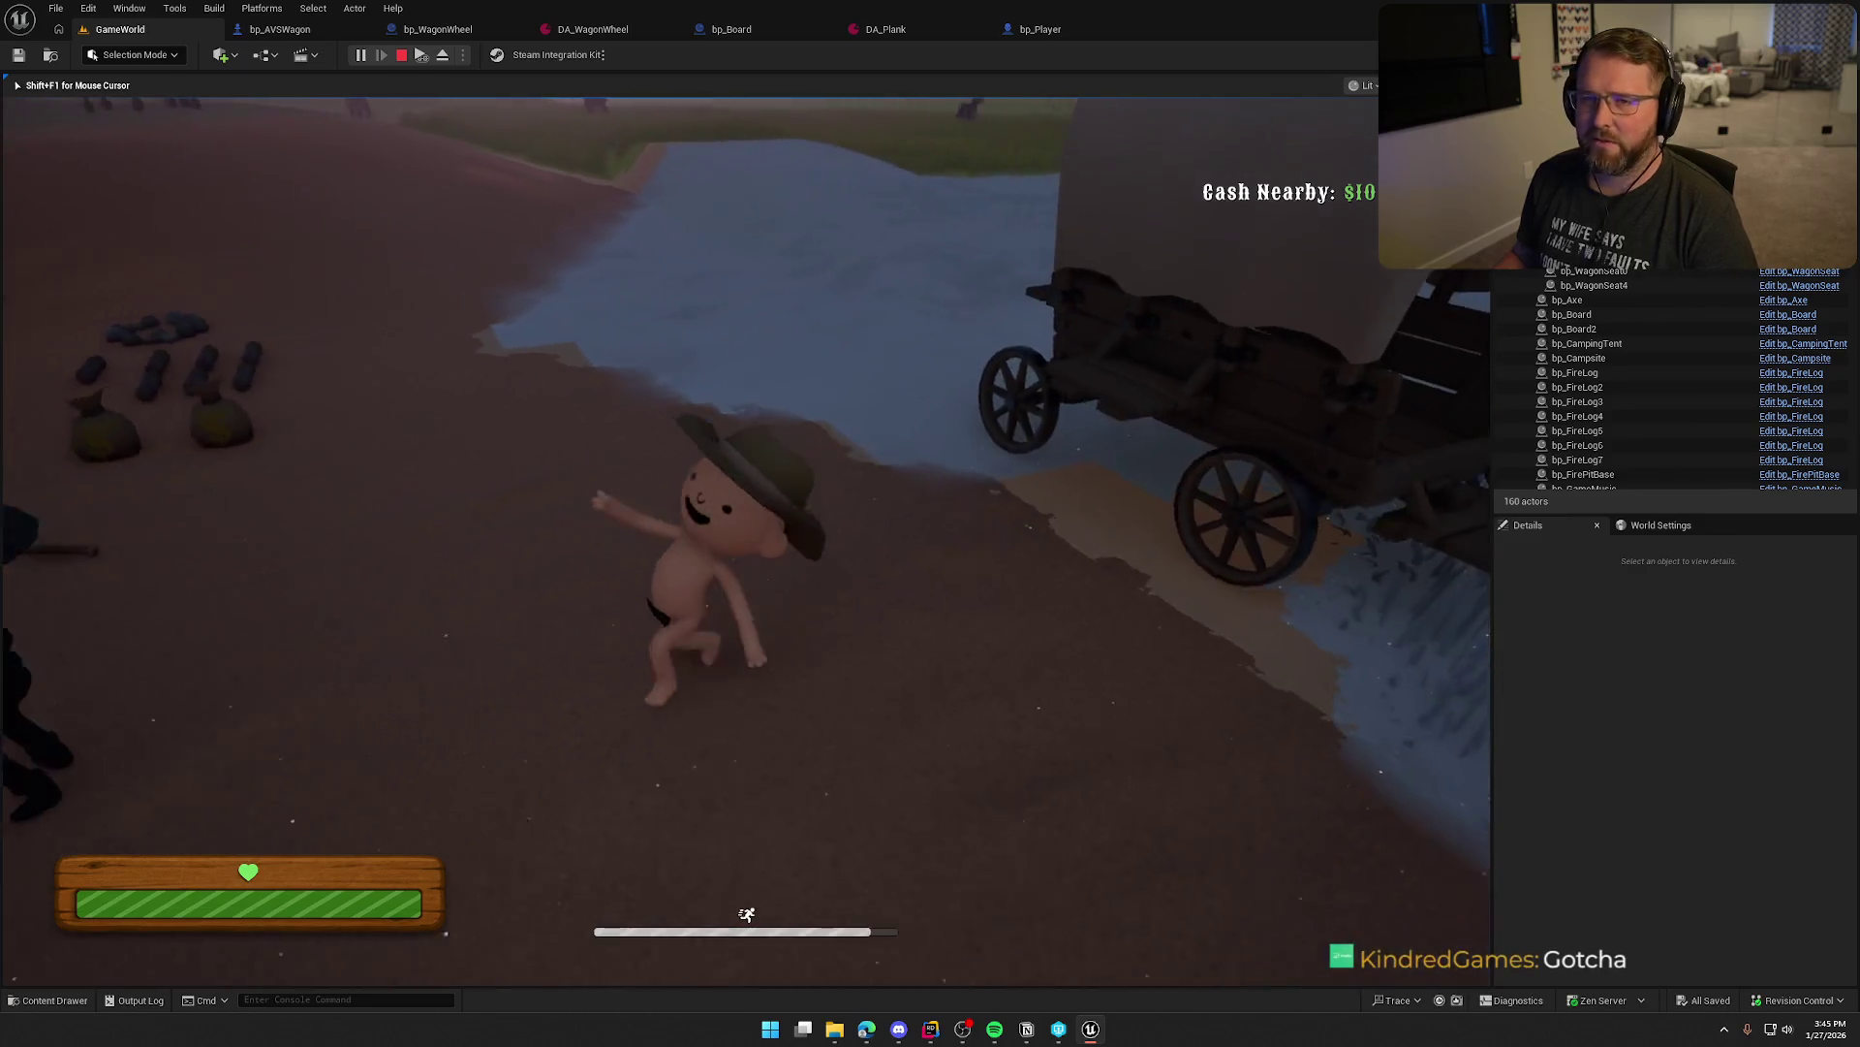
key(Escape)
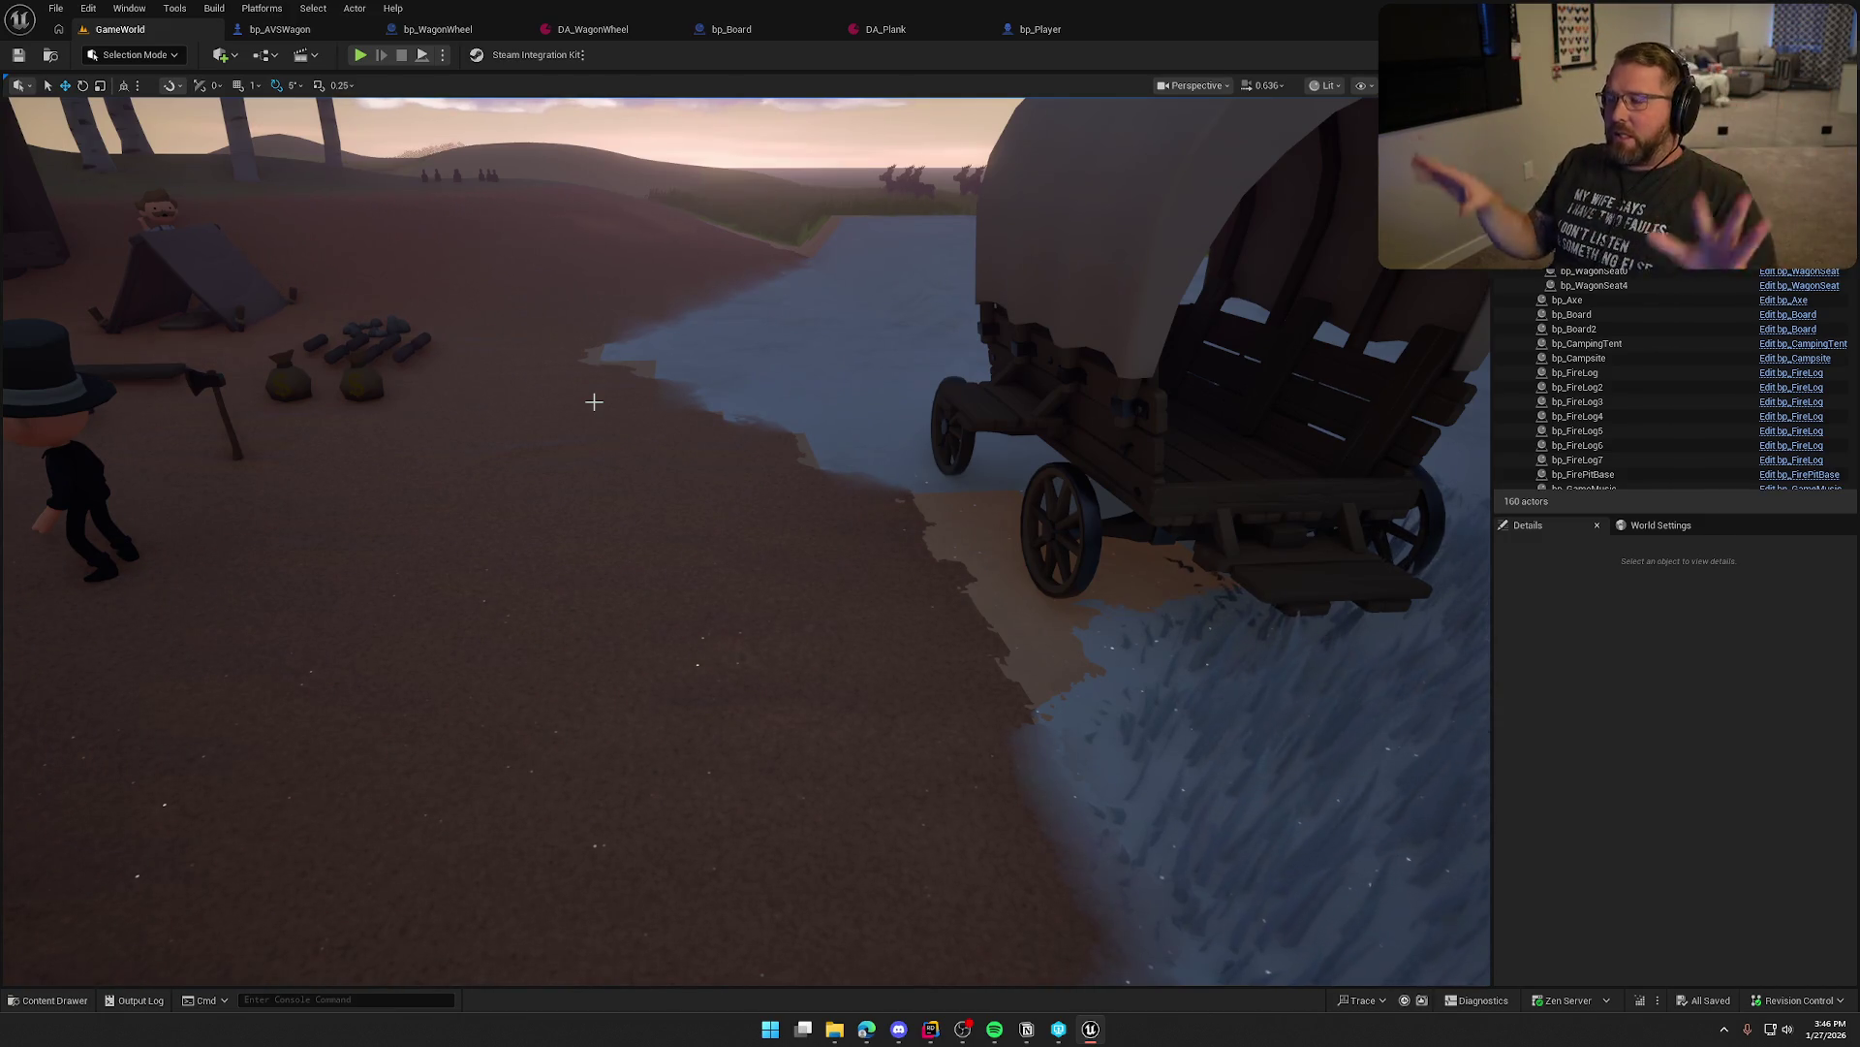
Survey the wagon wheels, oxen and camp in the viewport, then close the DA_WagonWheel tab
drag(813, 393, 776, 431)
drag(839, 518, 839, 519)
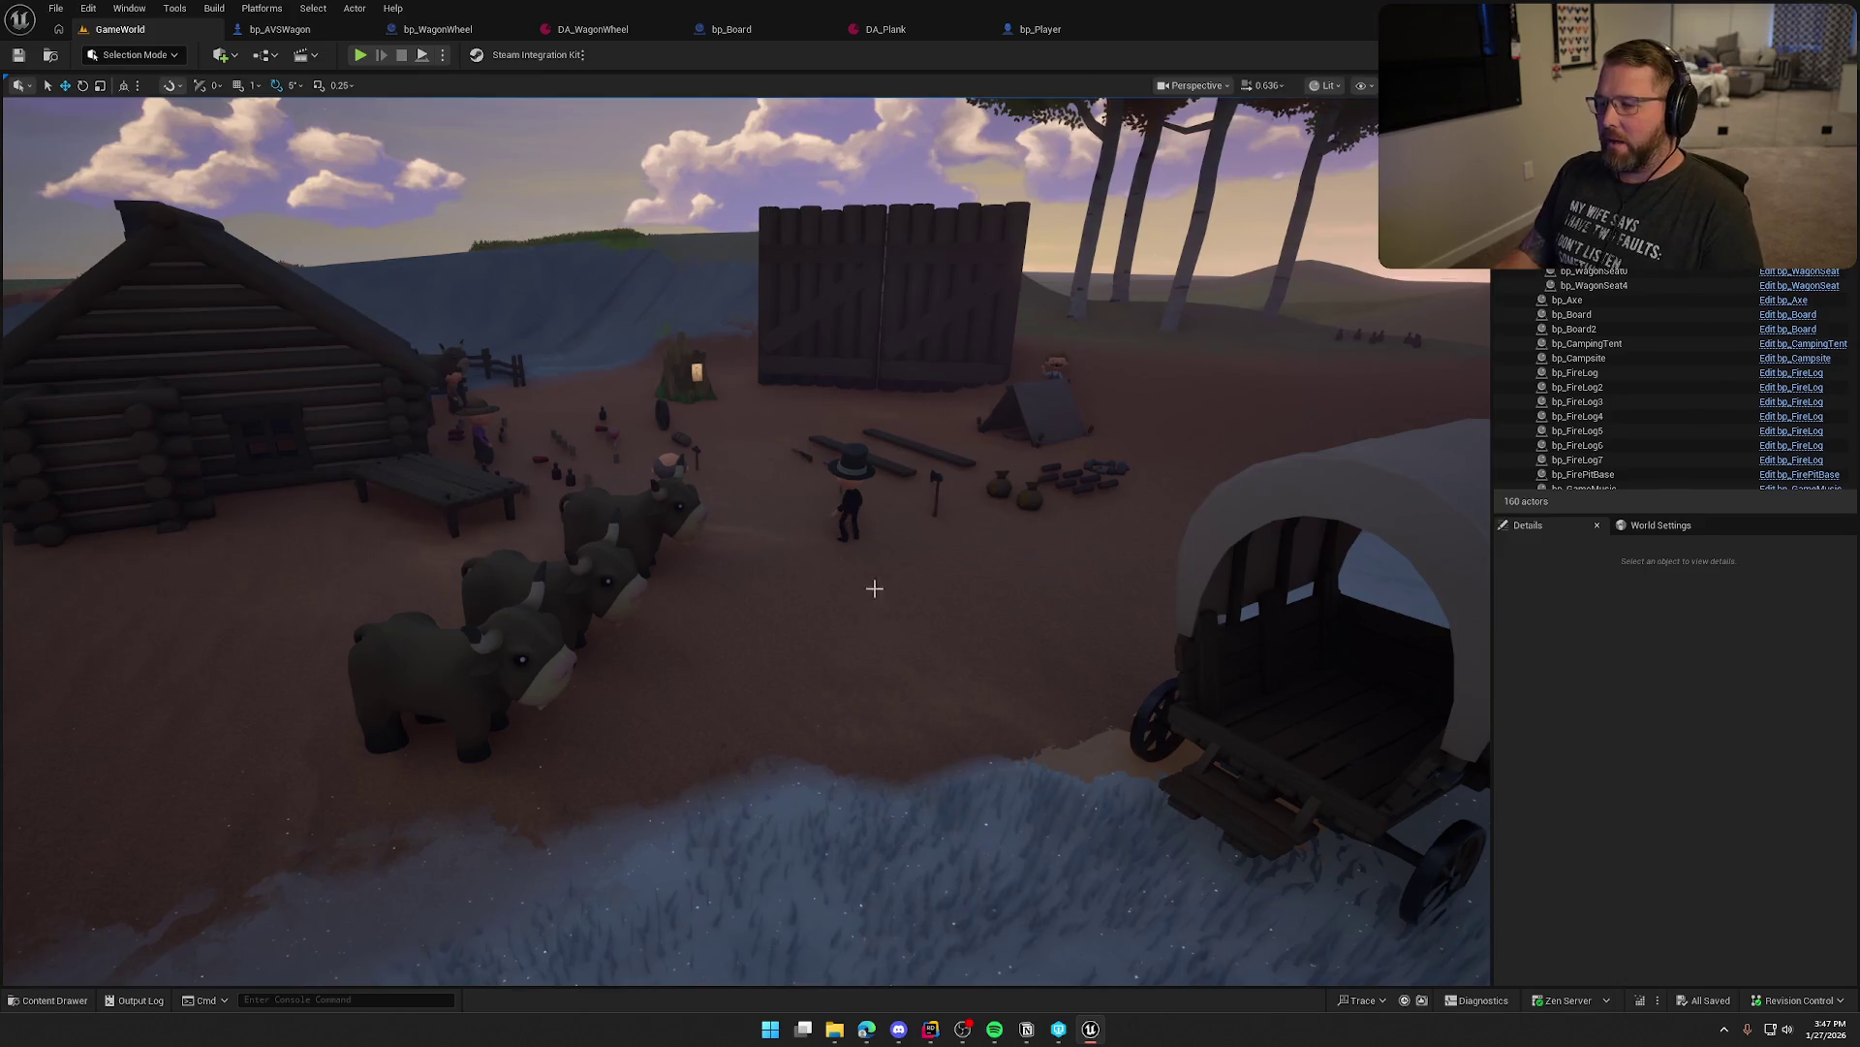
mouse_move(872, 585)
mouse_down()
mouse_move(998, 474)
mouse_move(862, 659)
mouse_up()
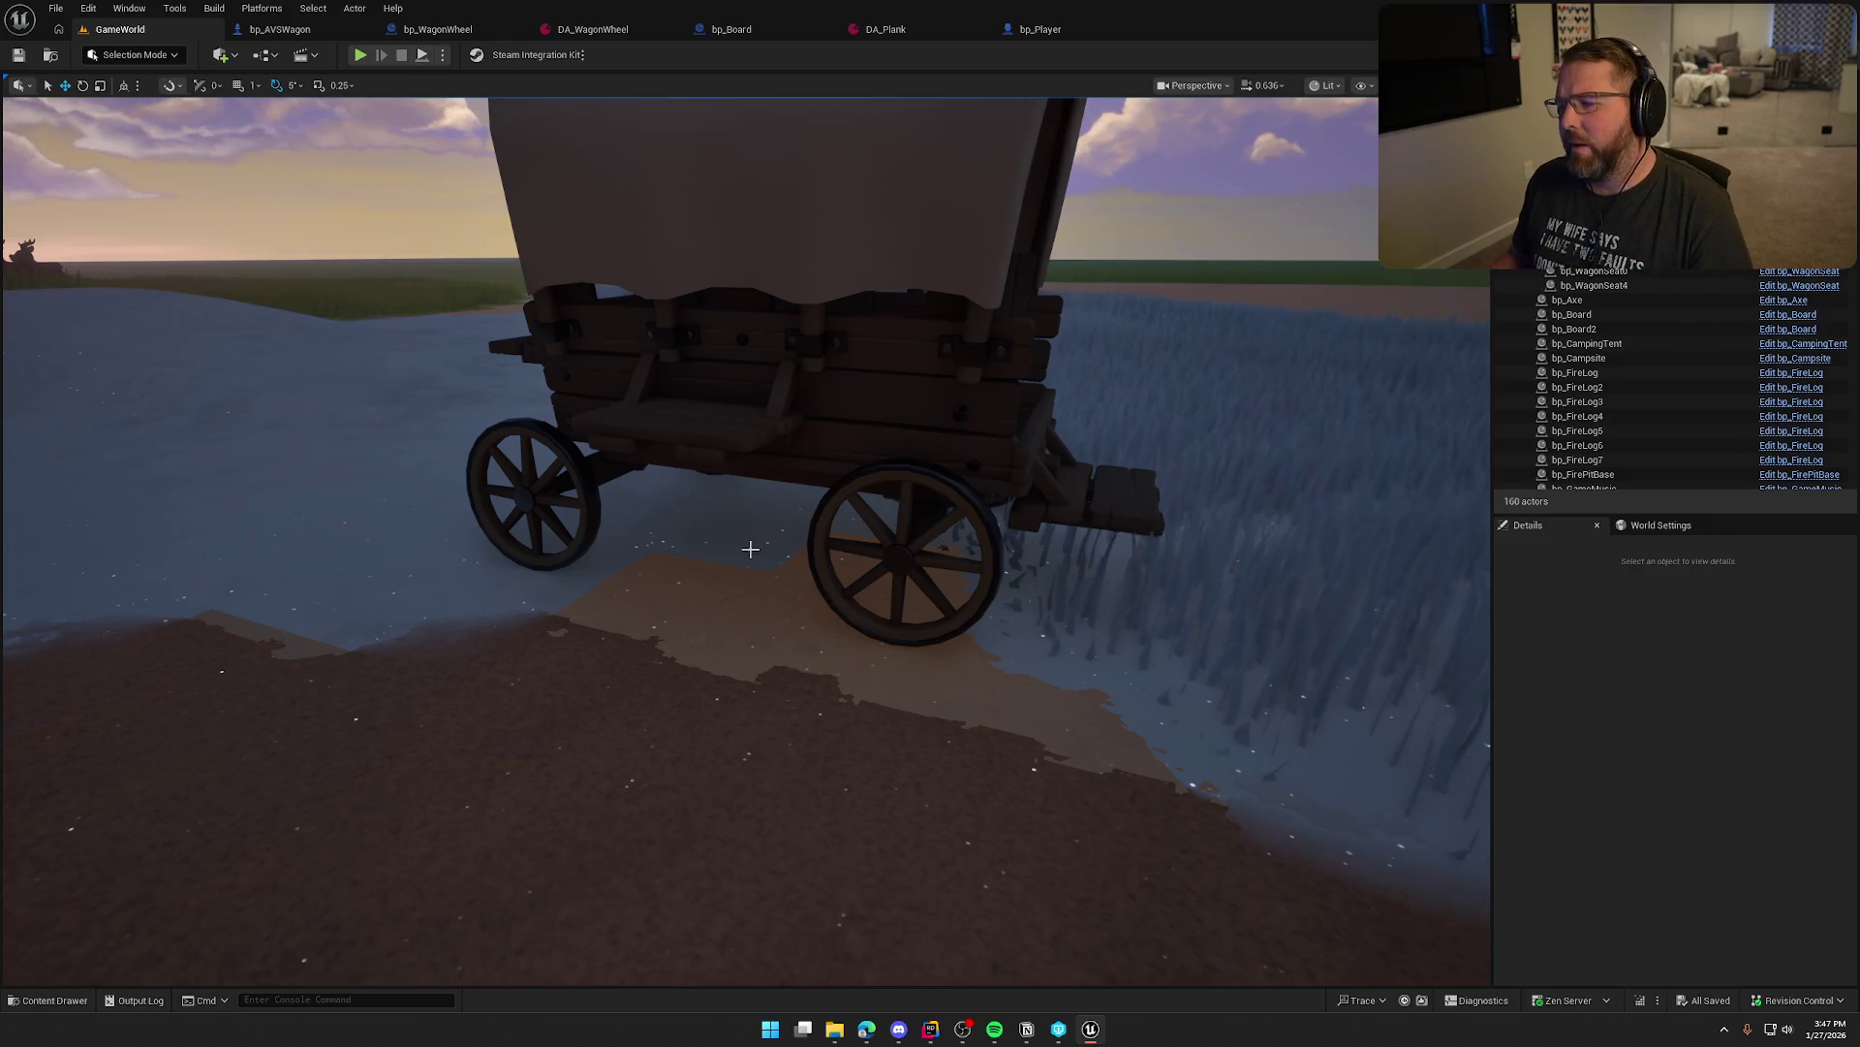
mouse_move(750, 549)
mouse_down()
mouse_move(761, 668)
mouse_move(877, 690)
mouse_up()
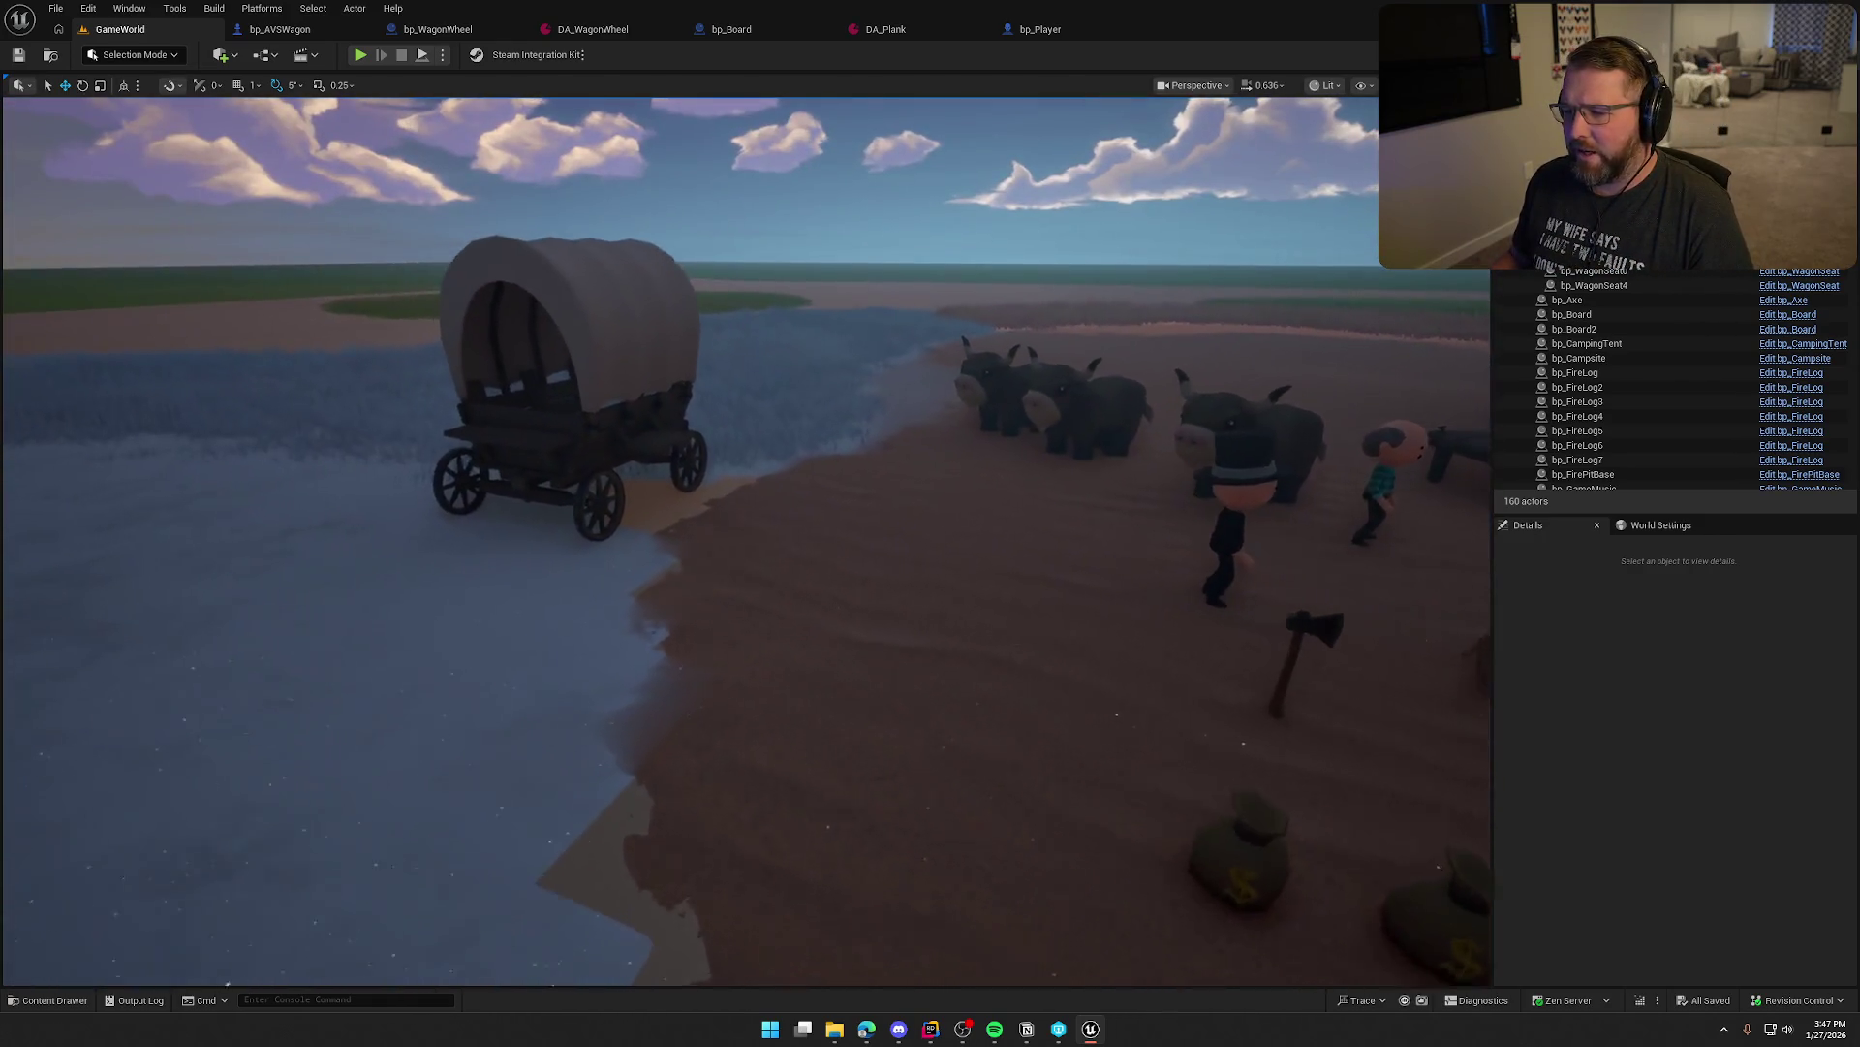
mouse_move(776, 532)
mouse_down()
mouse_move(805, 465)
mouse_move(775, 571)
mouse_move(785, 533)
mouse_move(697, 591)
mouse_move(407, 659)
mouse_move(364, 267)
mouse_up()
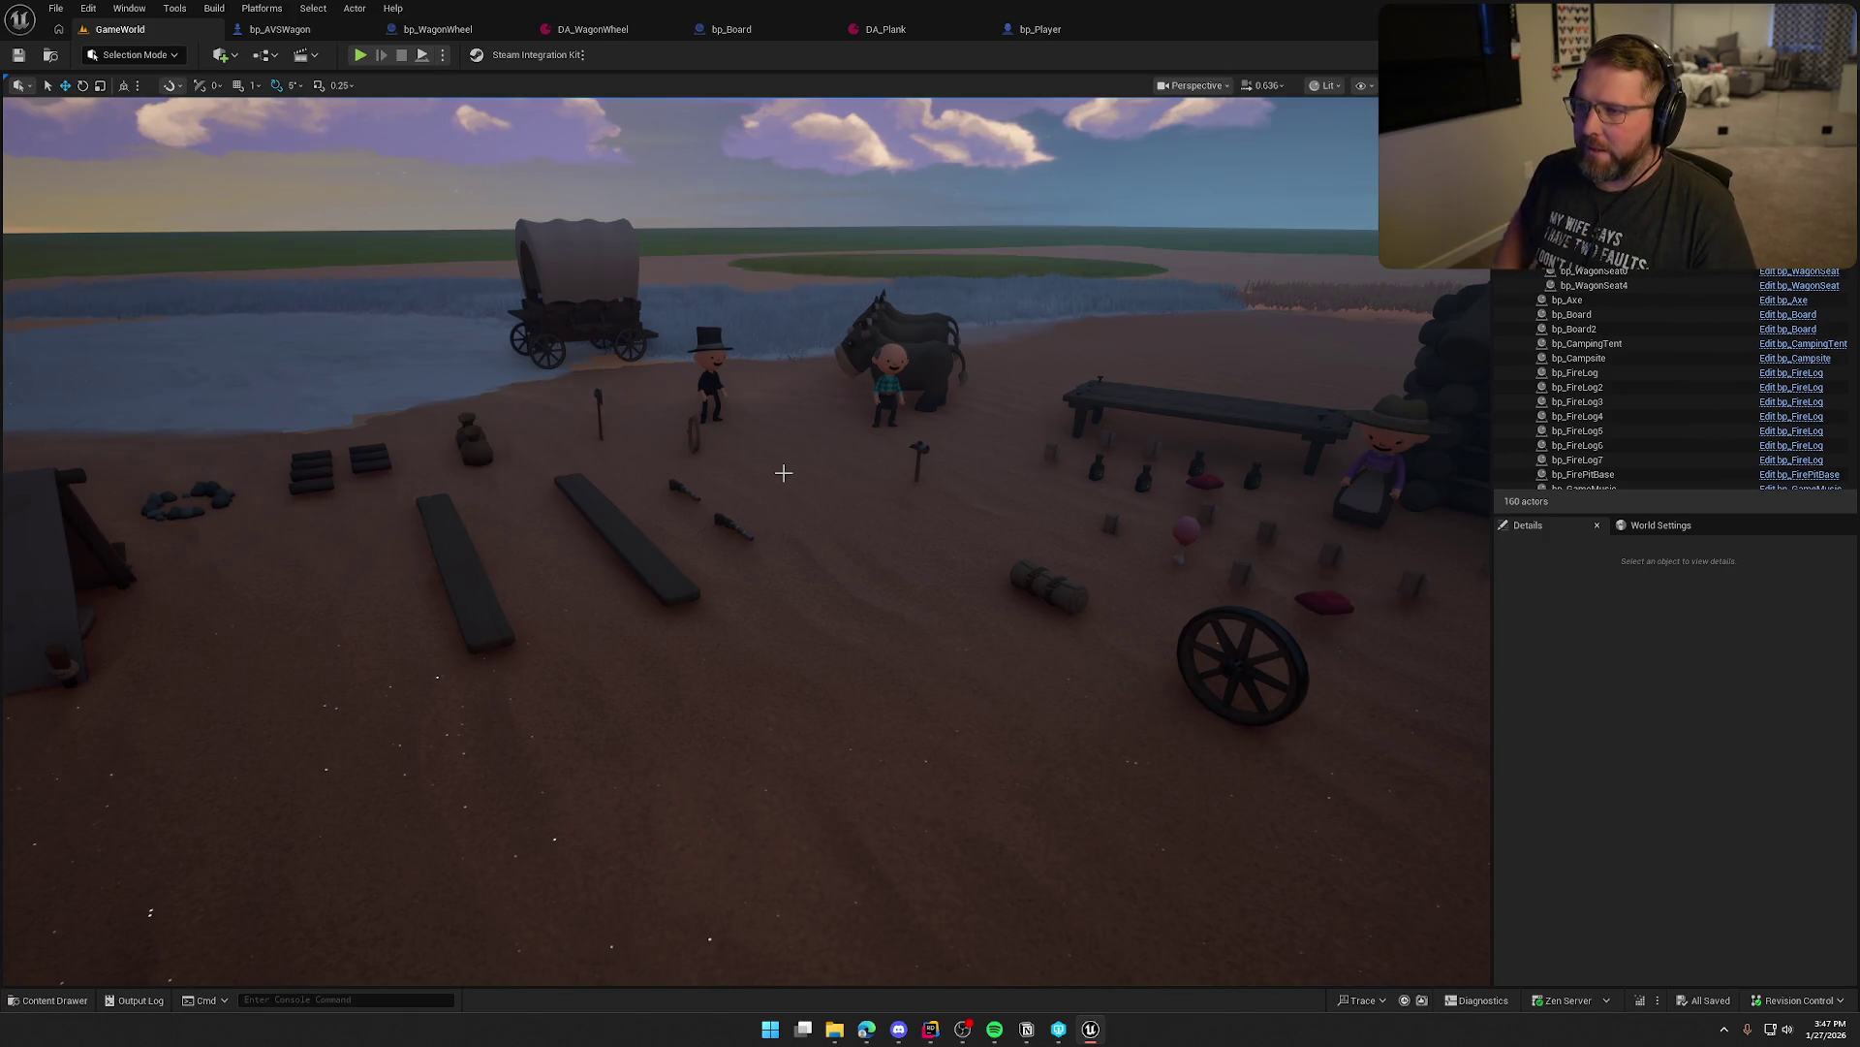
middle_click(601, 29)
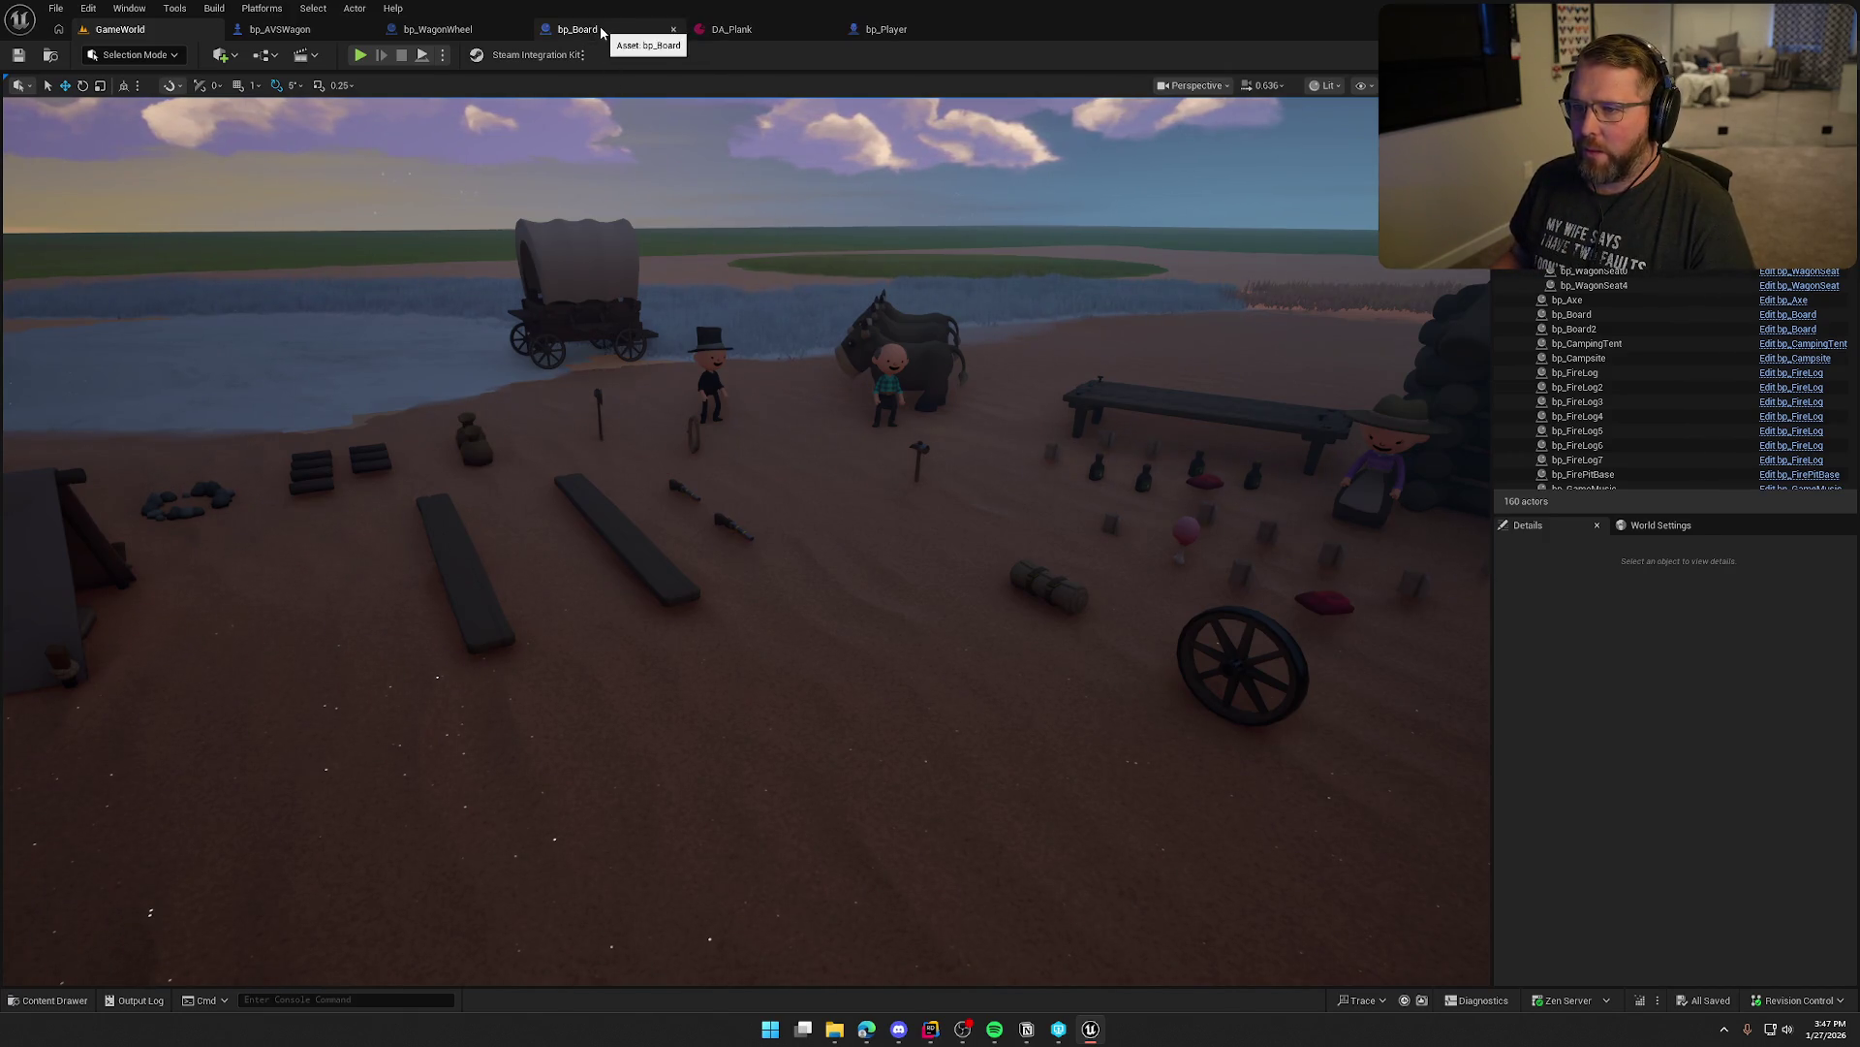
Close the bp_Board and DA_Plank tabs and bring up the bp_WagonWheel Blueprint
middle_click(601, 29)
middle_click(600, 29)
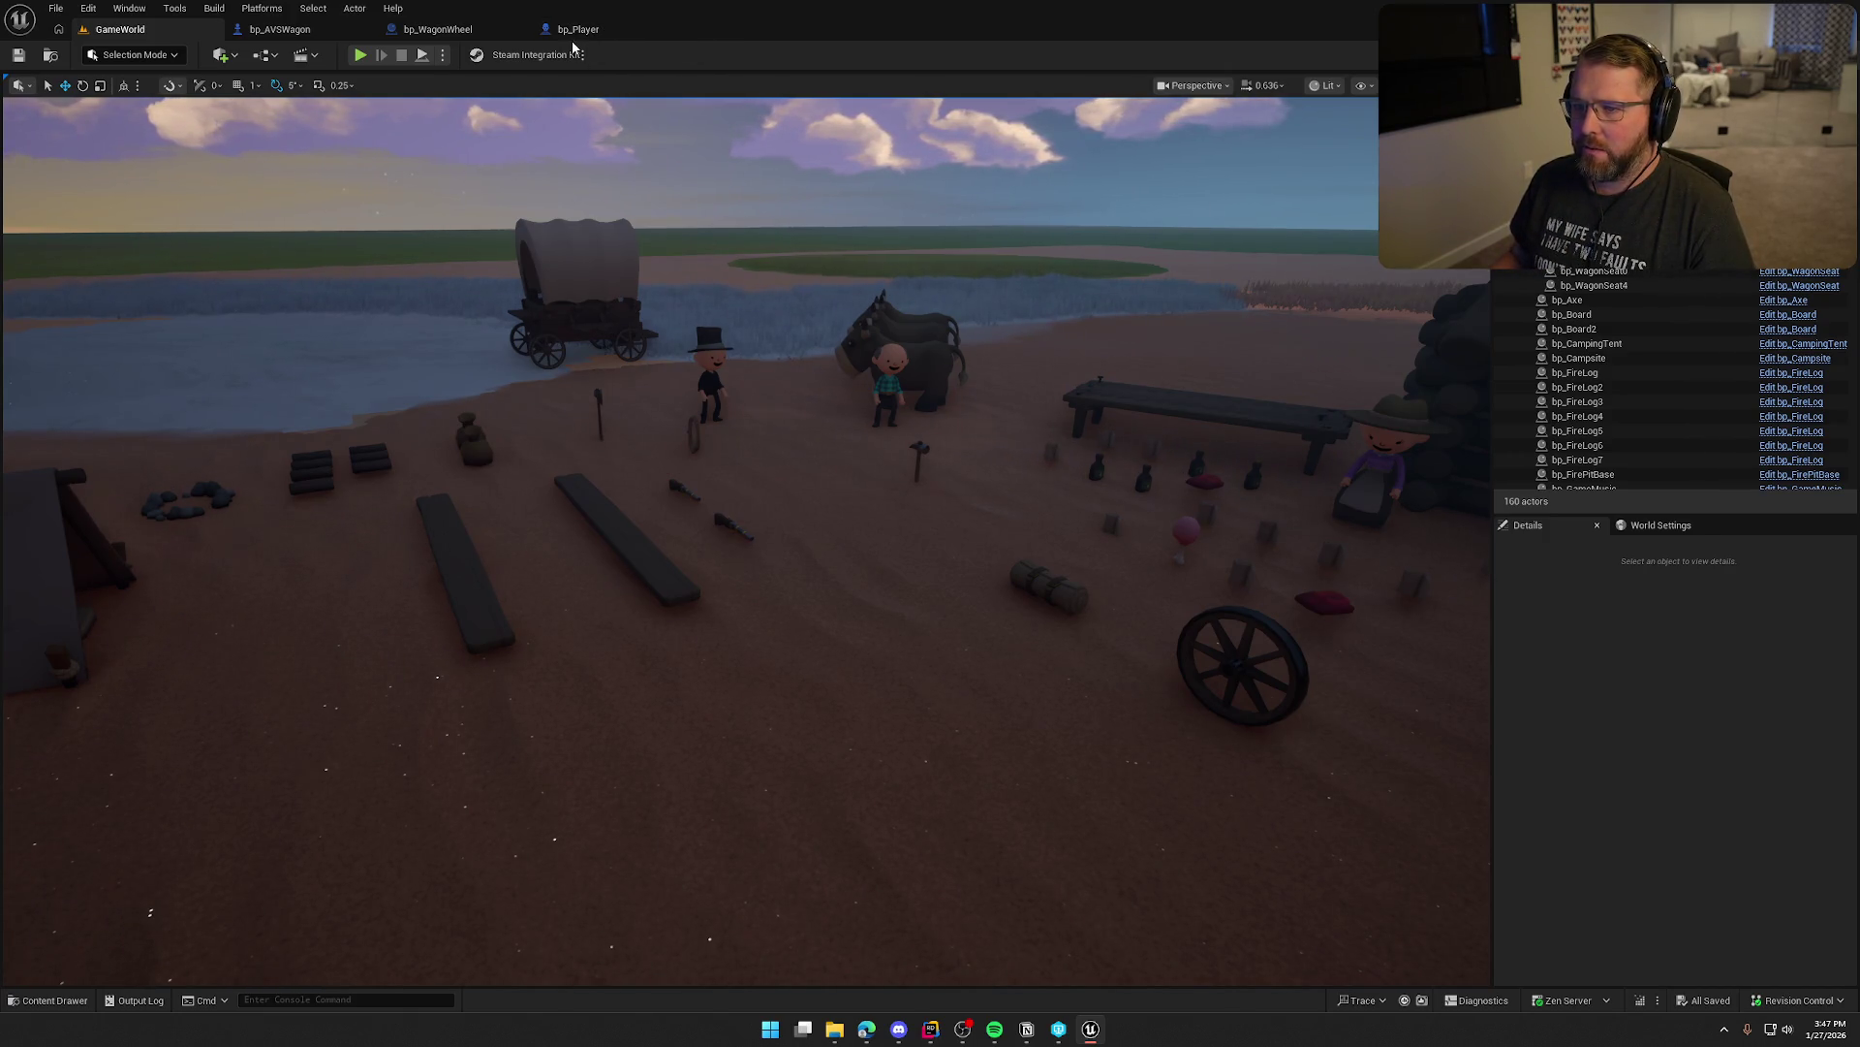
click(464, 43)
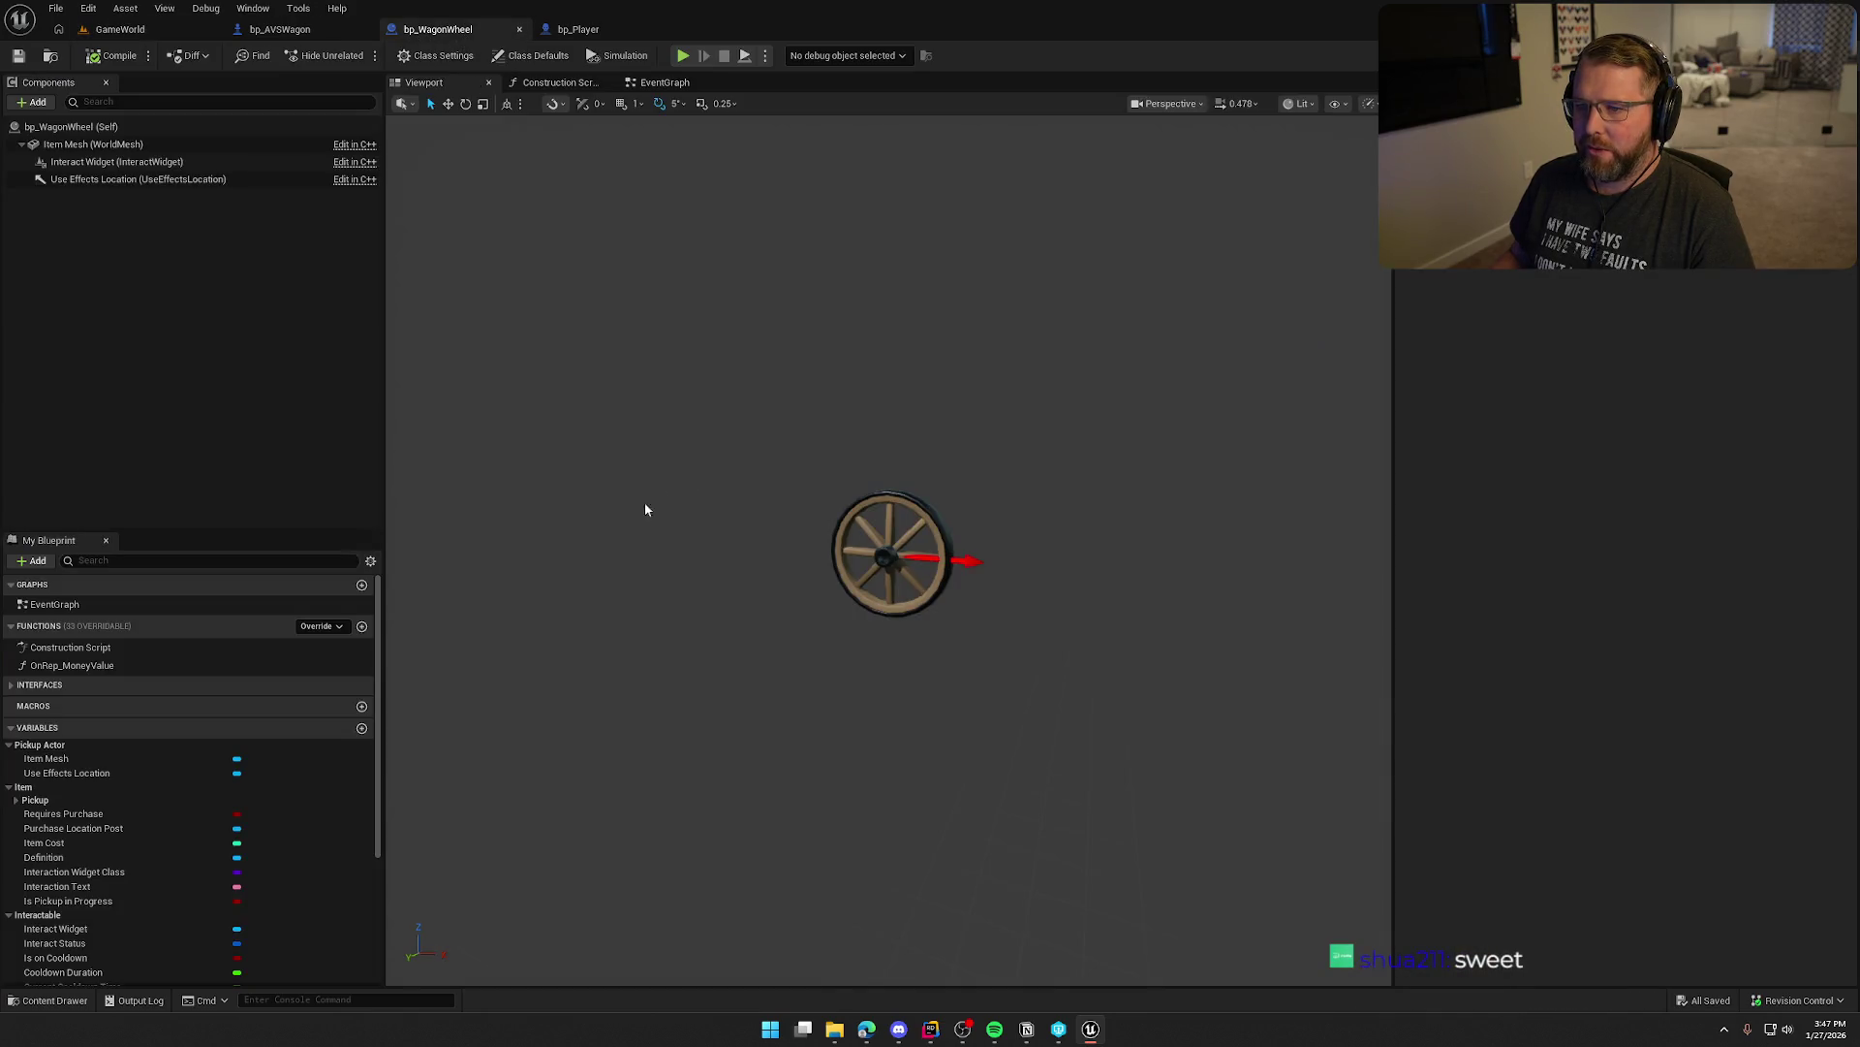
Check bp_WagonWheel's empty EventGraph, then switch to the bp_AVSWagon Blueprint
click(667, 83)
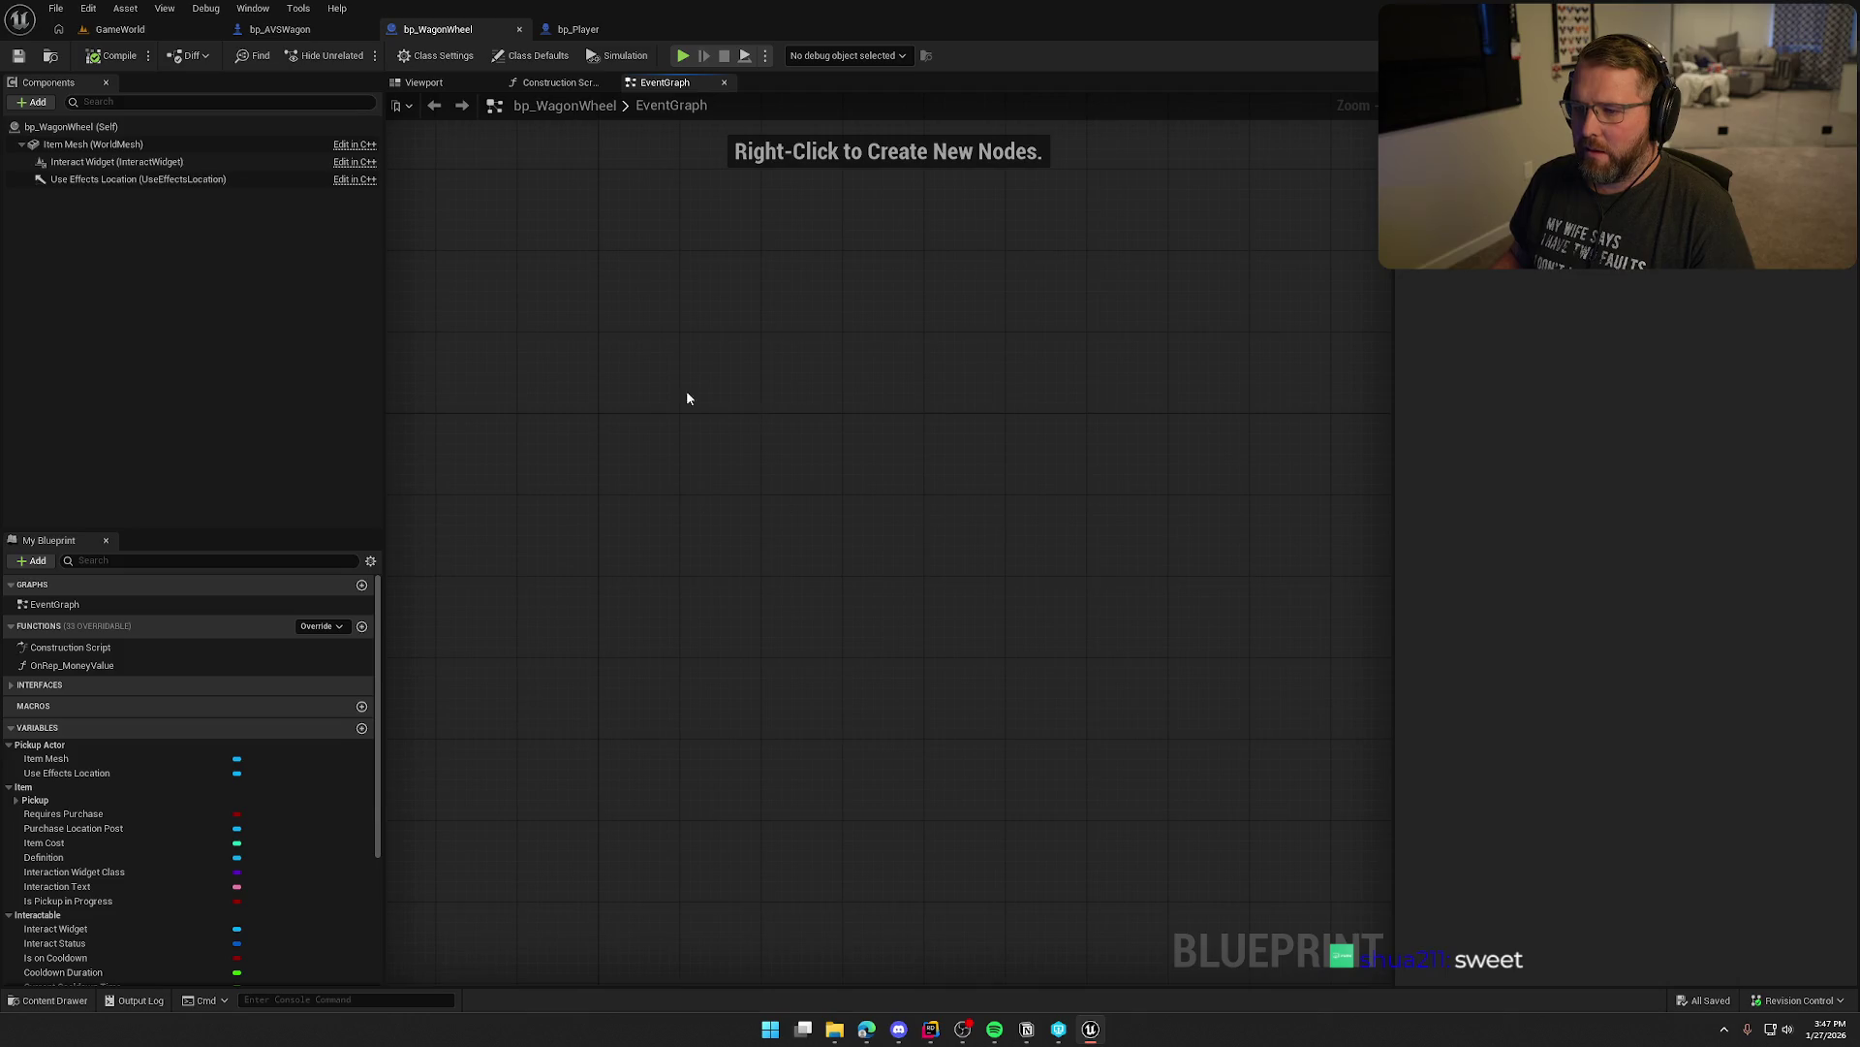
drag(752, 556, 756, 501)
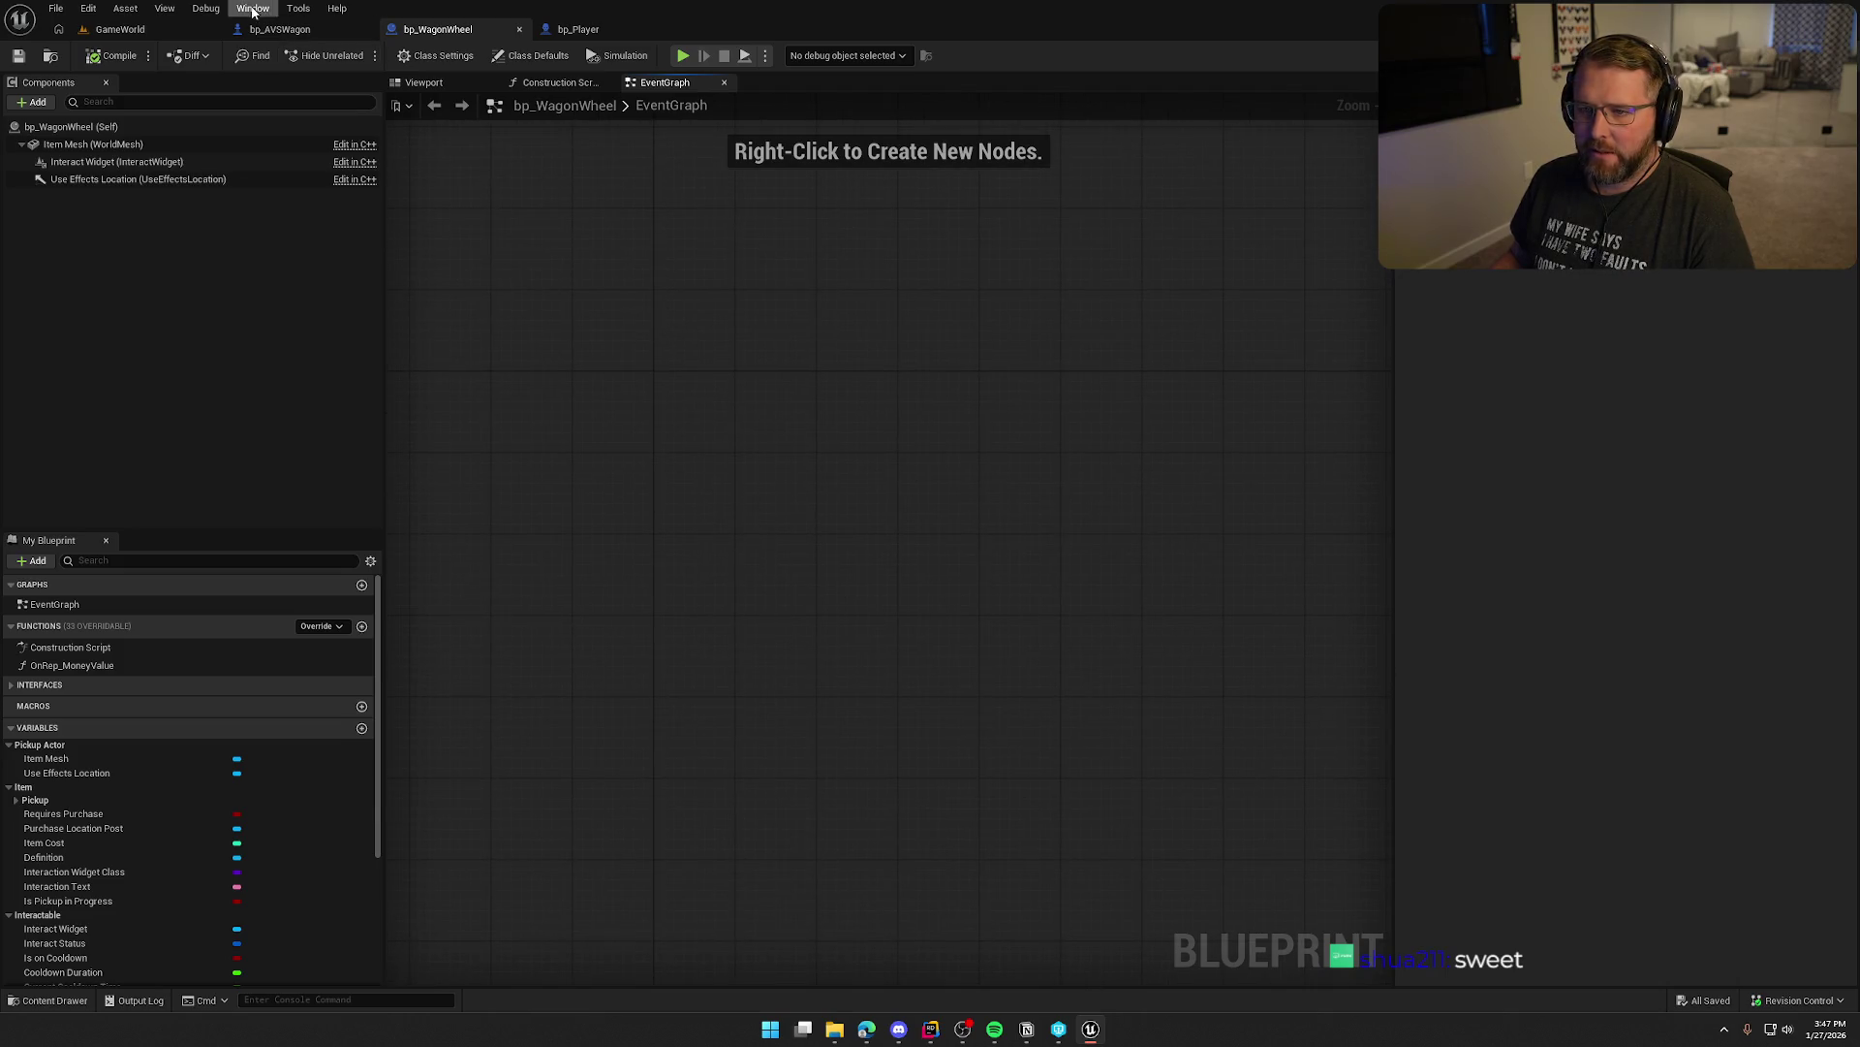
click(276, 29)
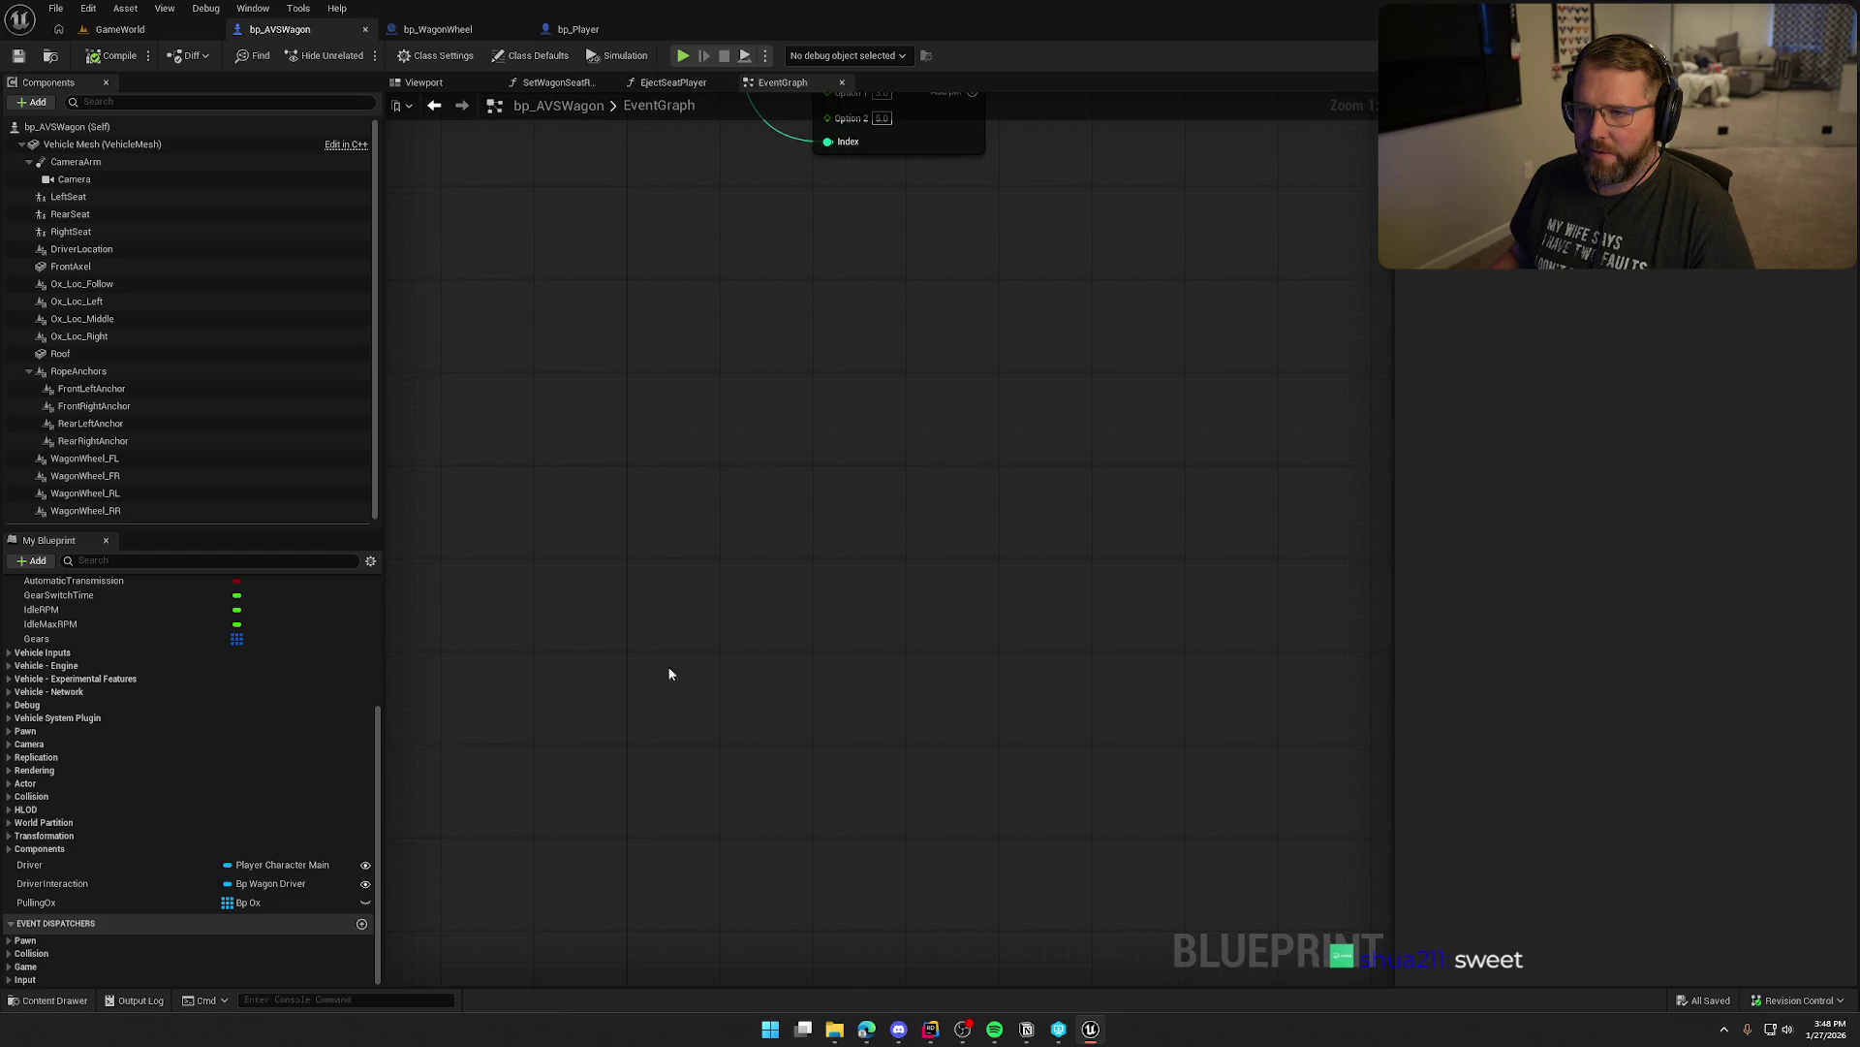
Center the Select node (0.0, 3.0, 5.0), move the To Do board to another monitor, and refocus the graph
mouse_move(683, 443)
mouse_down()
mouse_move(743, 527)
mouse_move(713, 527)
mouse_up()
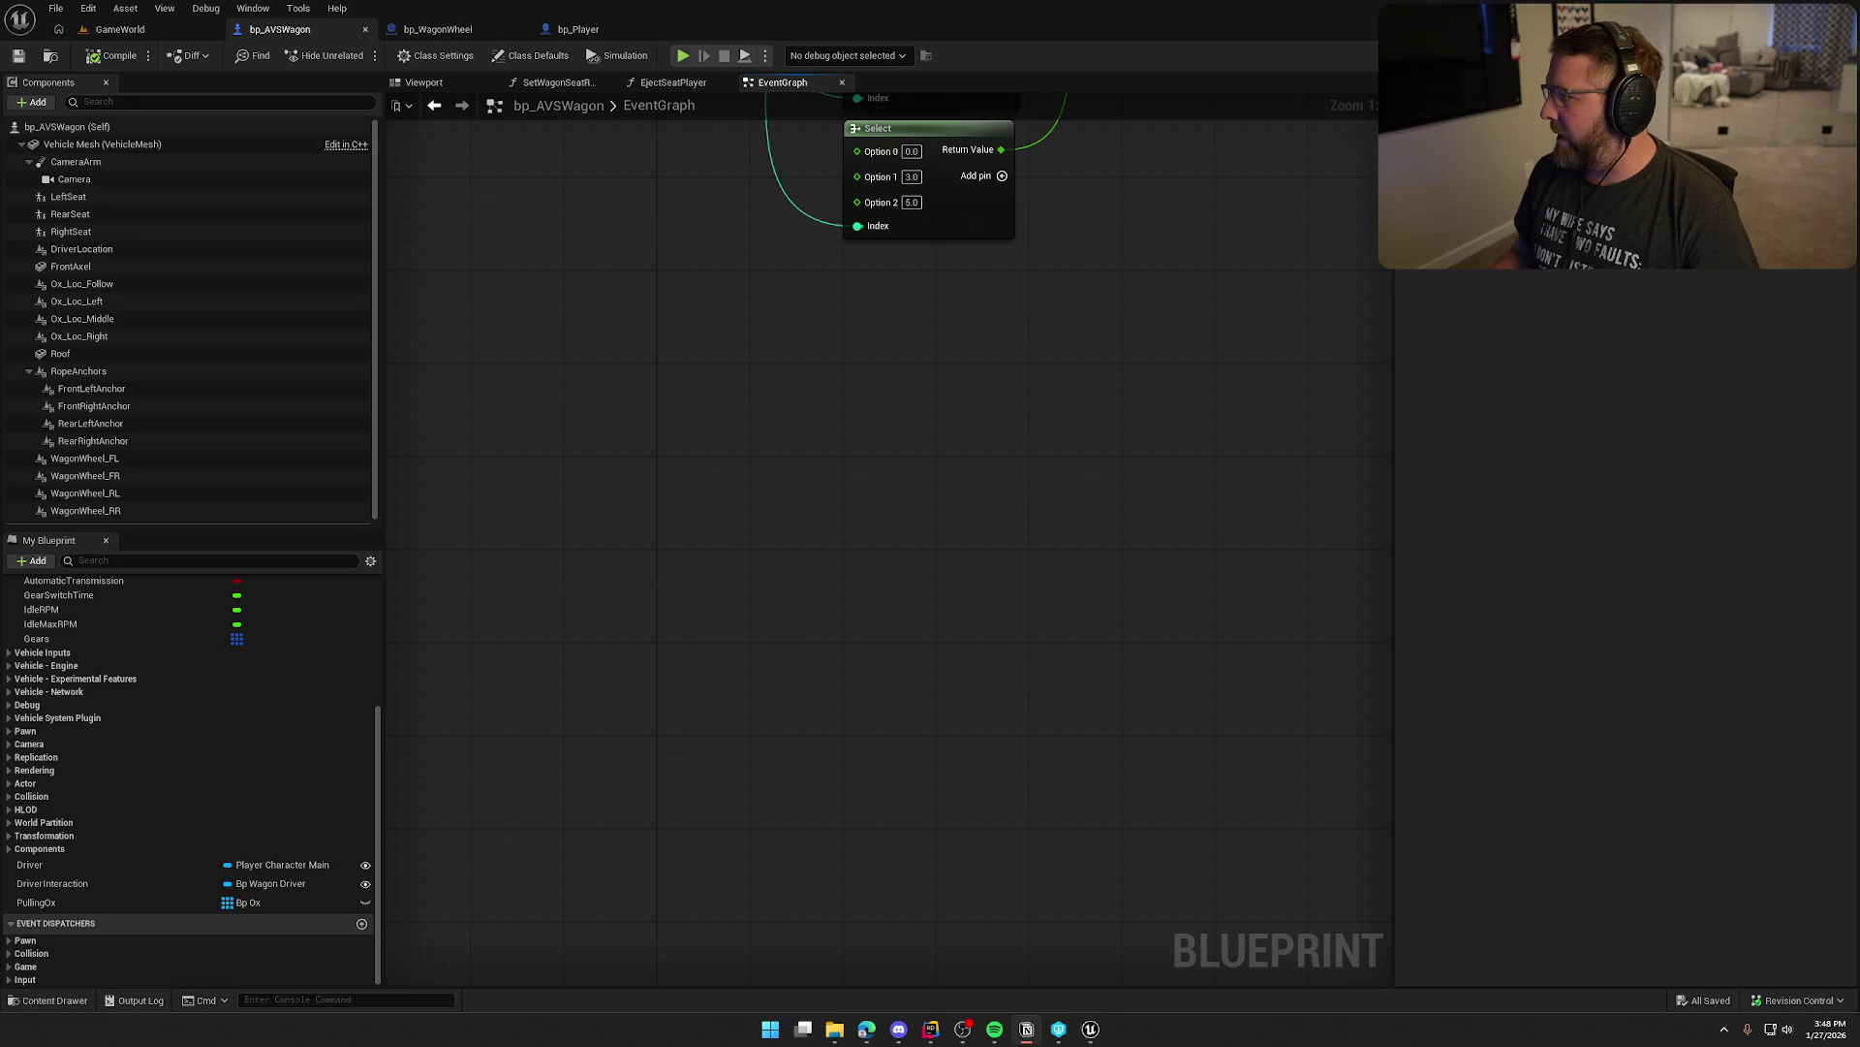
key(alt+Tab)
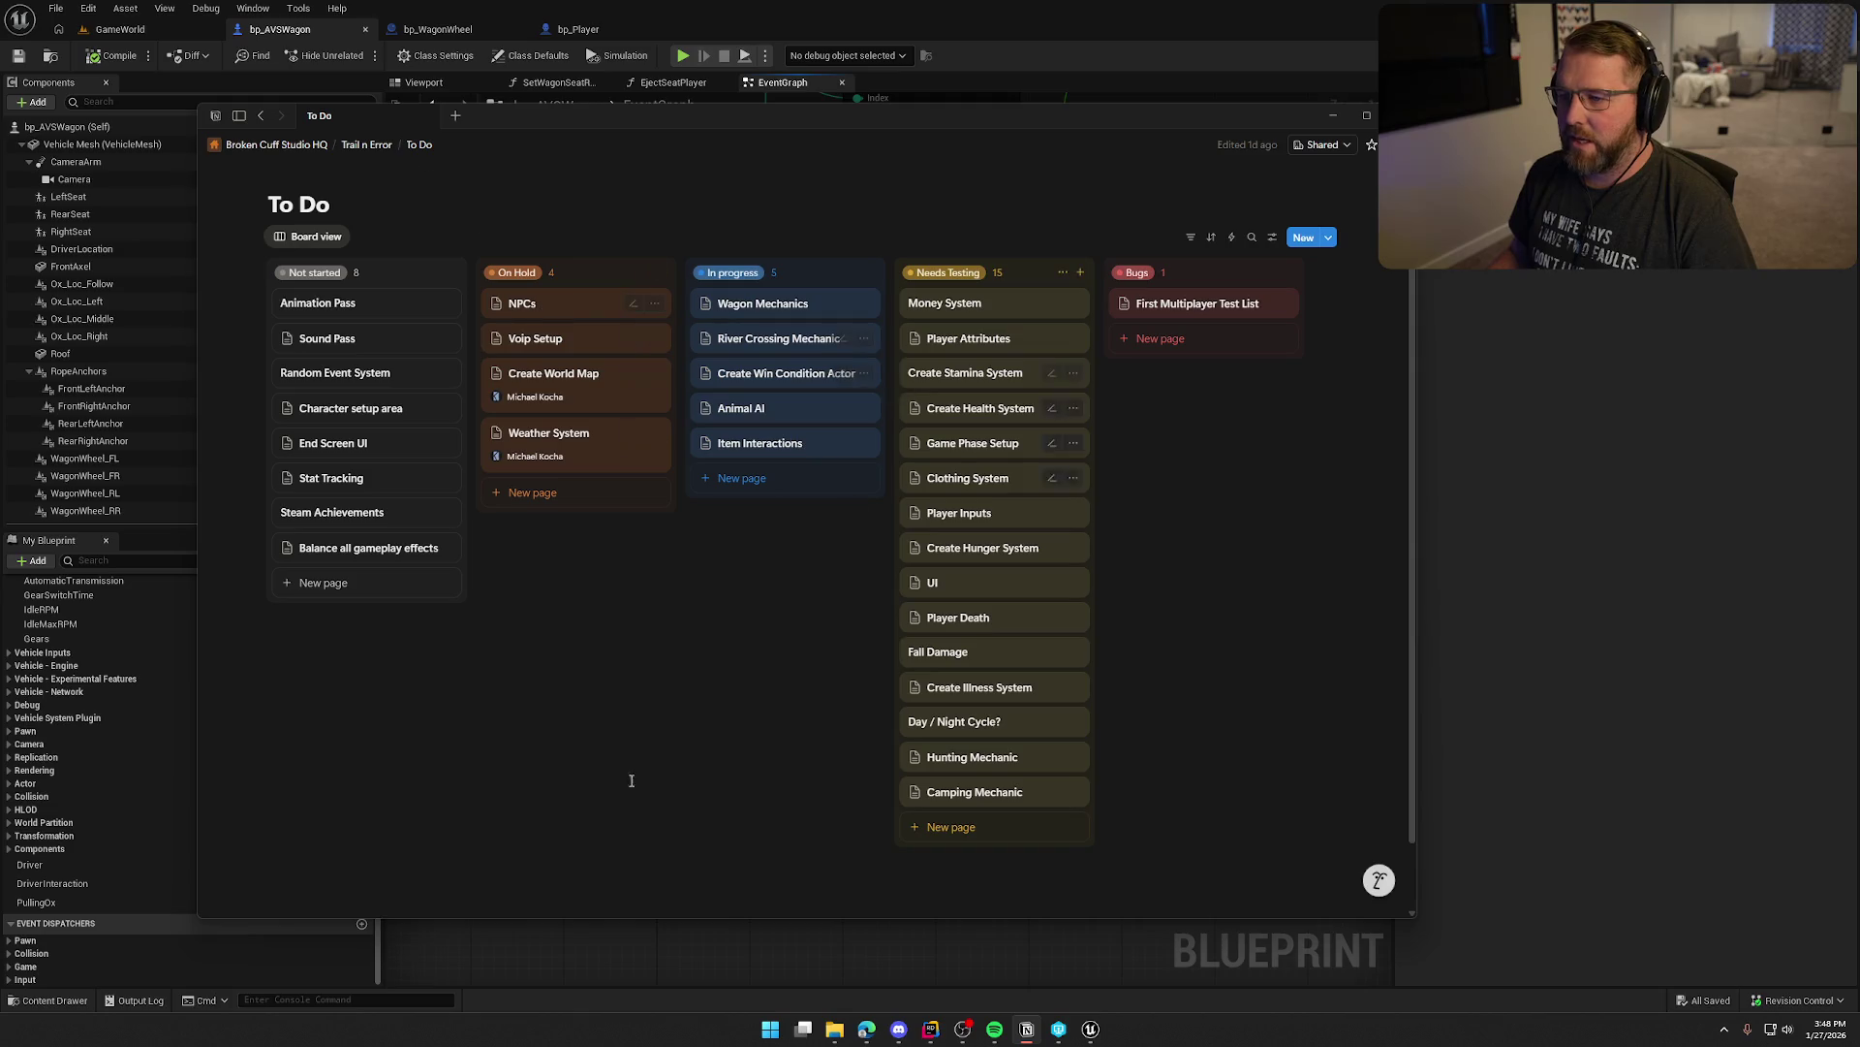
drag(655, 122, 1859, 213)
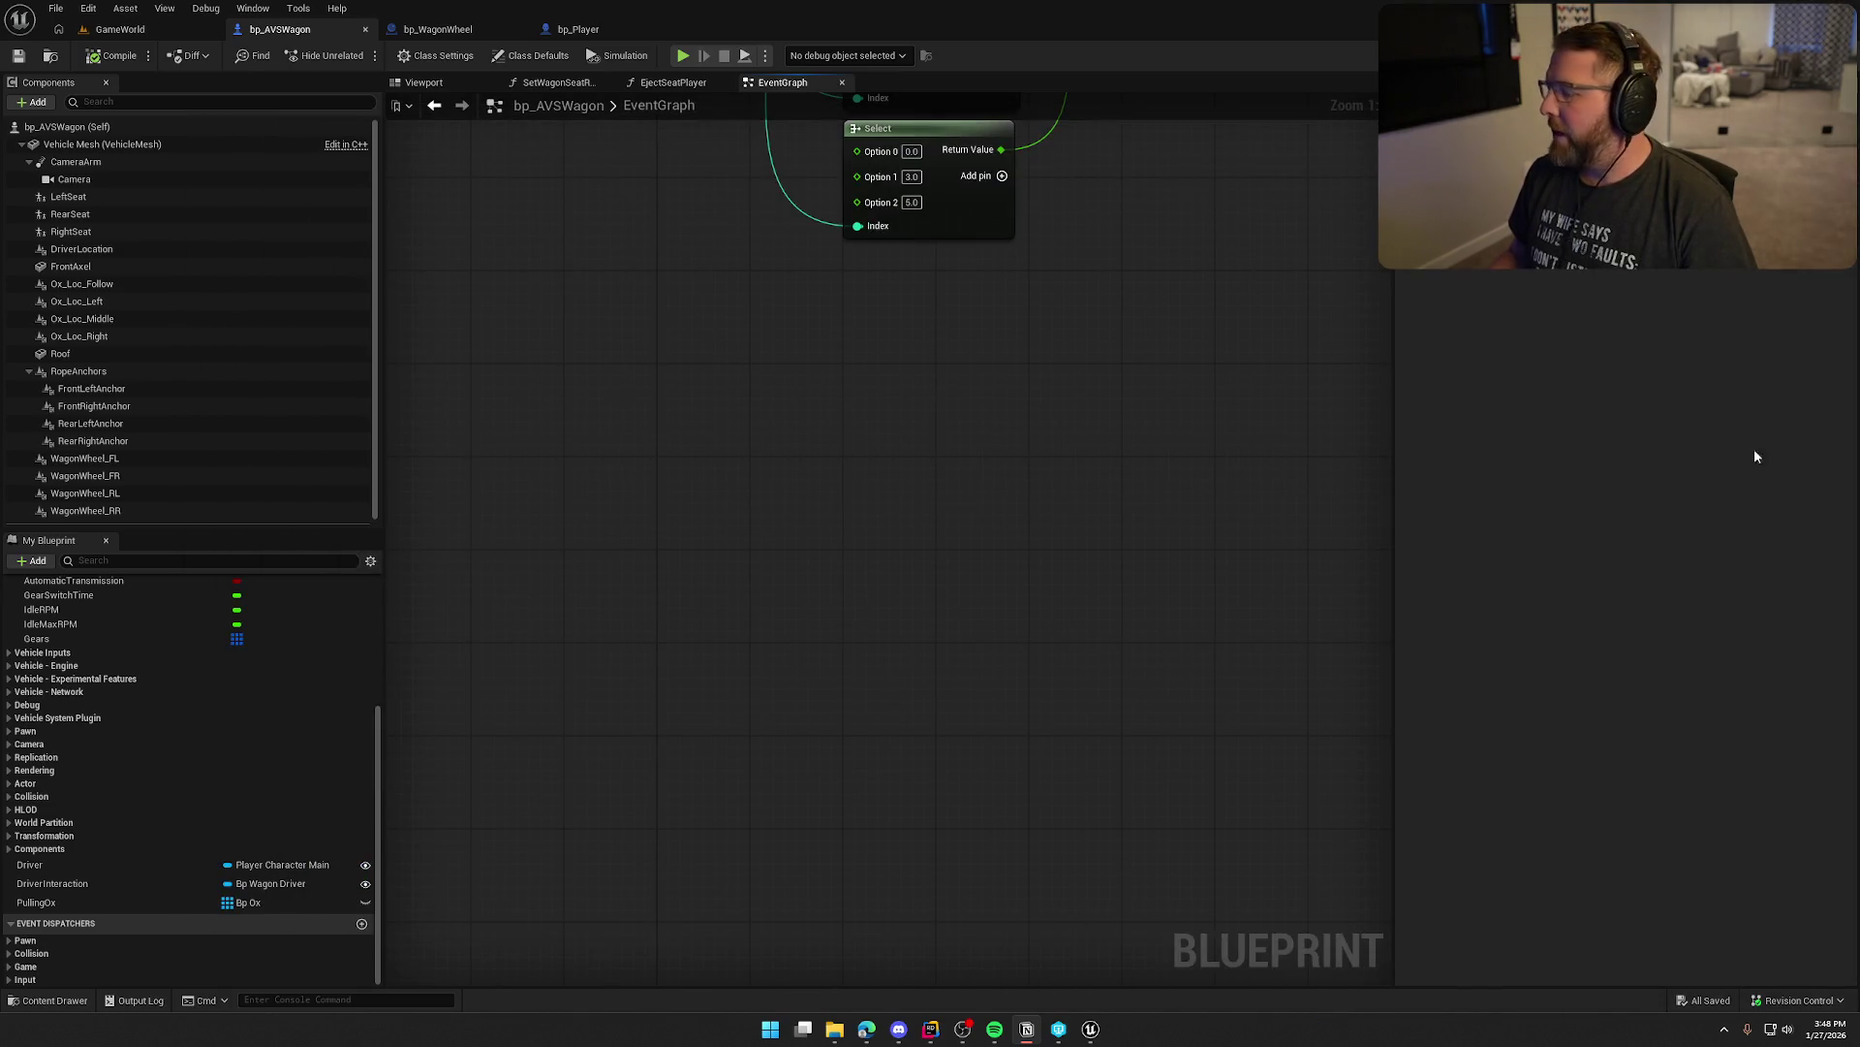
click(846, 337)
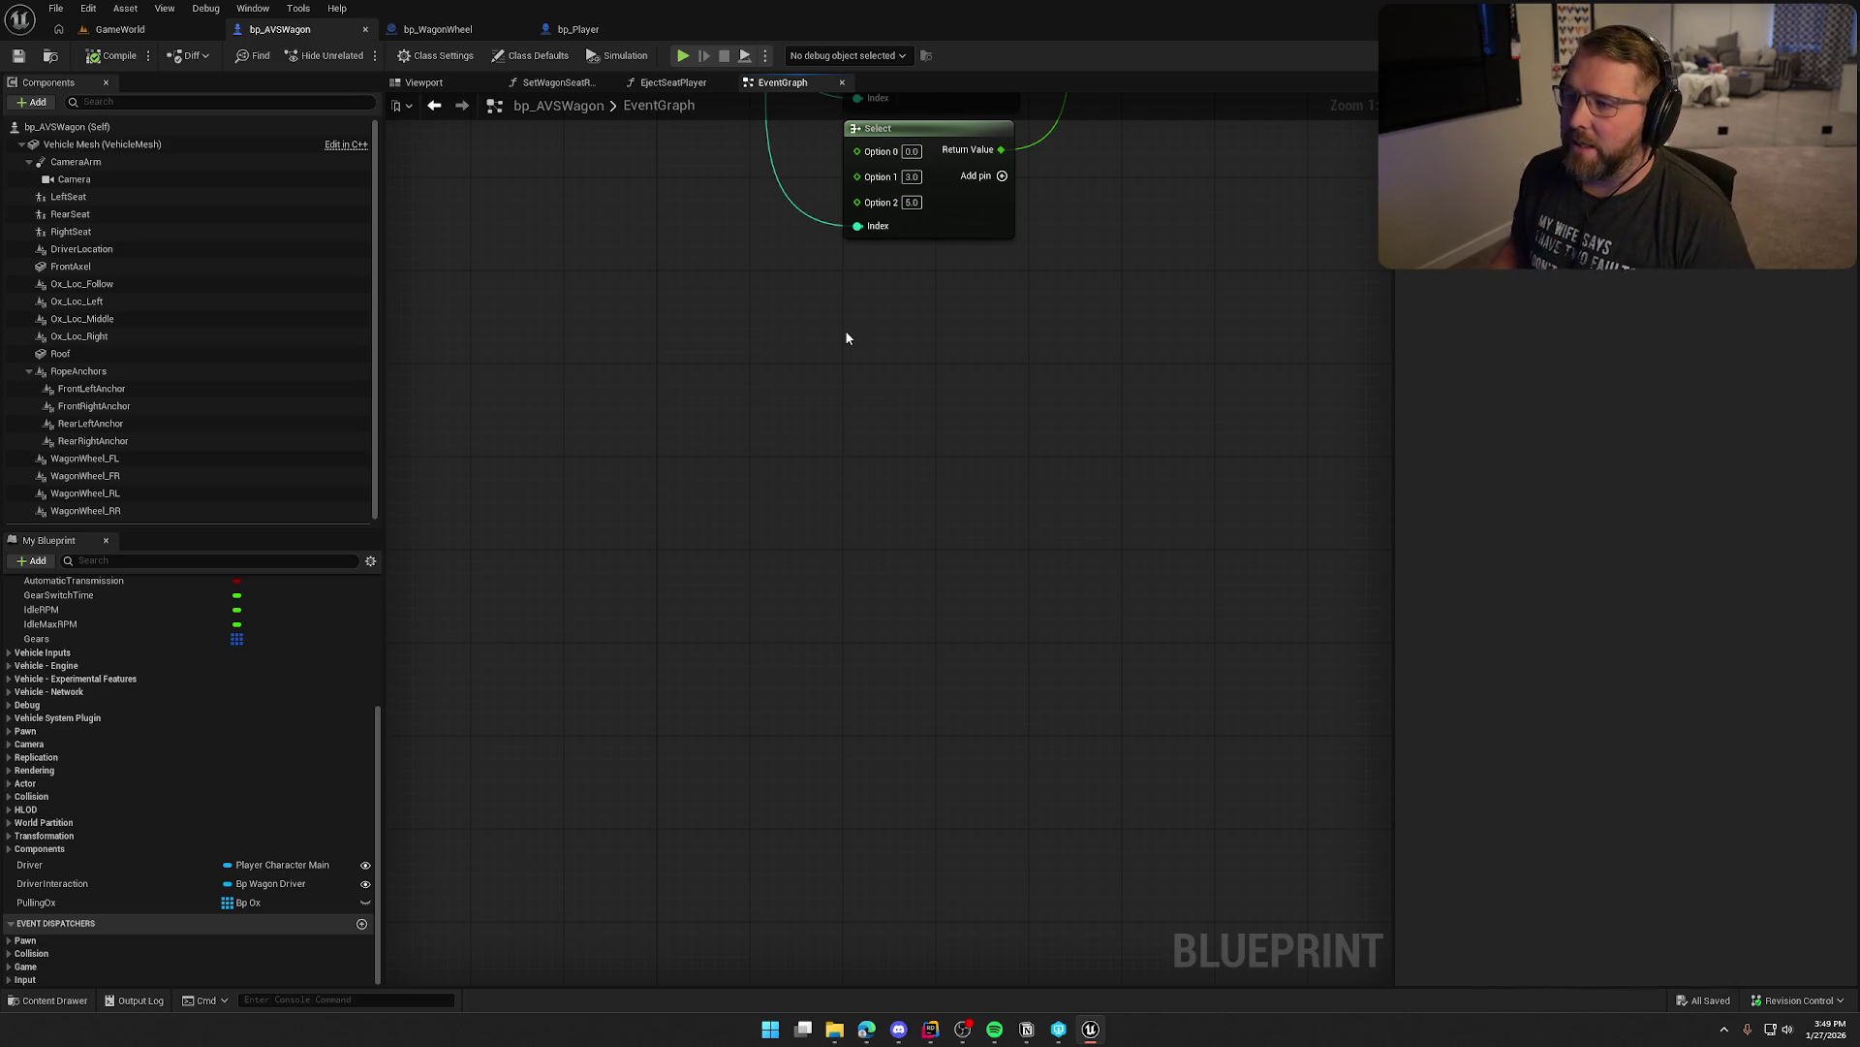
mouse_move(845, 330)
mouse_down()
mouse_move(690, 724)
mouse_move(723, 808)
mouse_up()
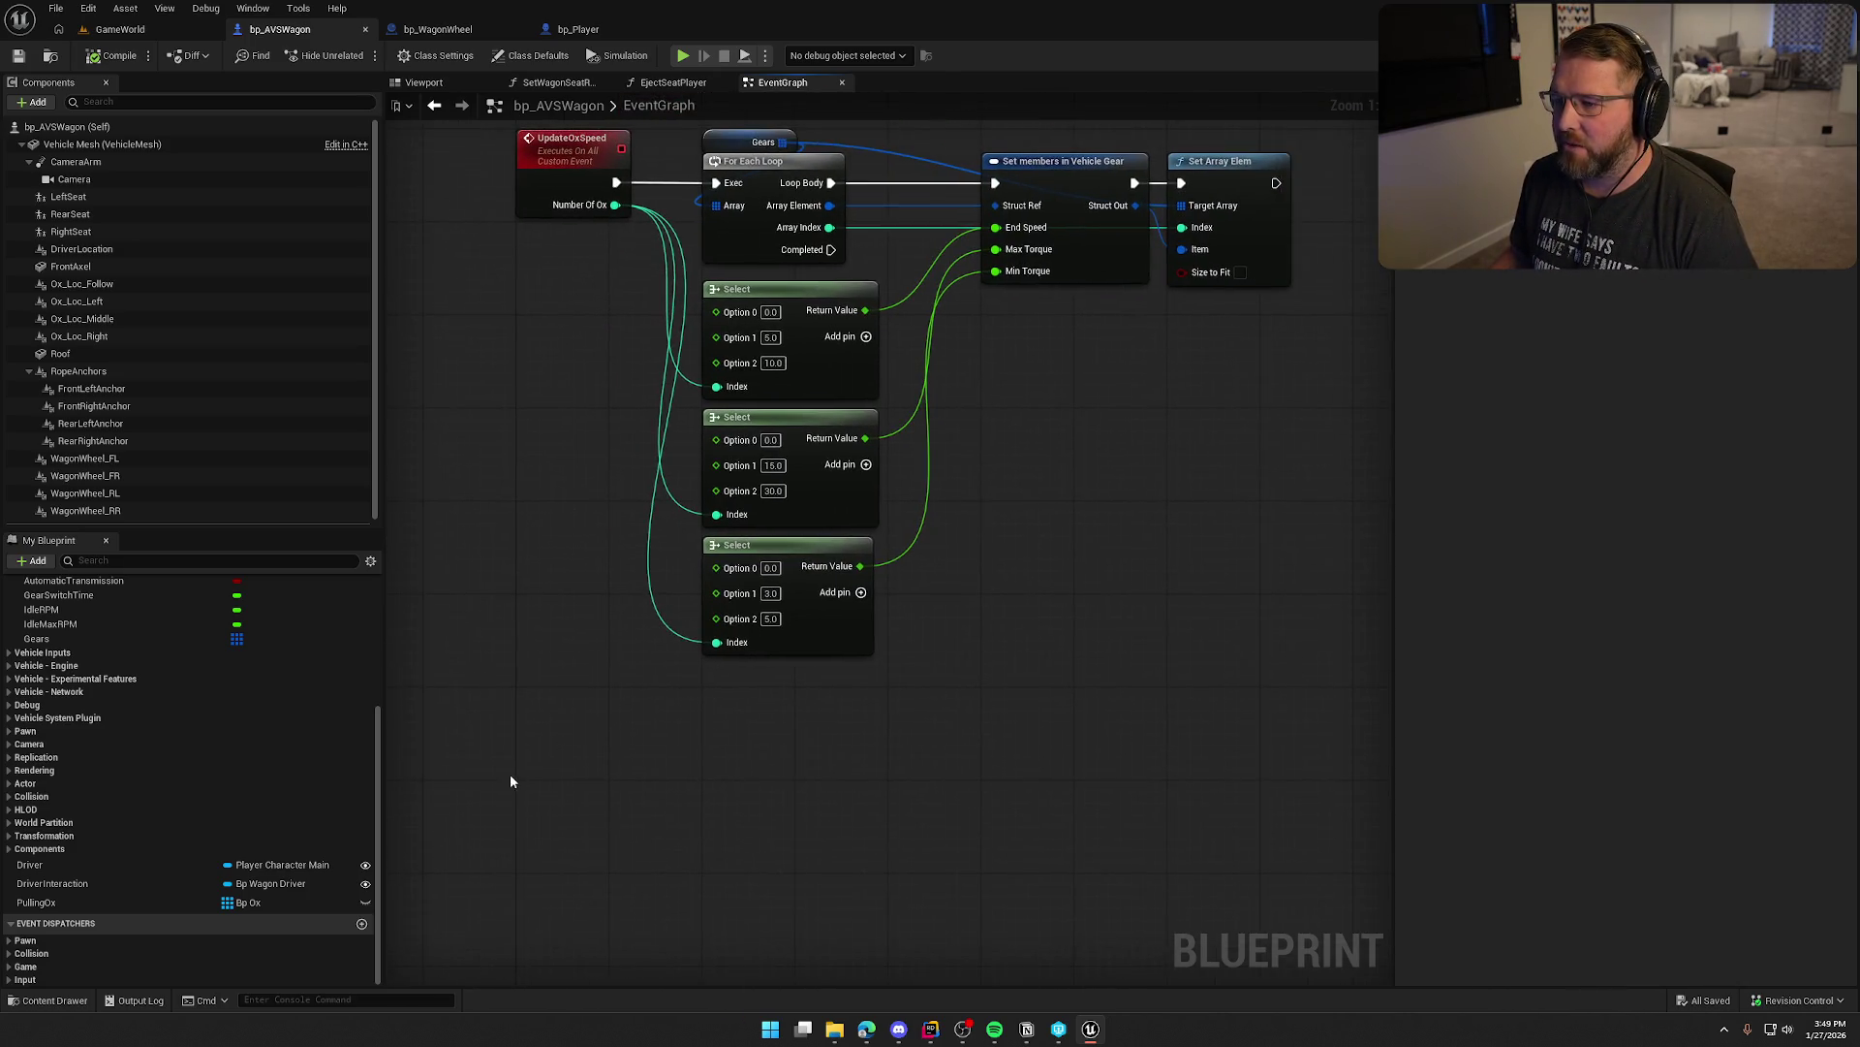
Navigate around the bp_AVSWagon EventGraph, then briefly switch over to the web browser
drag(510, 781, 382, 807)
scroll(333, 853, up, 5)
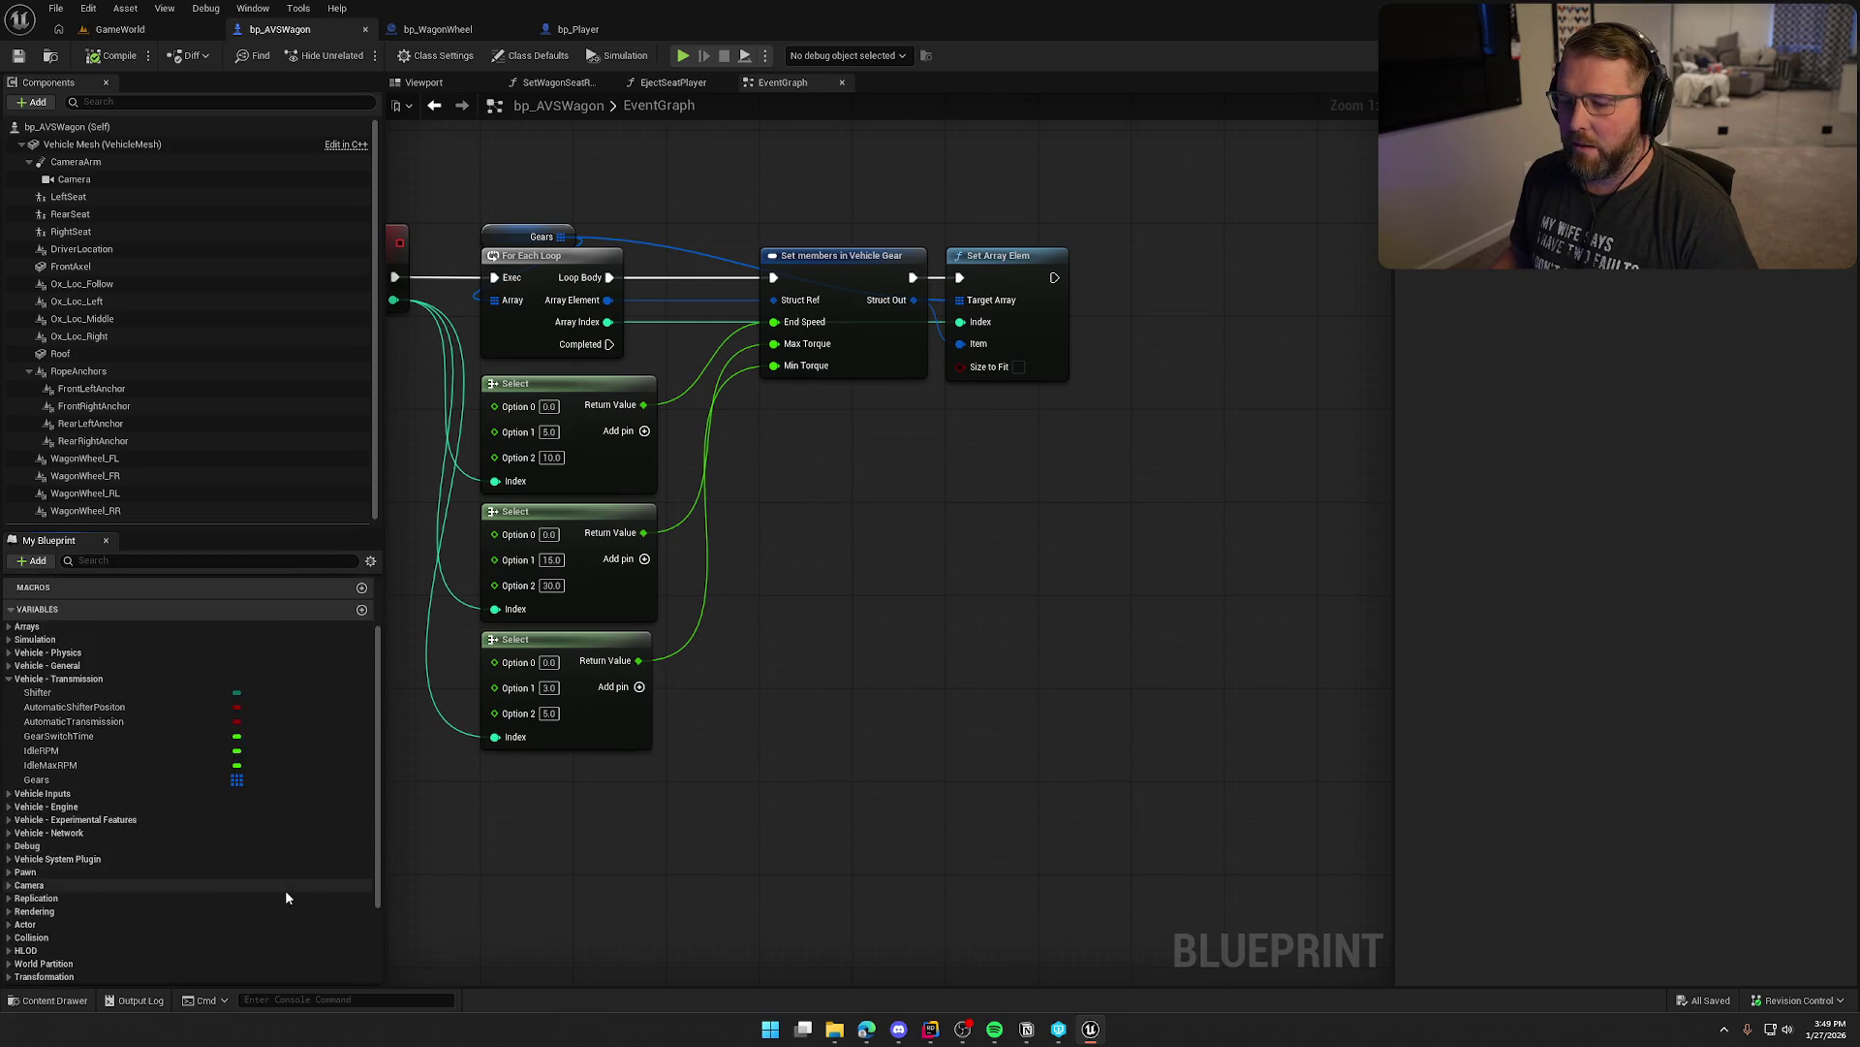
scroll(286, 896, down, 3)
mouse_move(568, 875)
mouse_down()
mouse_move(885, 812)
mouse_move(888, 651)
mouse_move(811, 566)
mouse_up()
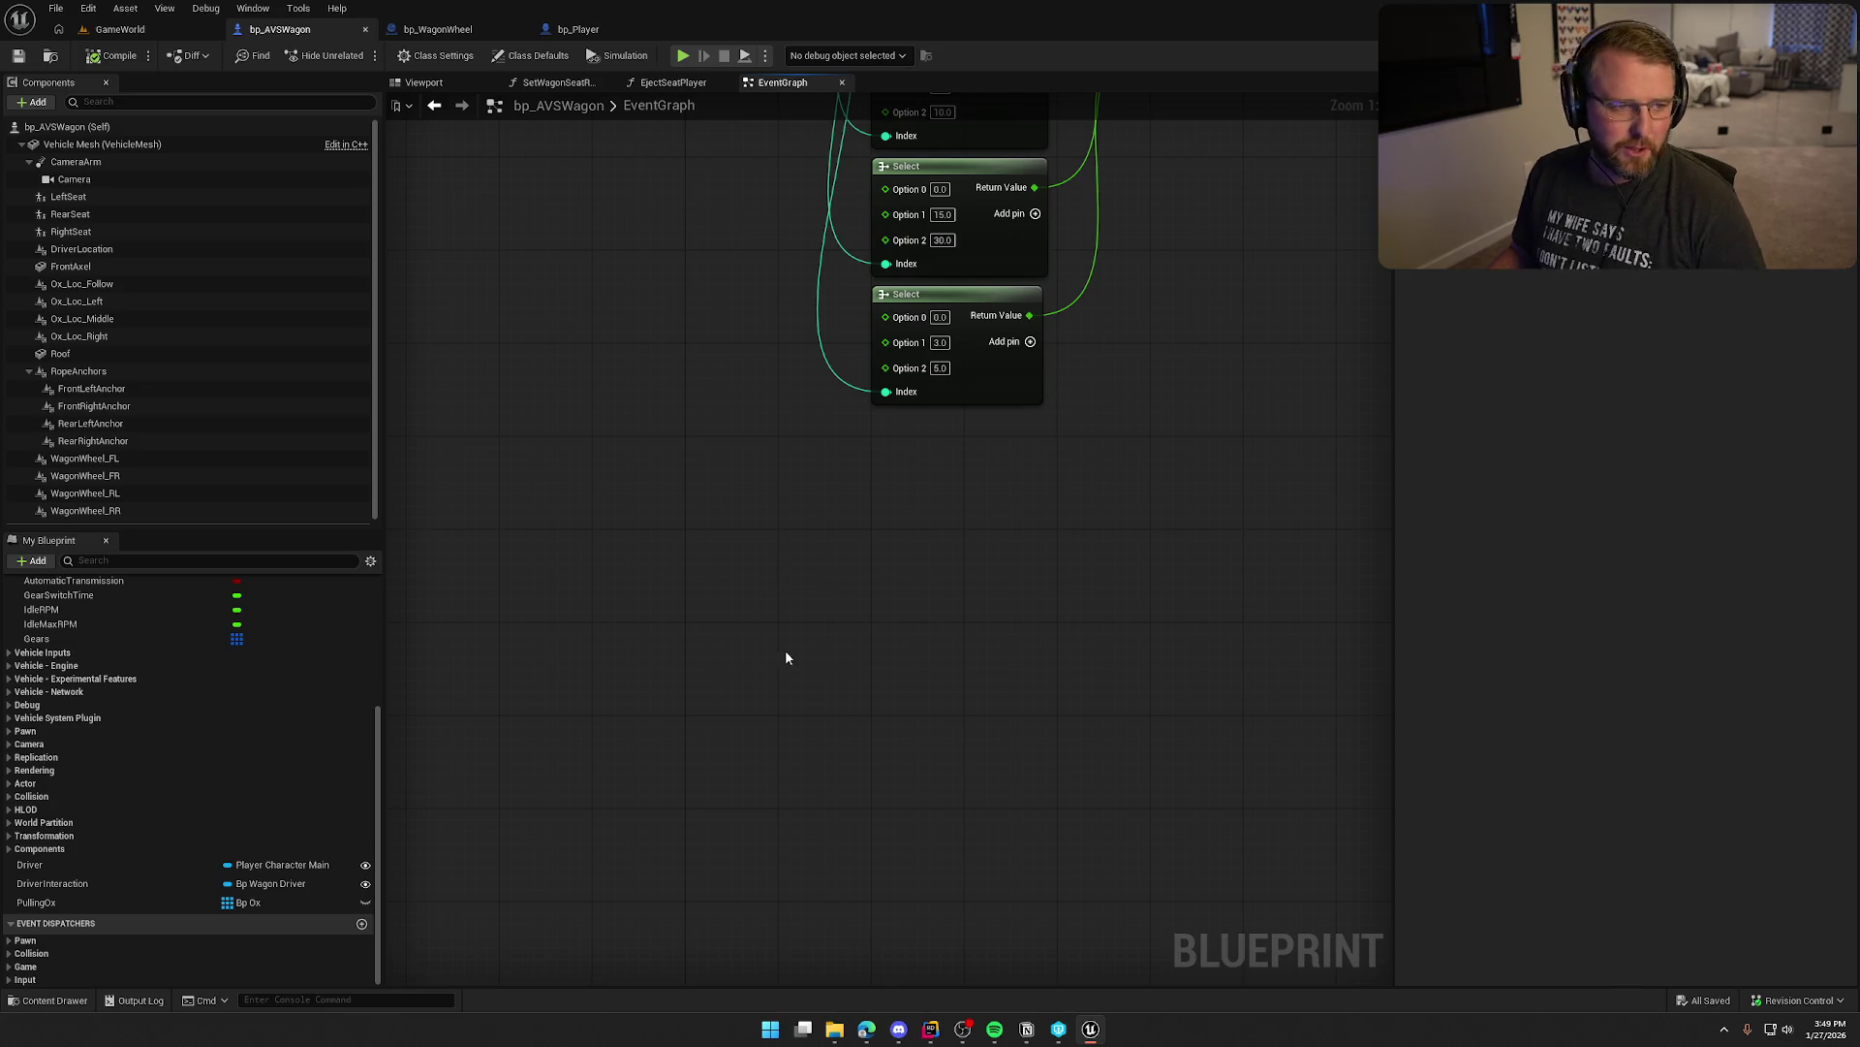
key(alt+Tab)
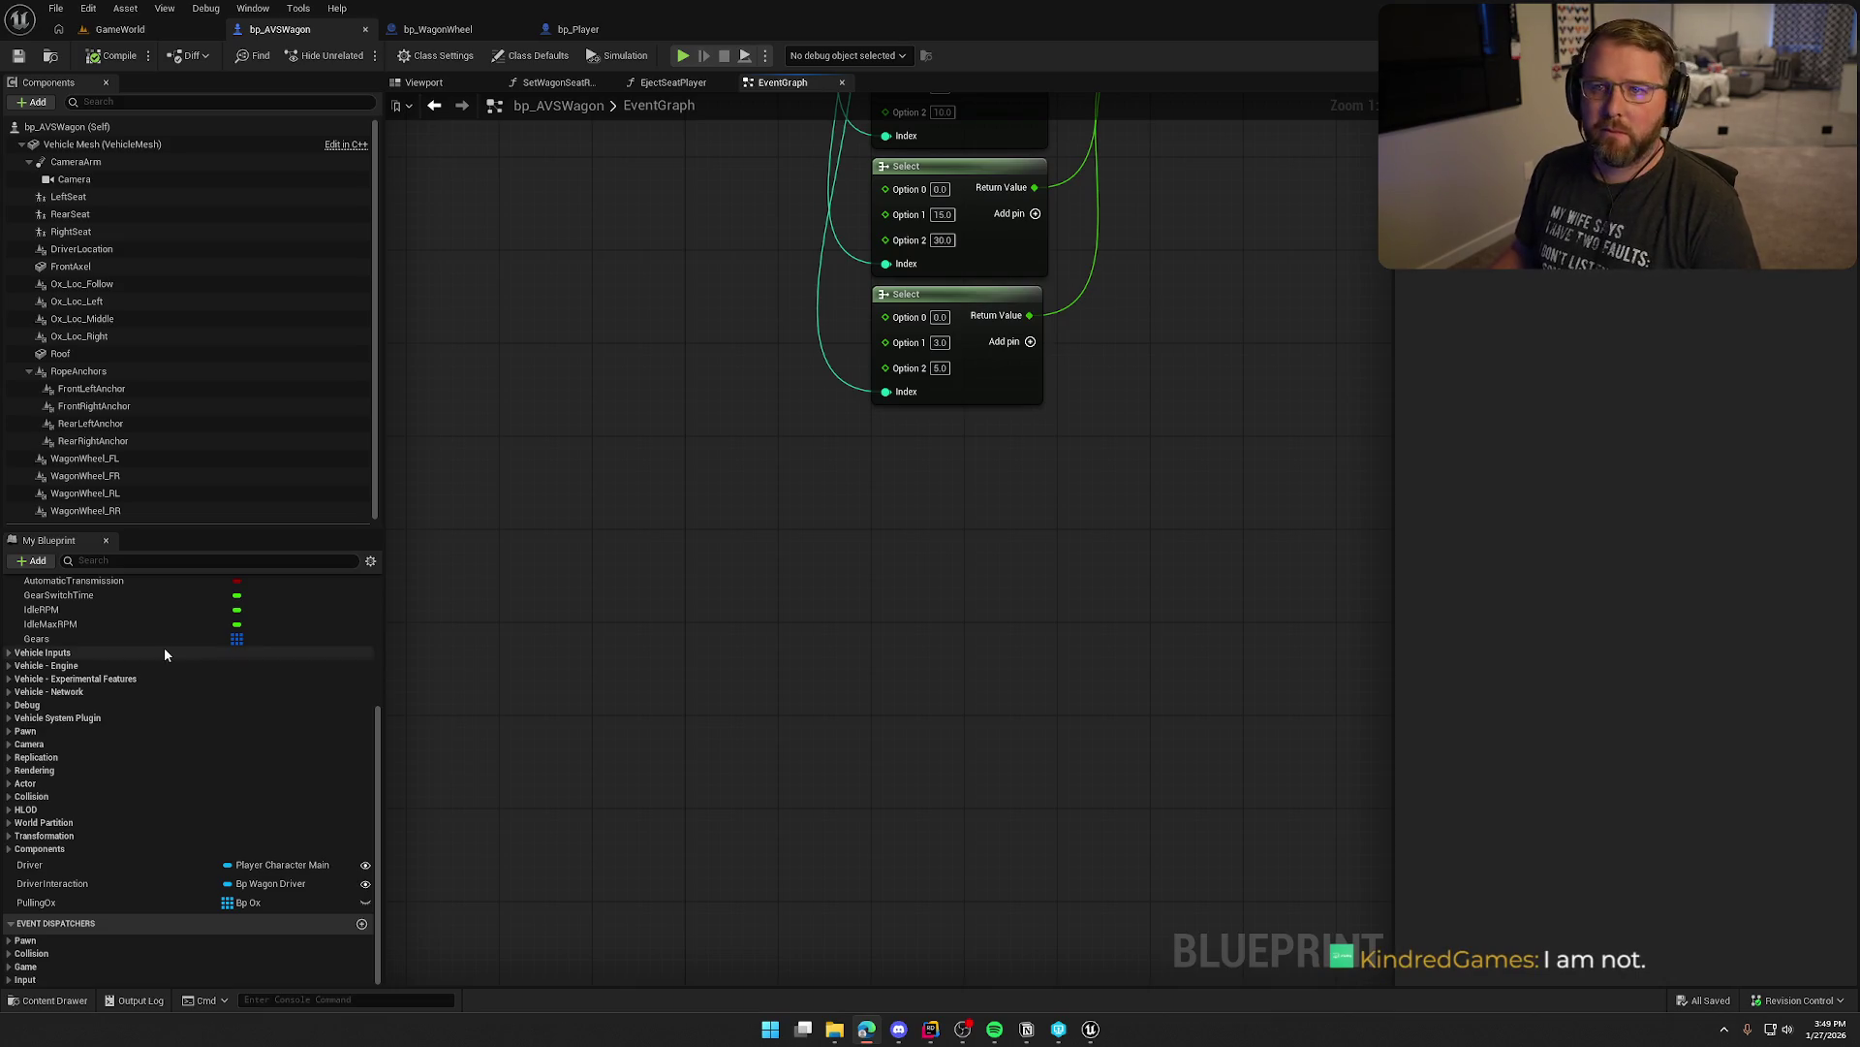
Center the UpdateOxSpeed logic and review its Select options 0/5/10, 0/15/30 and 0/3/5 for each gear
mouse_move(1022, 511)
mouse_down()
mouse_move(876, 698)
mouse_move(950, 834)
mouse_up()
drag(1182, 654, 1051, 607)
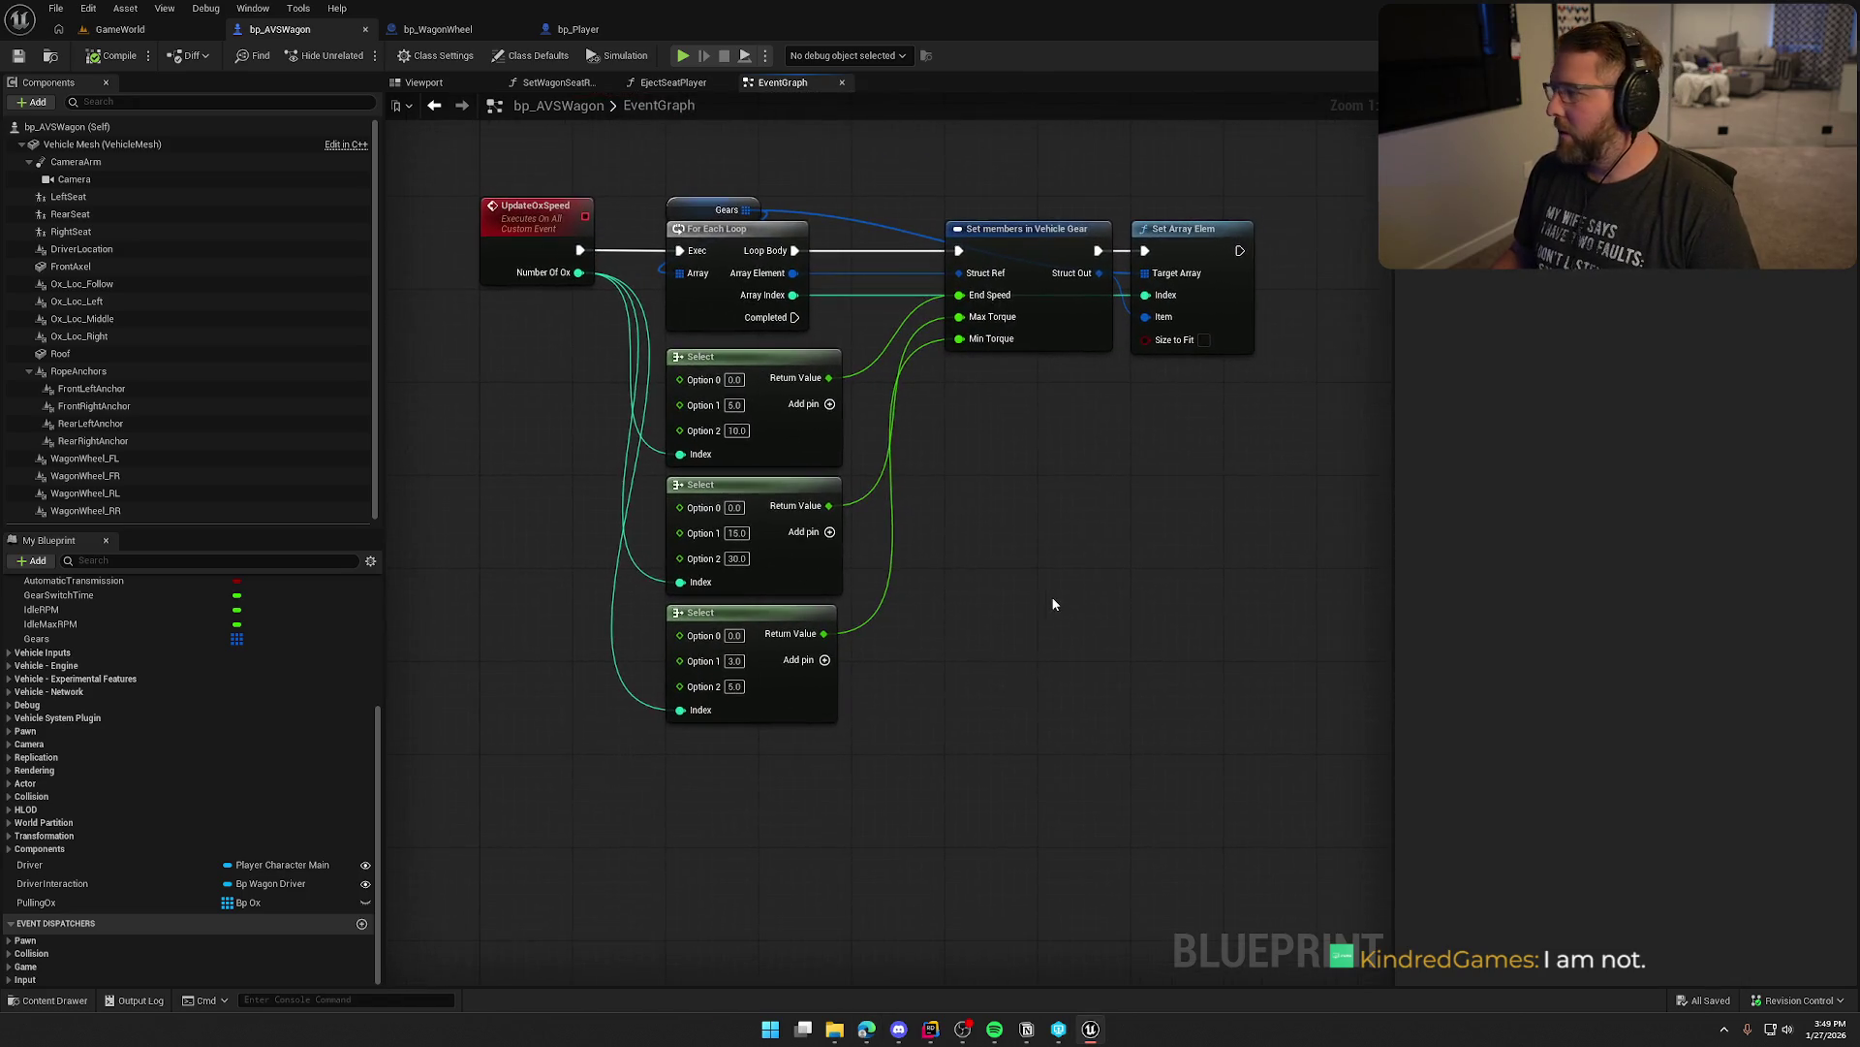
mouse_move(1085, 416)
mouse_down()
mouse_move(1140, 447)
mouse_move(1122, 438)
mouse_up()
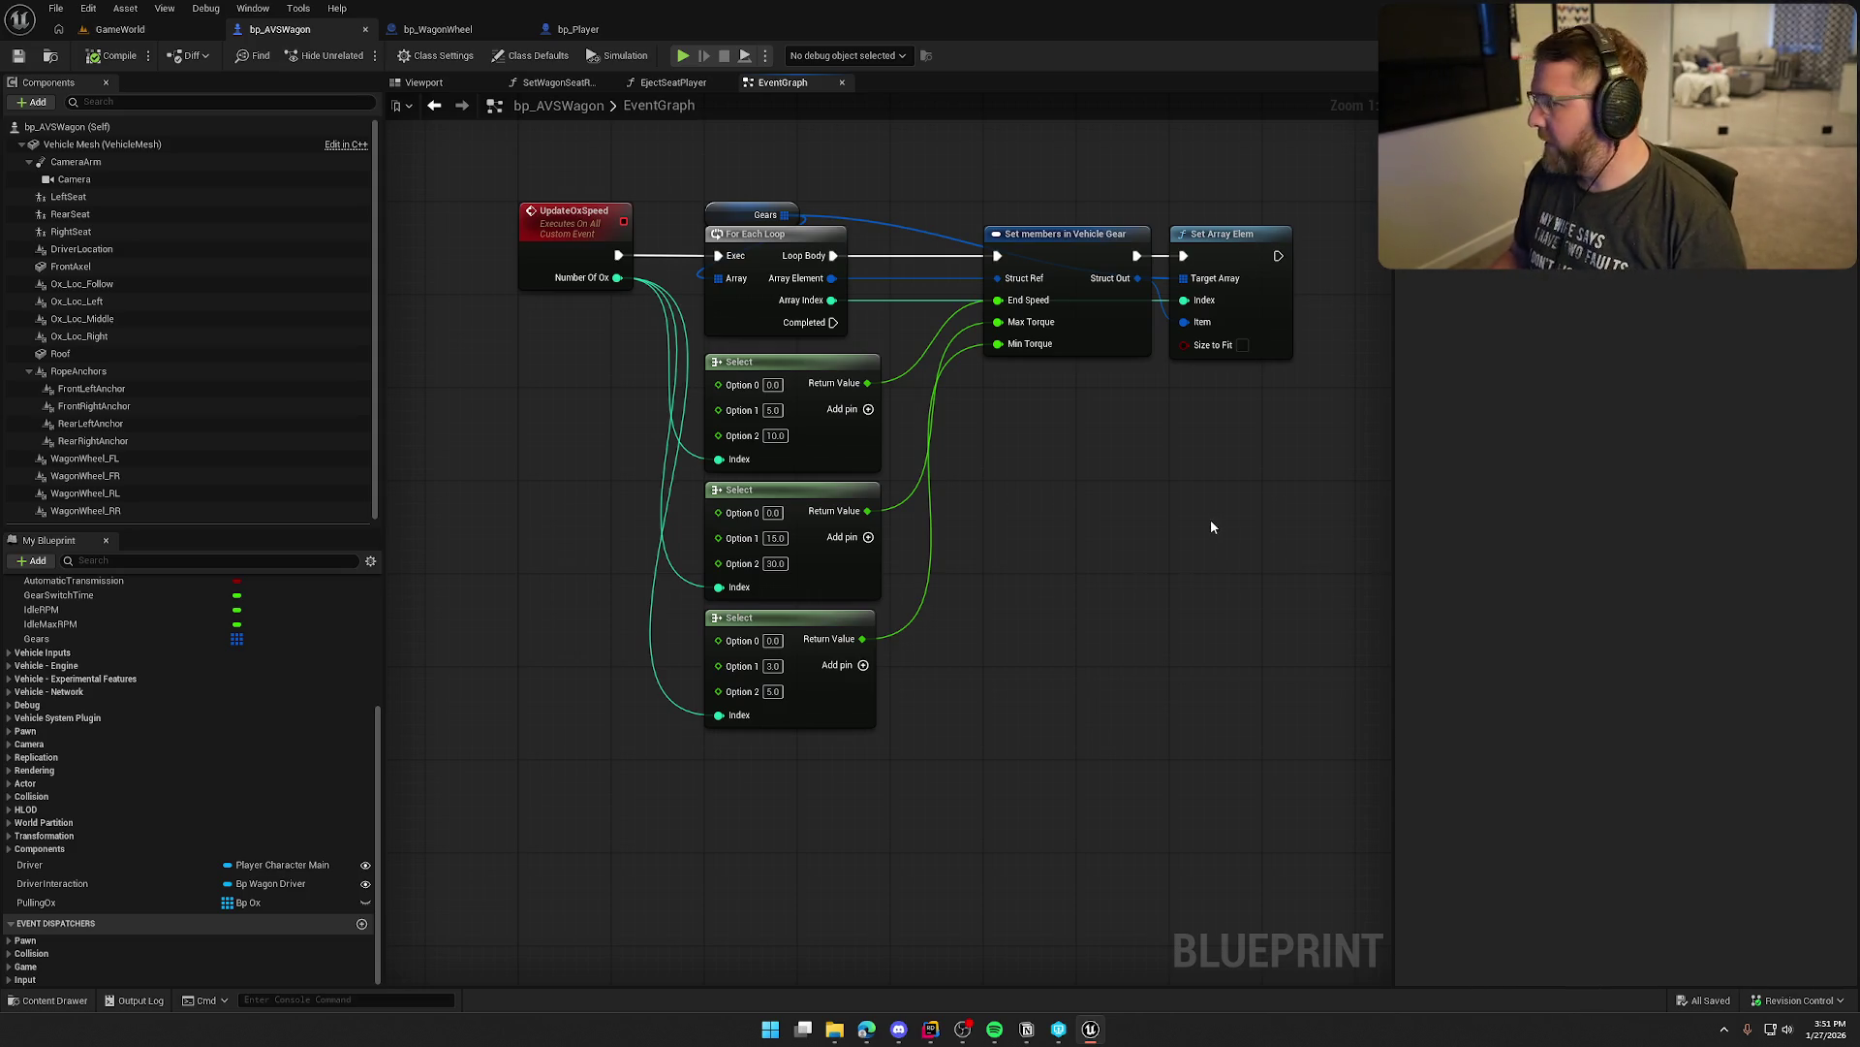
scroll(1182, 529, down, 5)
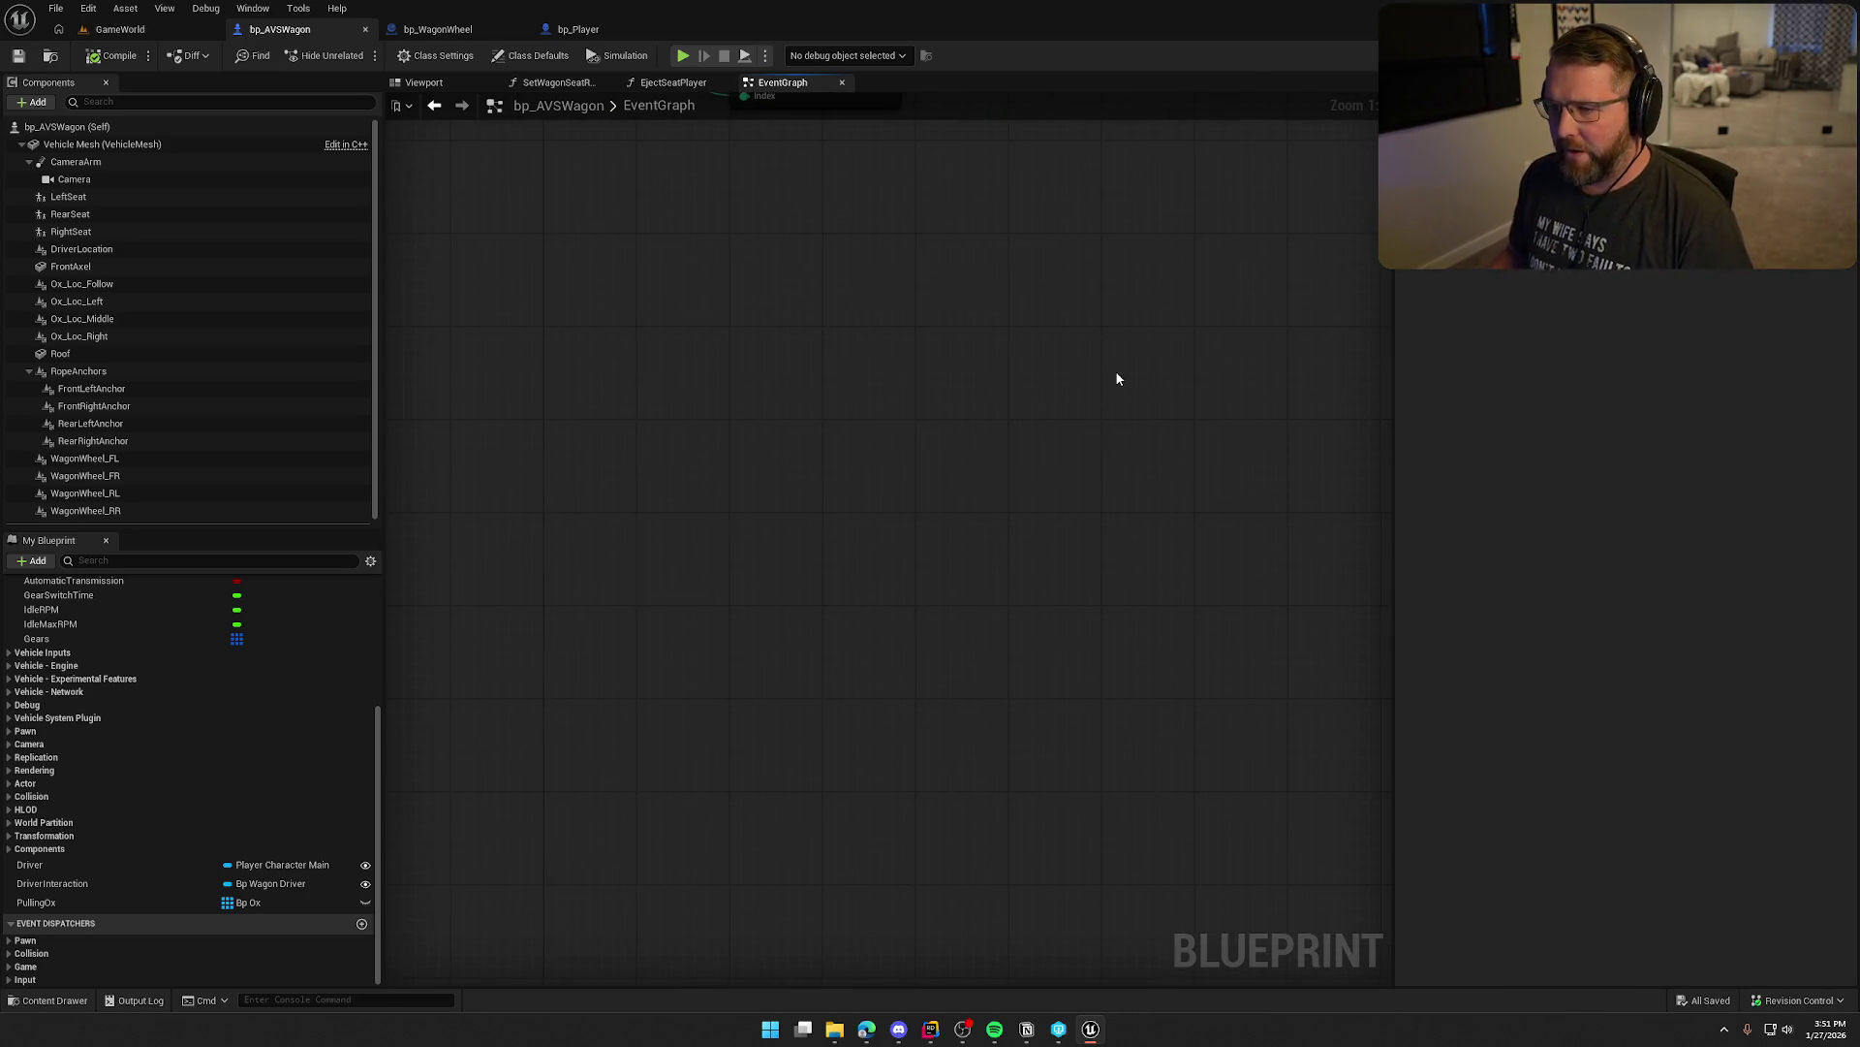
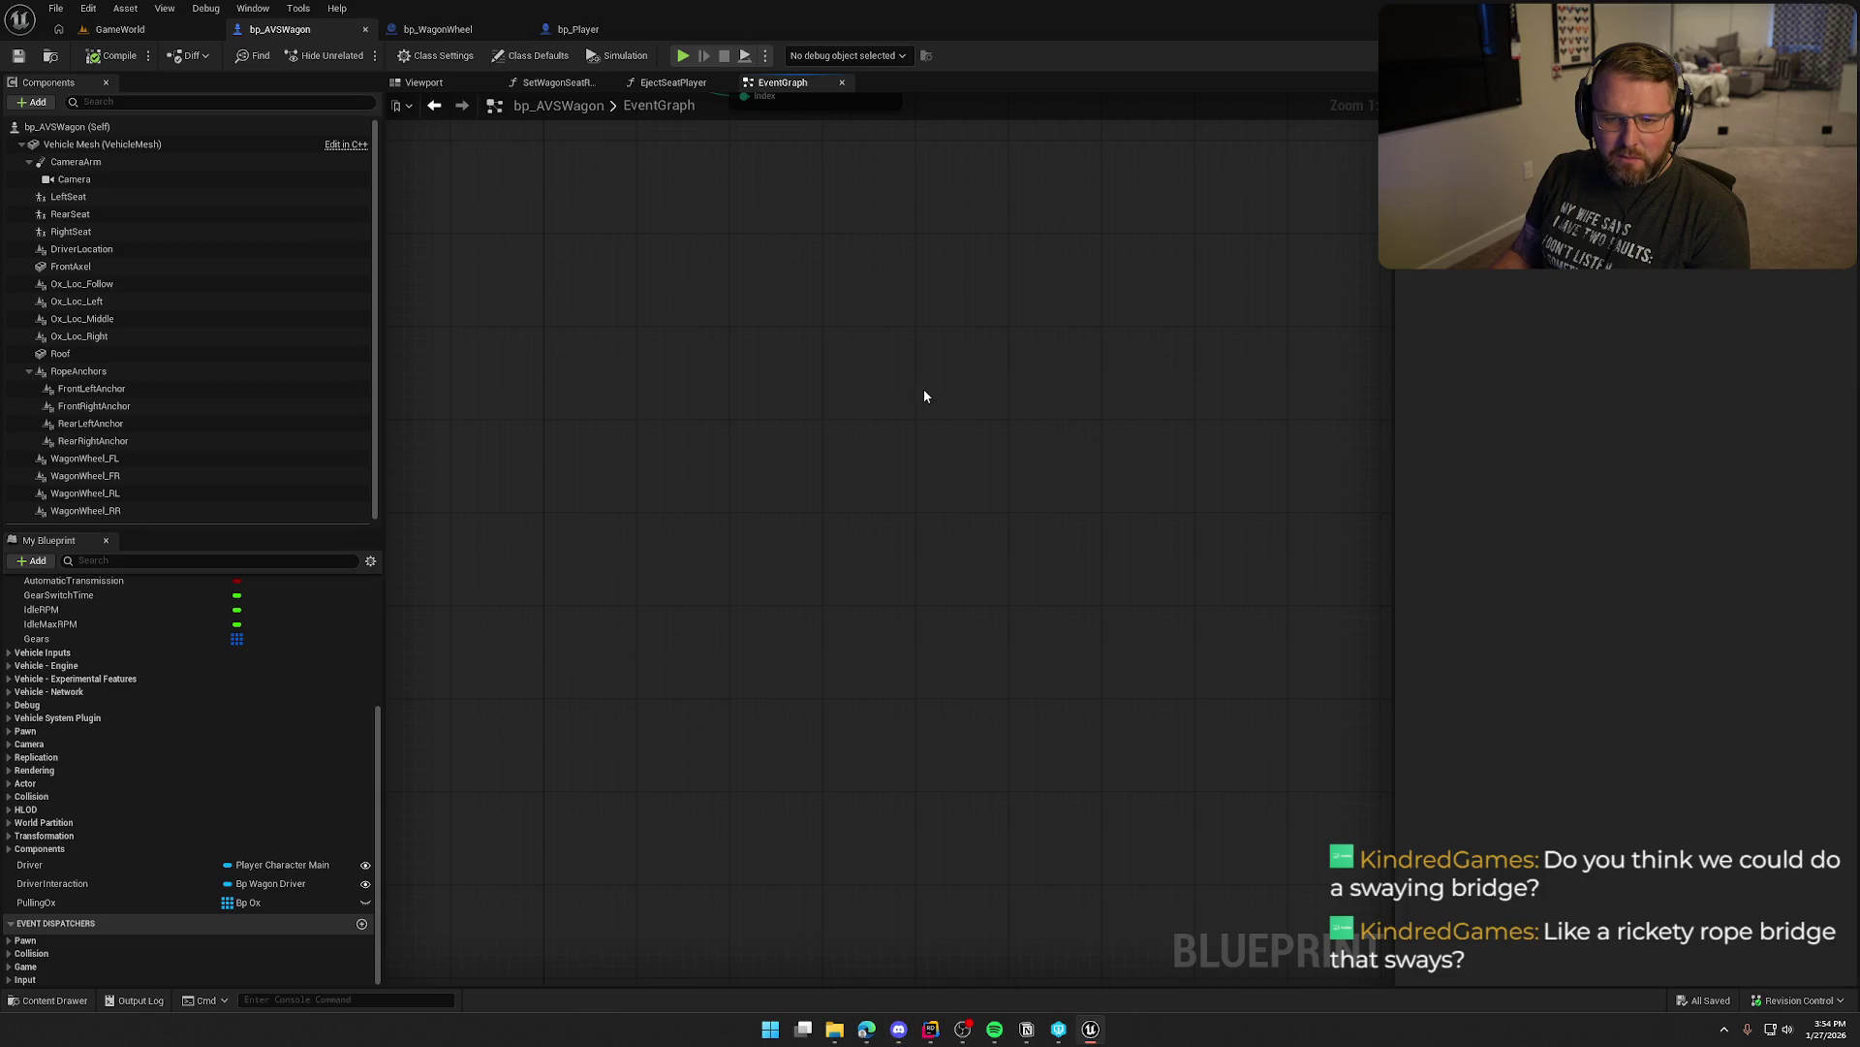
Close the EjectSeatPlayer and SetWagonSeatR function graphs so only the EventGraph remains
right_click(938, 319)
click(820, 371)
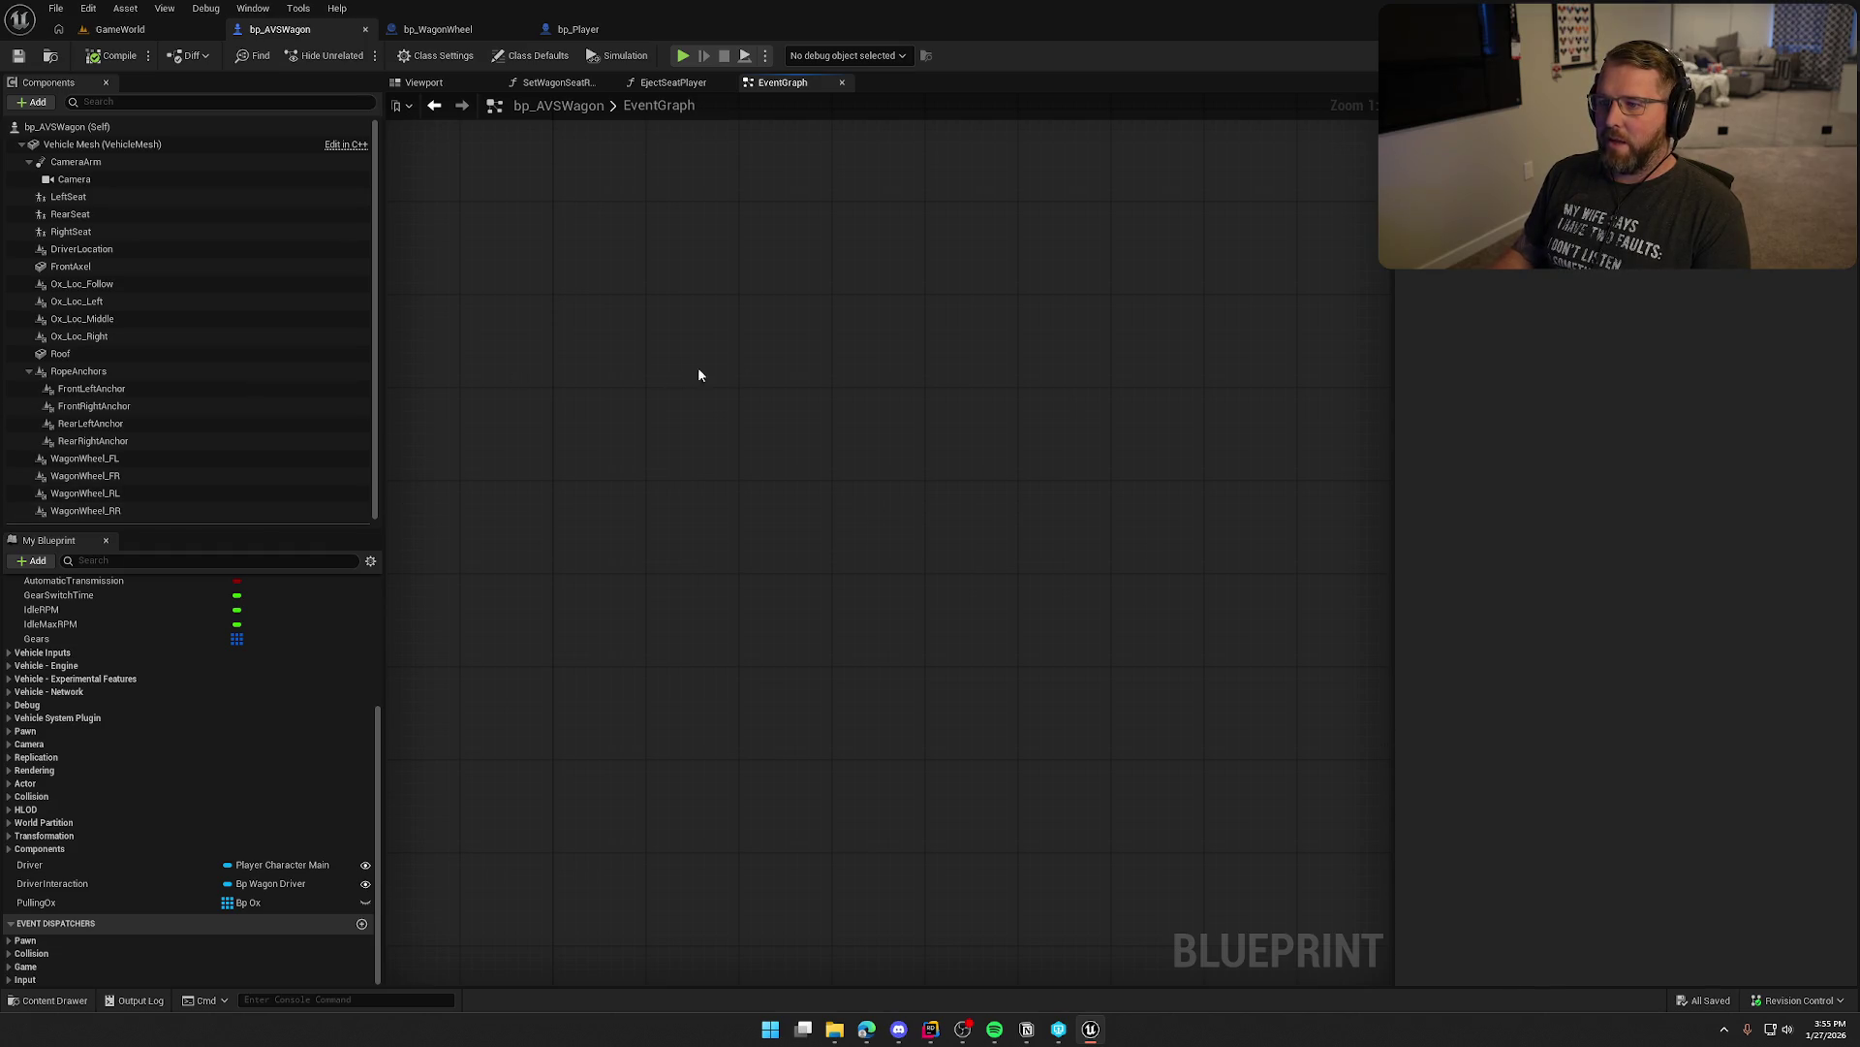
click(724, 82)
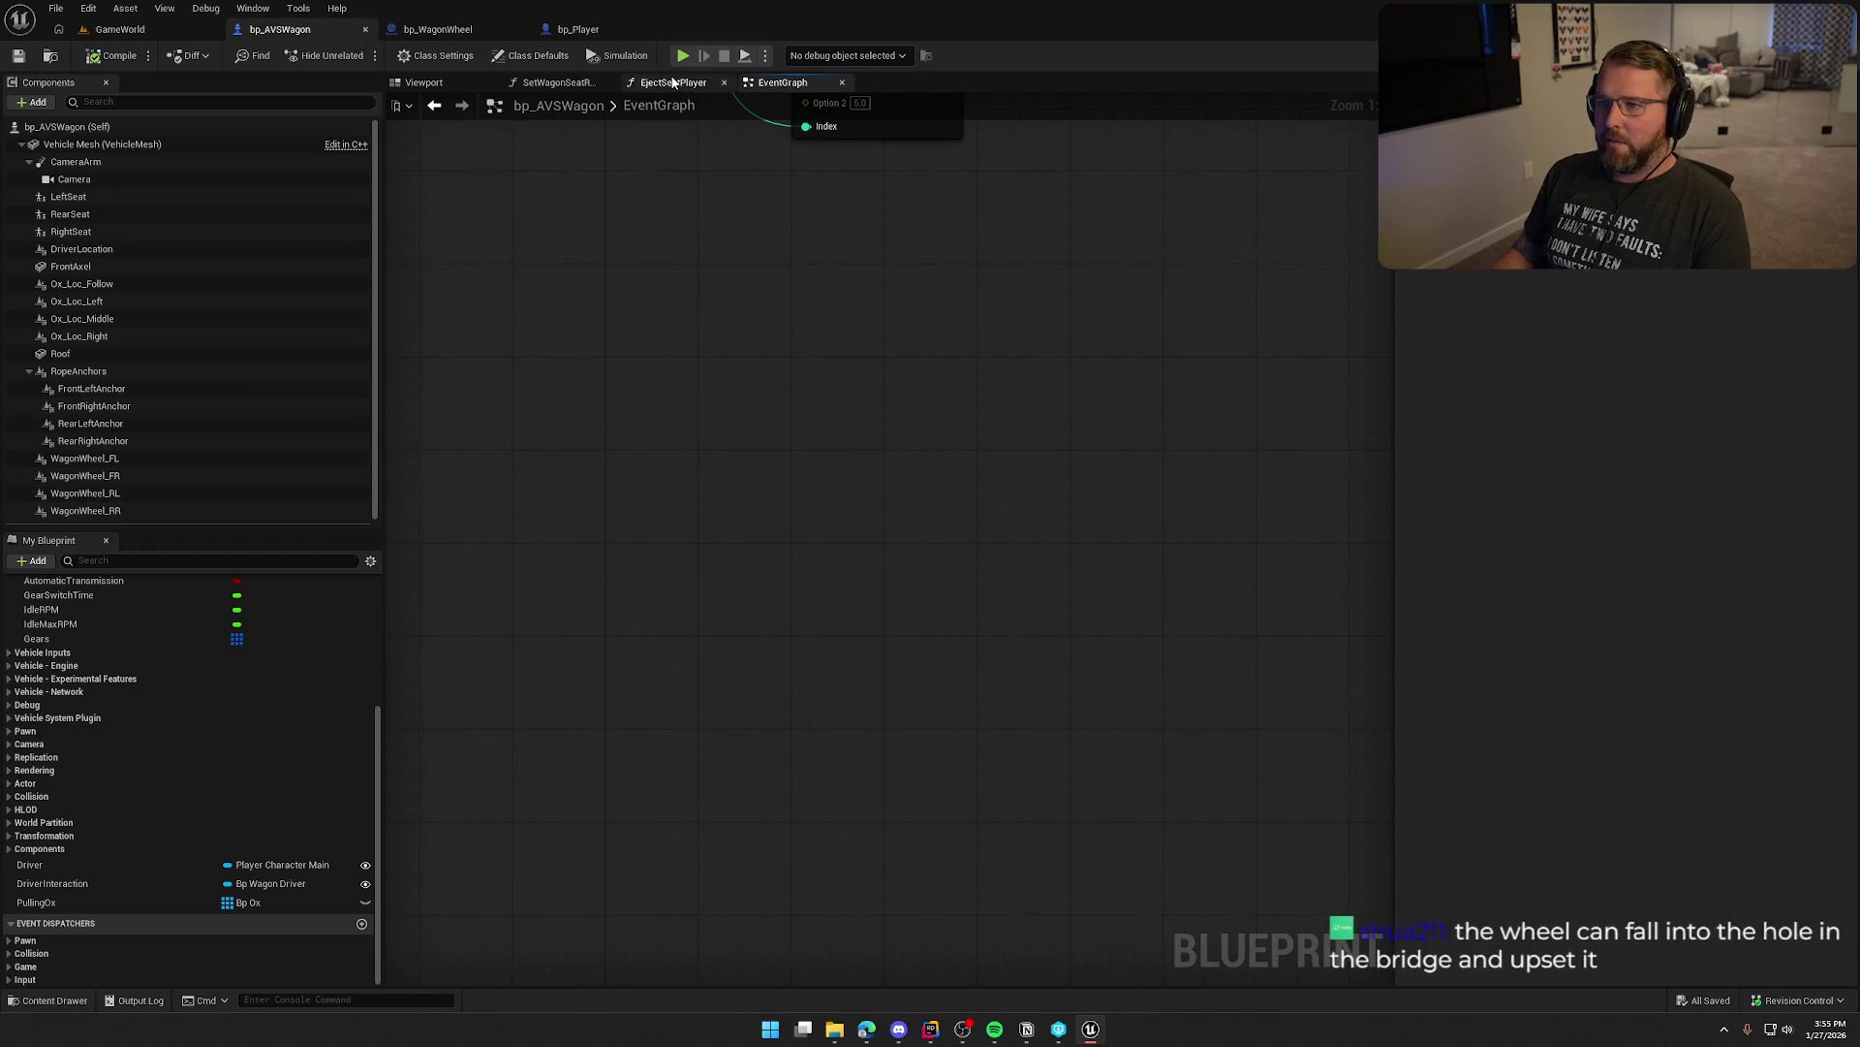
middle_click(539, 85)
Pan to the UpdateOxSpeed gear logic and show the PullingOx variable's details
drag(759, 391, 725, 426)
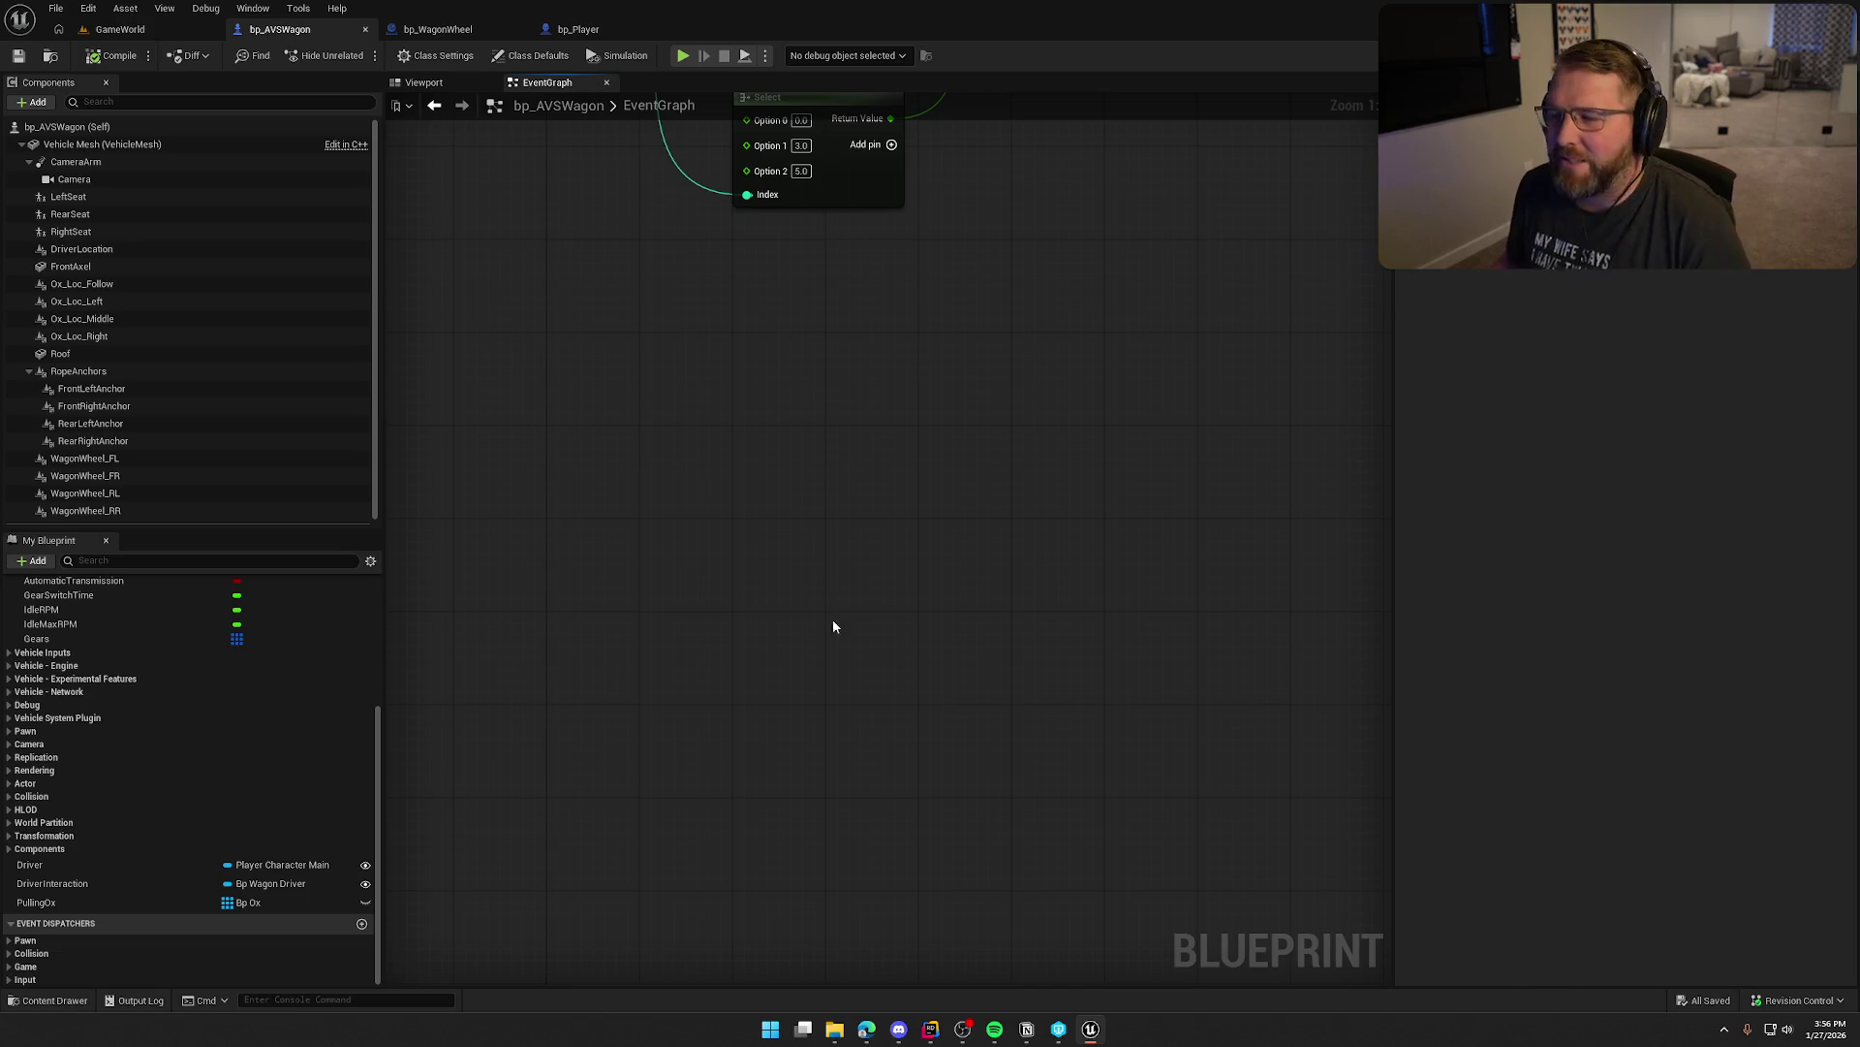
mouse_move(835, 581)
mouse_down()
mouse_move(818, 523)
mouse_move(867, 533)
mouse_up()
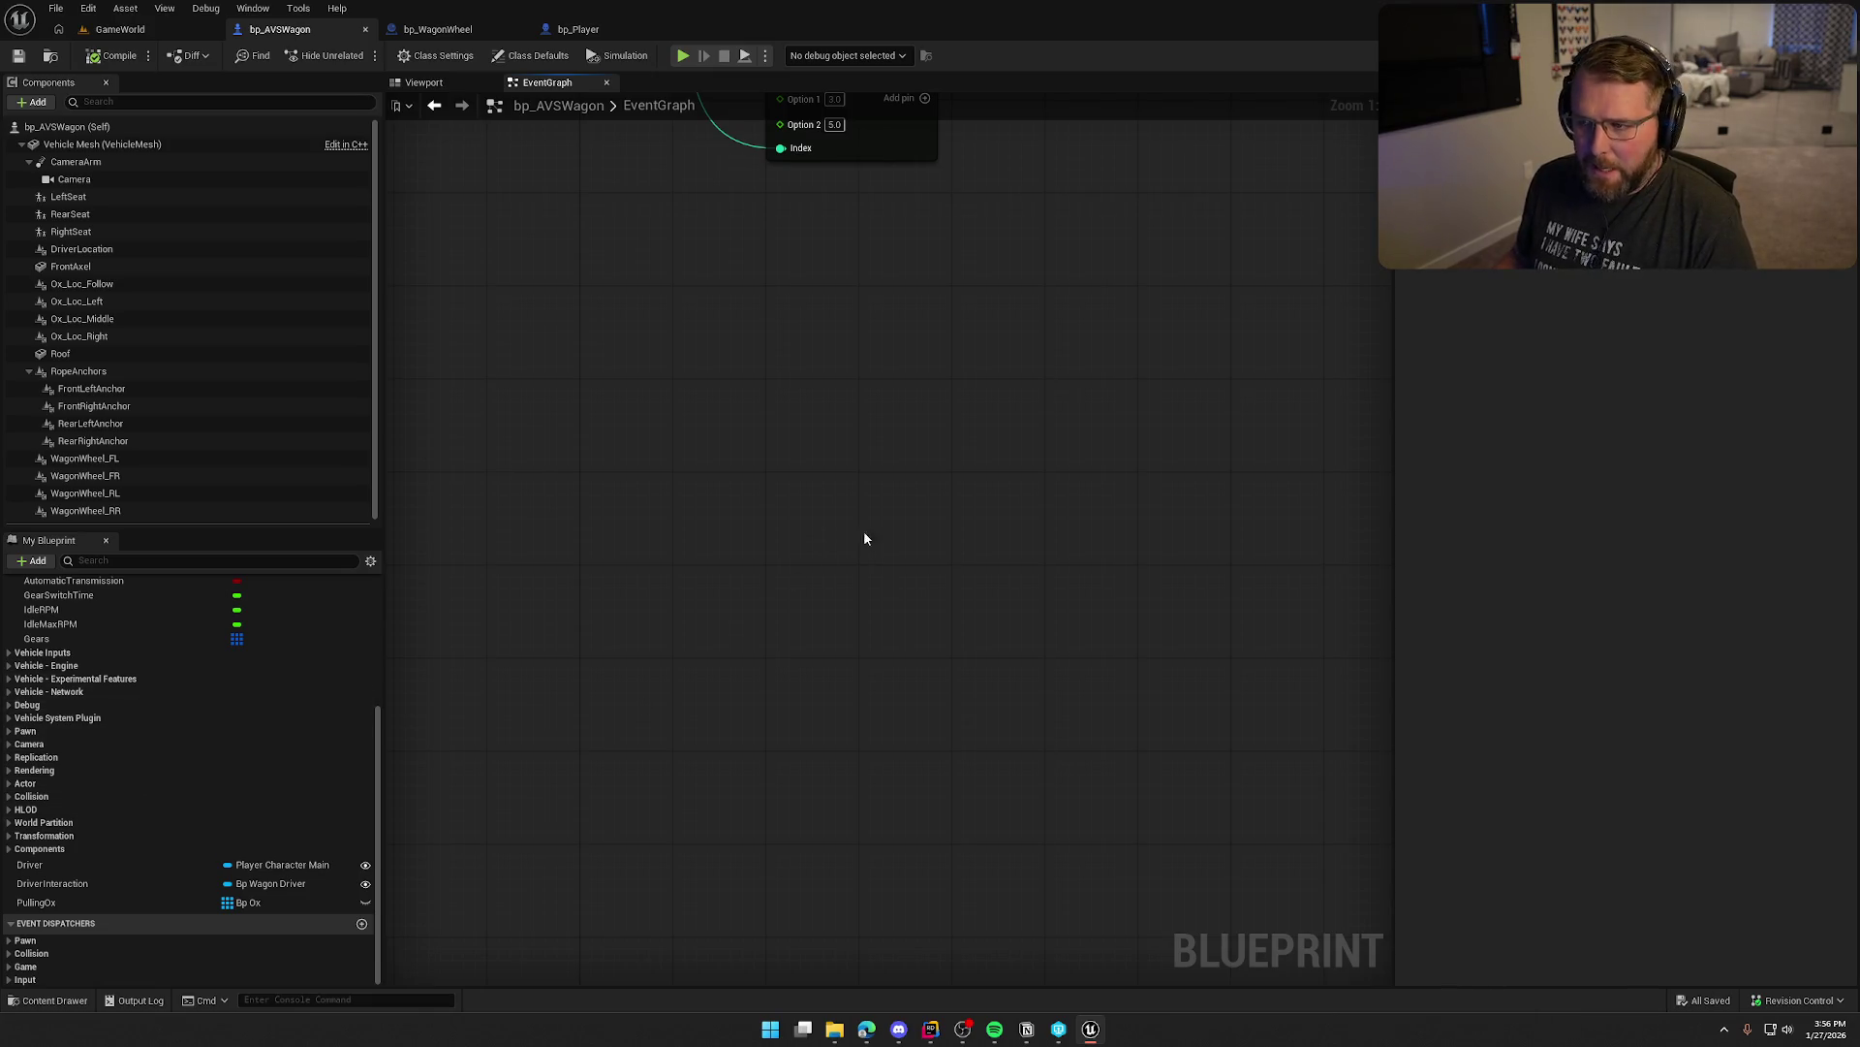
drag(864, 531, 1017, 993)
mouse_move(1119, 833)
mouse_down()
mouse_move(892, 617)
mouse_move(1032, 596)
mouse_up()
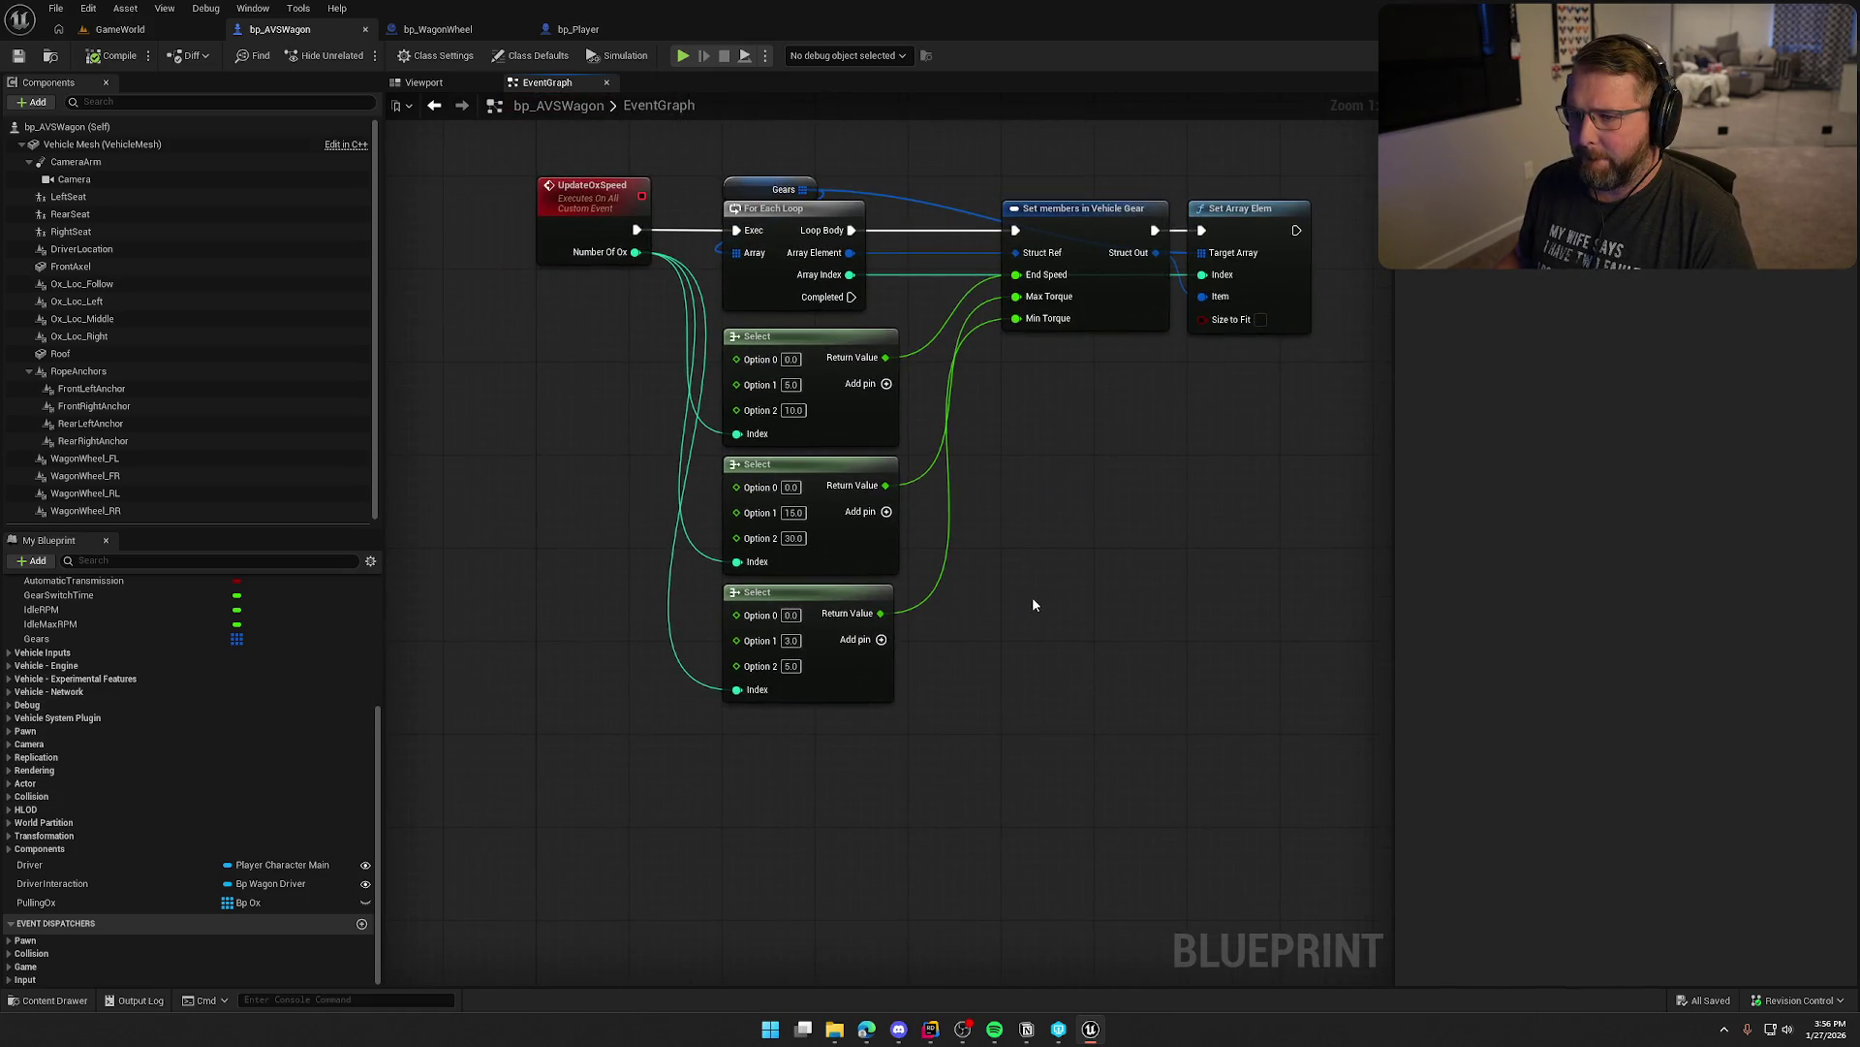
click(56, 902)
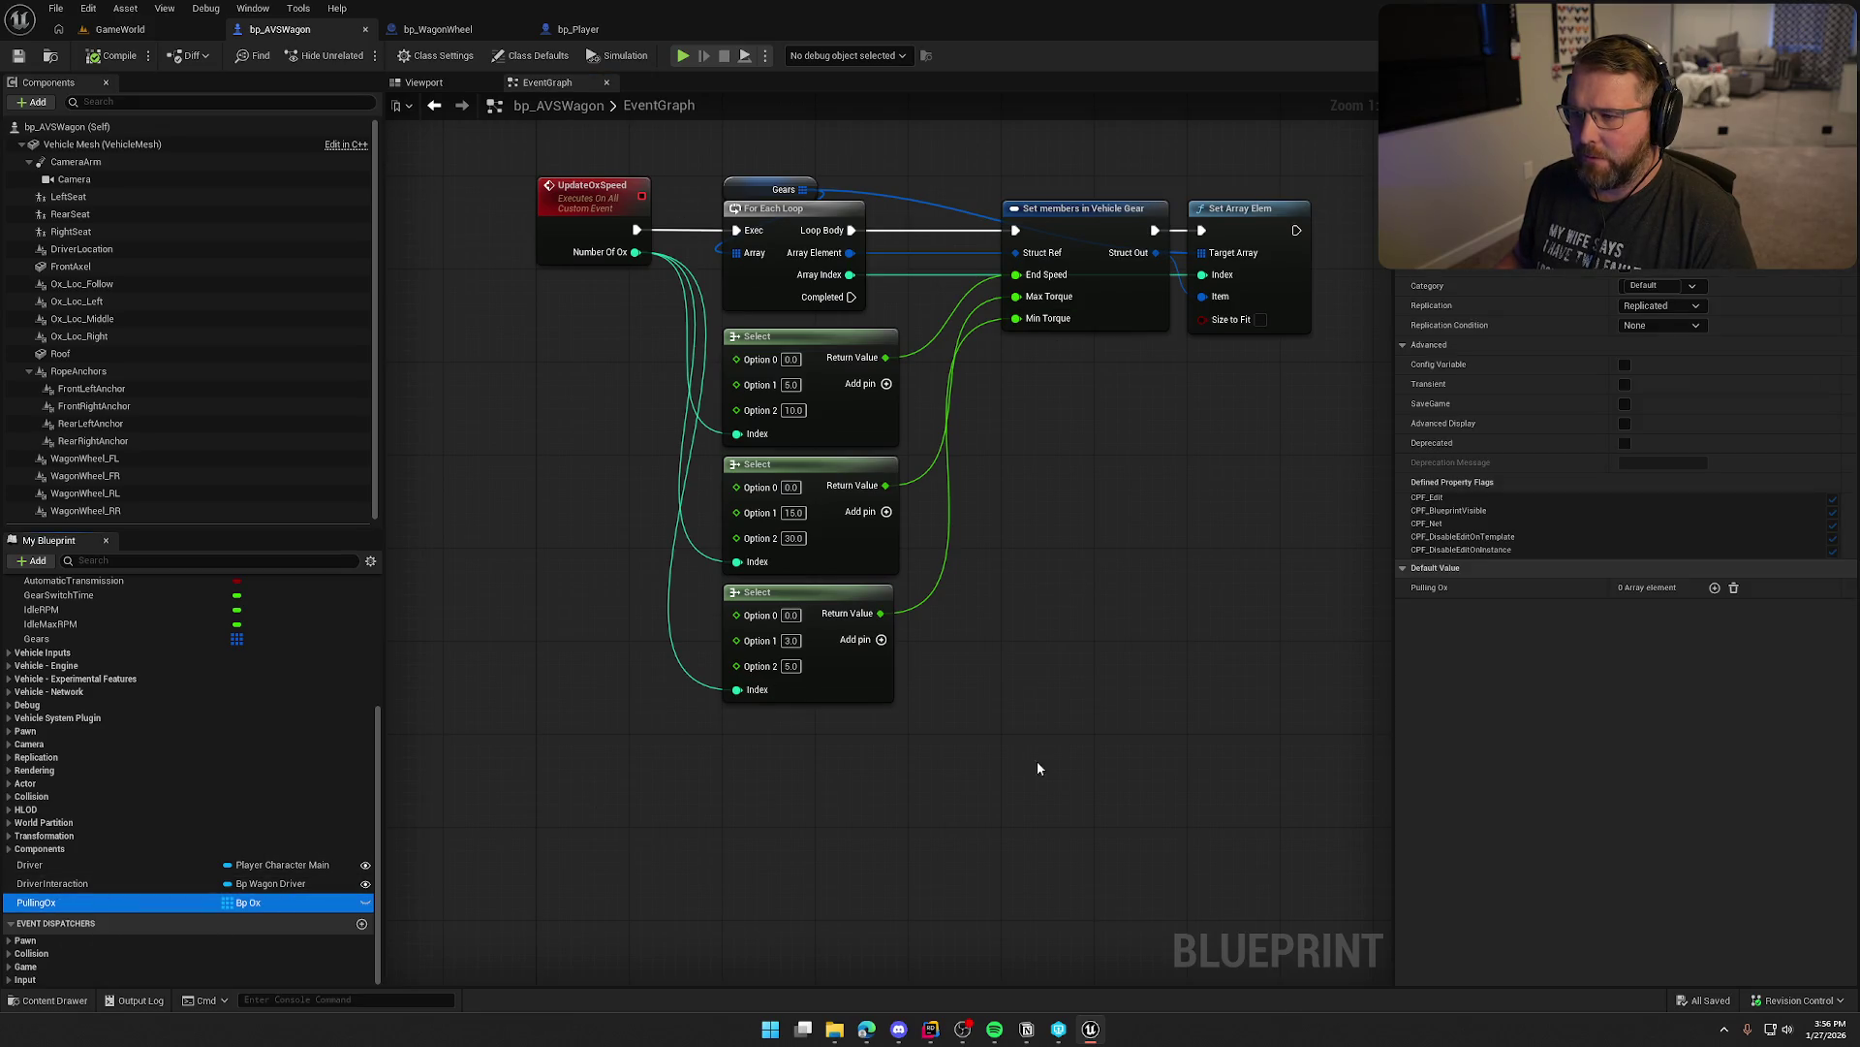
Pan around the UpdateOxSpeed Select nodes, then bring up All Actions for this Blueprint on empty canvas
mouse_move(1037, 760)
mouse_down()
mouse_move(1026, 575)
mouse_move(1054, 528)
mouse_up()
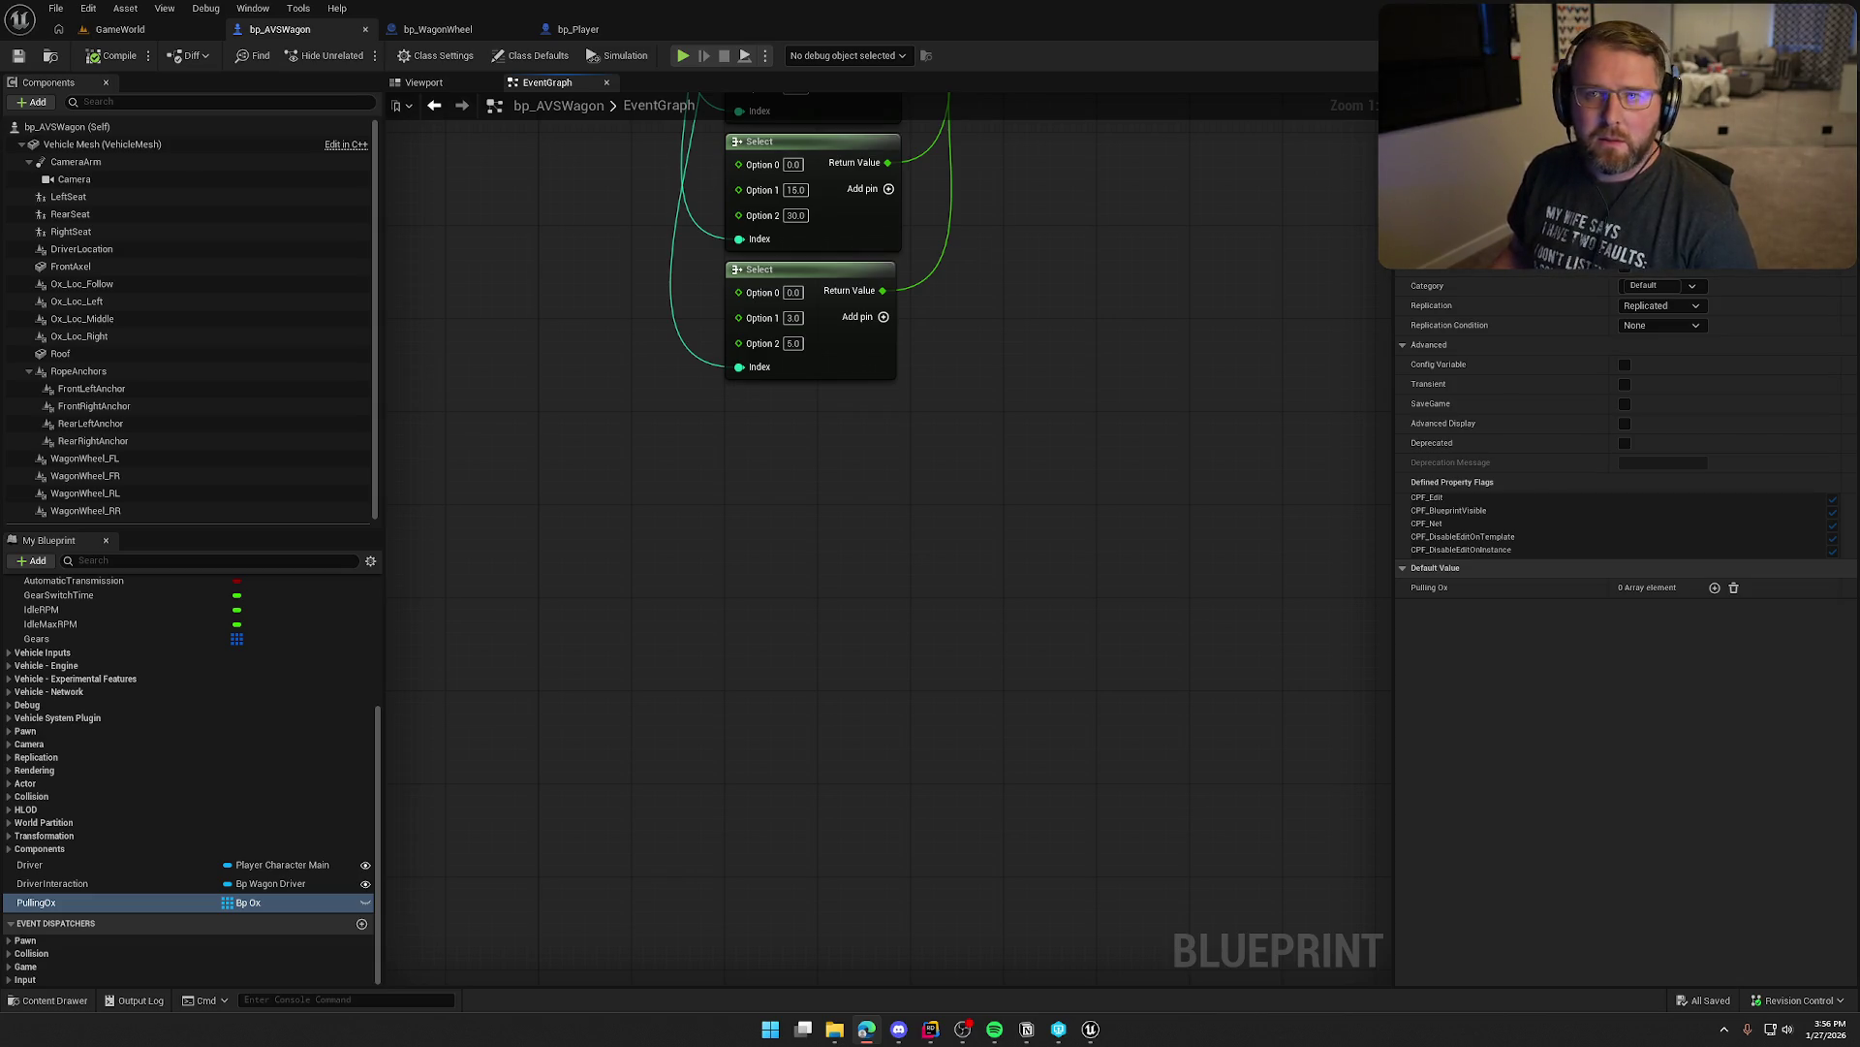
scroll(905, 553, up, 2)
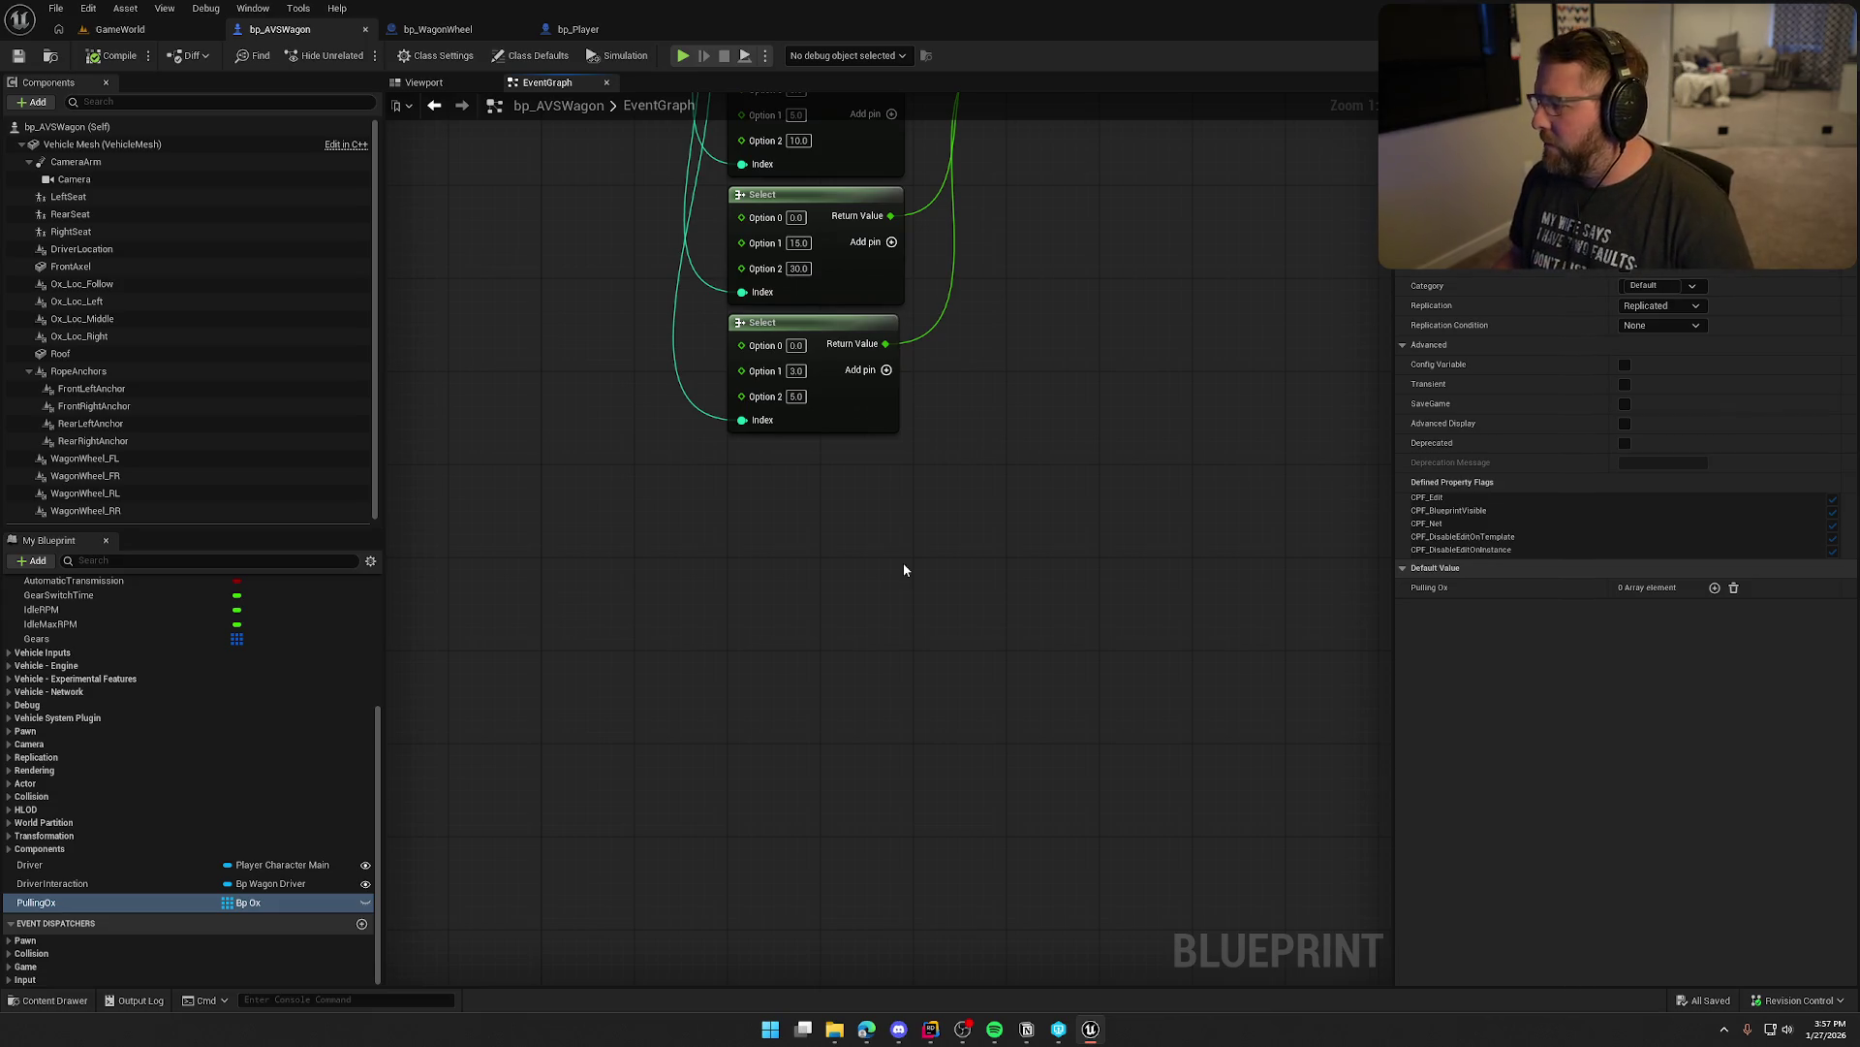
mouse_move(903, 570)
mouse_down()
mouse_move(851, 735)
mouse_move(916, 759)
mouse_move(943, 901)
mouse_up()
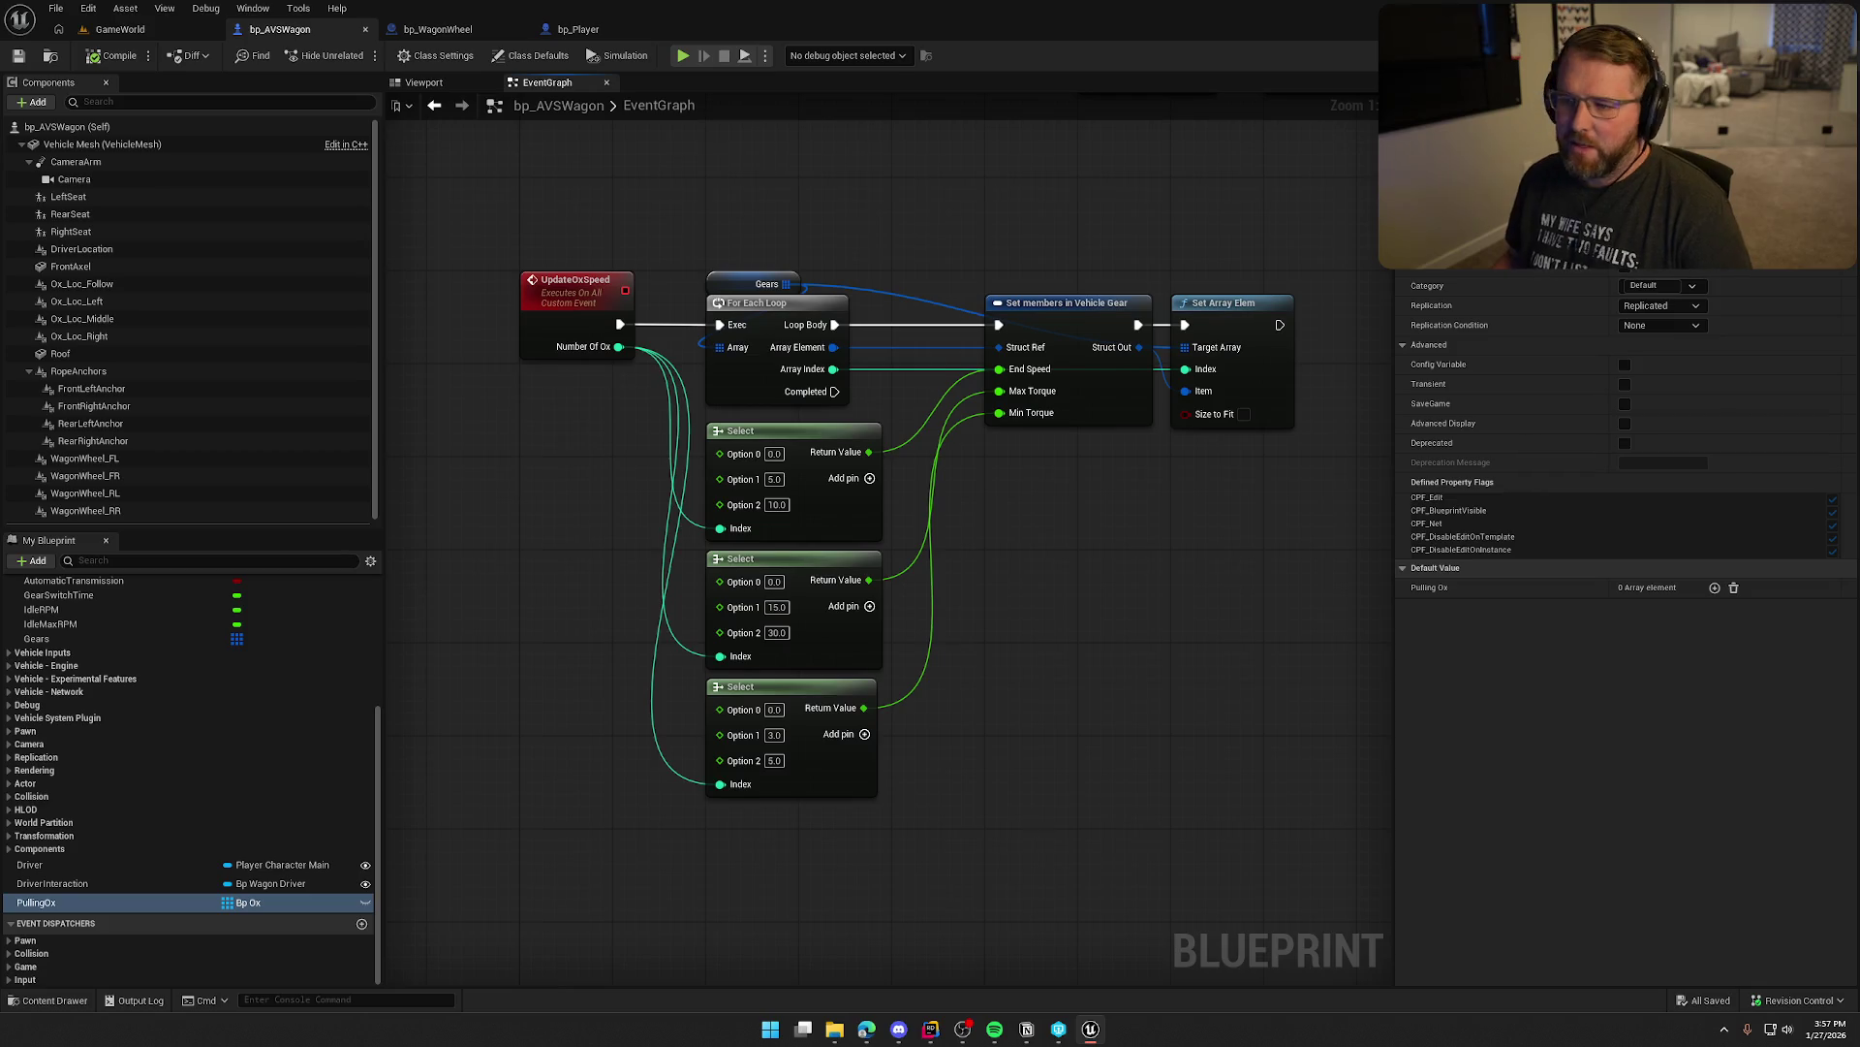
mouse_move(1032, 838)
mouse_down()
mouse_move(1037, 731)
mouse_move(959, 579)
mouse_up()
right_click(1027, 397)
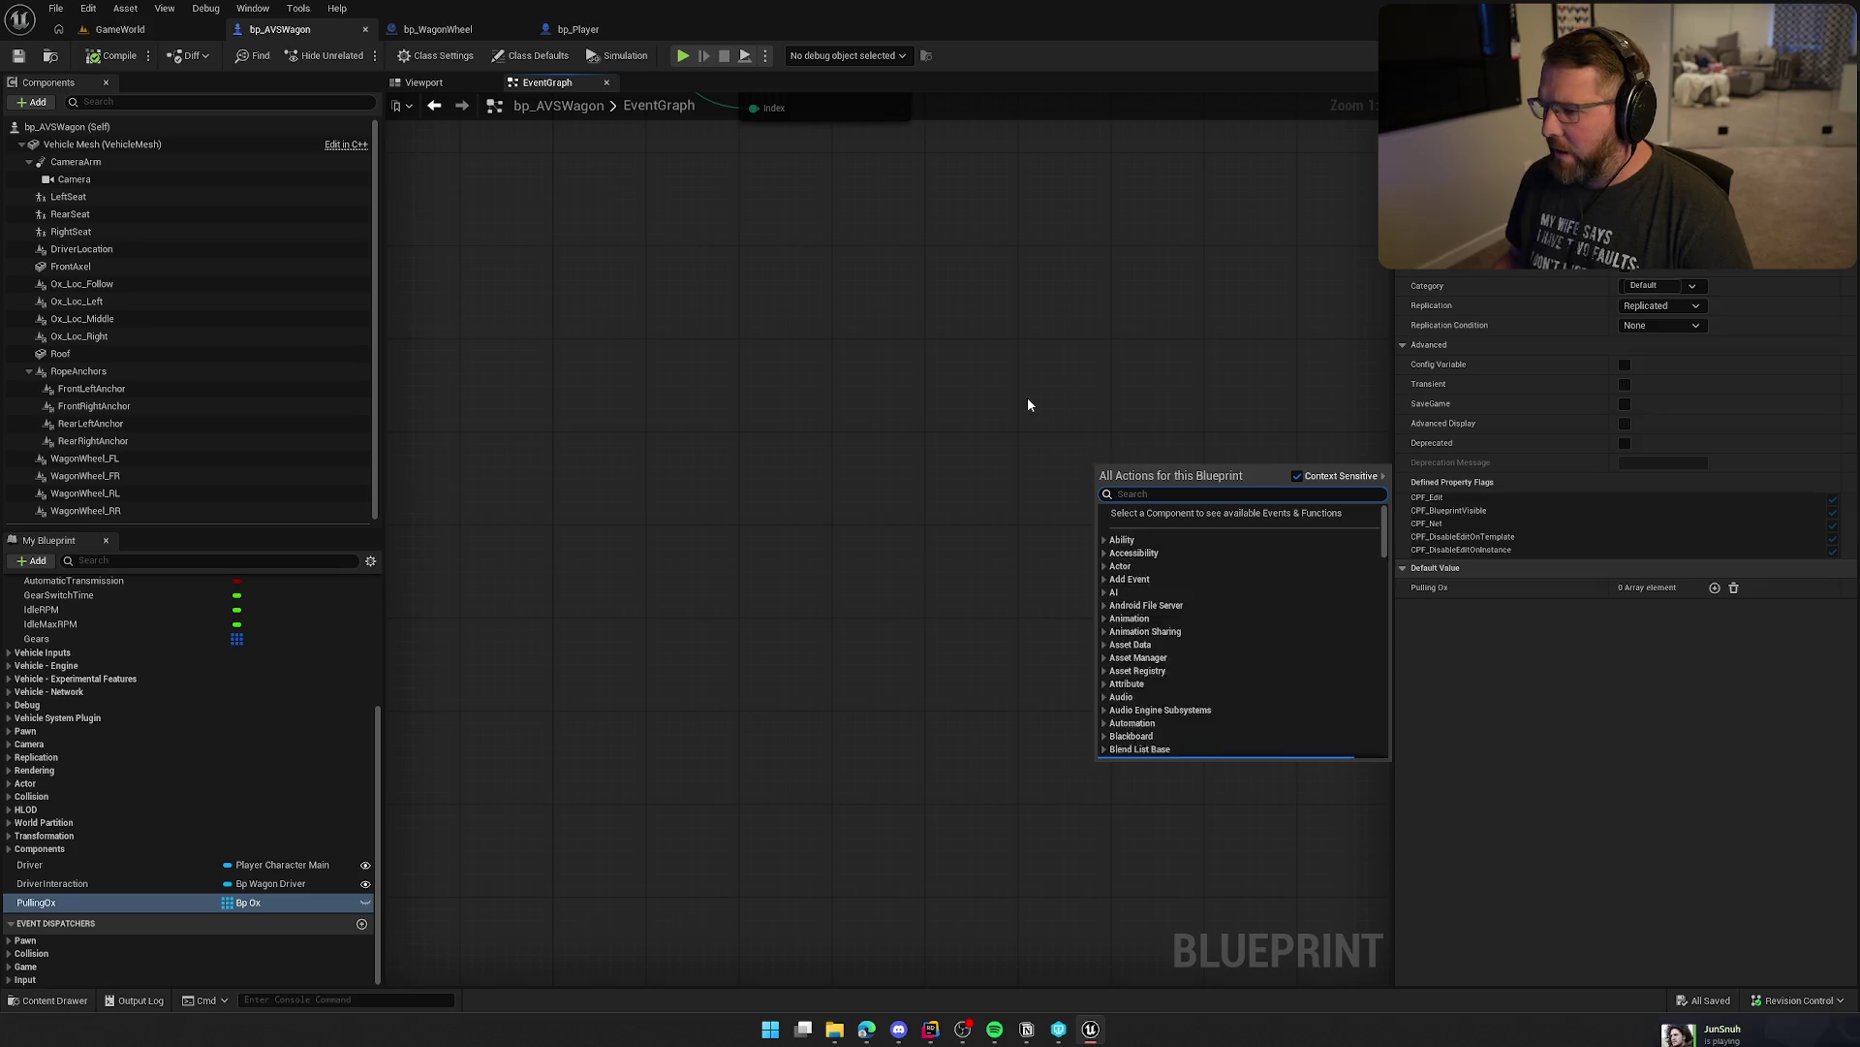
Escape out of the All Actions list and nudge the graph view up-left
key(Escape)
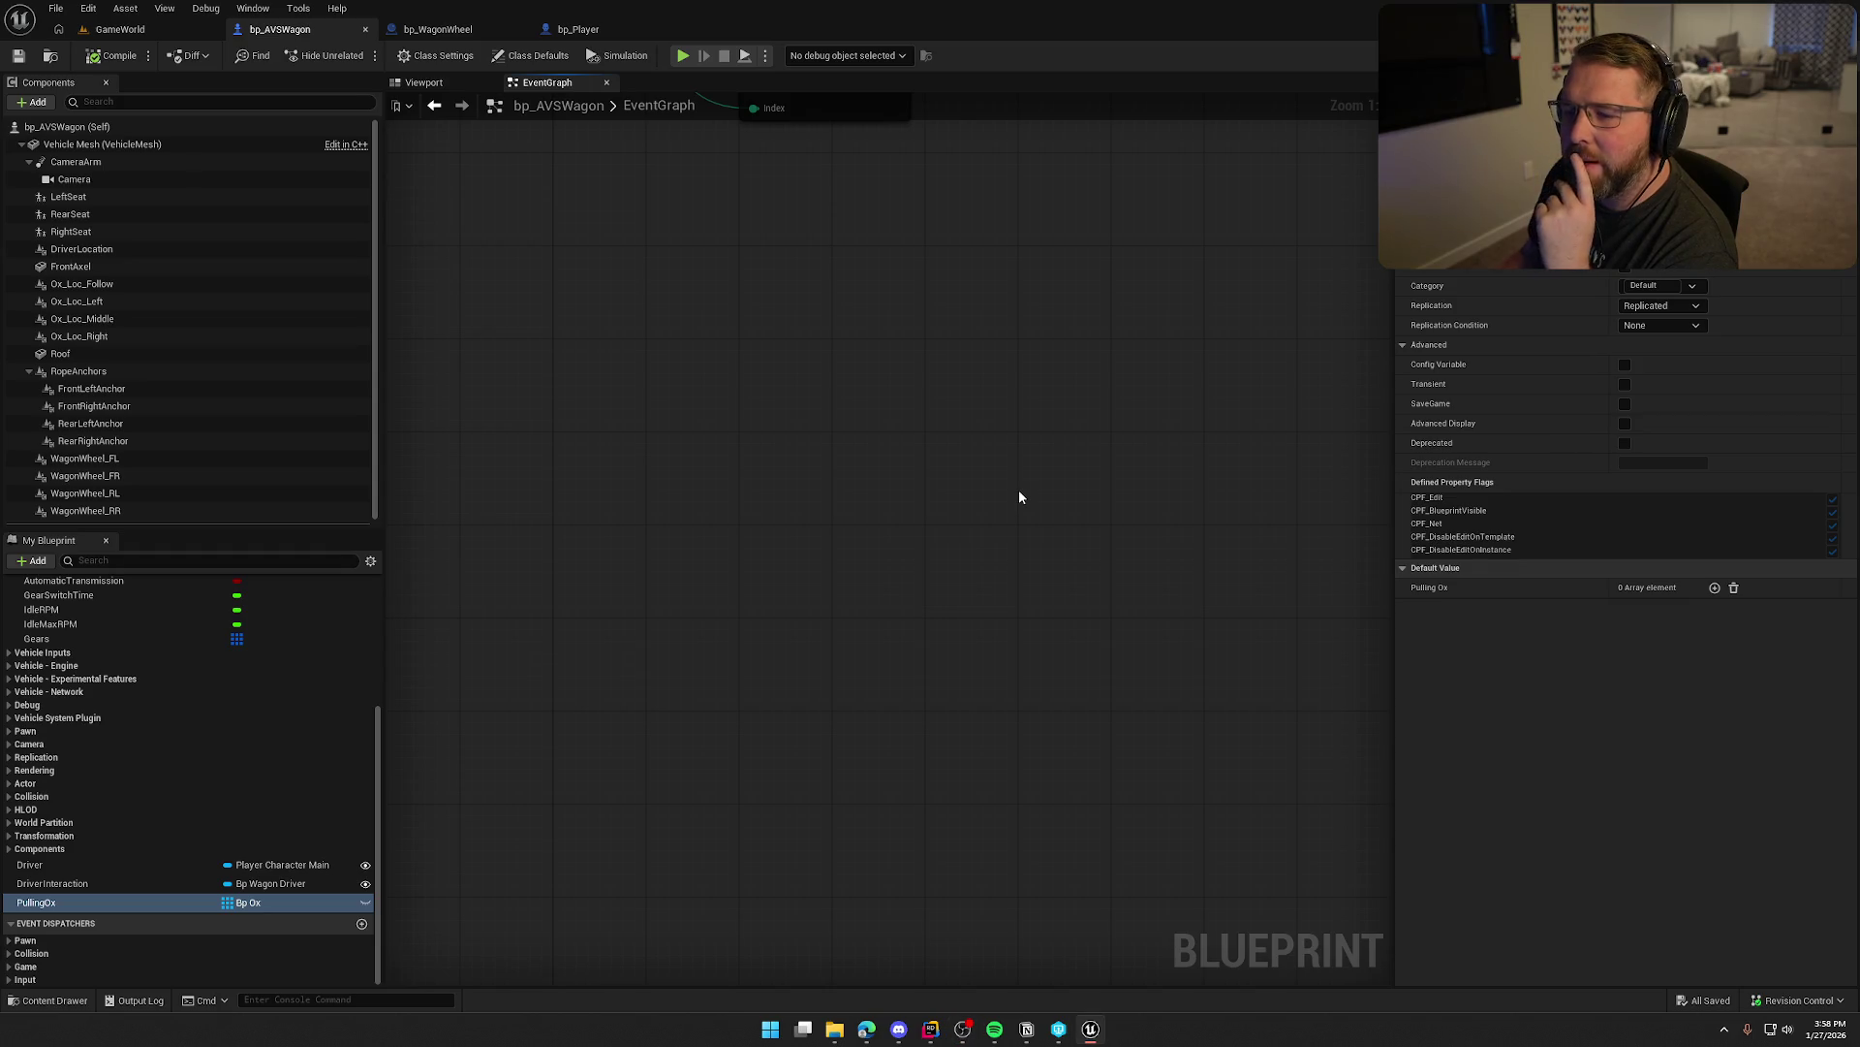
mouse_move(1019, 497)
mouse_down()
mouse_move(888, 498)
mouse_move(851, 565)
mouse_move(824, 436)
mouse_up()
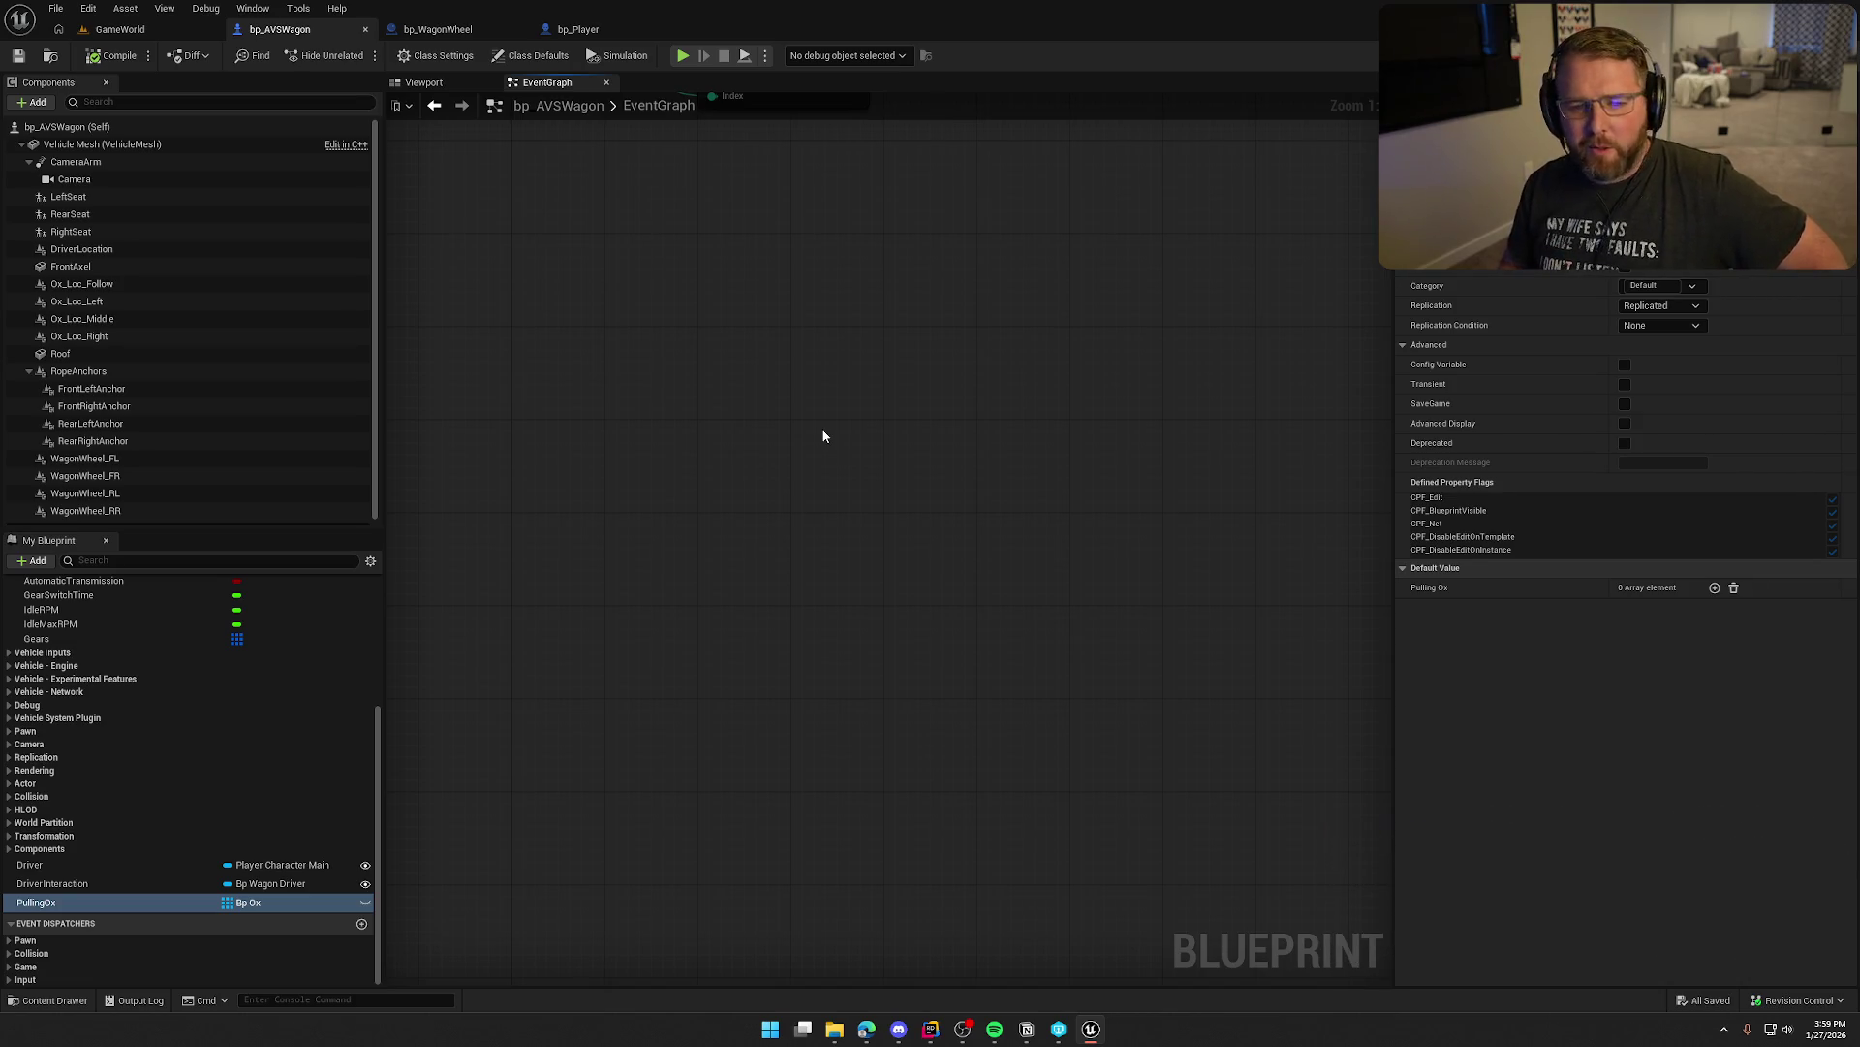
Switch to the web browser and back to the Unreal editor
key(alt+Tab)
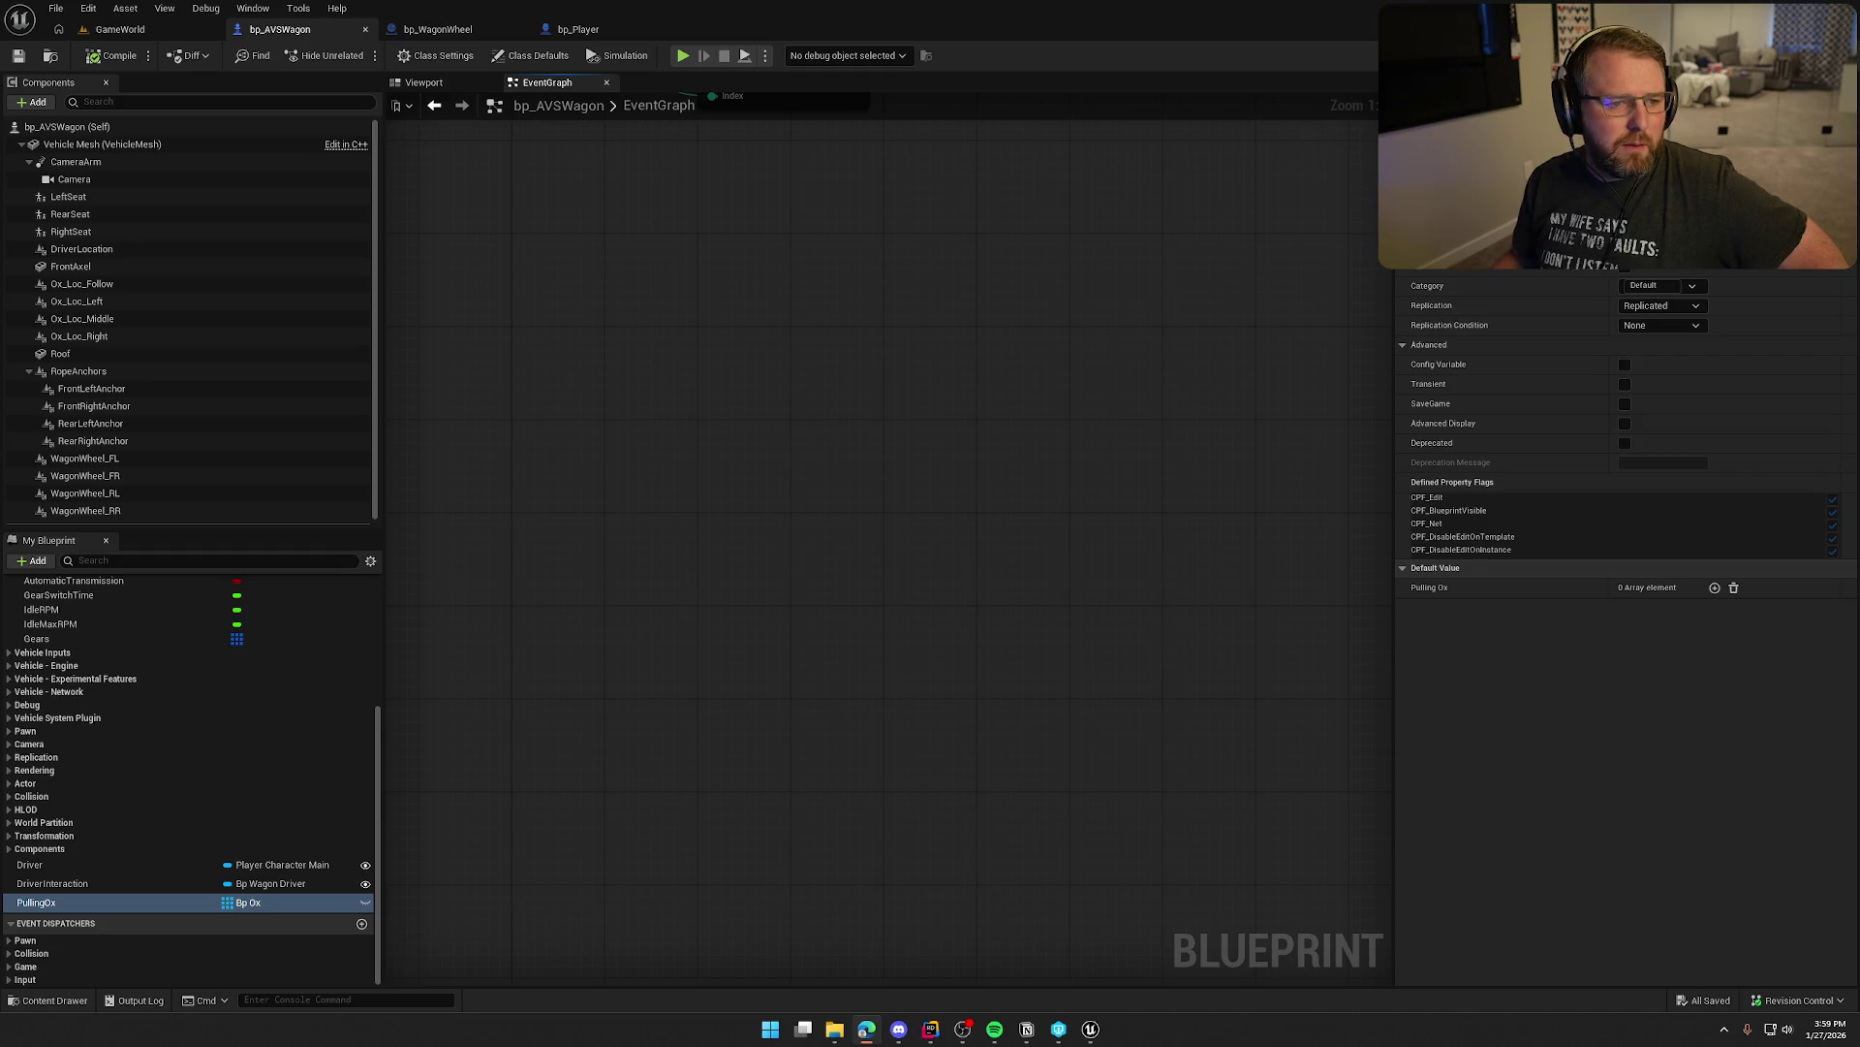
key(alt+Tab)
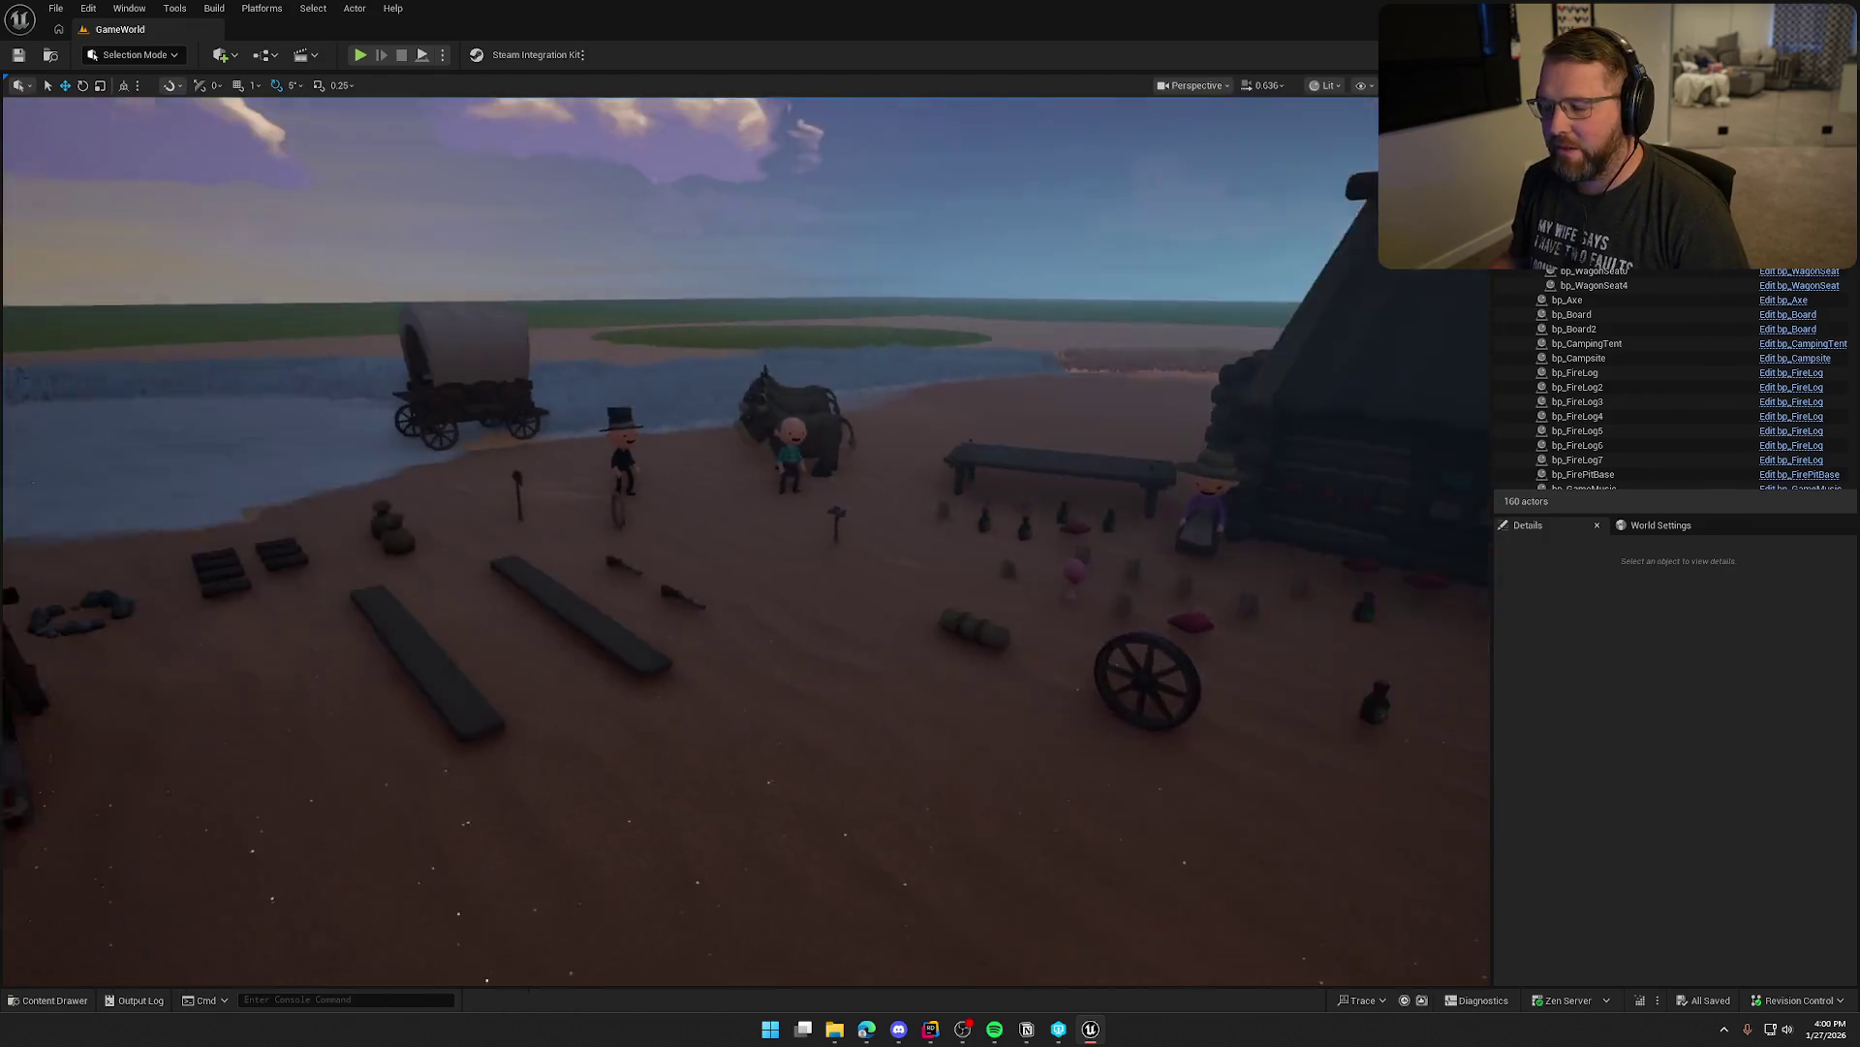
drag(885, 575, 884, 575)
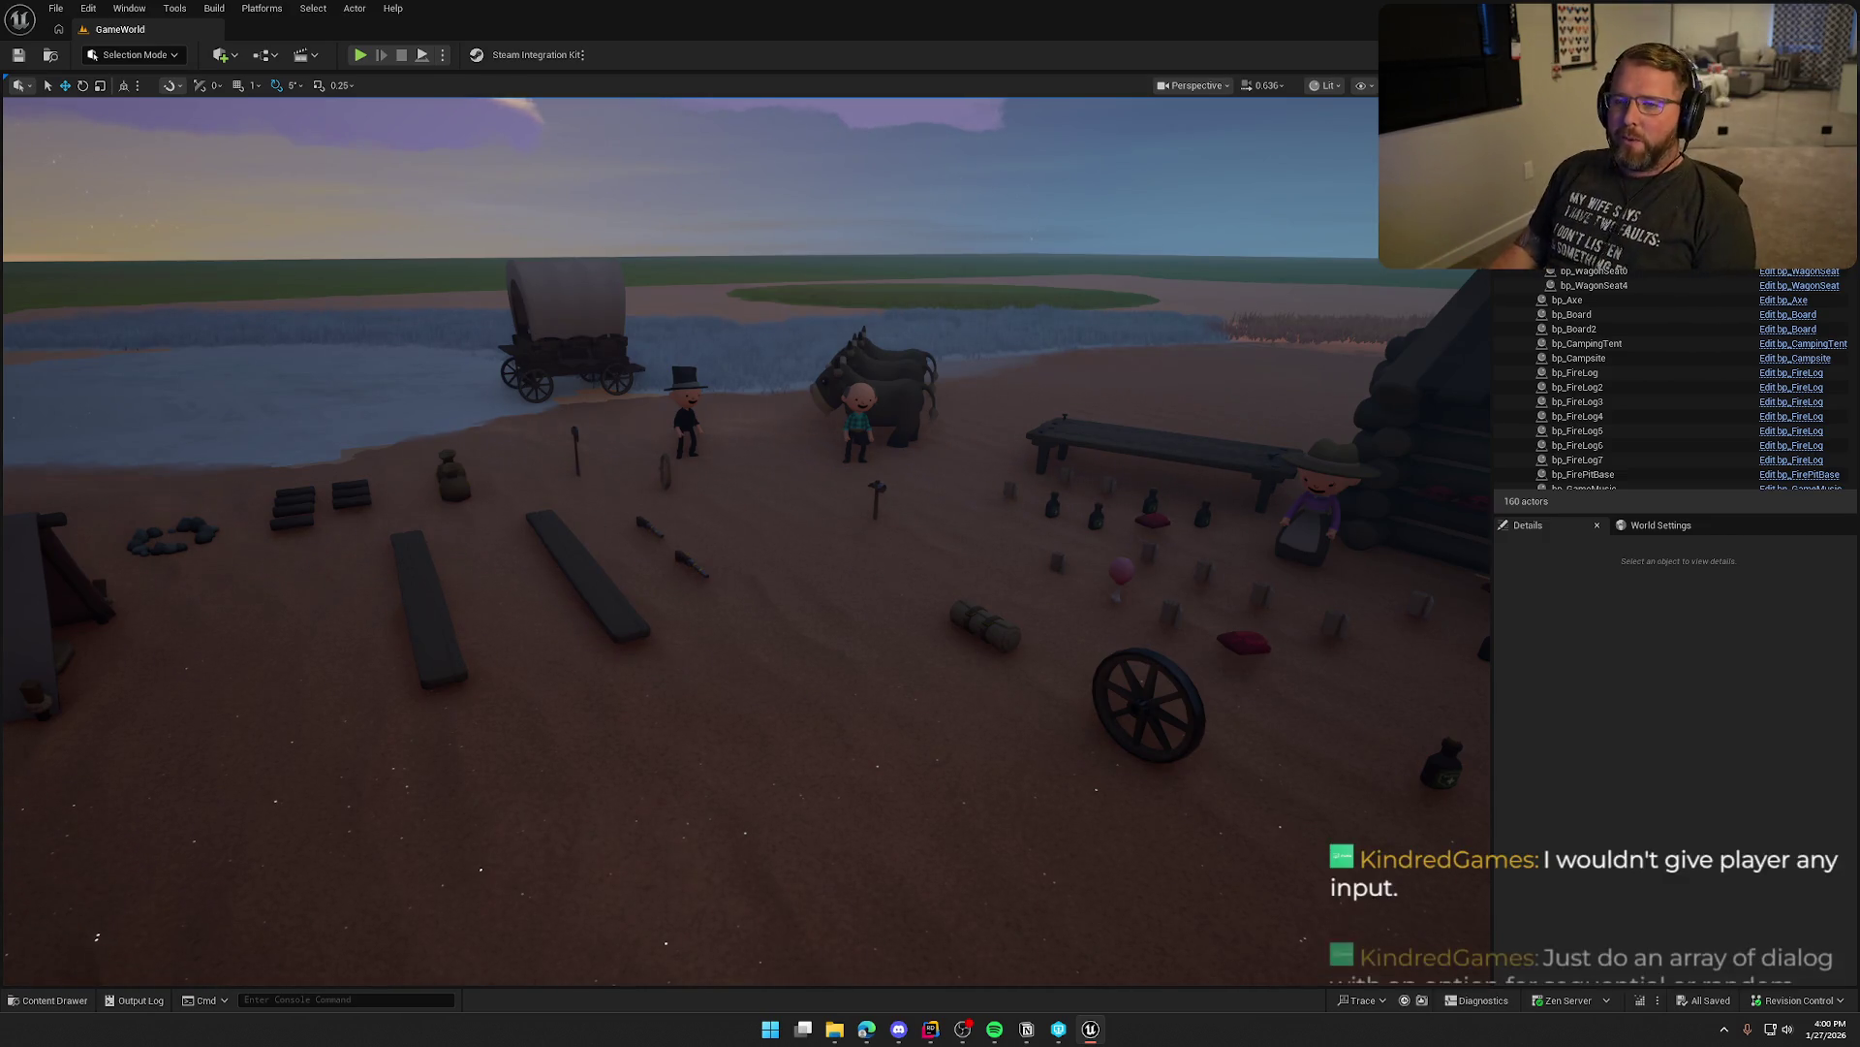
Start Play In Editor and walk and sprint between the animal seller, cabin and general goods NPCs
key(alt+p)
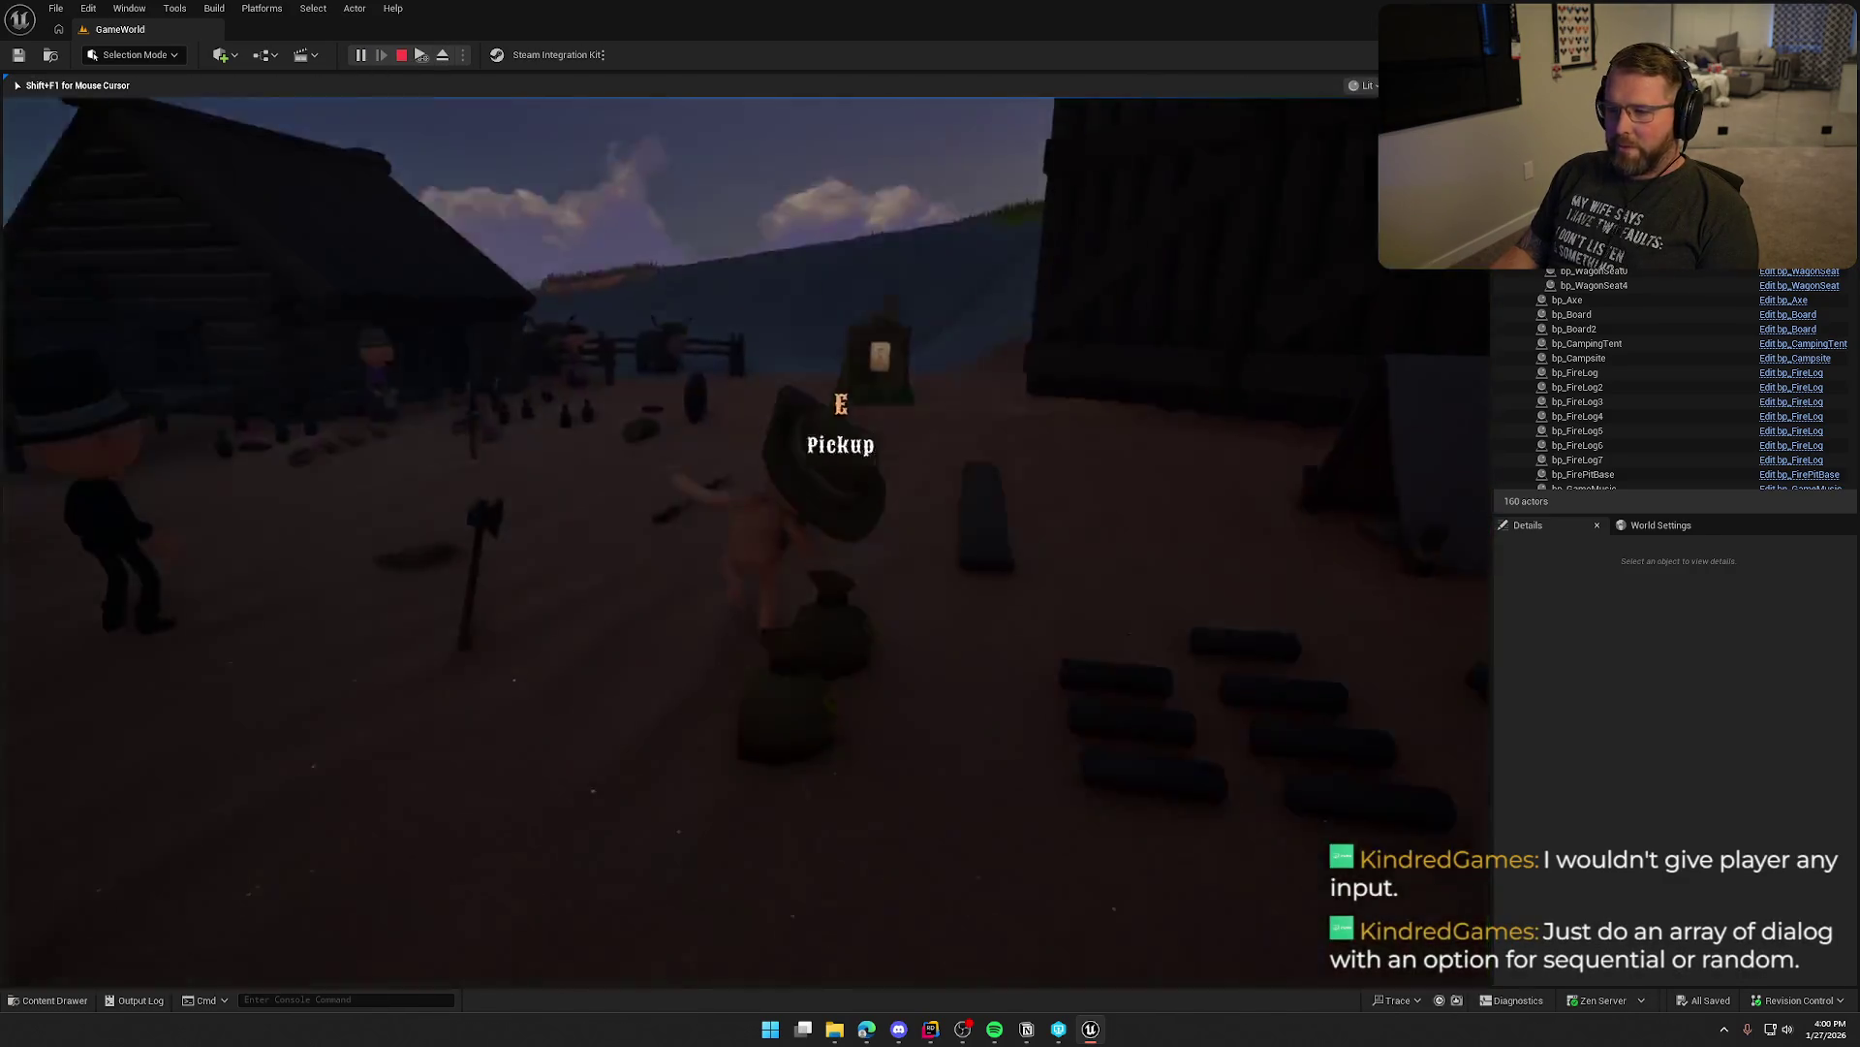
key(w)
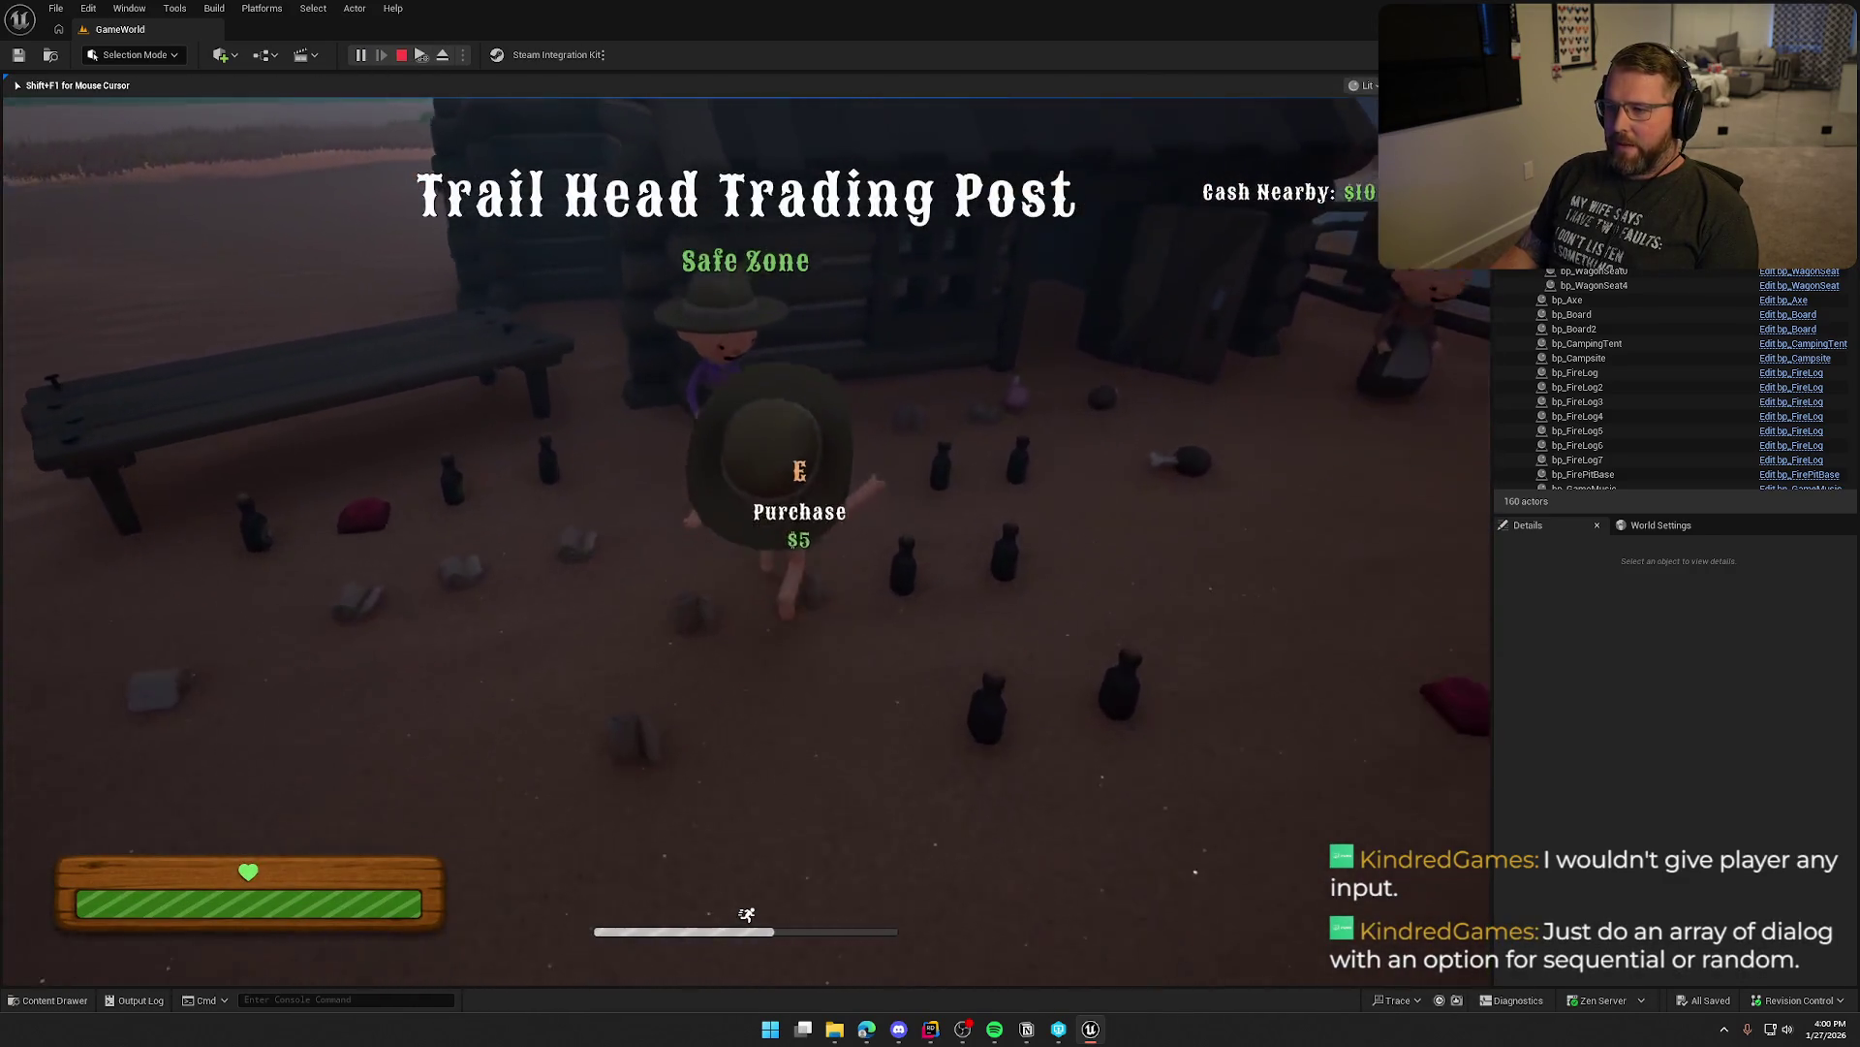
key(w)
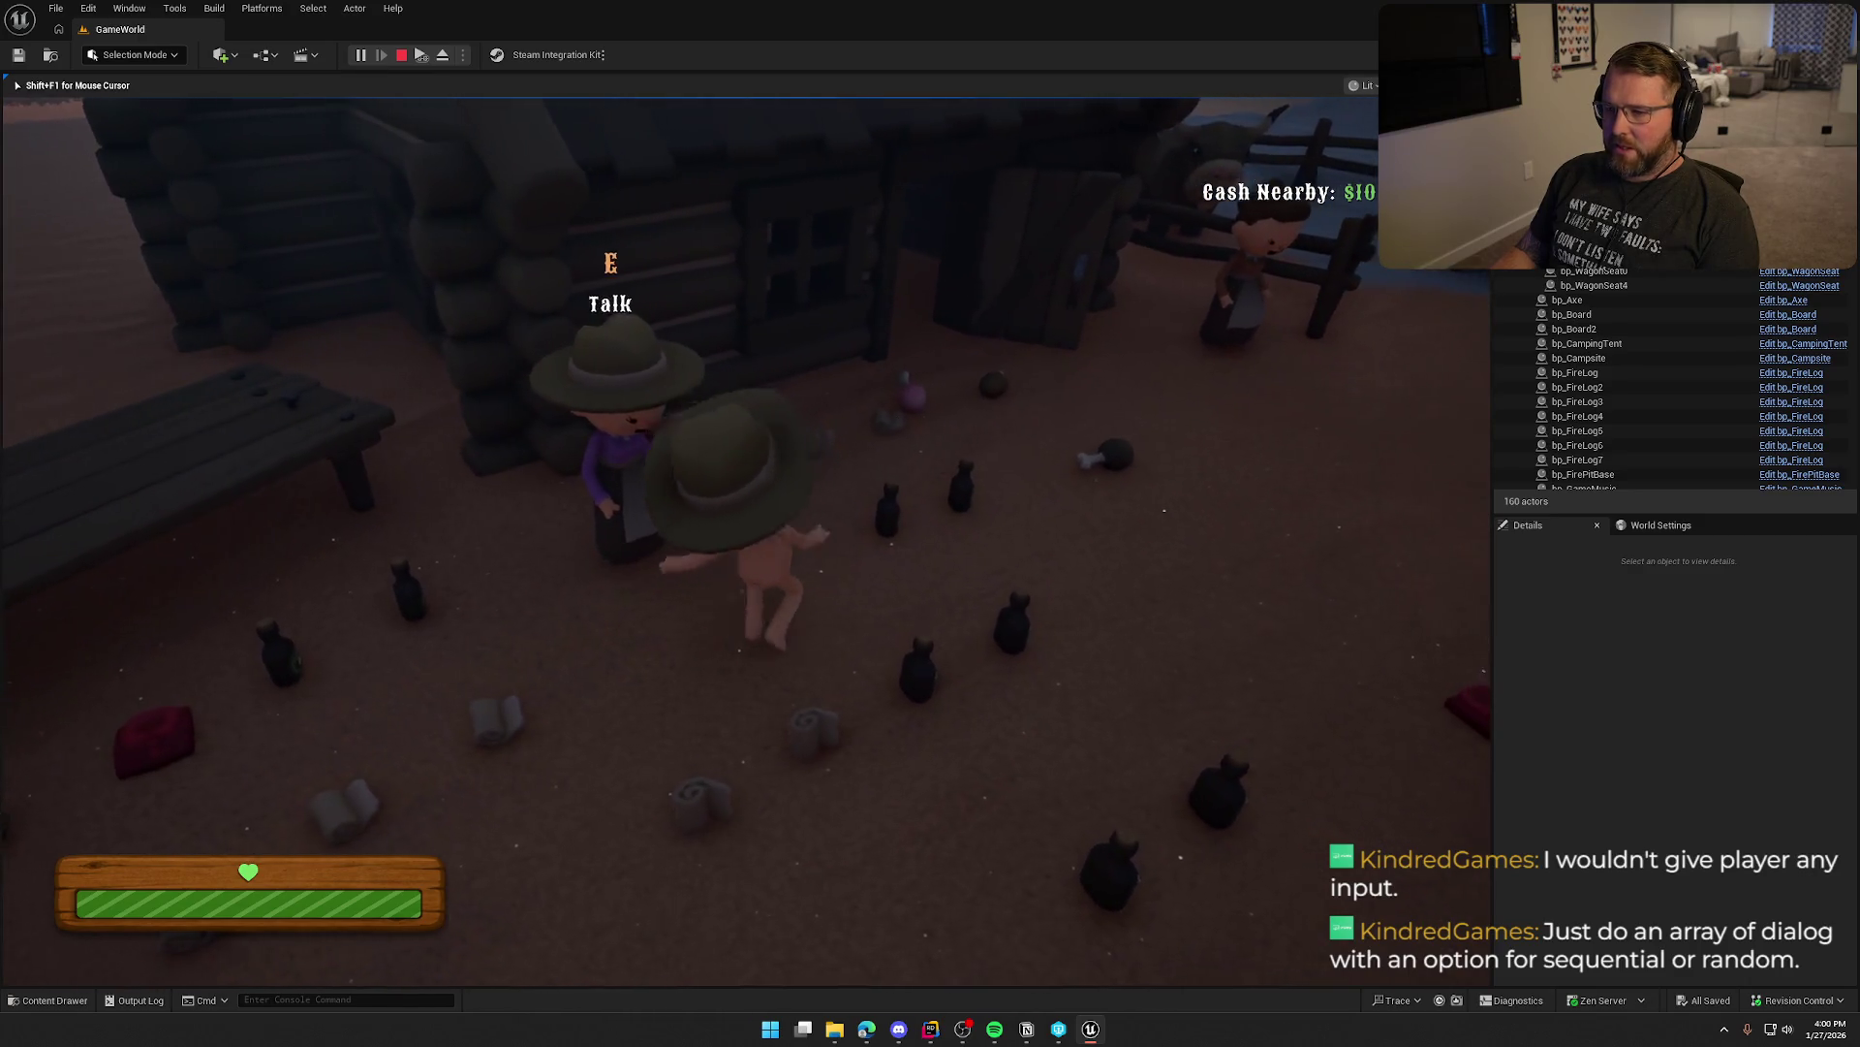
key(shift+w)
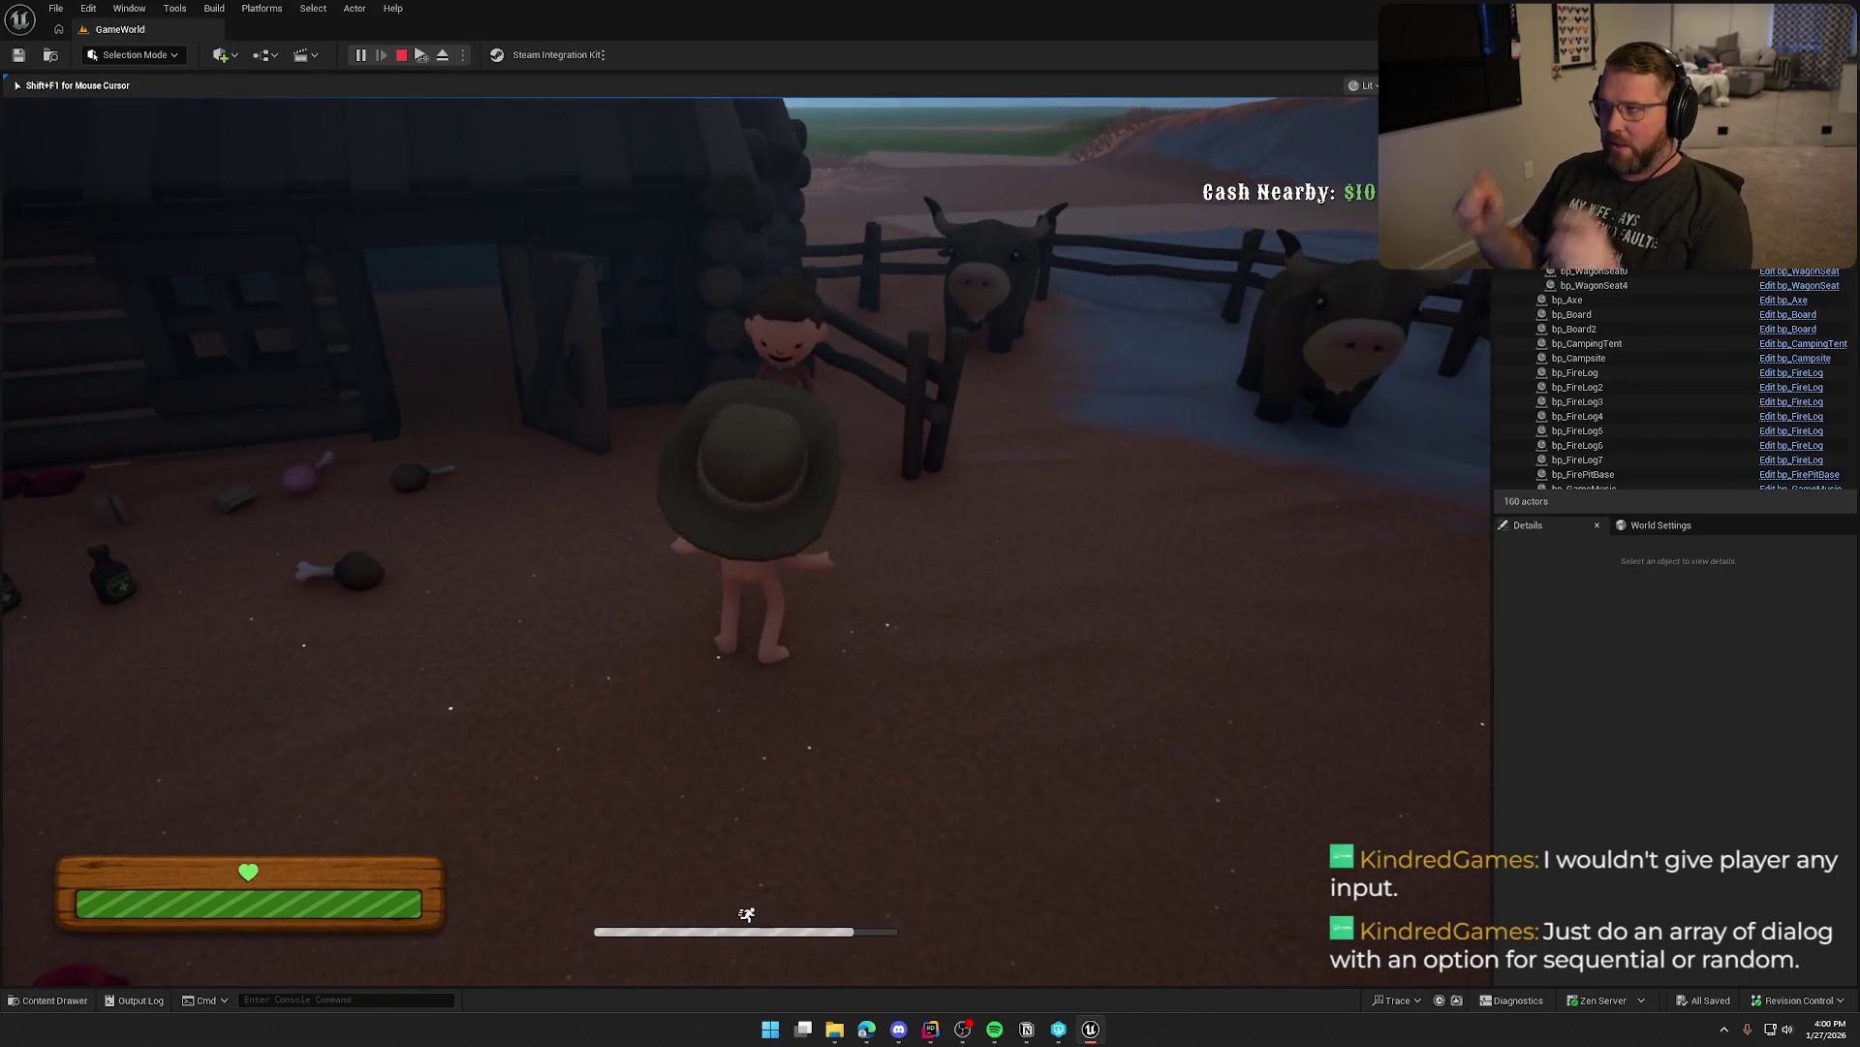
key(shift+w)
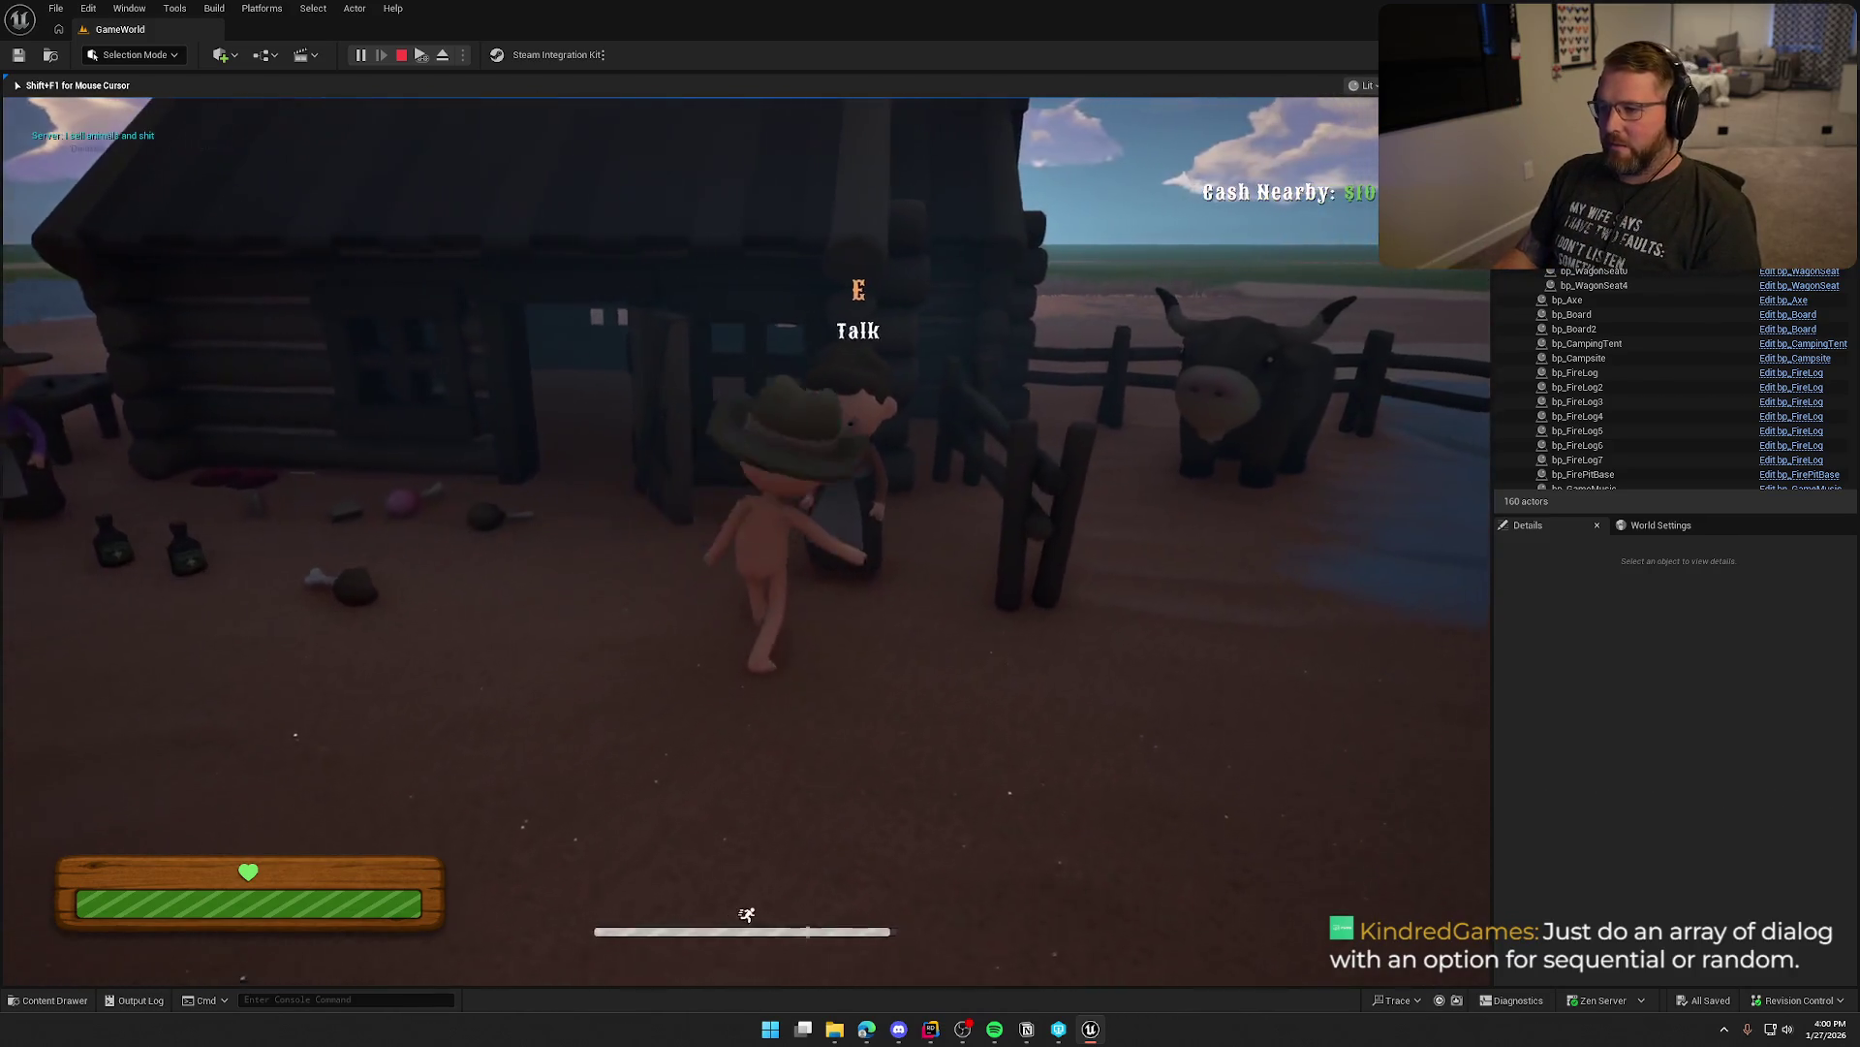
key(e)
key(shift+w)
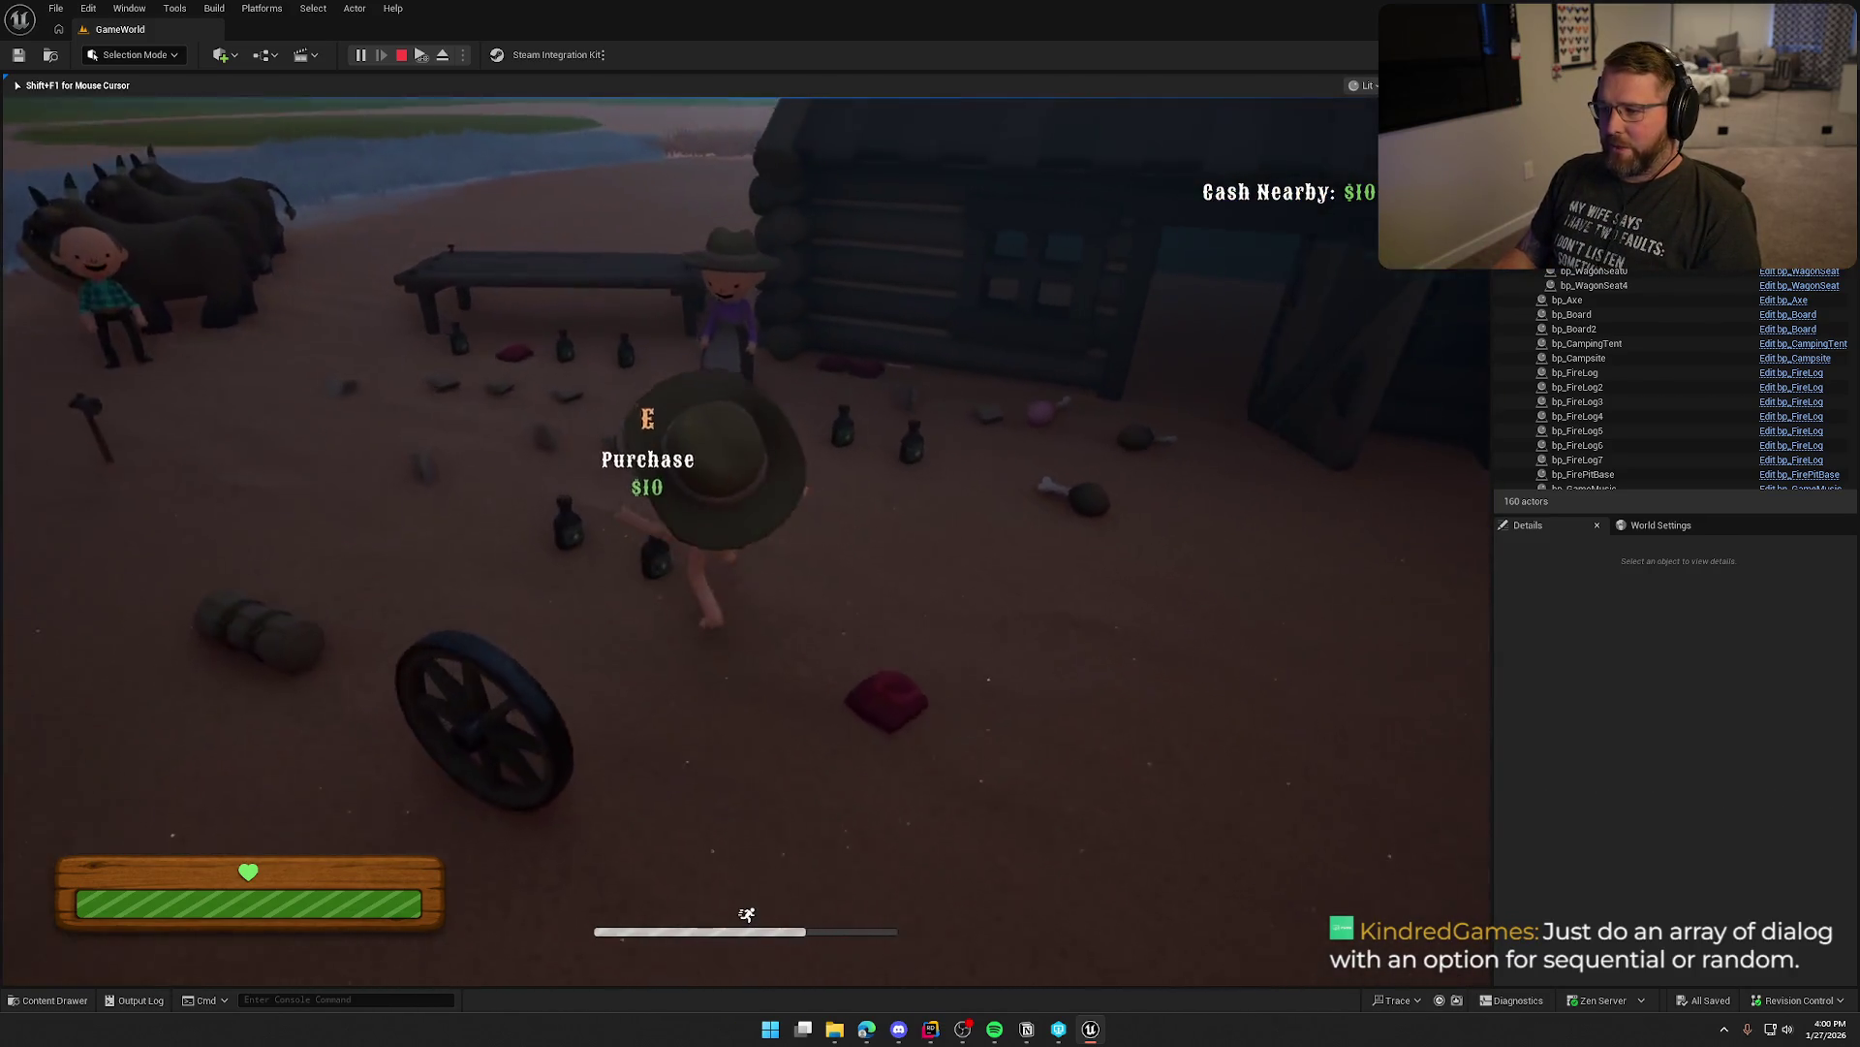
key(shift+w)
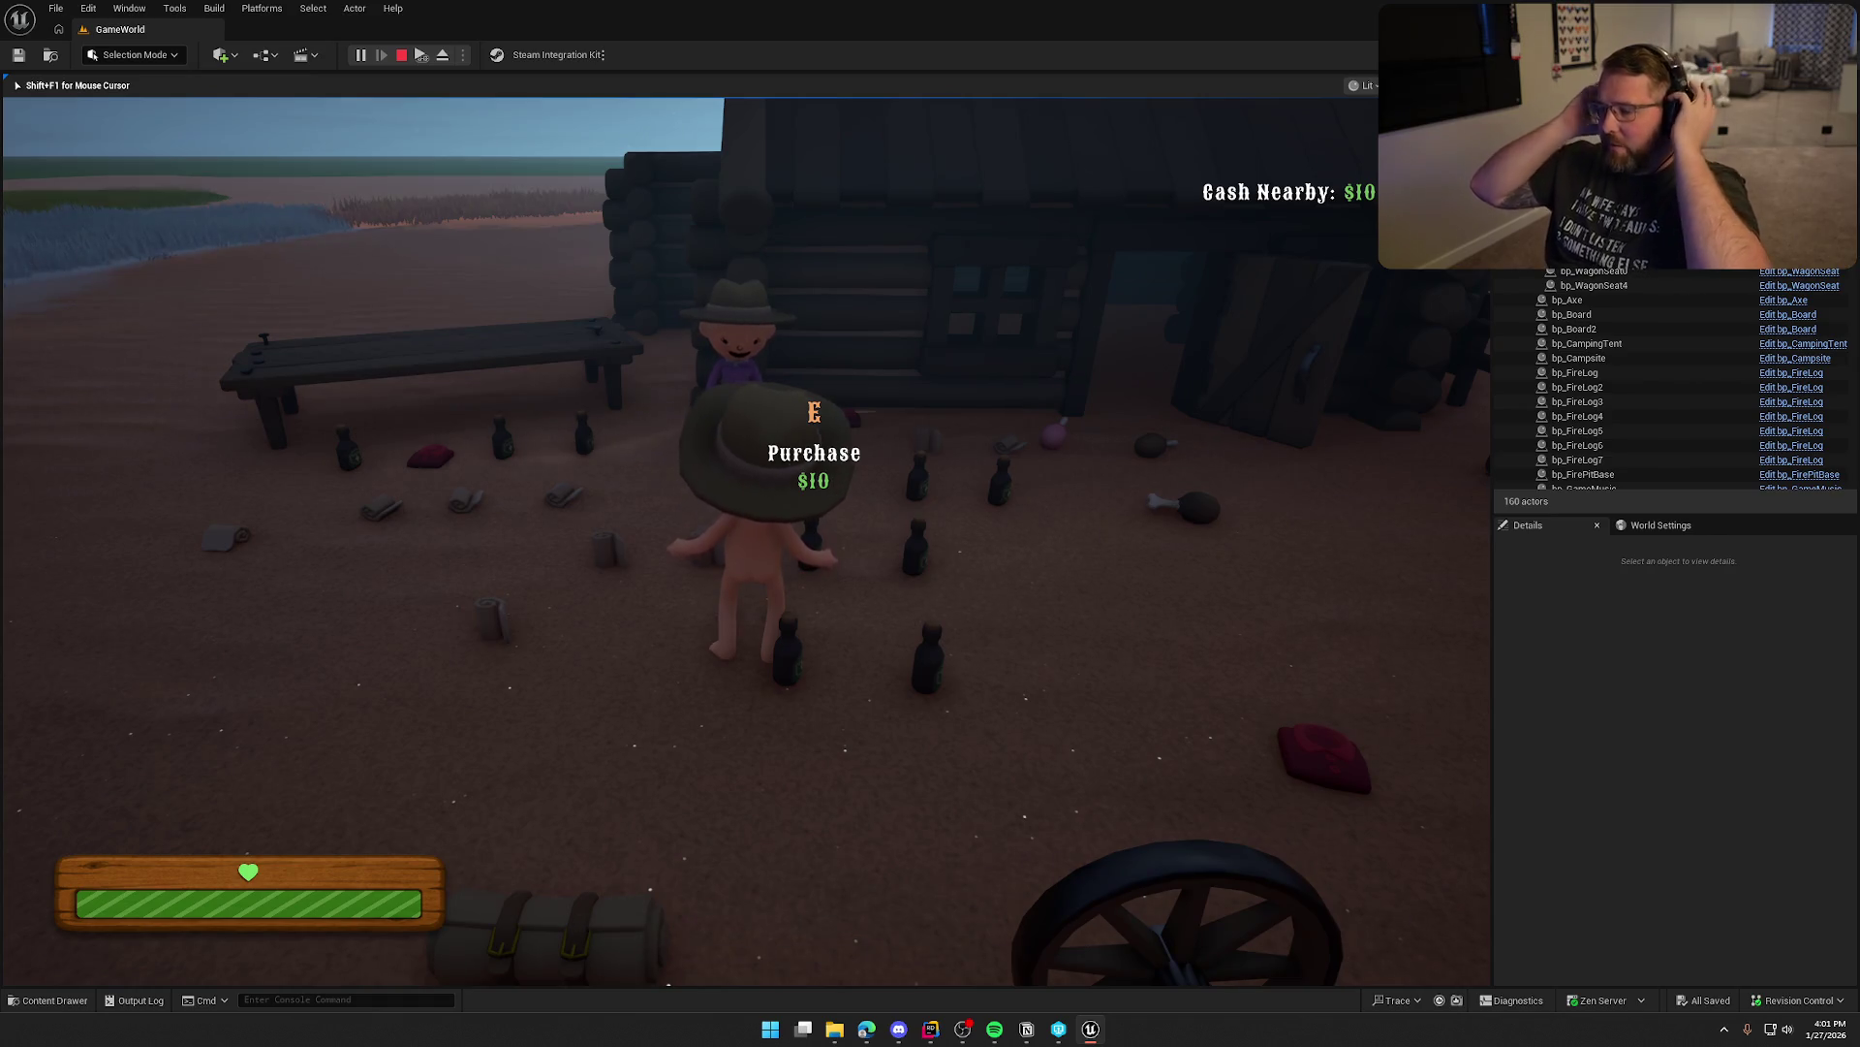
key(w)
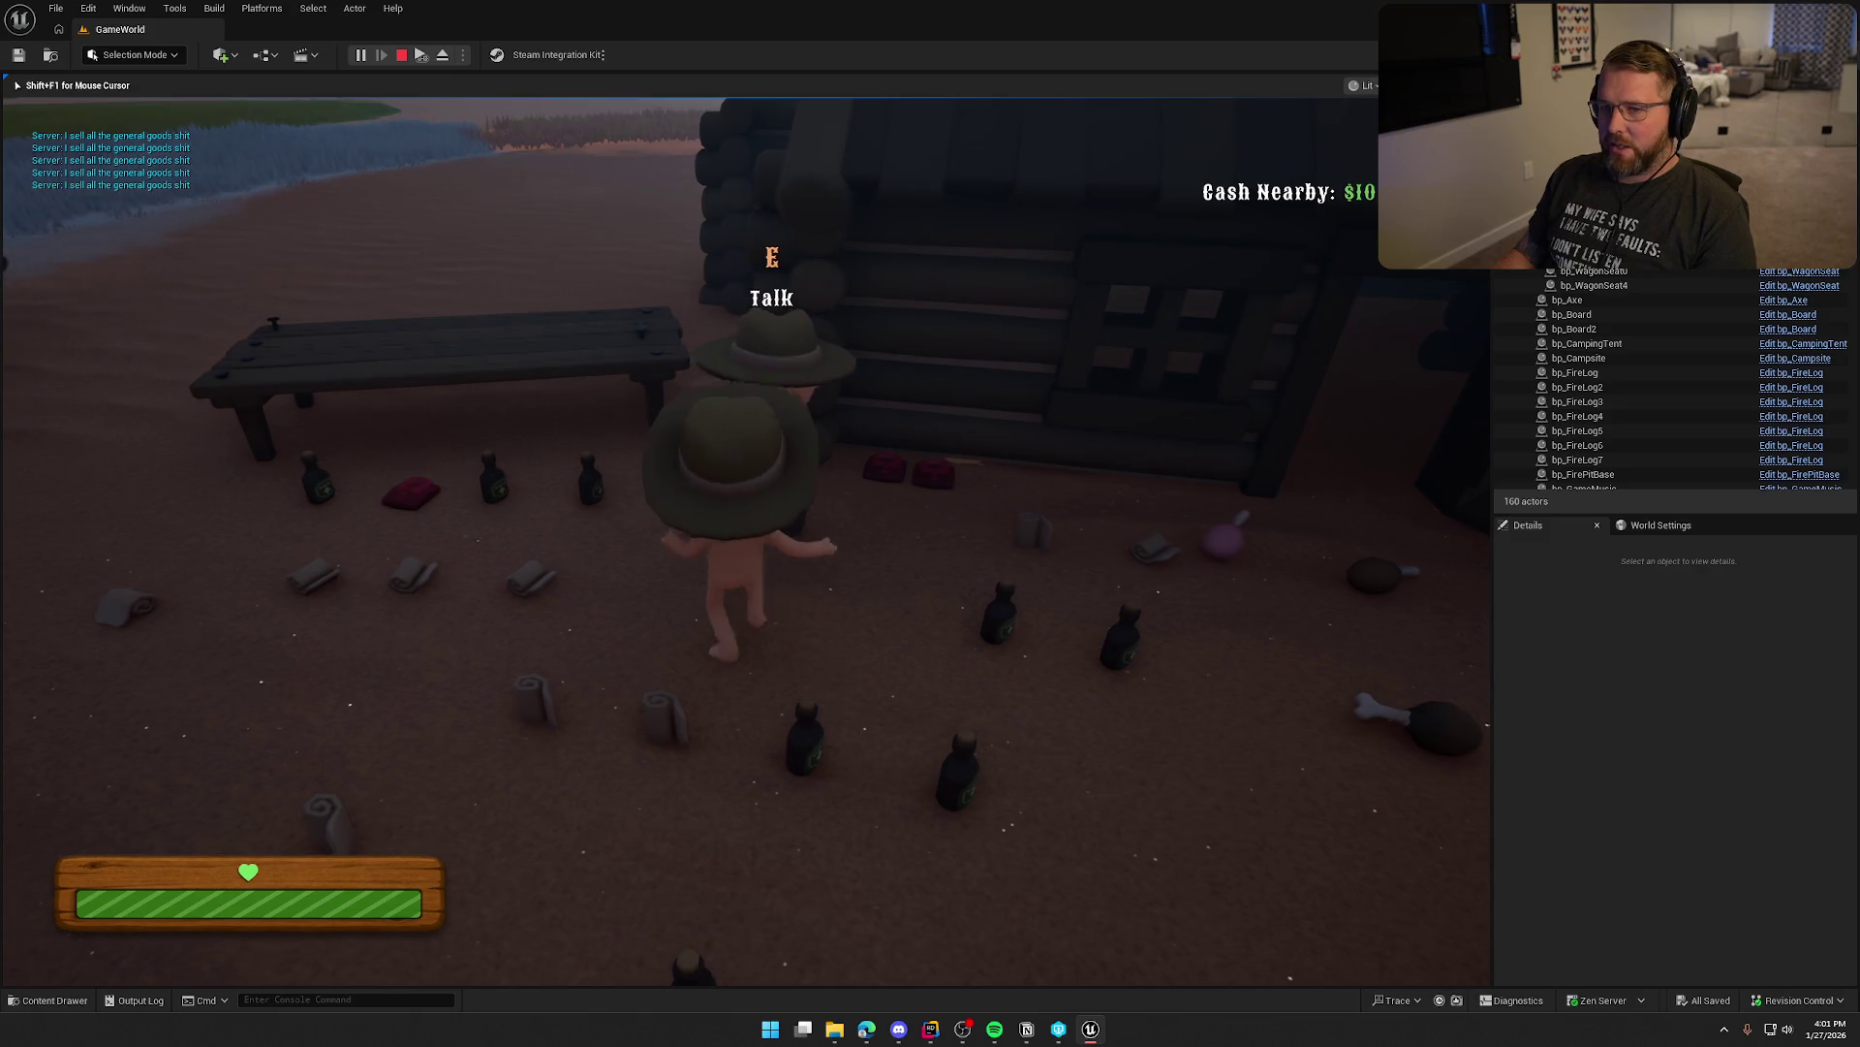
key(shift+s)
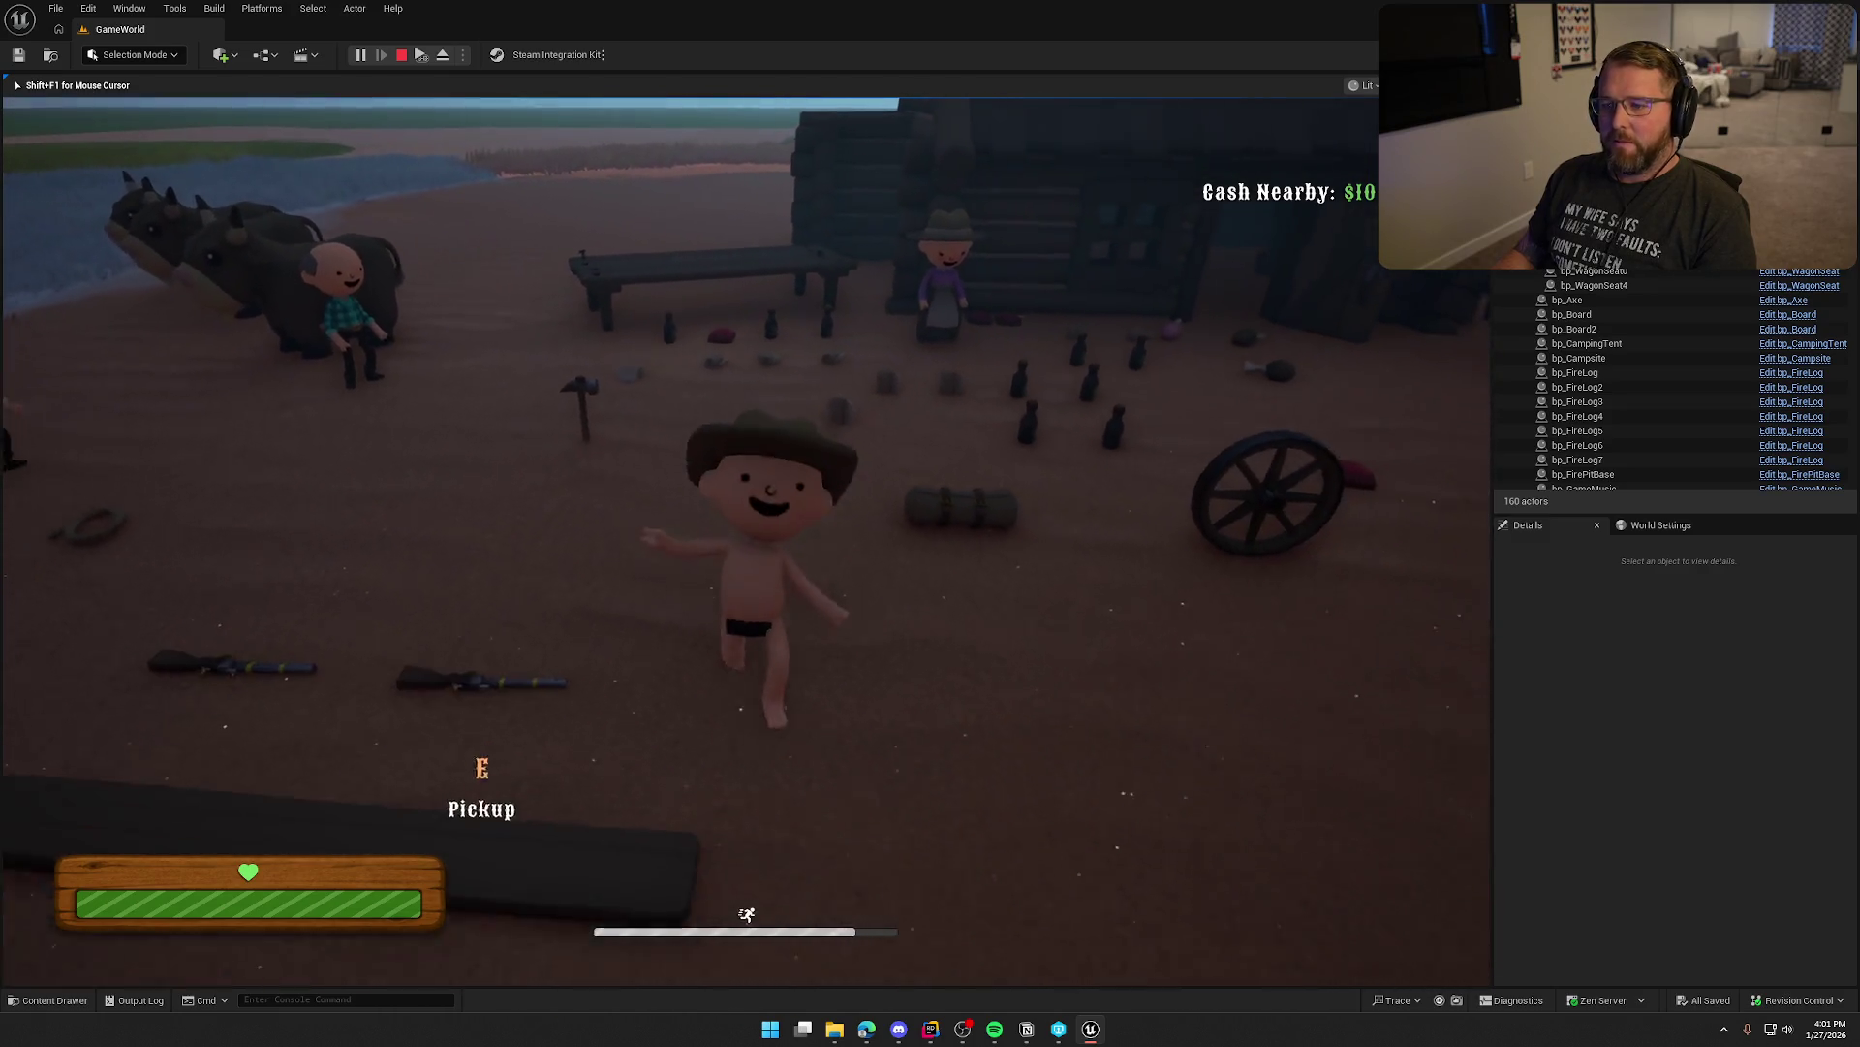
Run back to the fence and talk to the animal-selling NPC
key(shift+w)
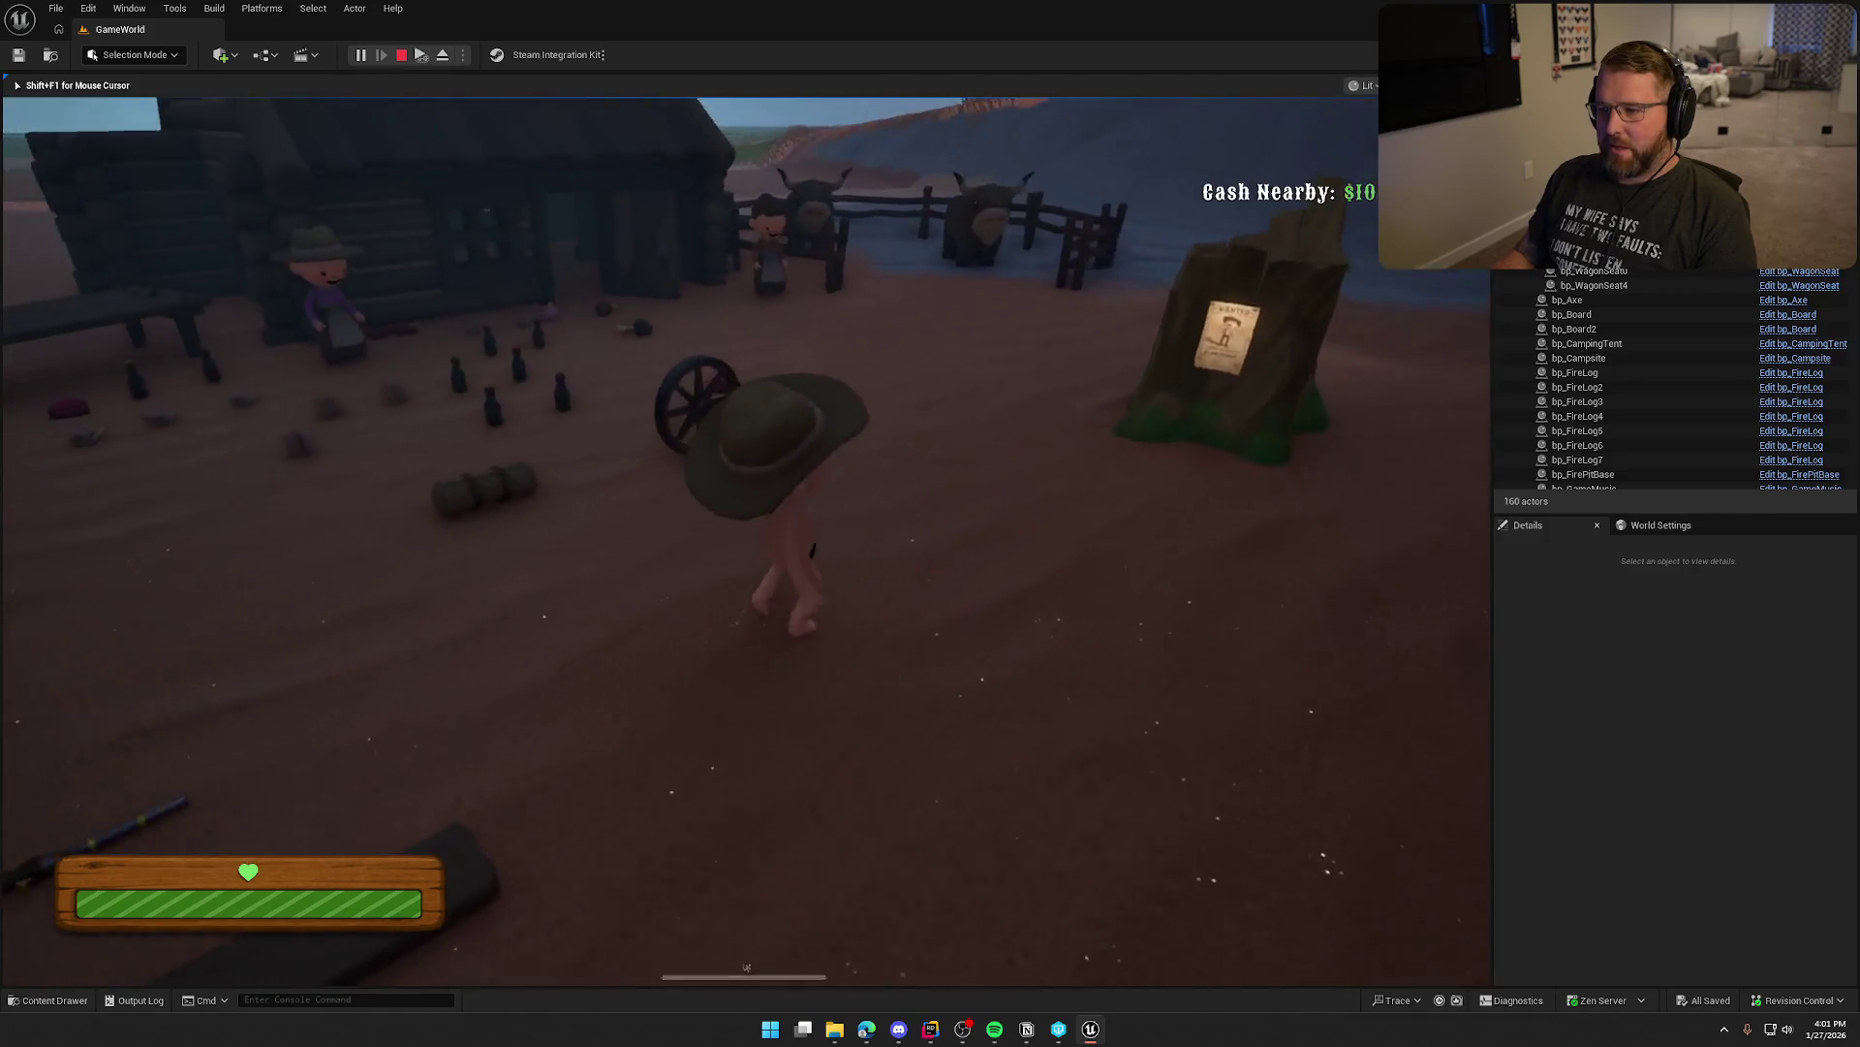
key(w)
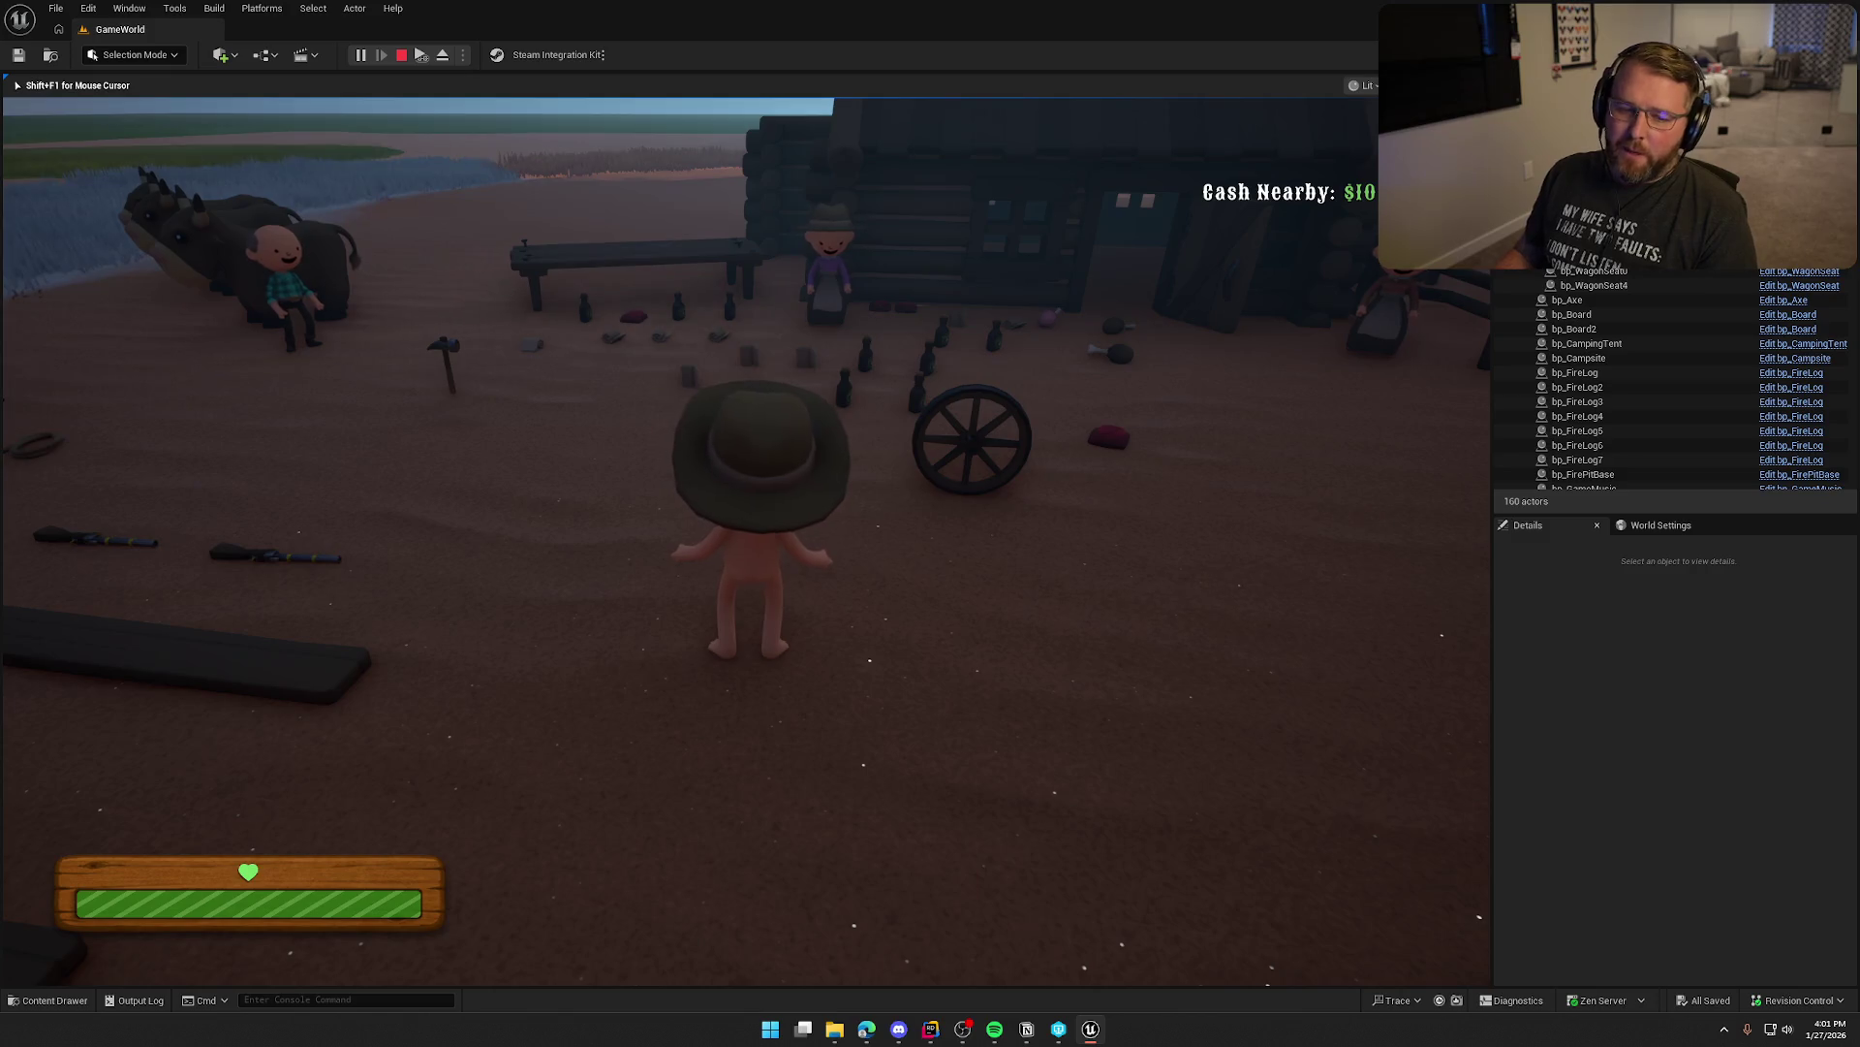
key(w)
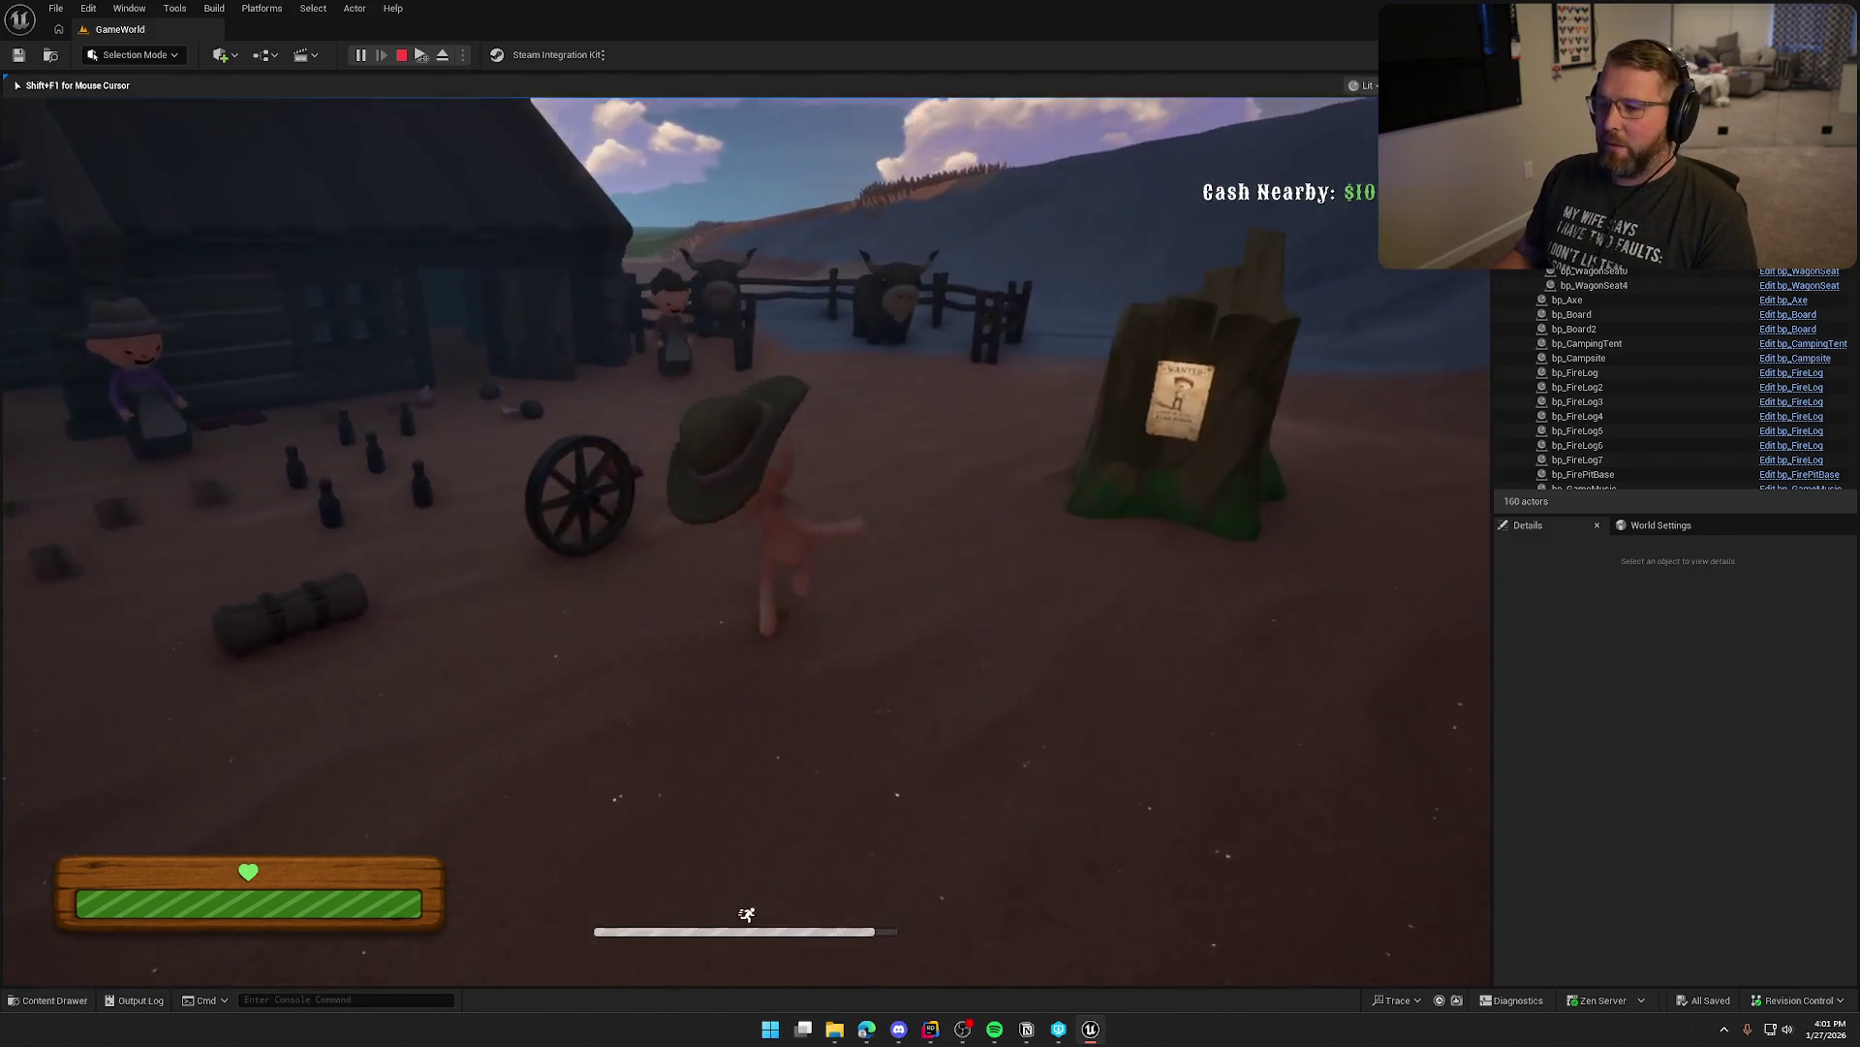
key(e)
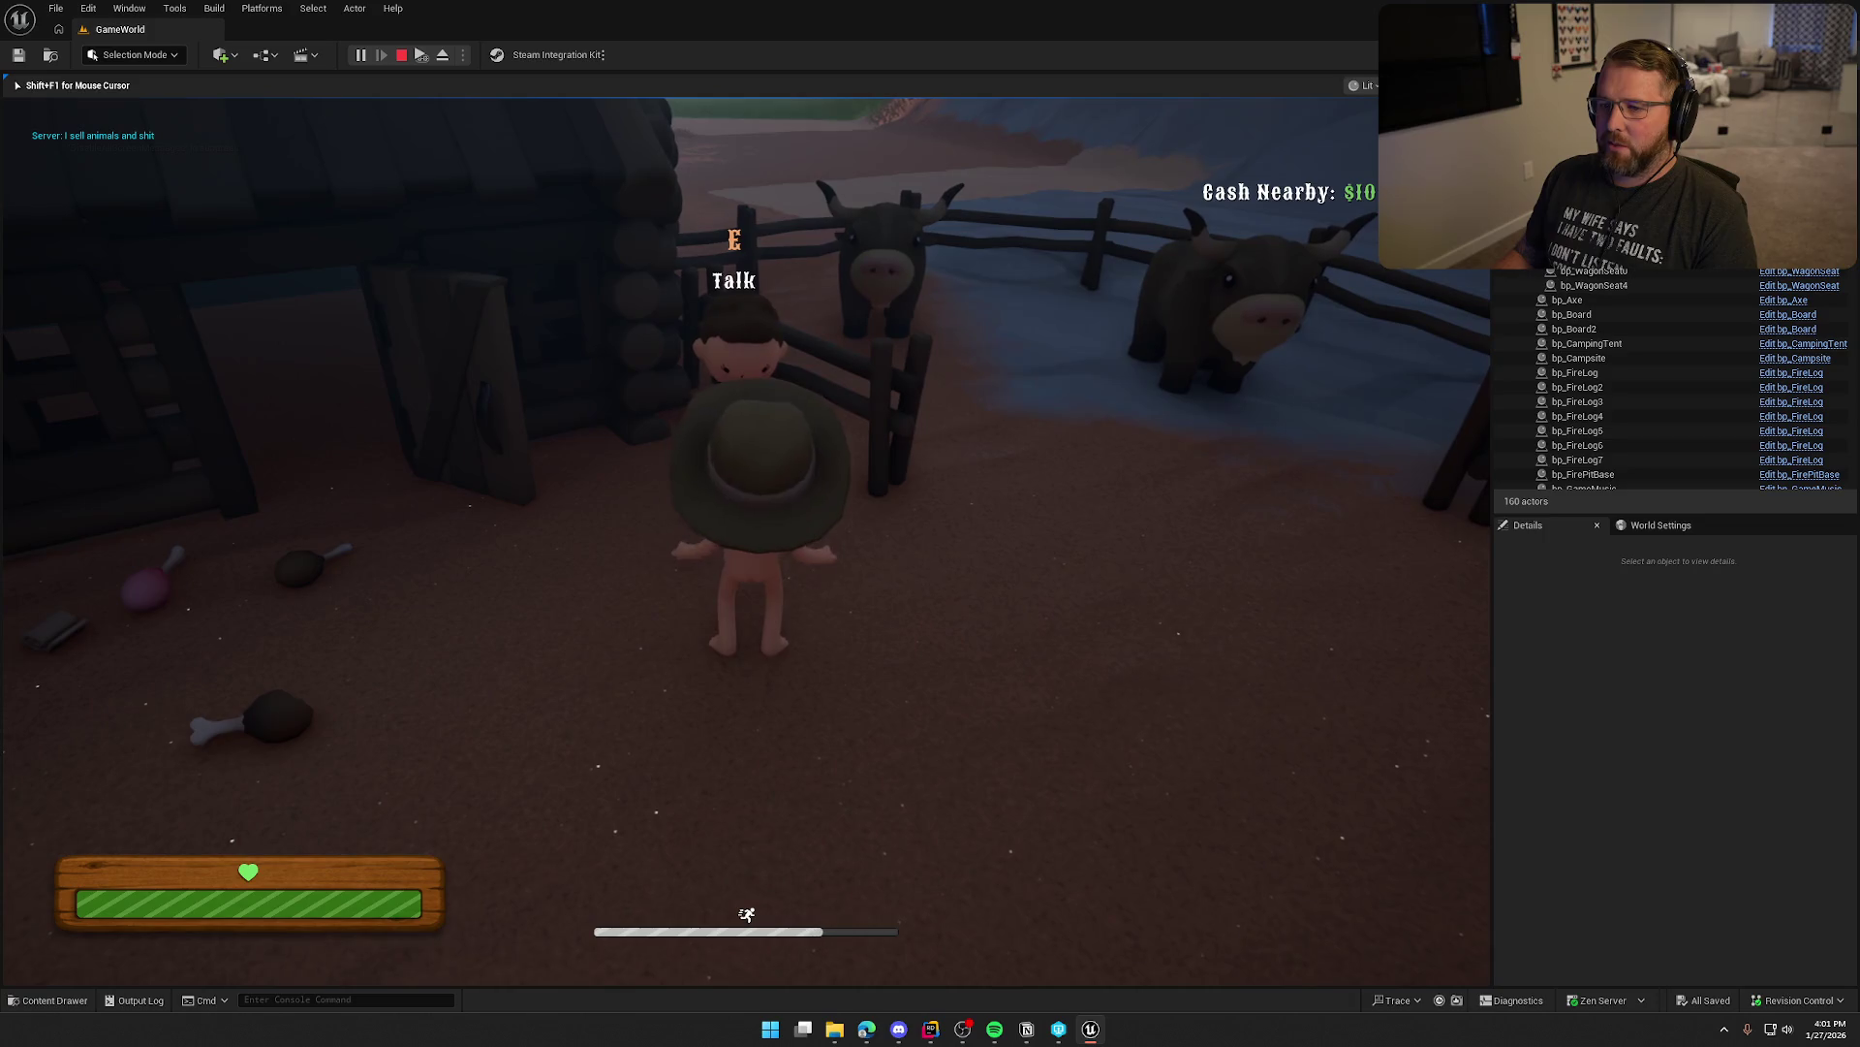
key(e)
key(w)
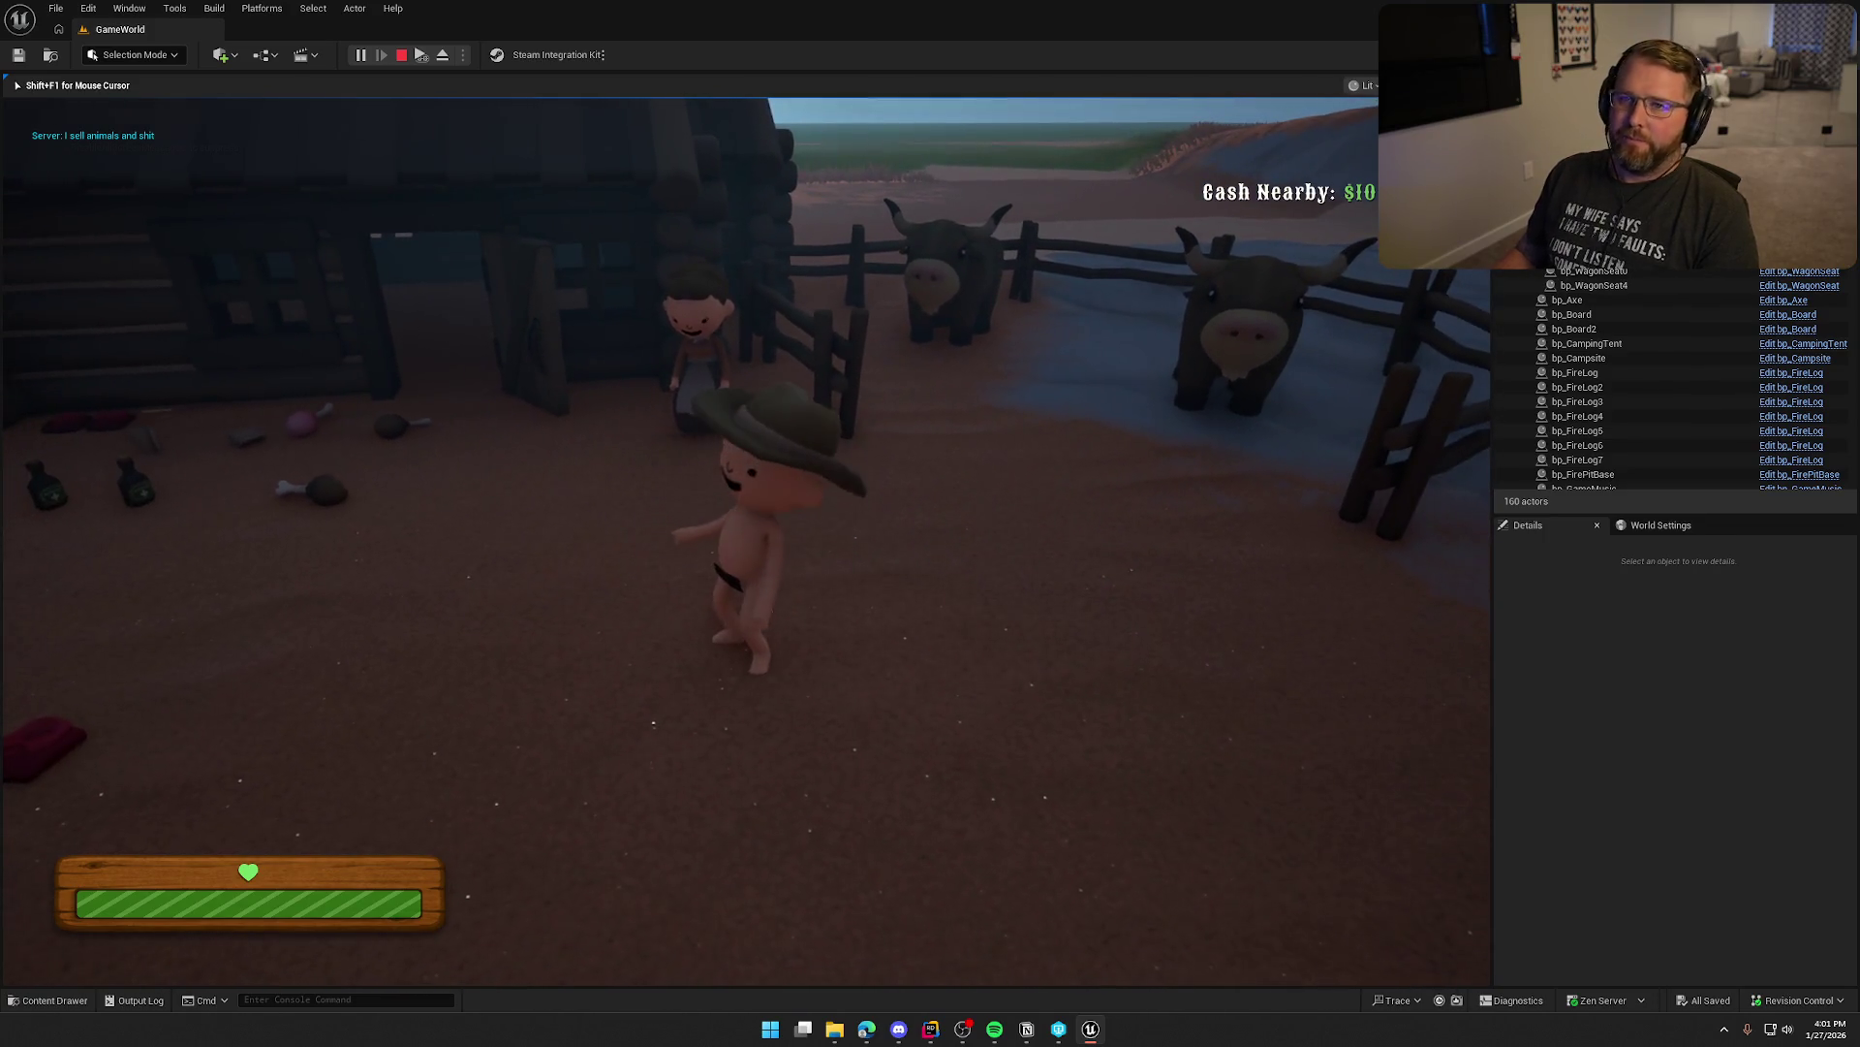
Roam the camp past the cabin and wagon, then pick up the gun and fire once
key(shift)
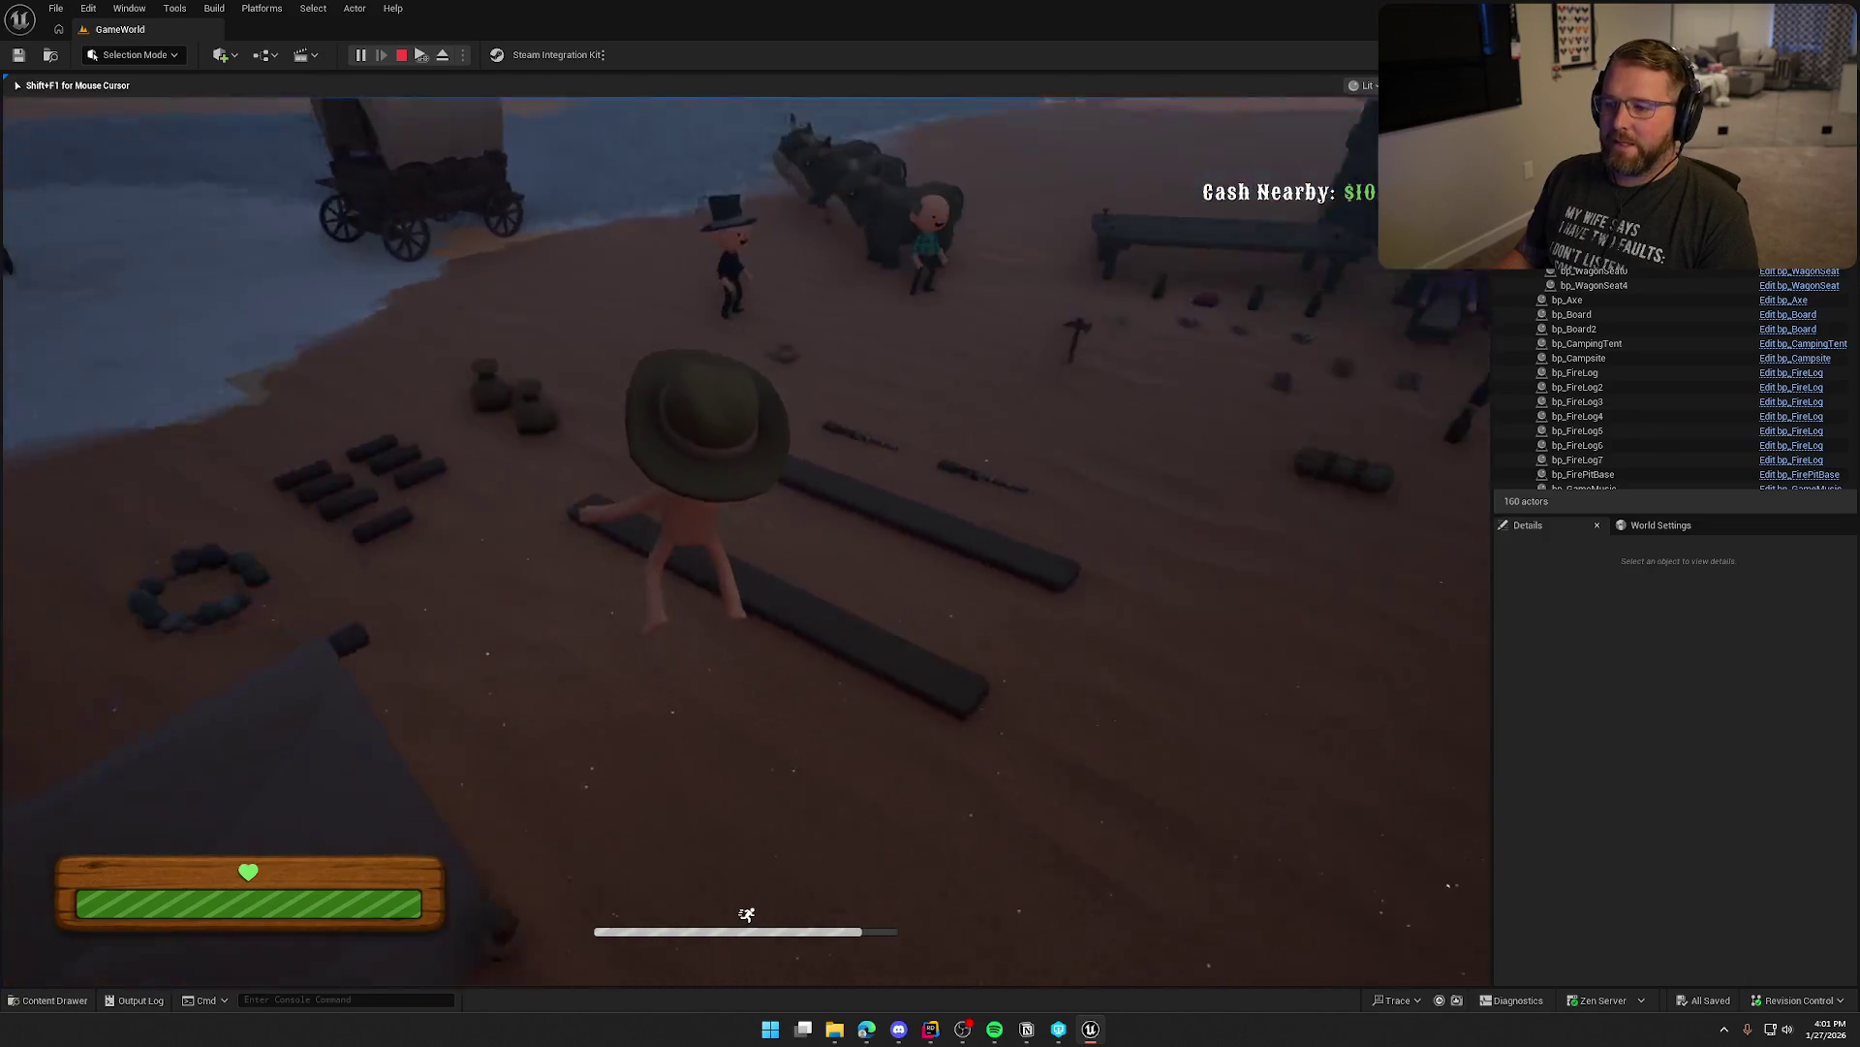
key(shift)
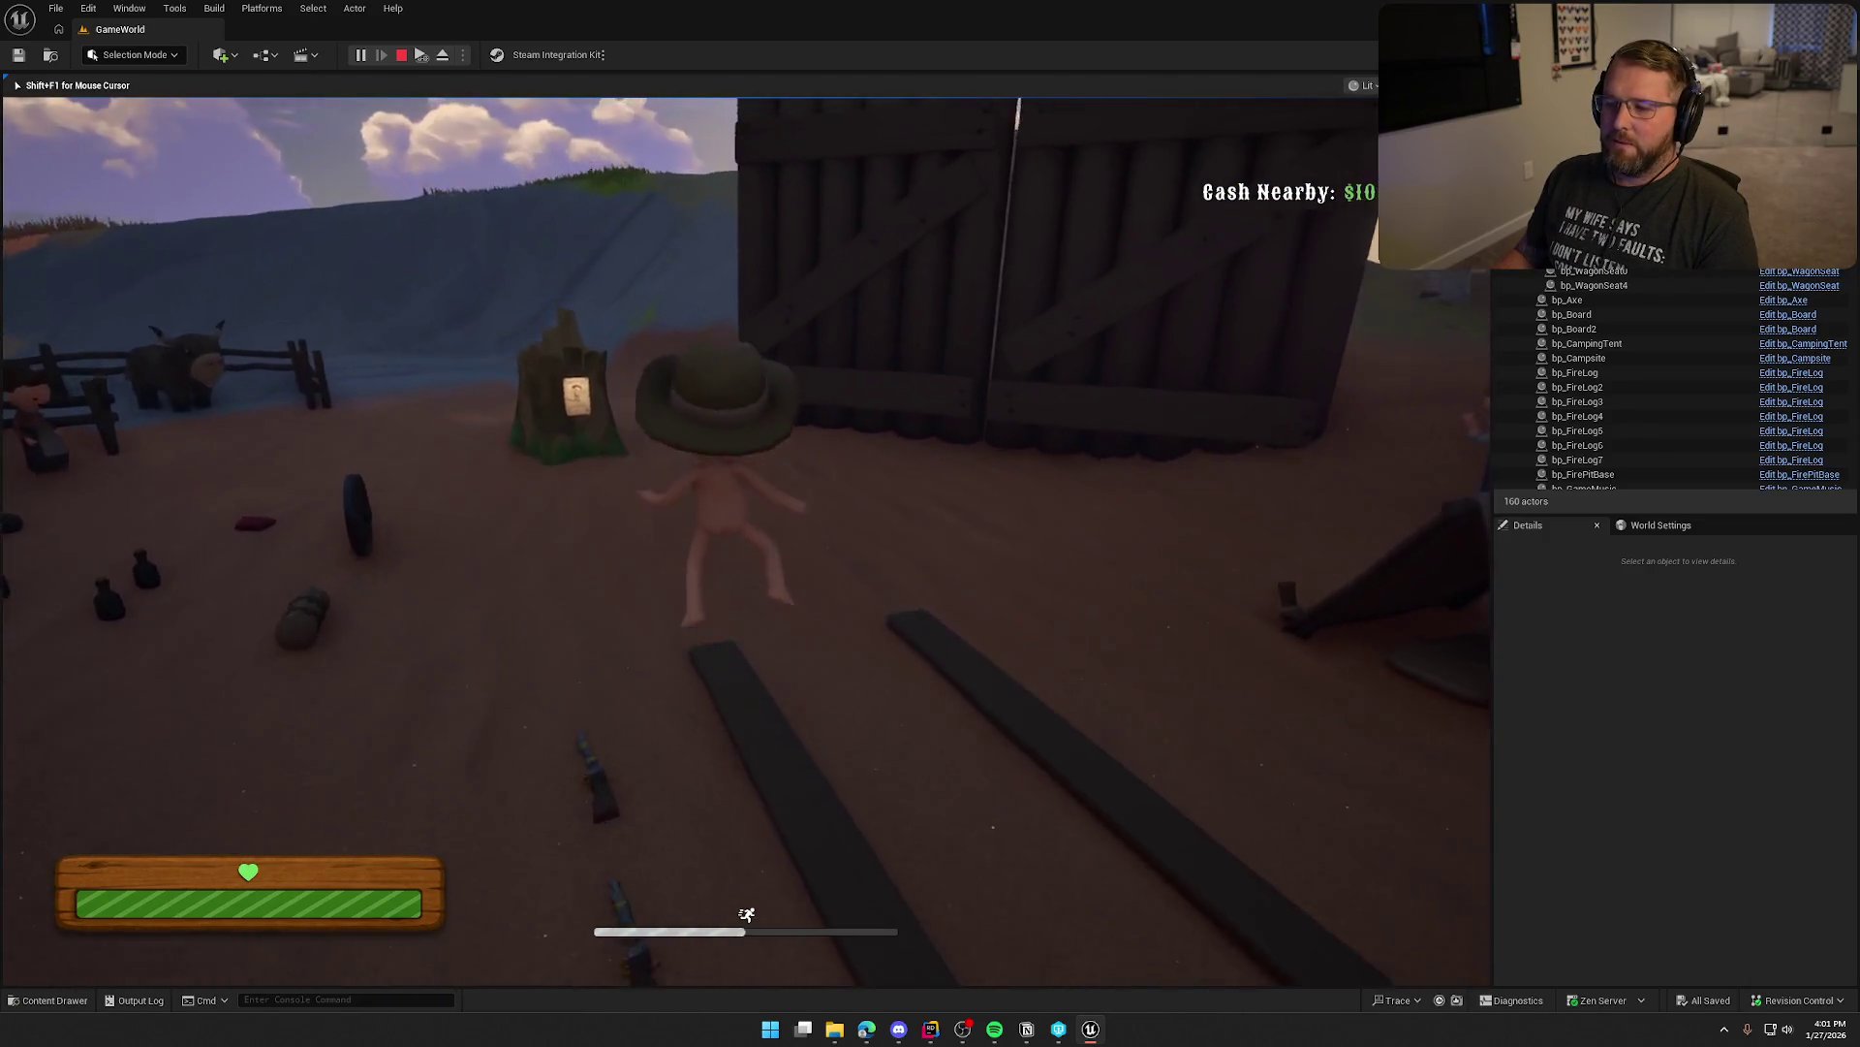
key(shift)
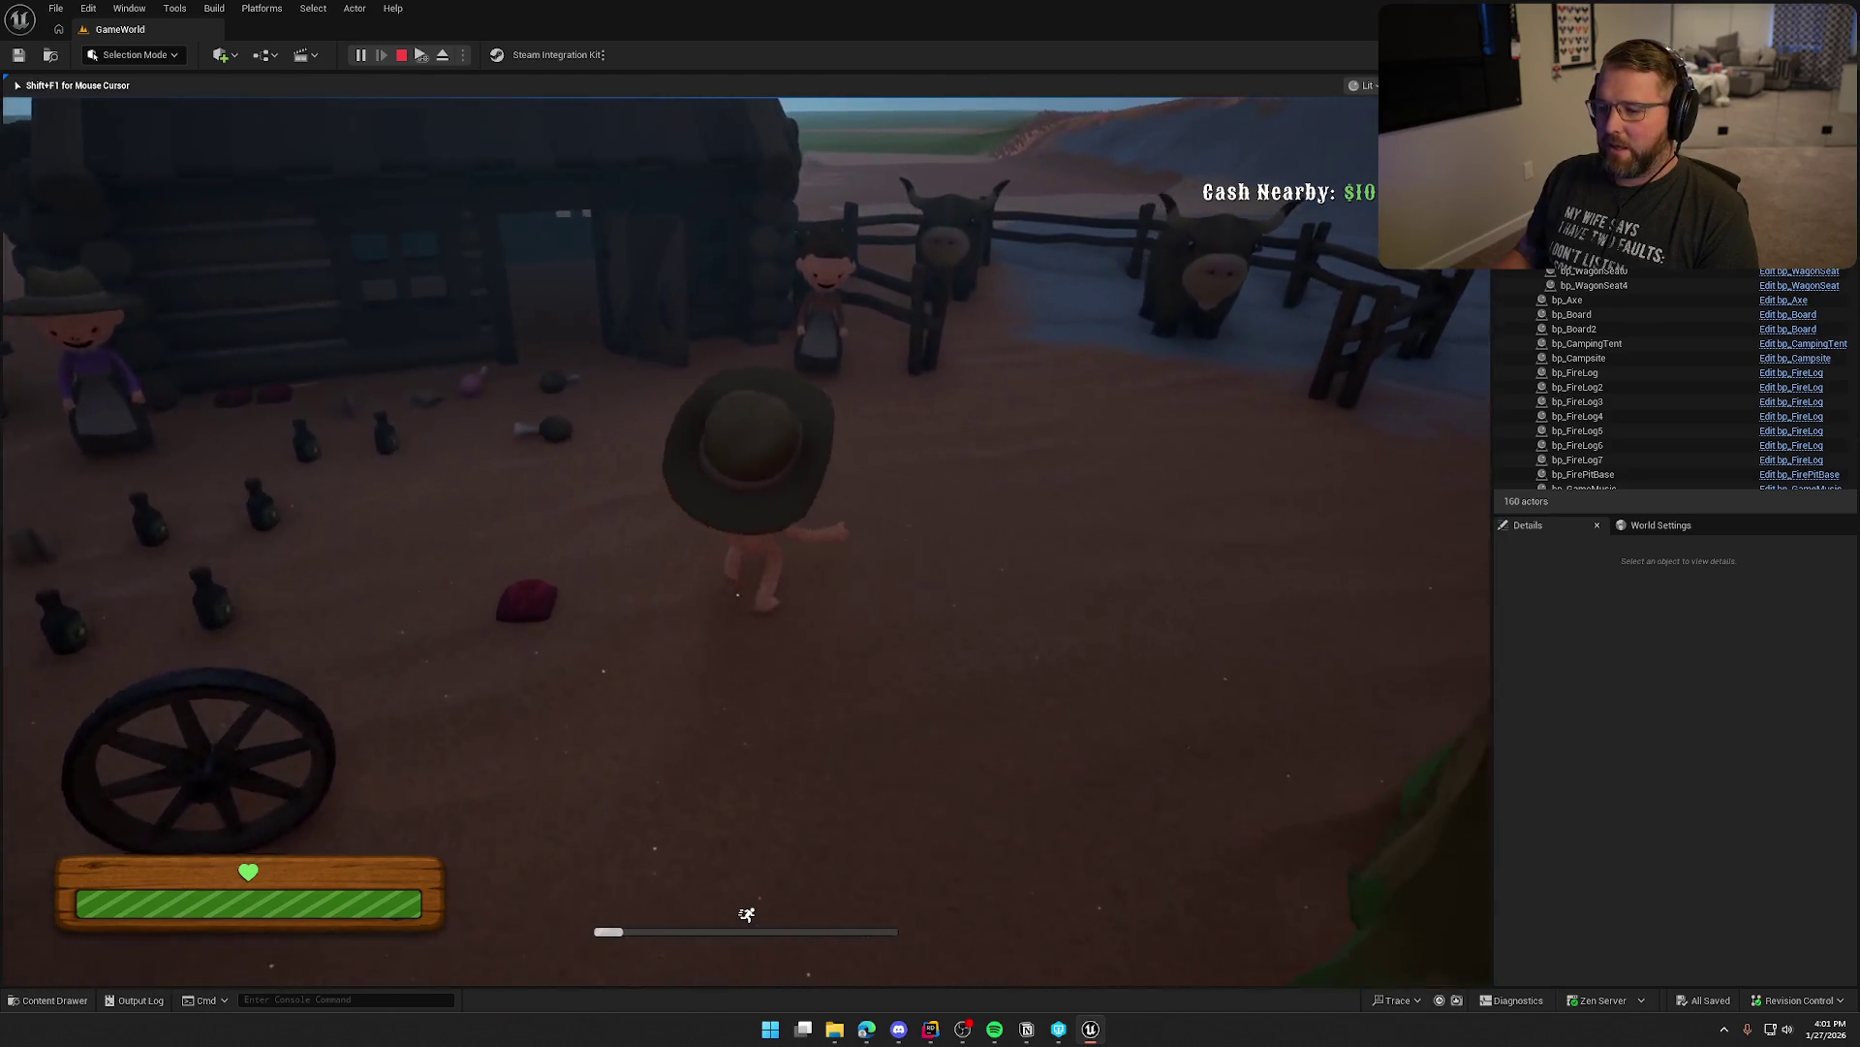
key(w)
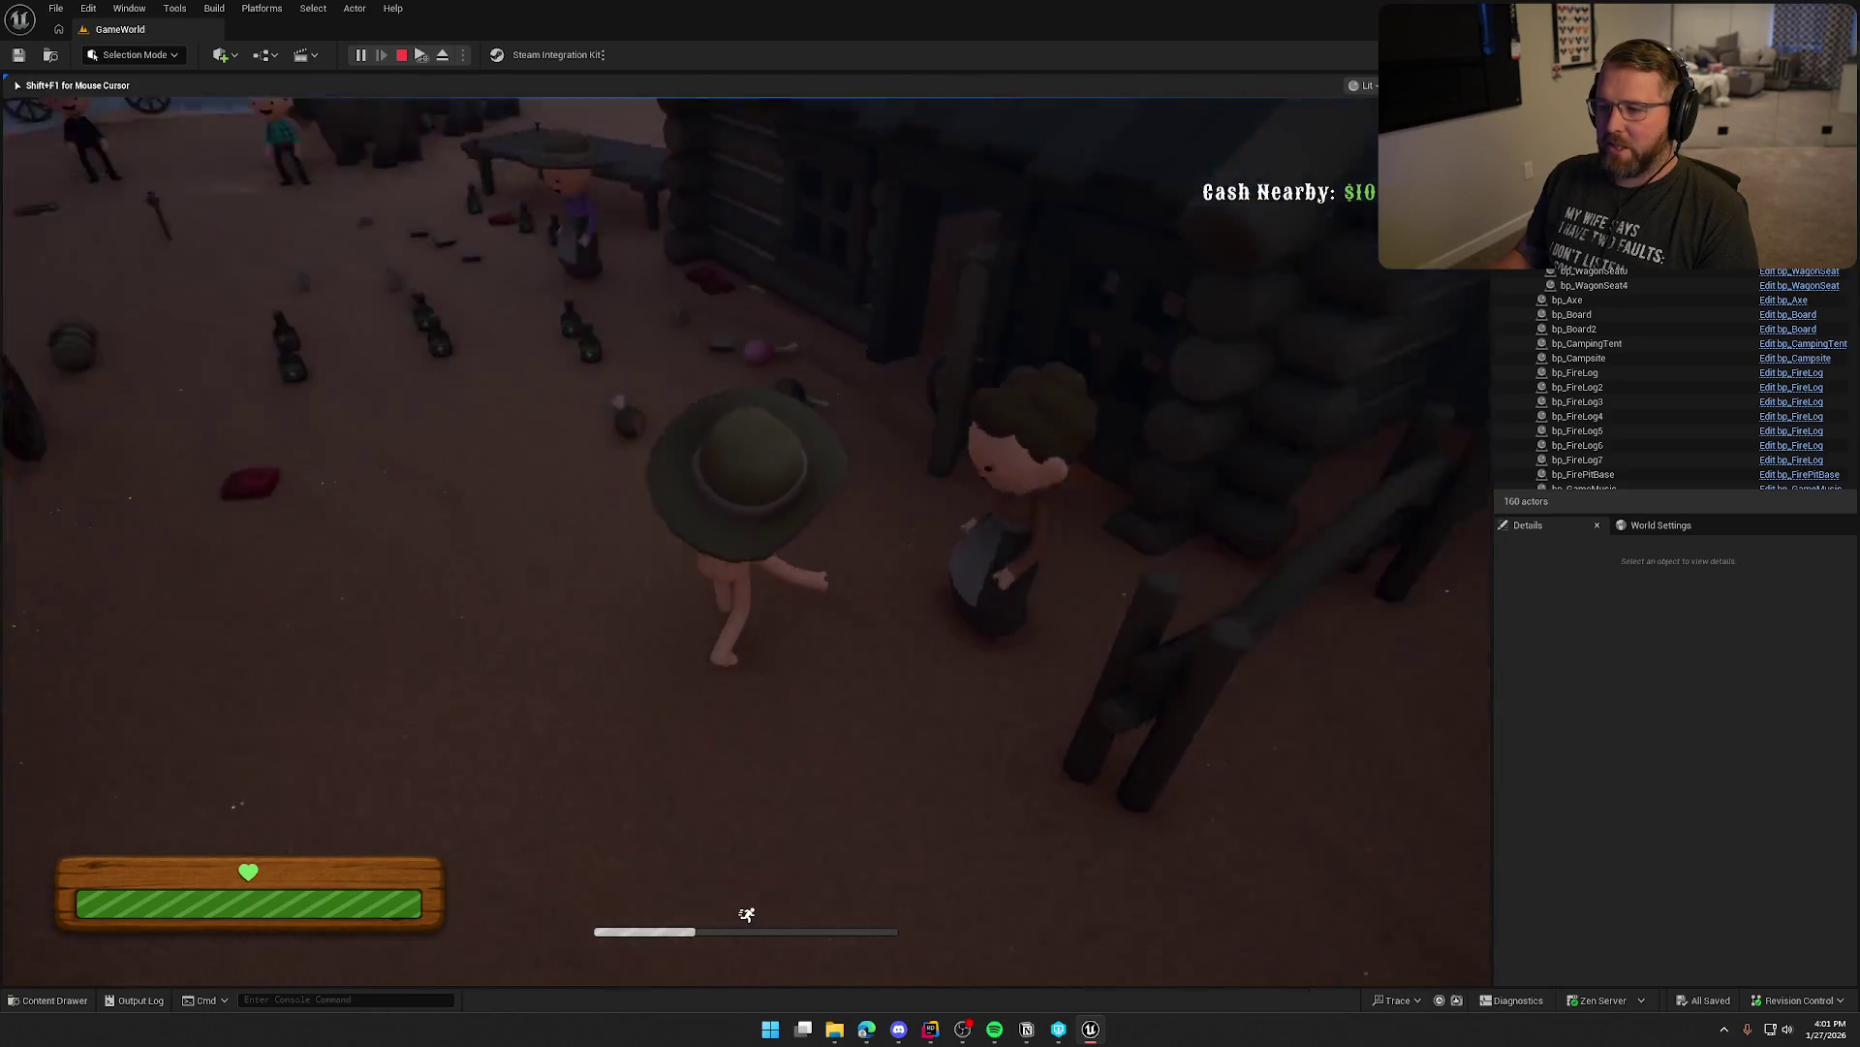
key(shift)
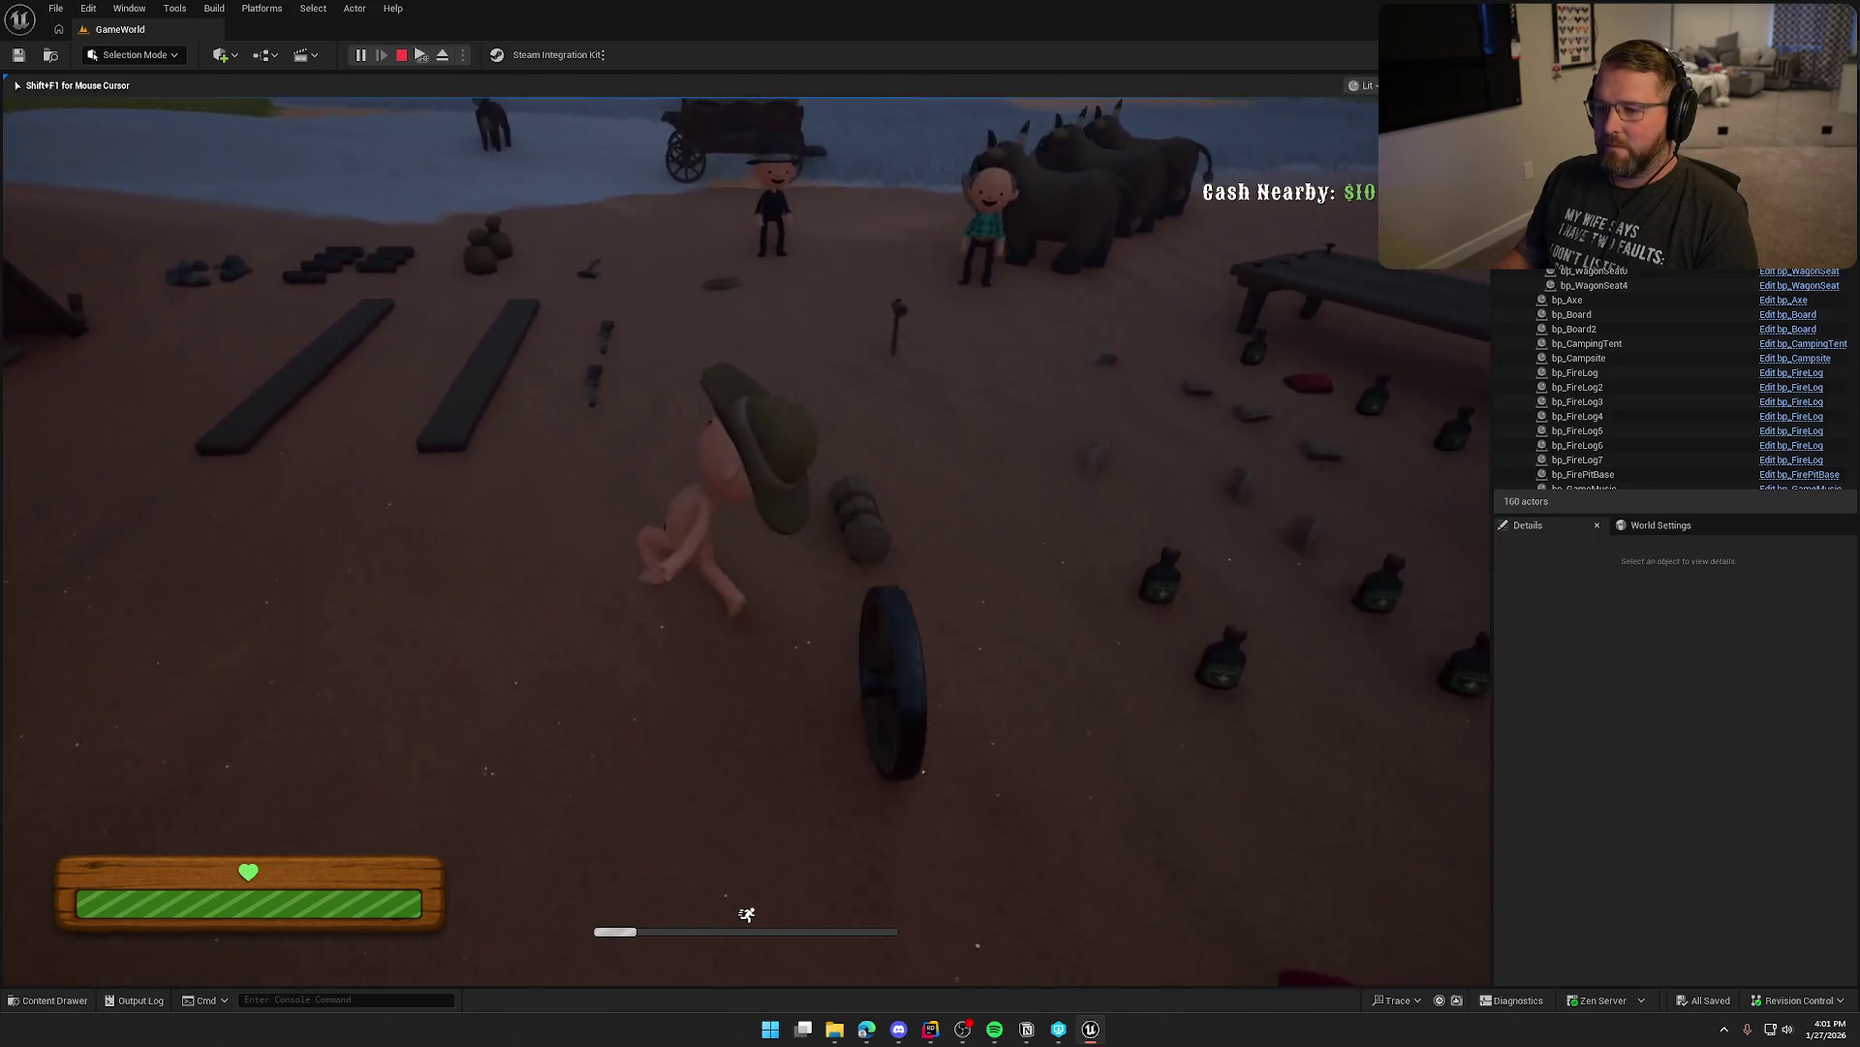
key(w)
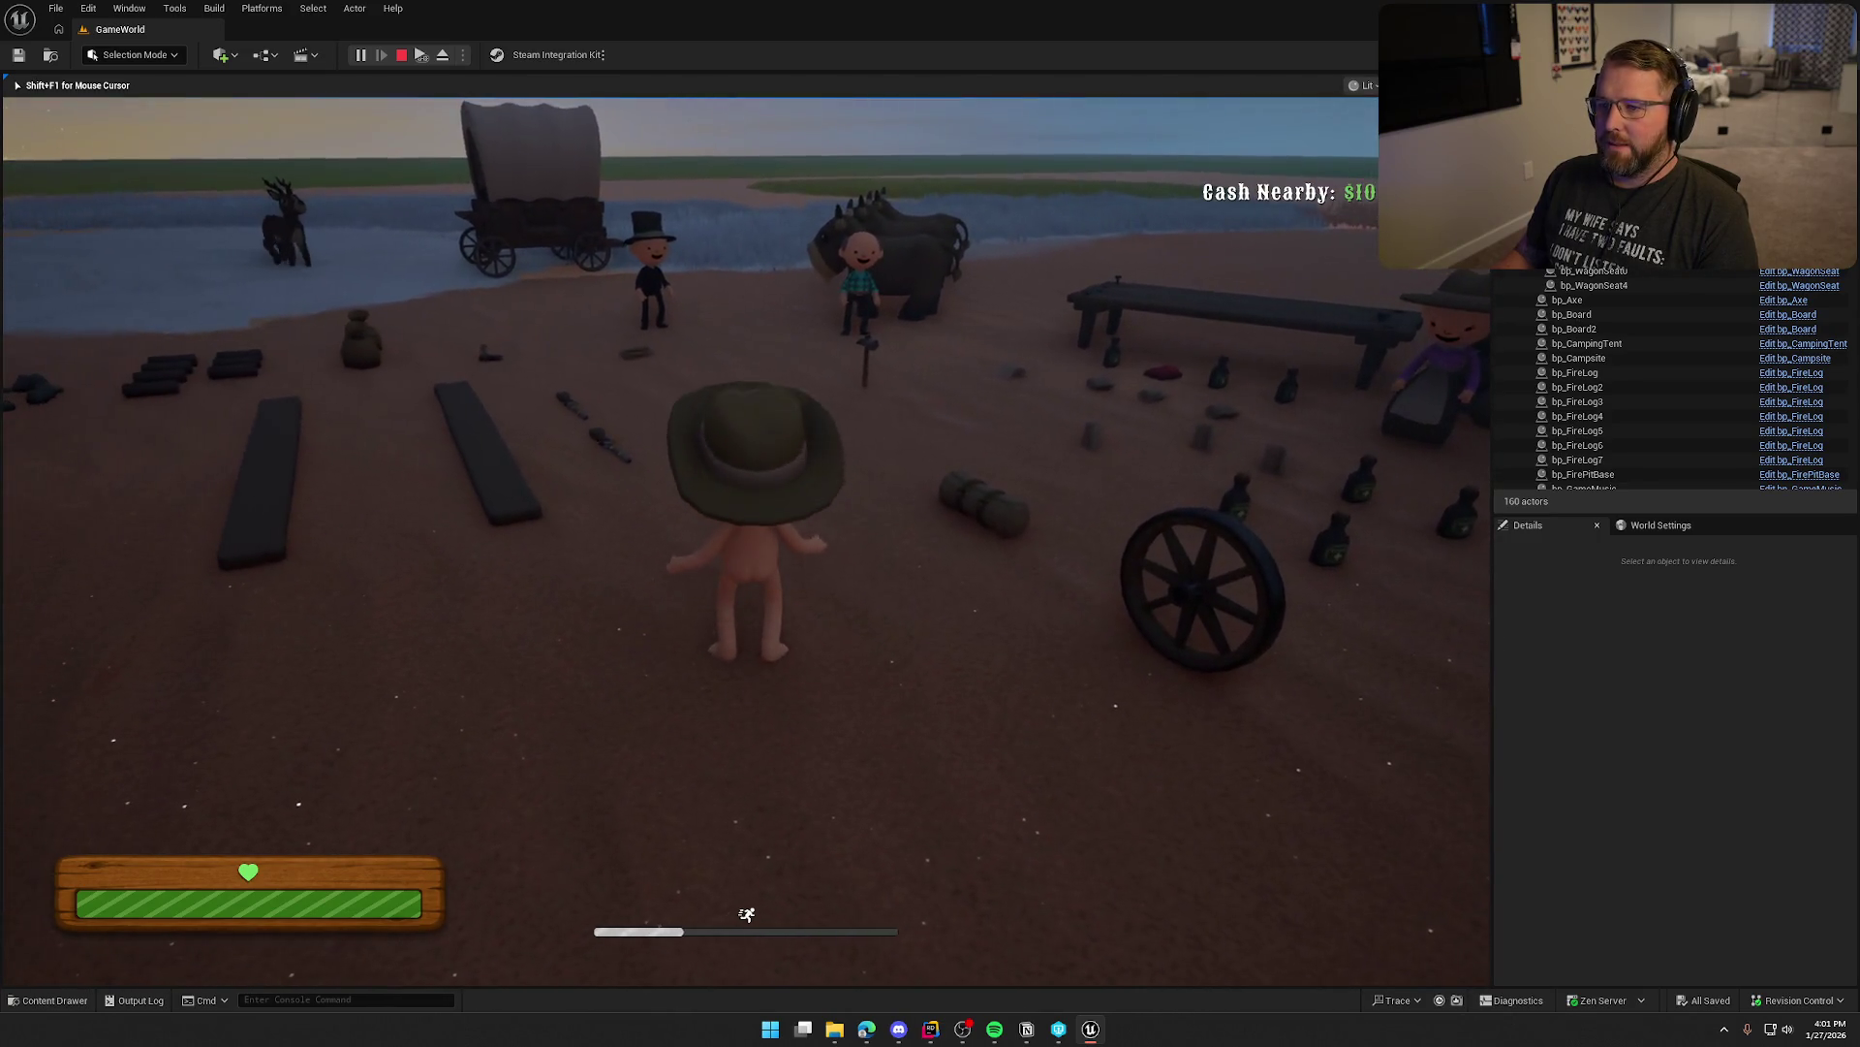
key(w)
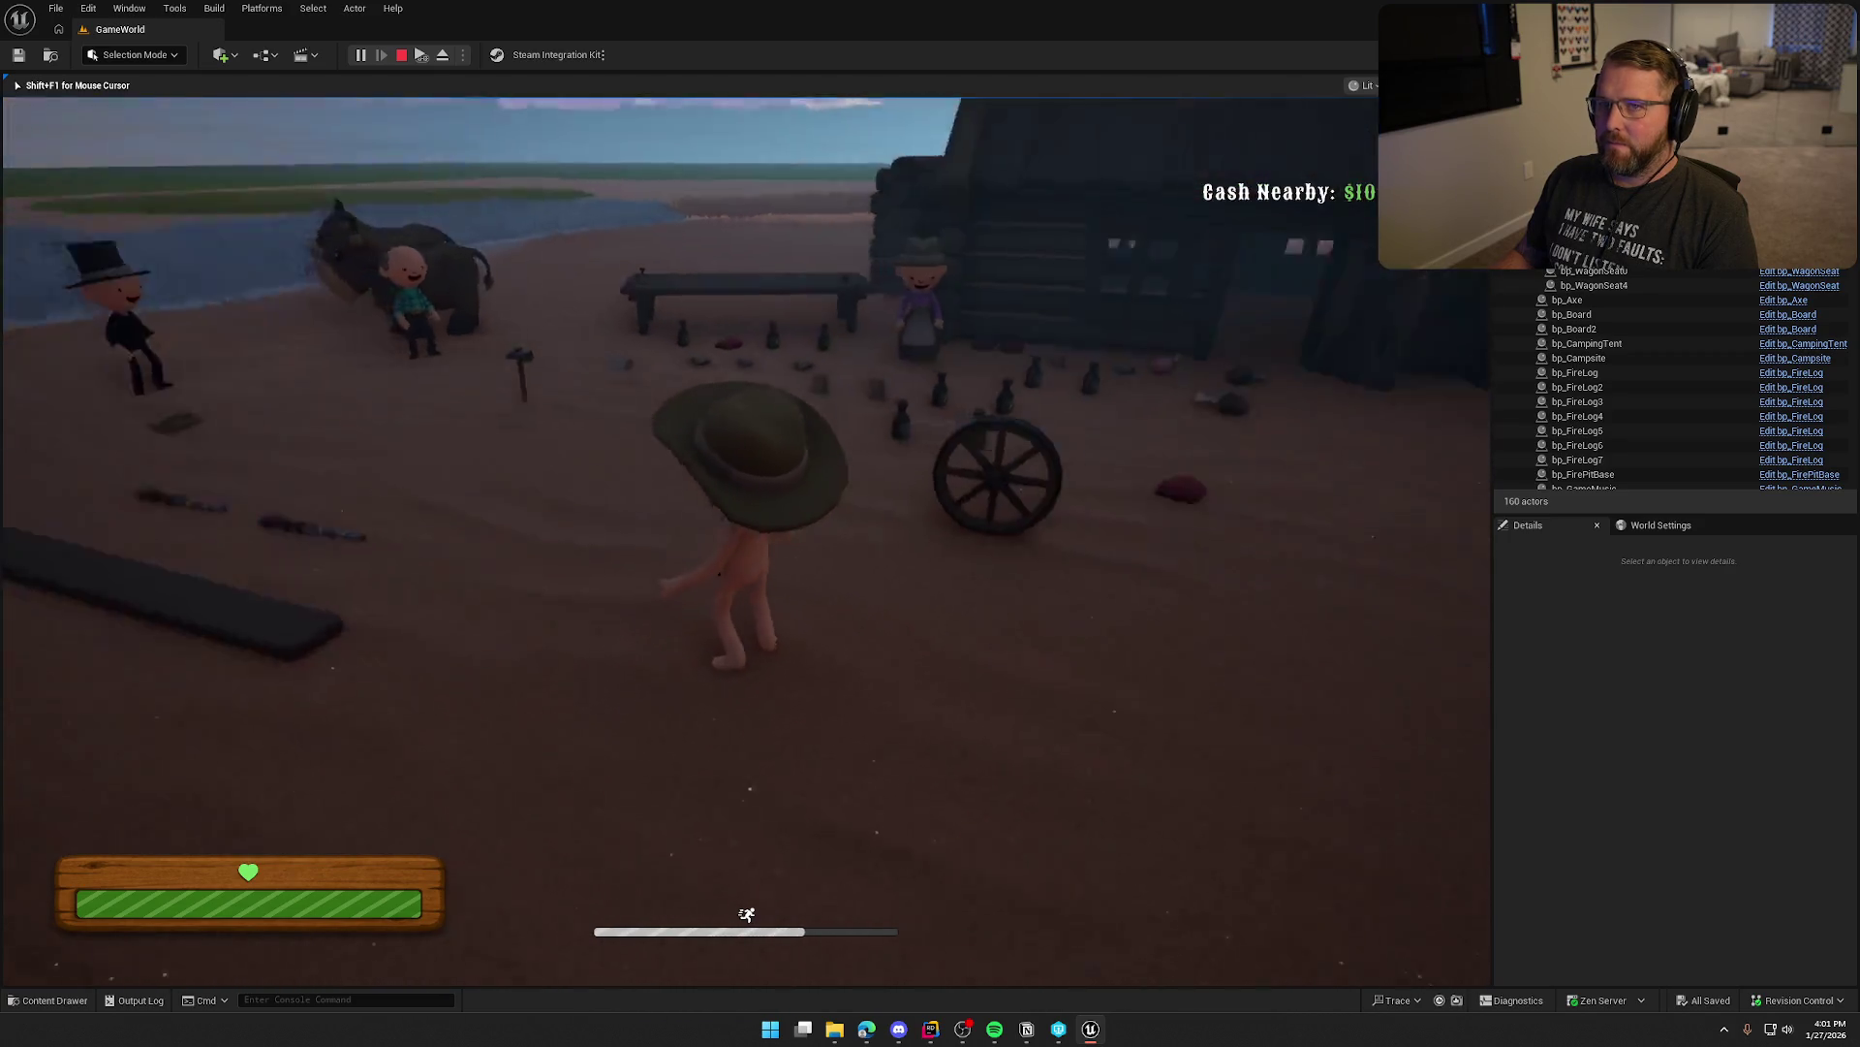
key(s)
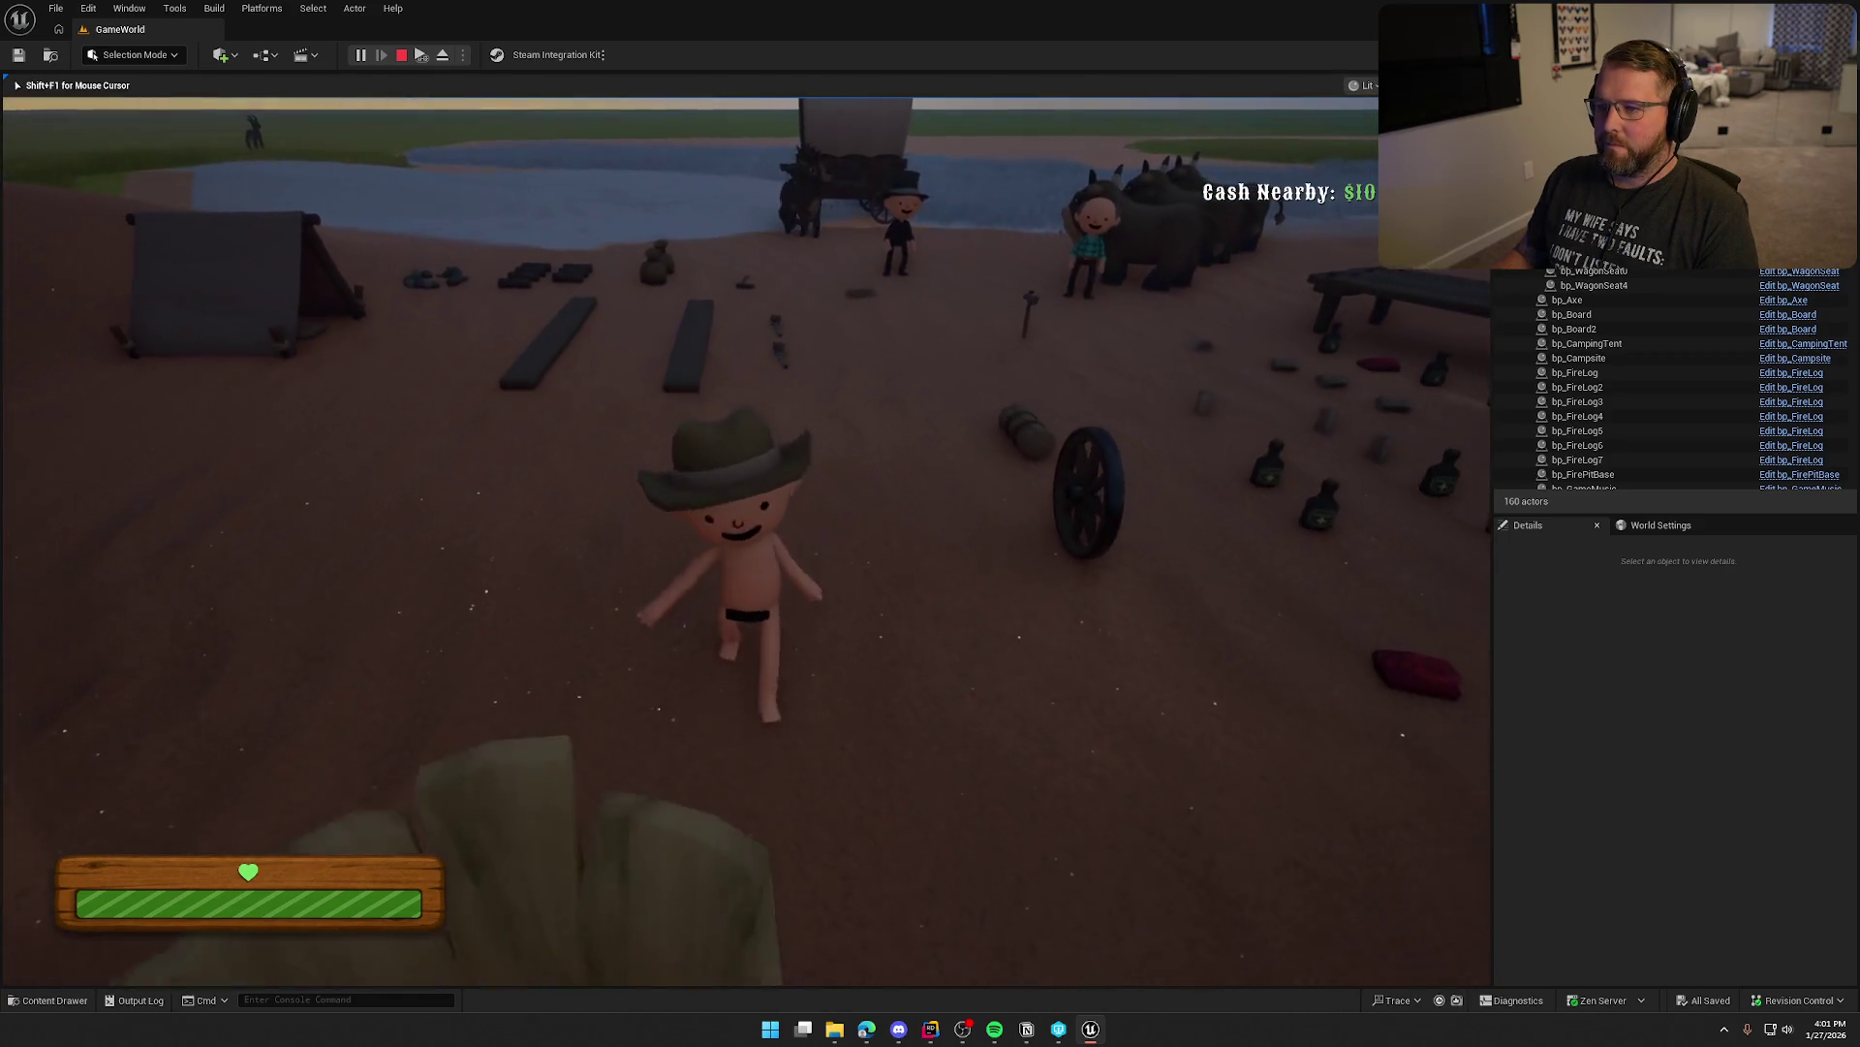
key(w)
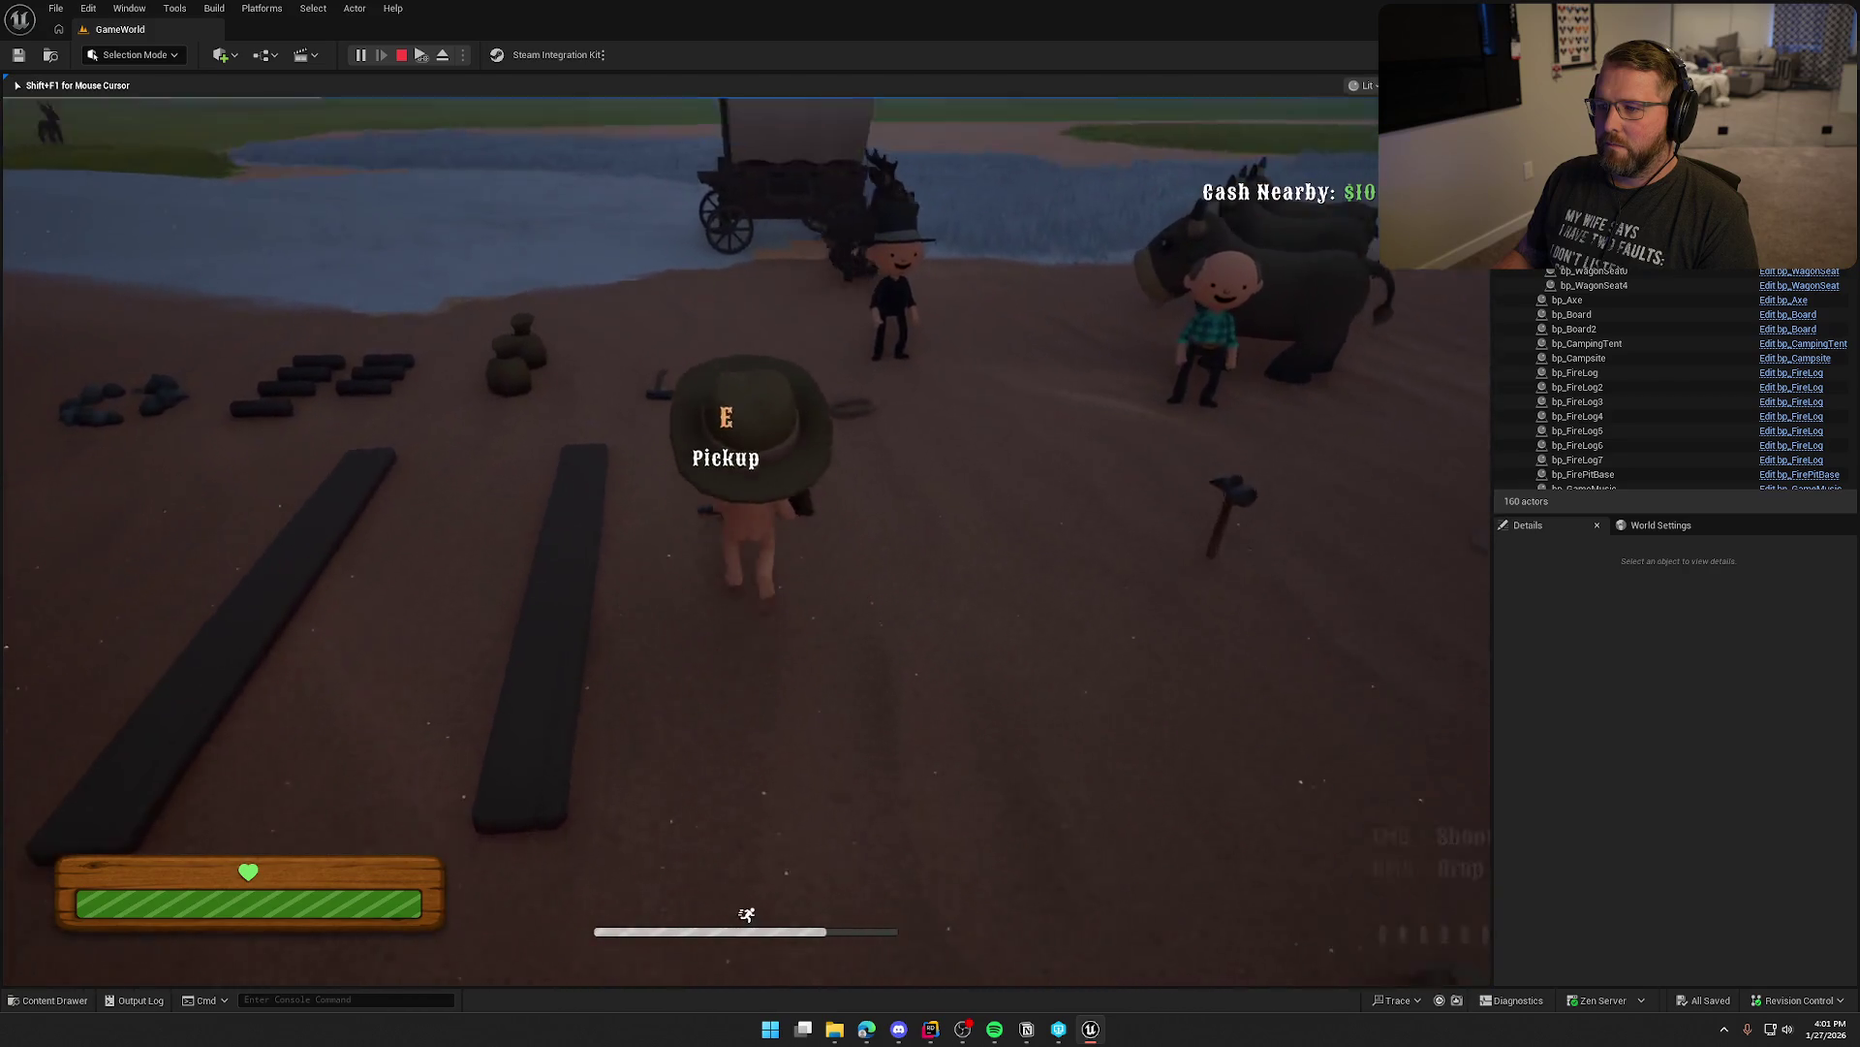
key(w)
click(746, 543)
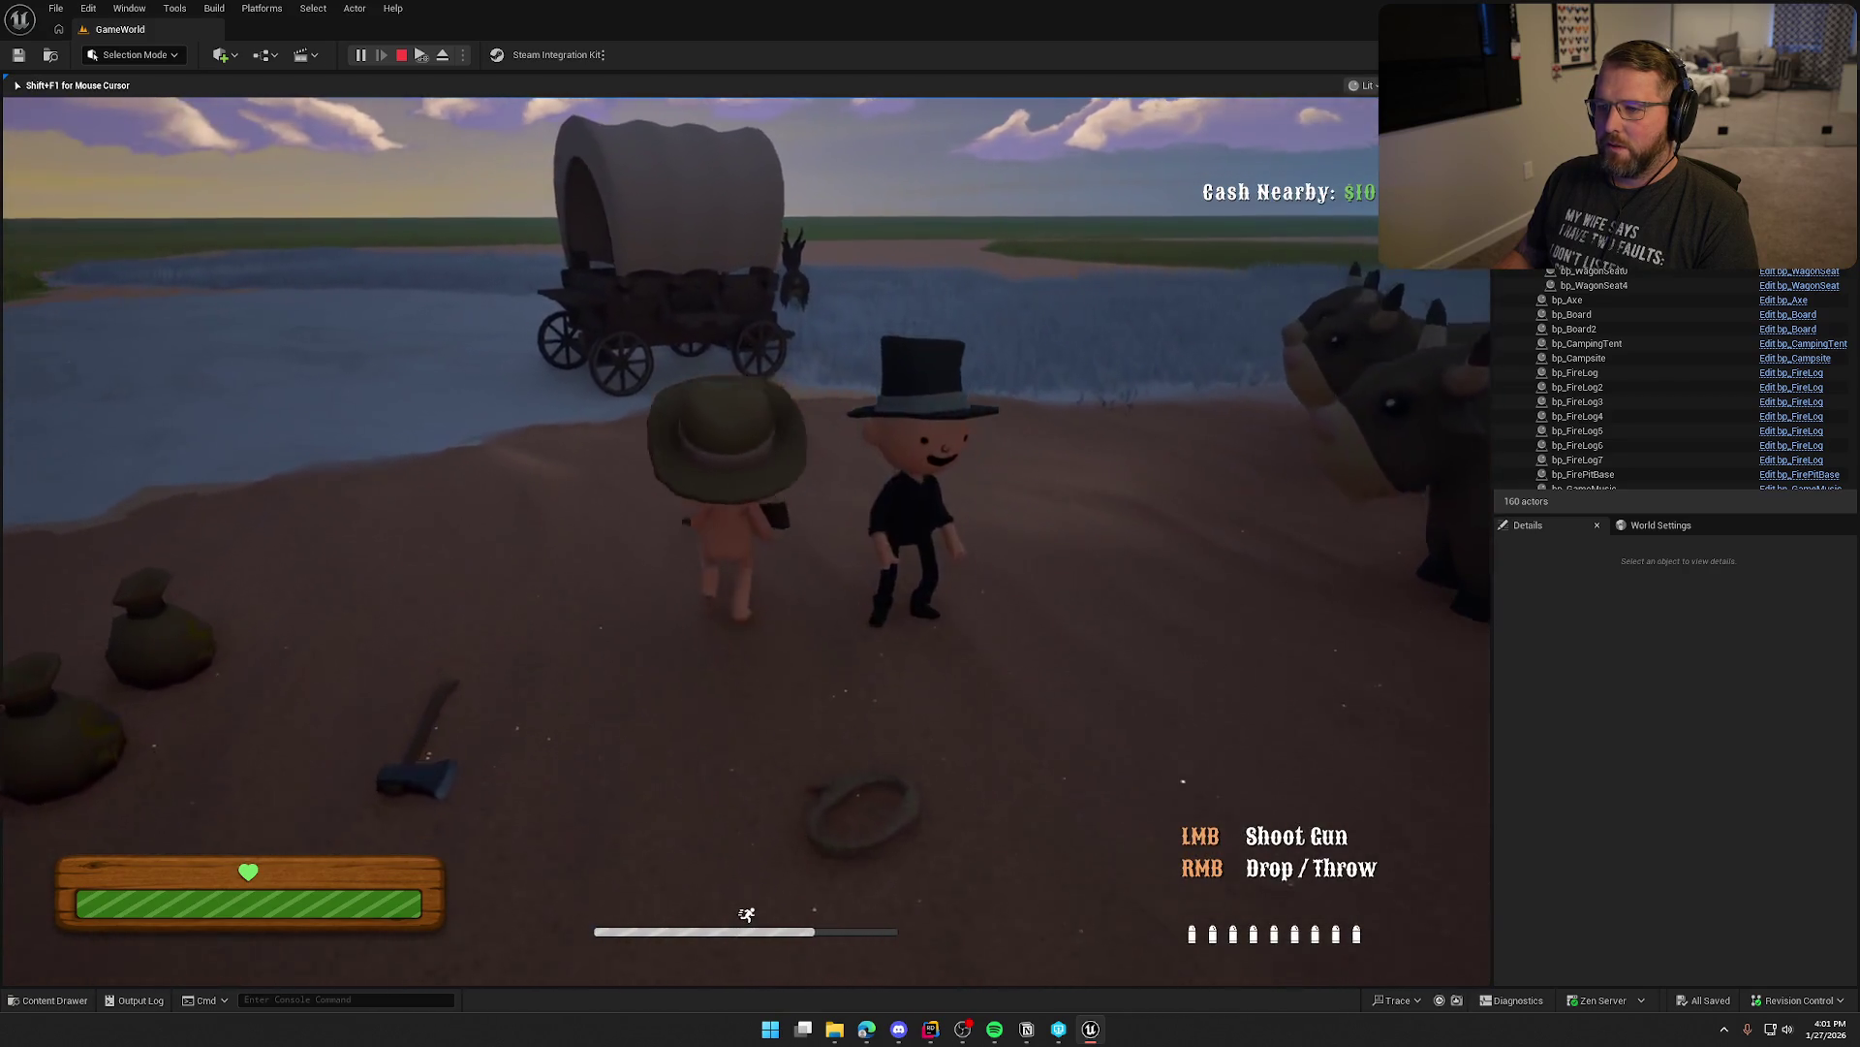
Pick up the wagon wheel, carry it around camp, drop it, and end the play session
key(w)
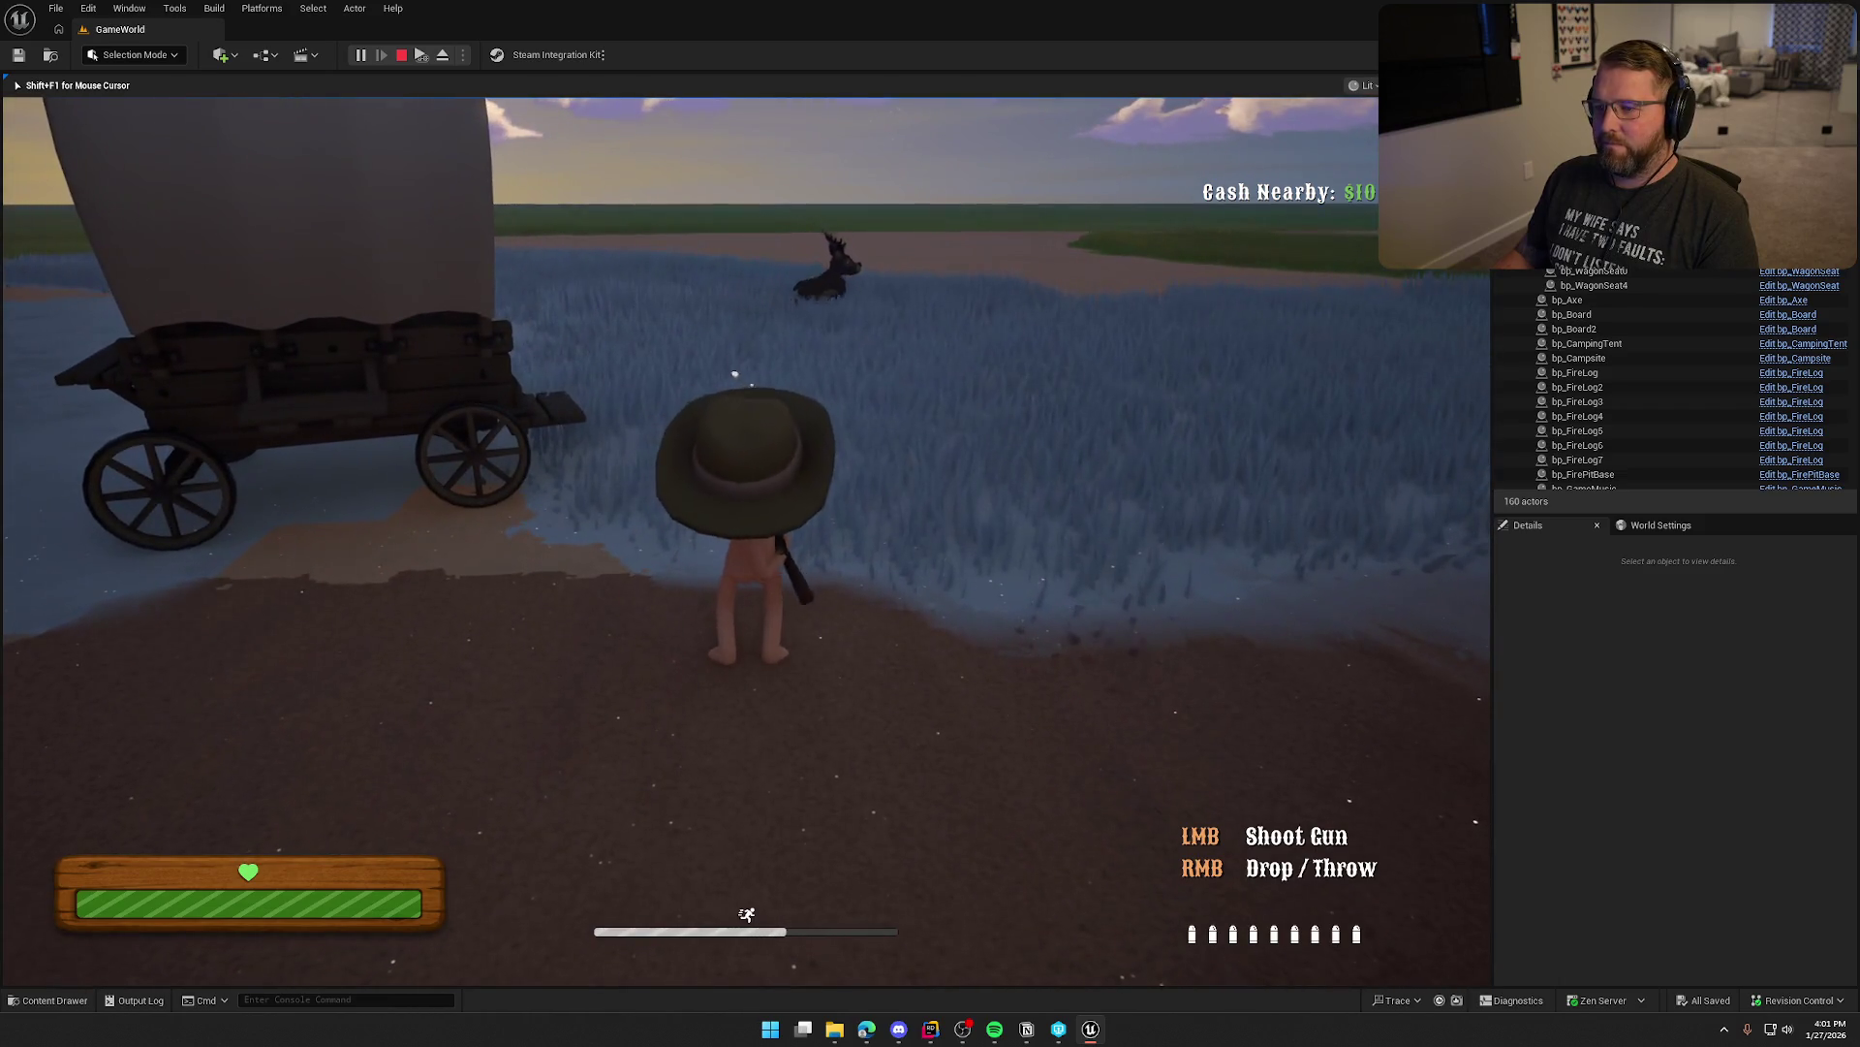
key(w)
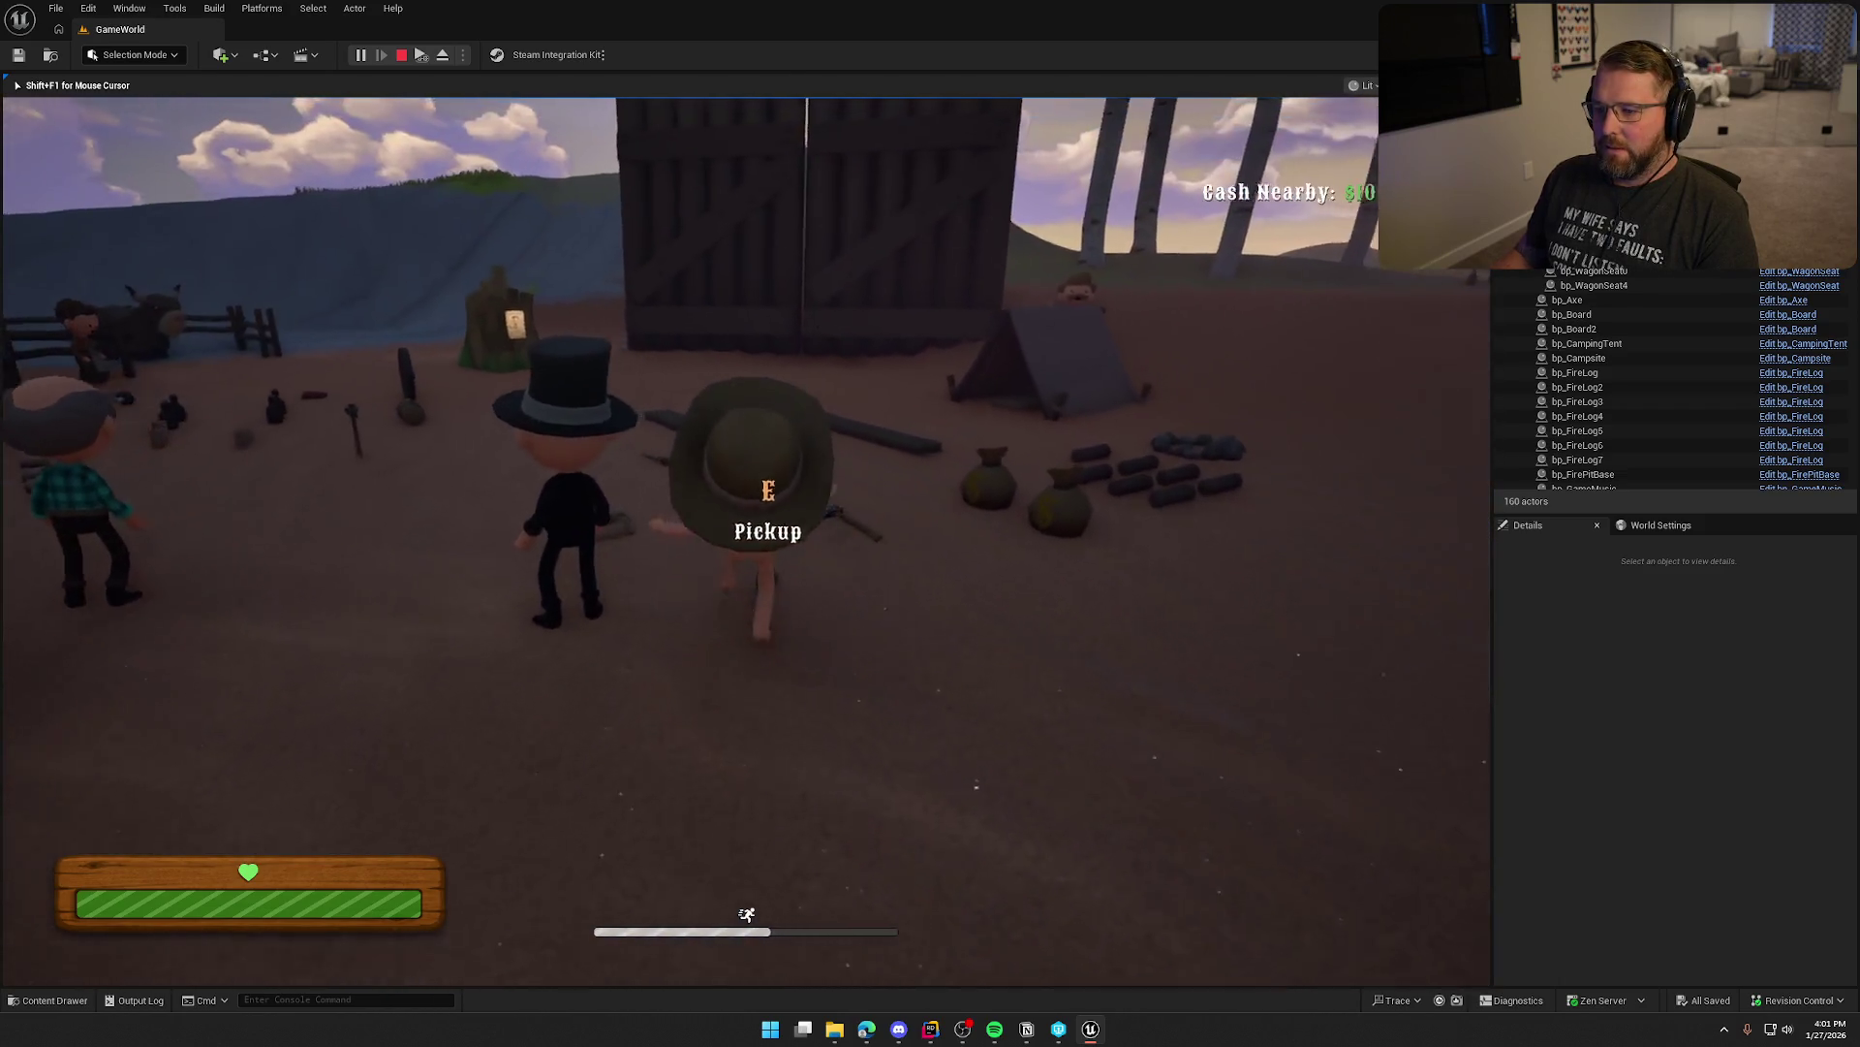
key(w)
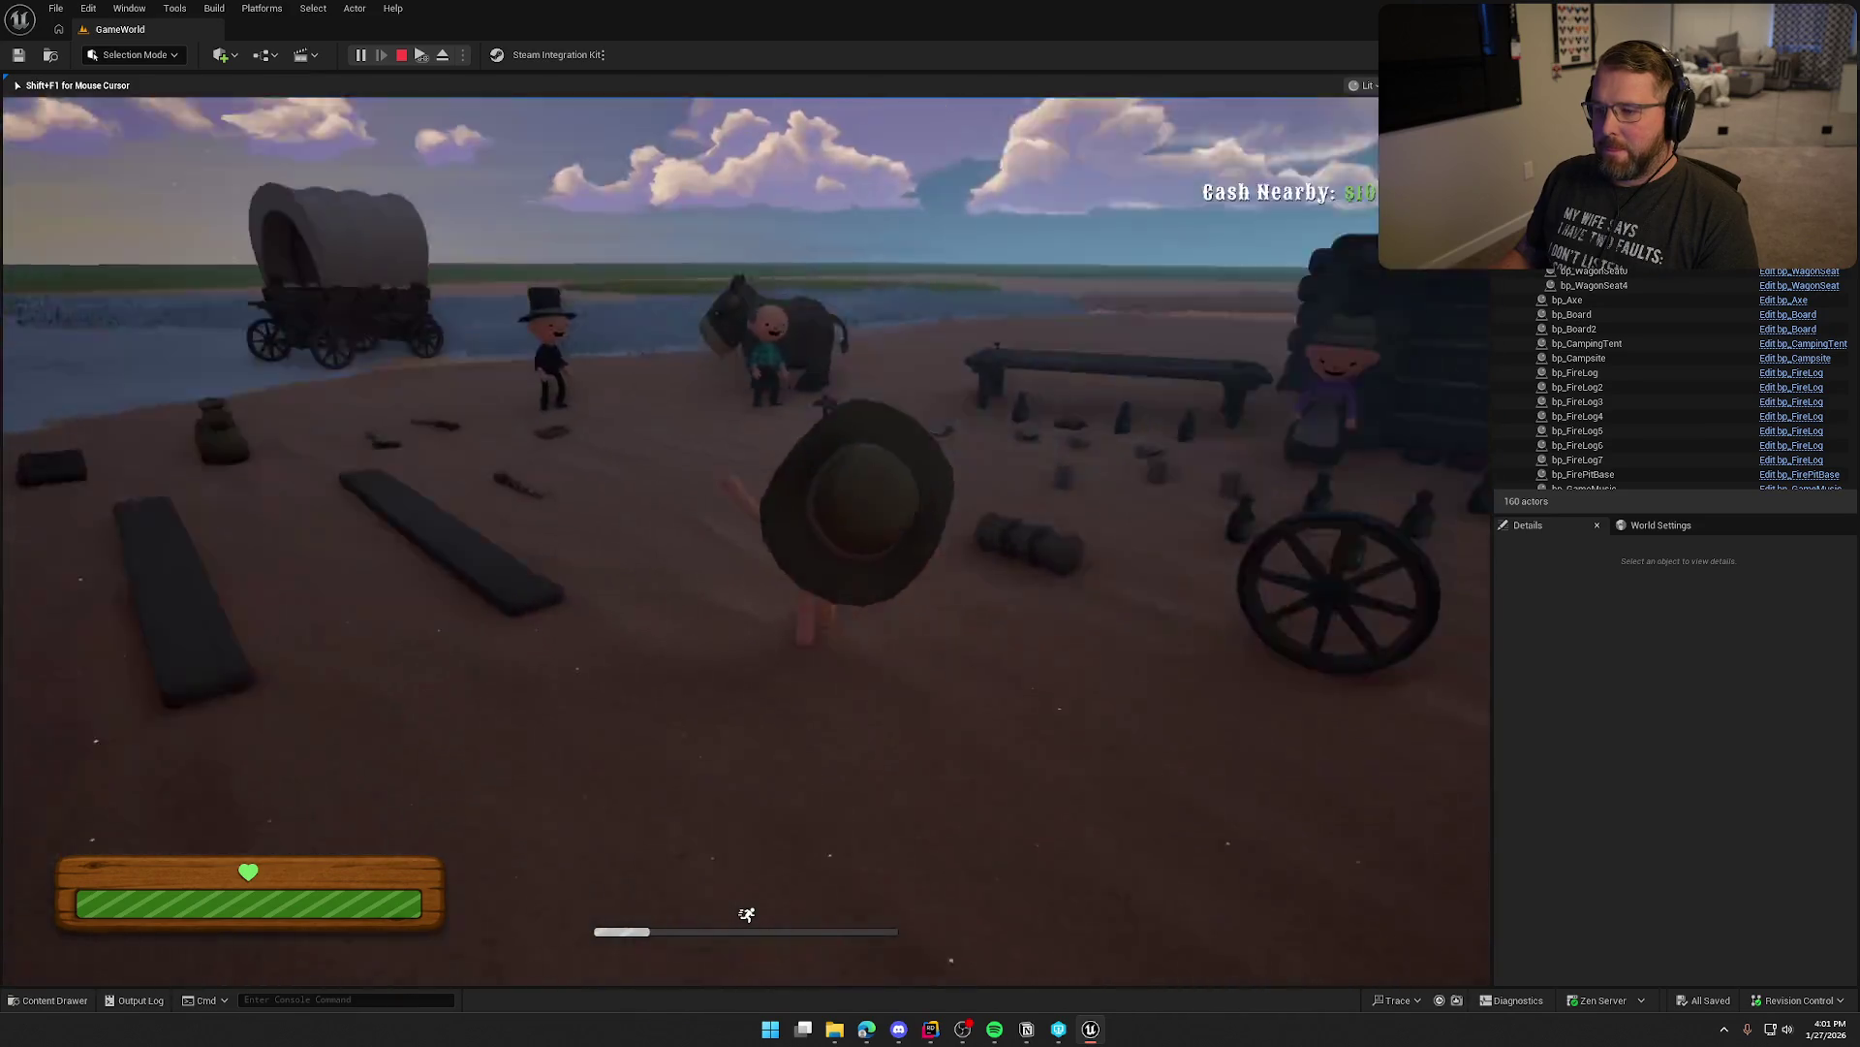
key(w)
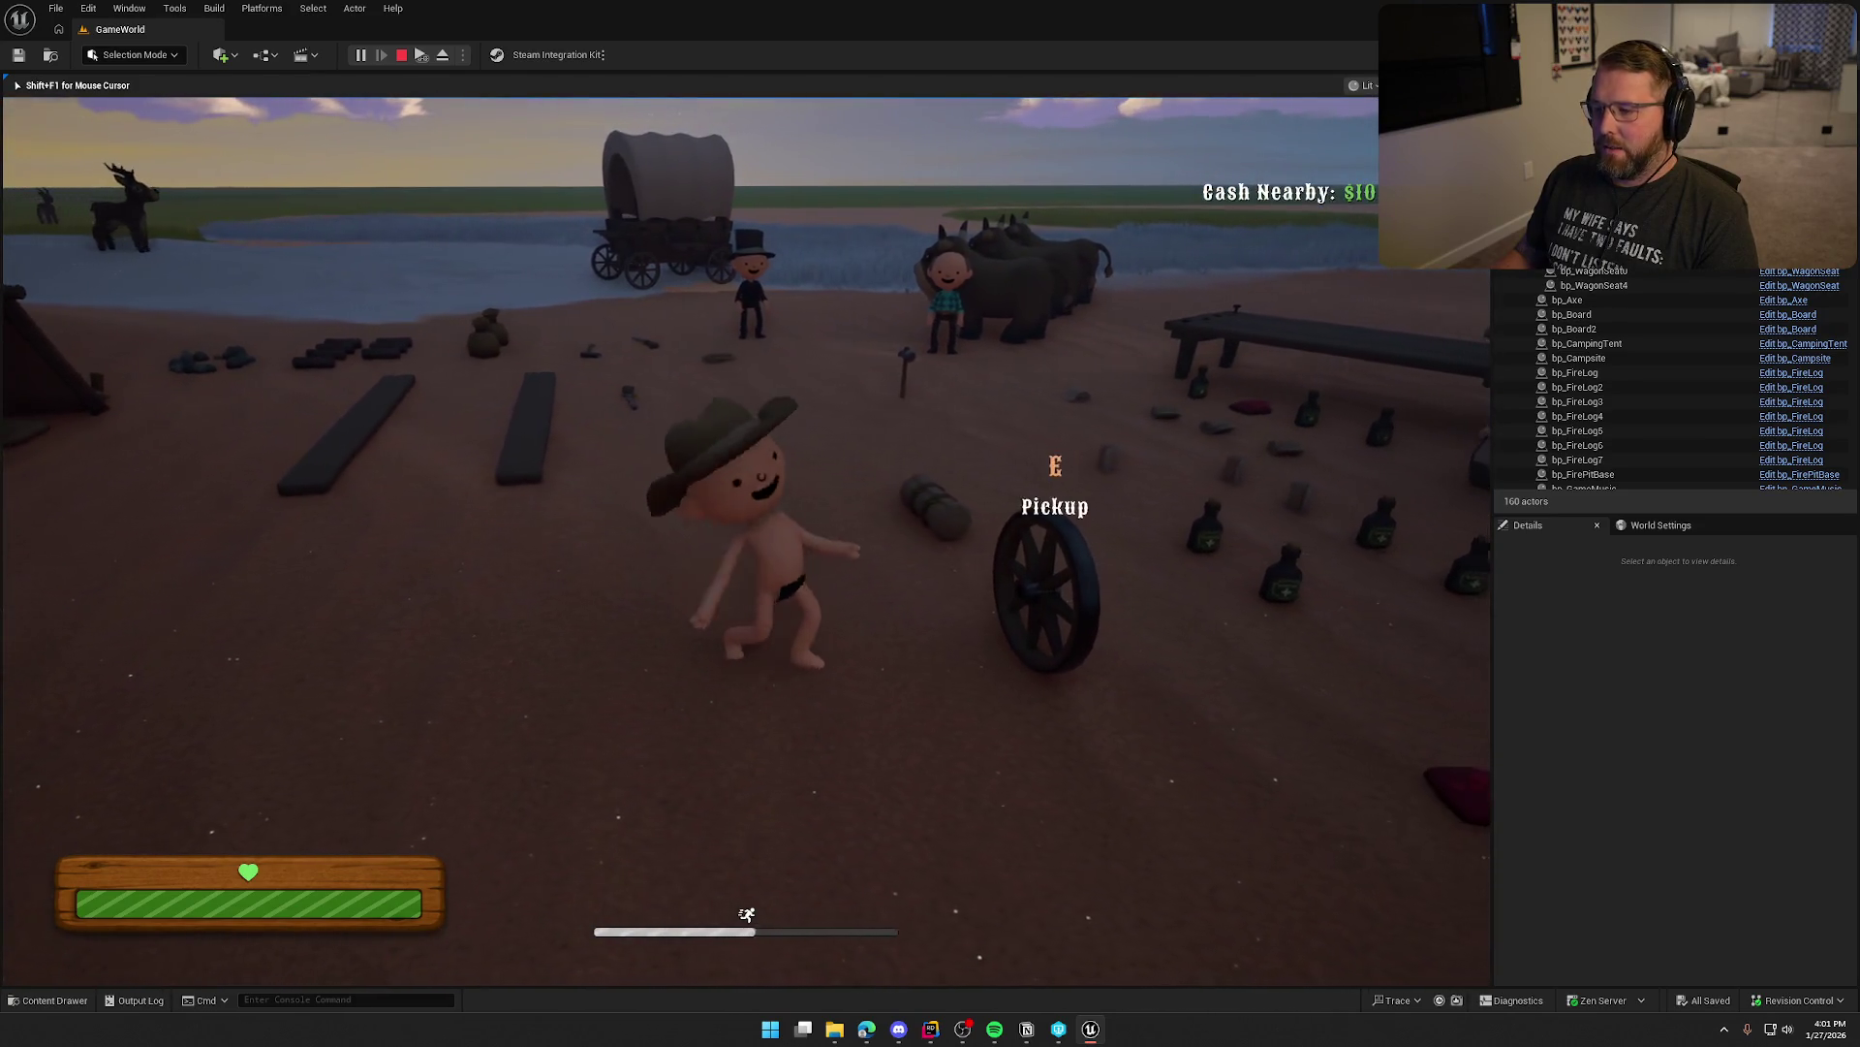
key(e)
key(w)
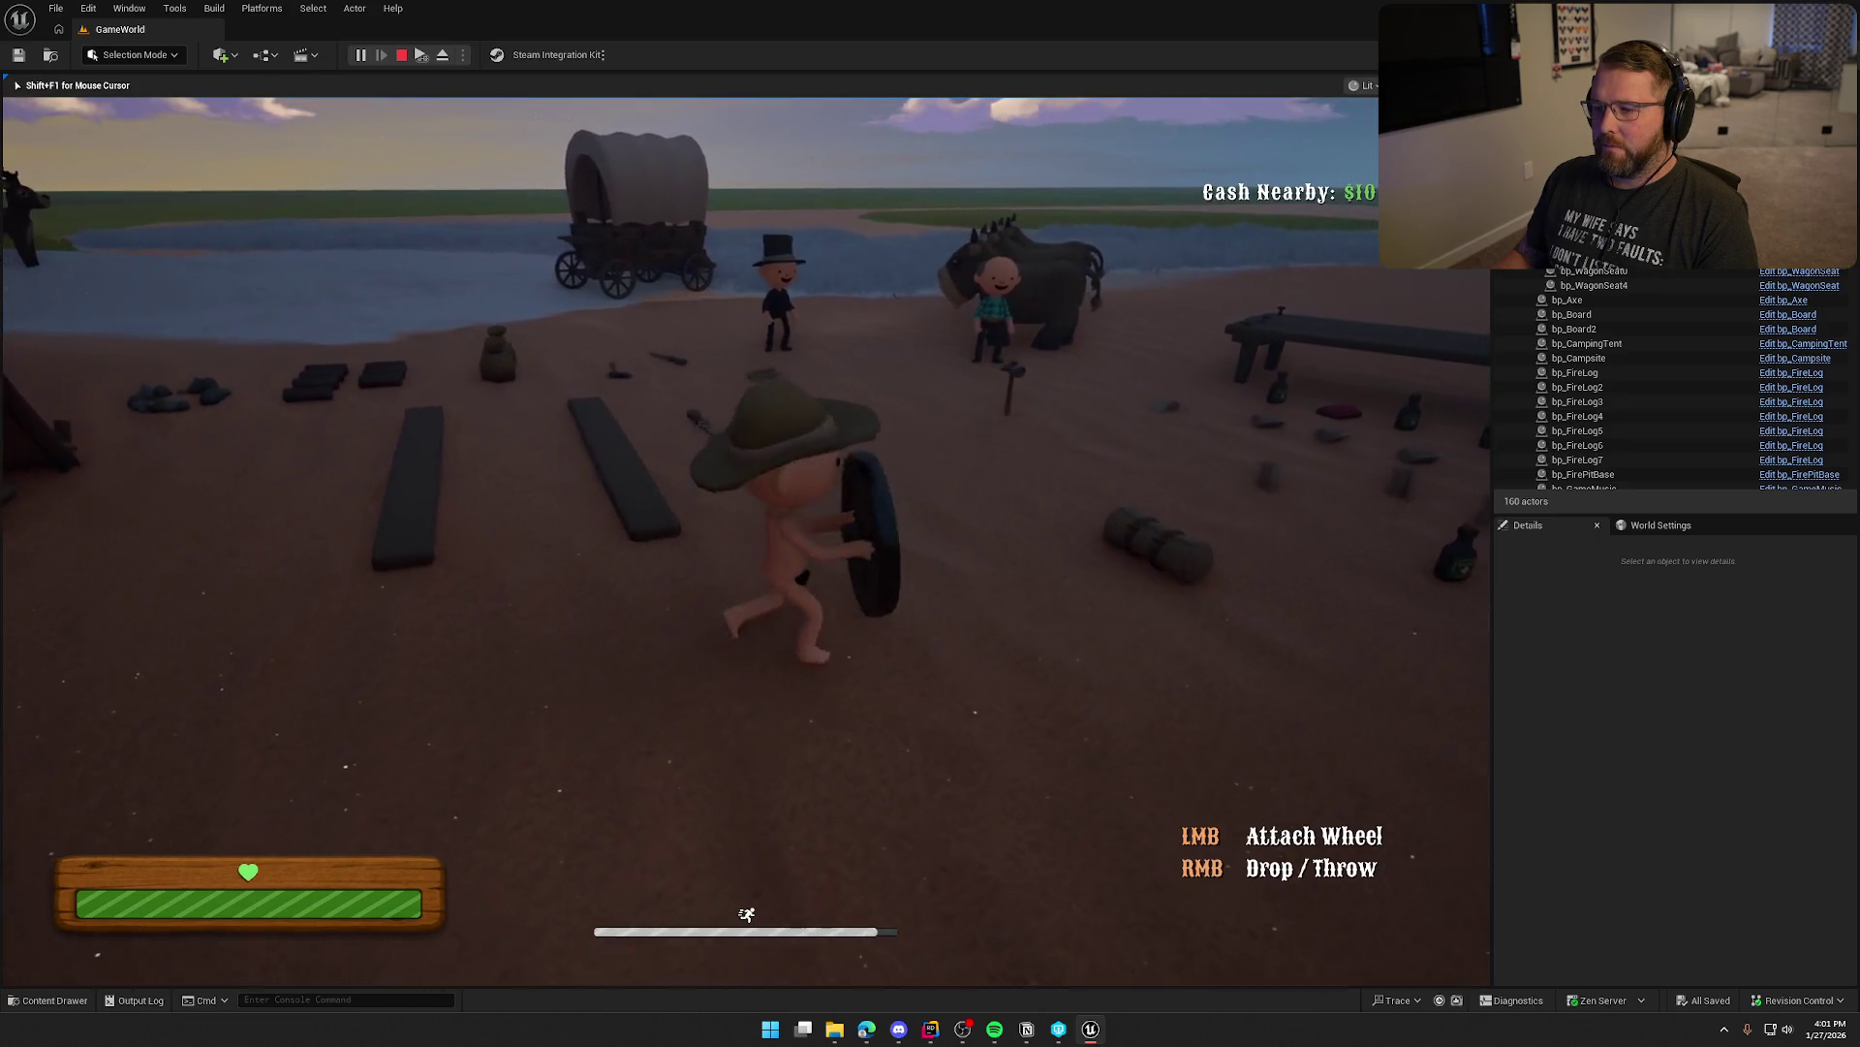
key(w)
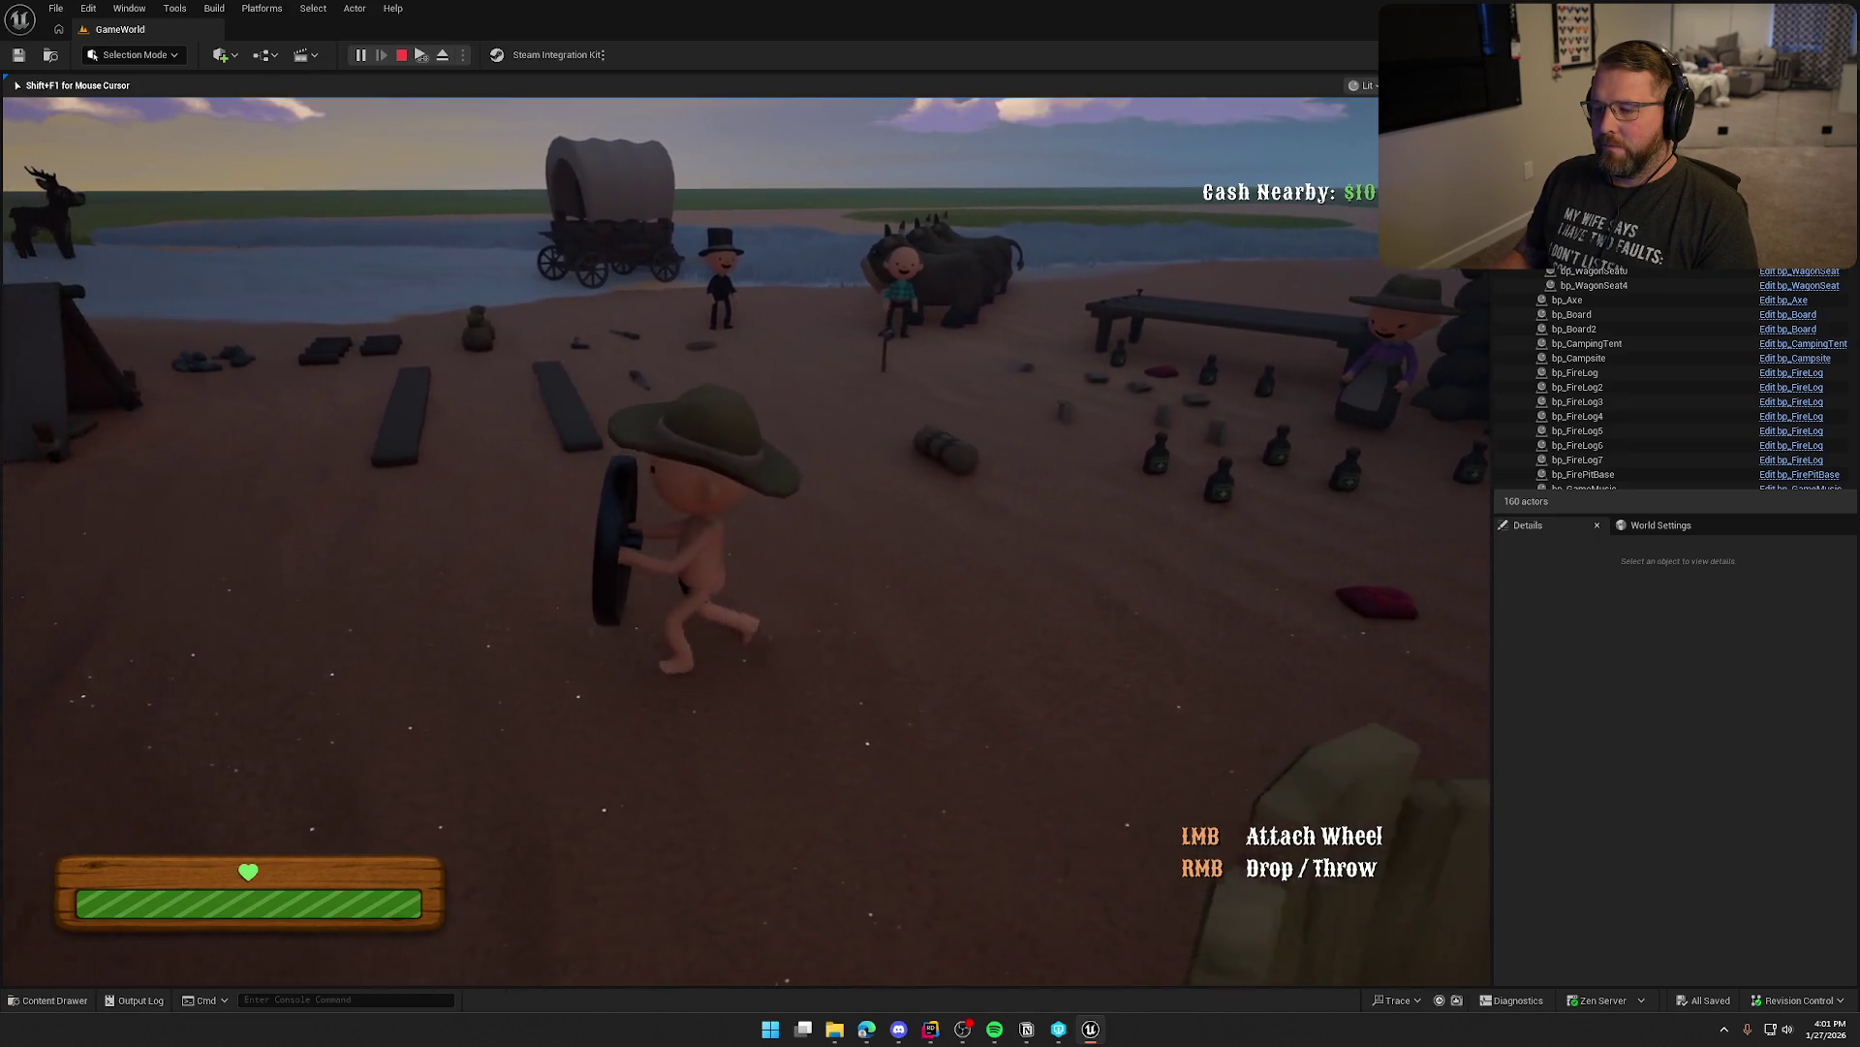
key(w)
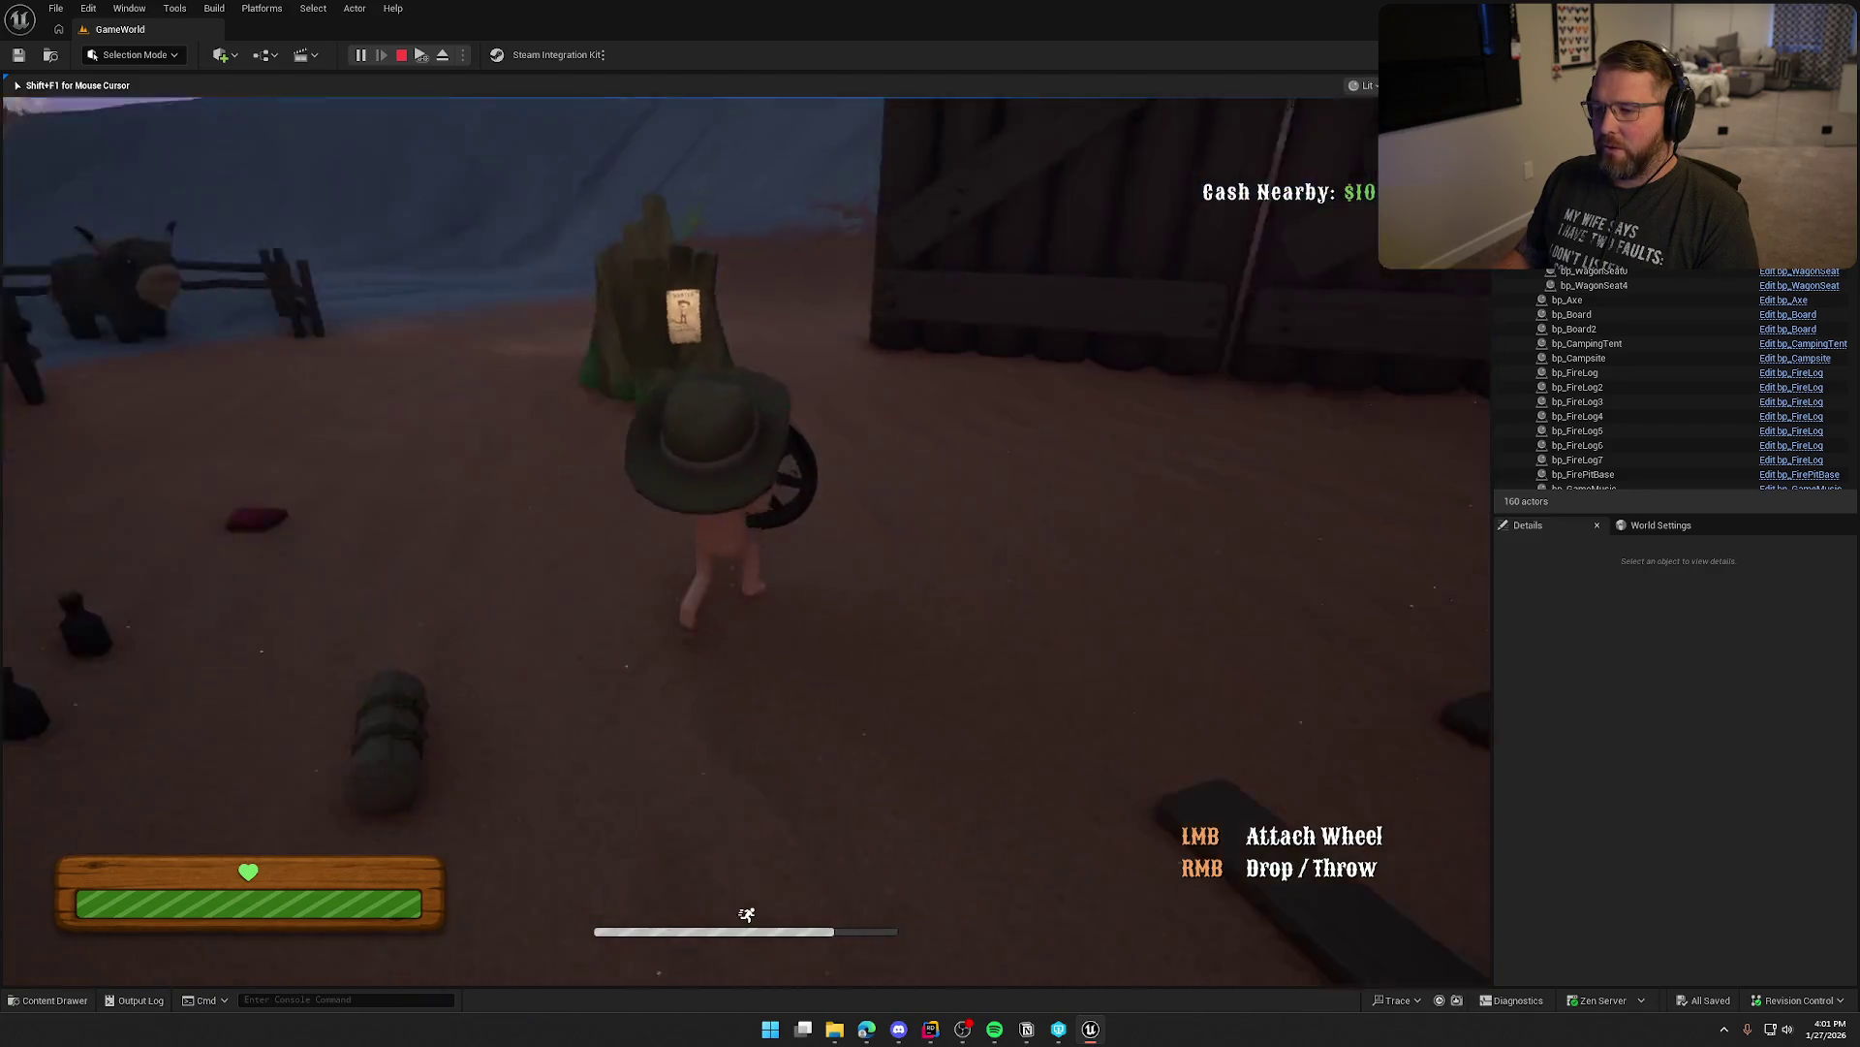
key(w)
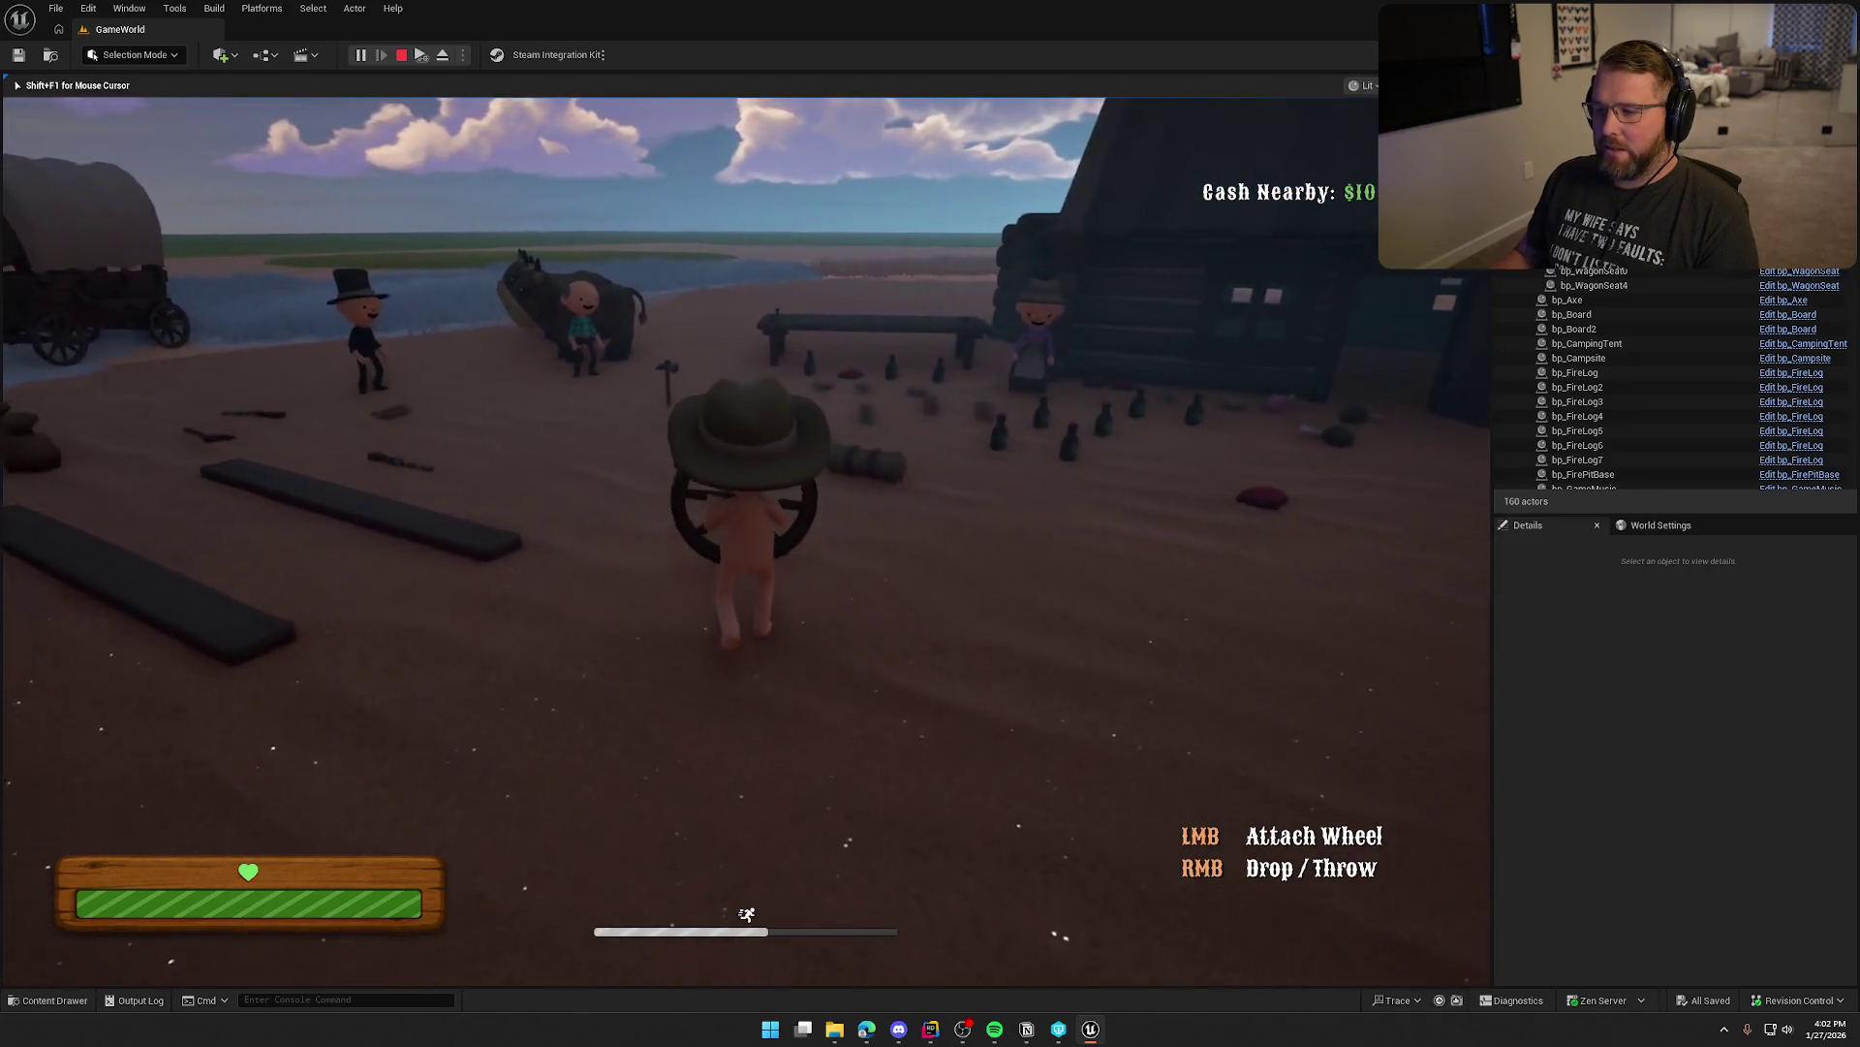
key(w)
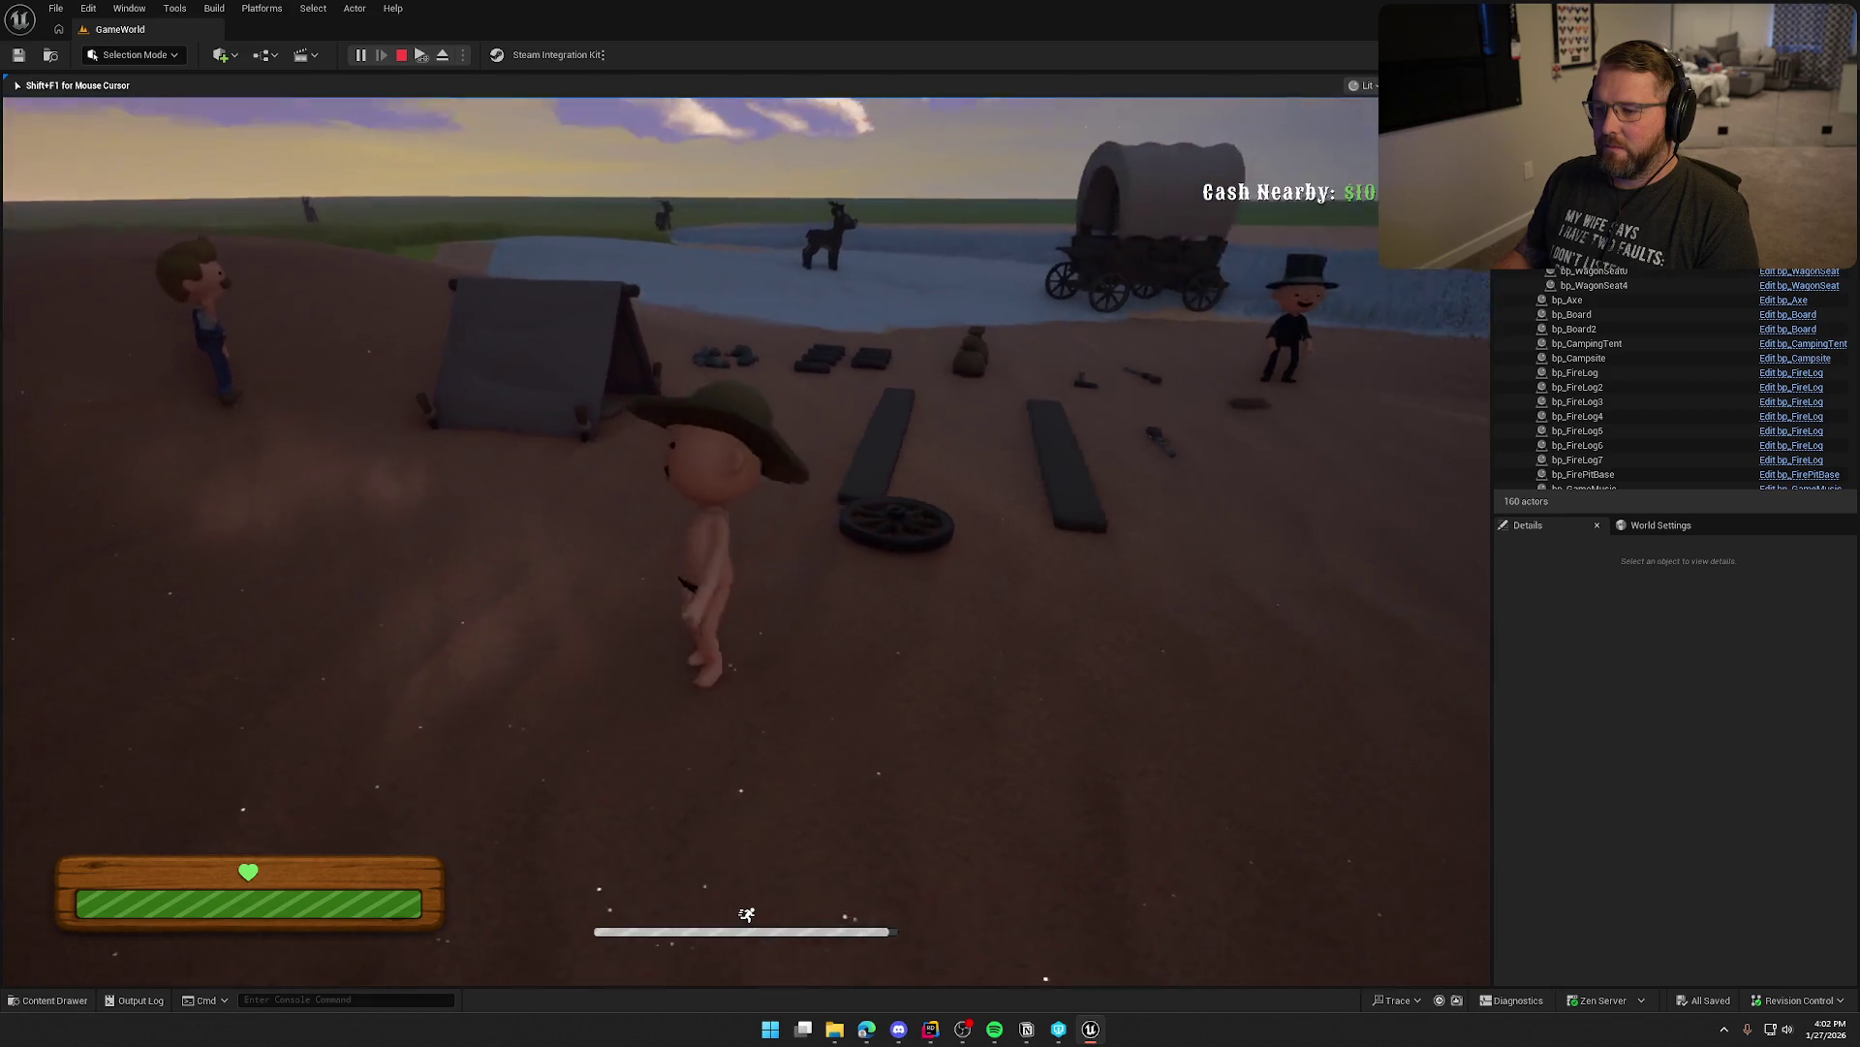
key(Escape)
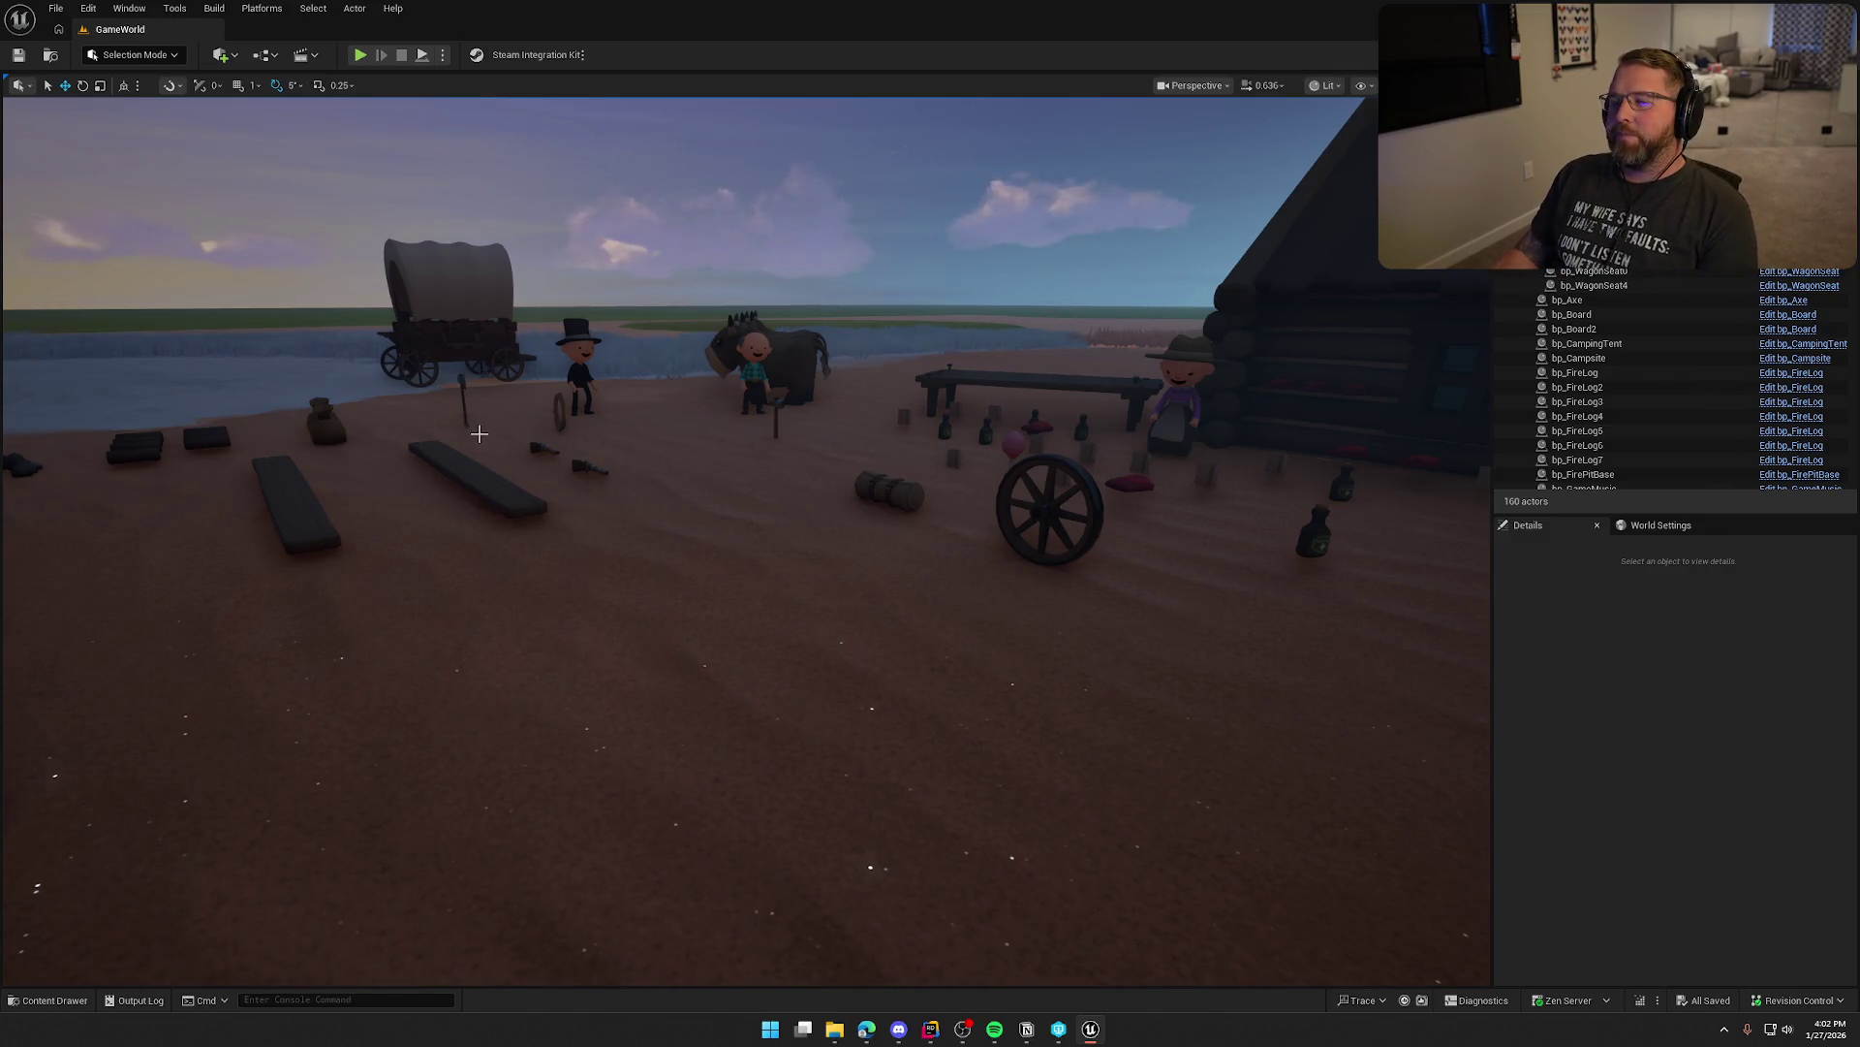
Select the cowboy NPC, open bp_NPC_GeneralGoods, then bring Rider forward
click(1191, 396)
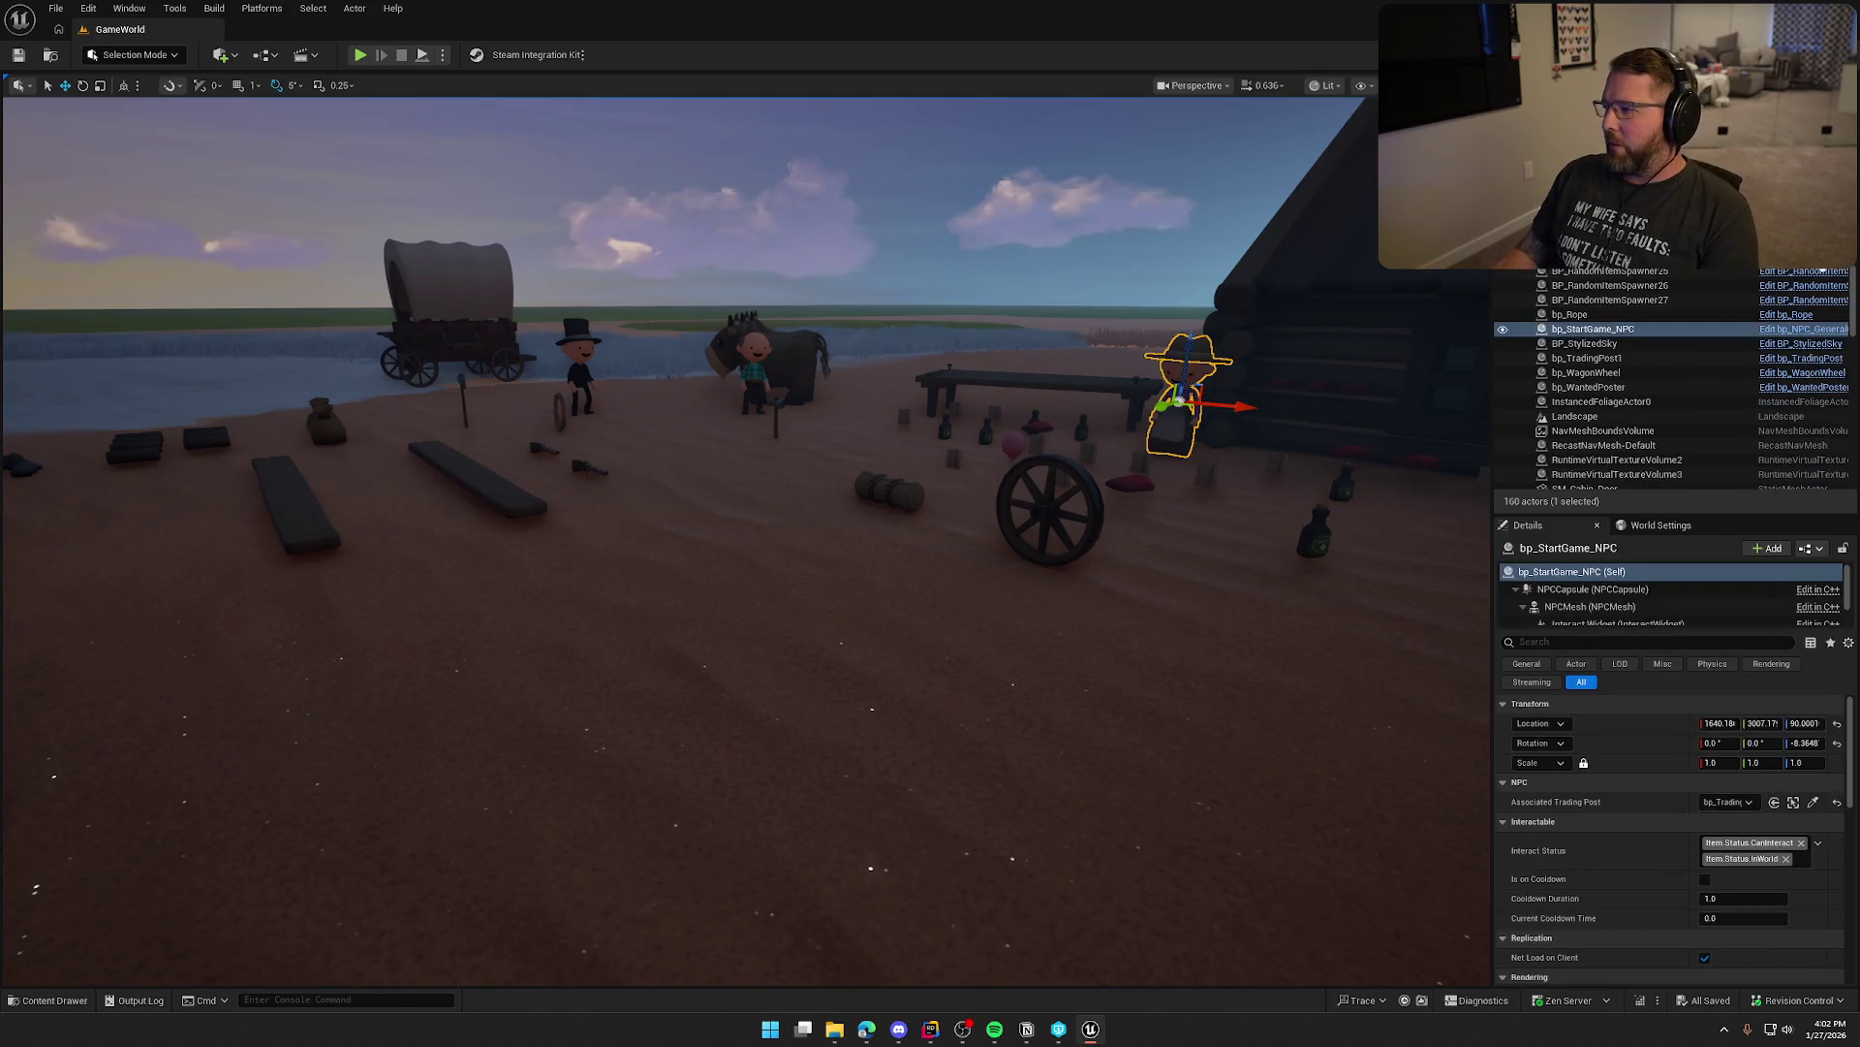
click(1807, 330)
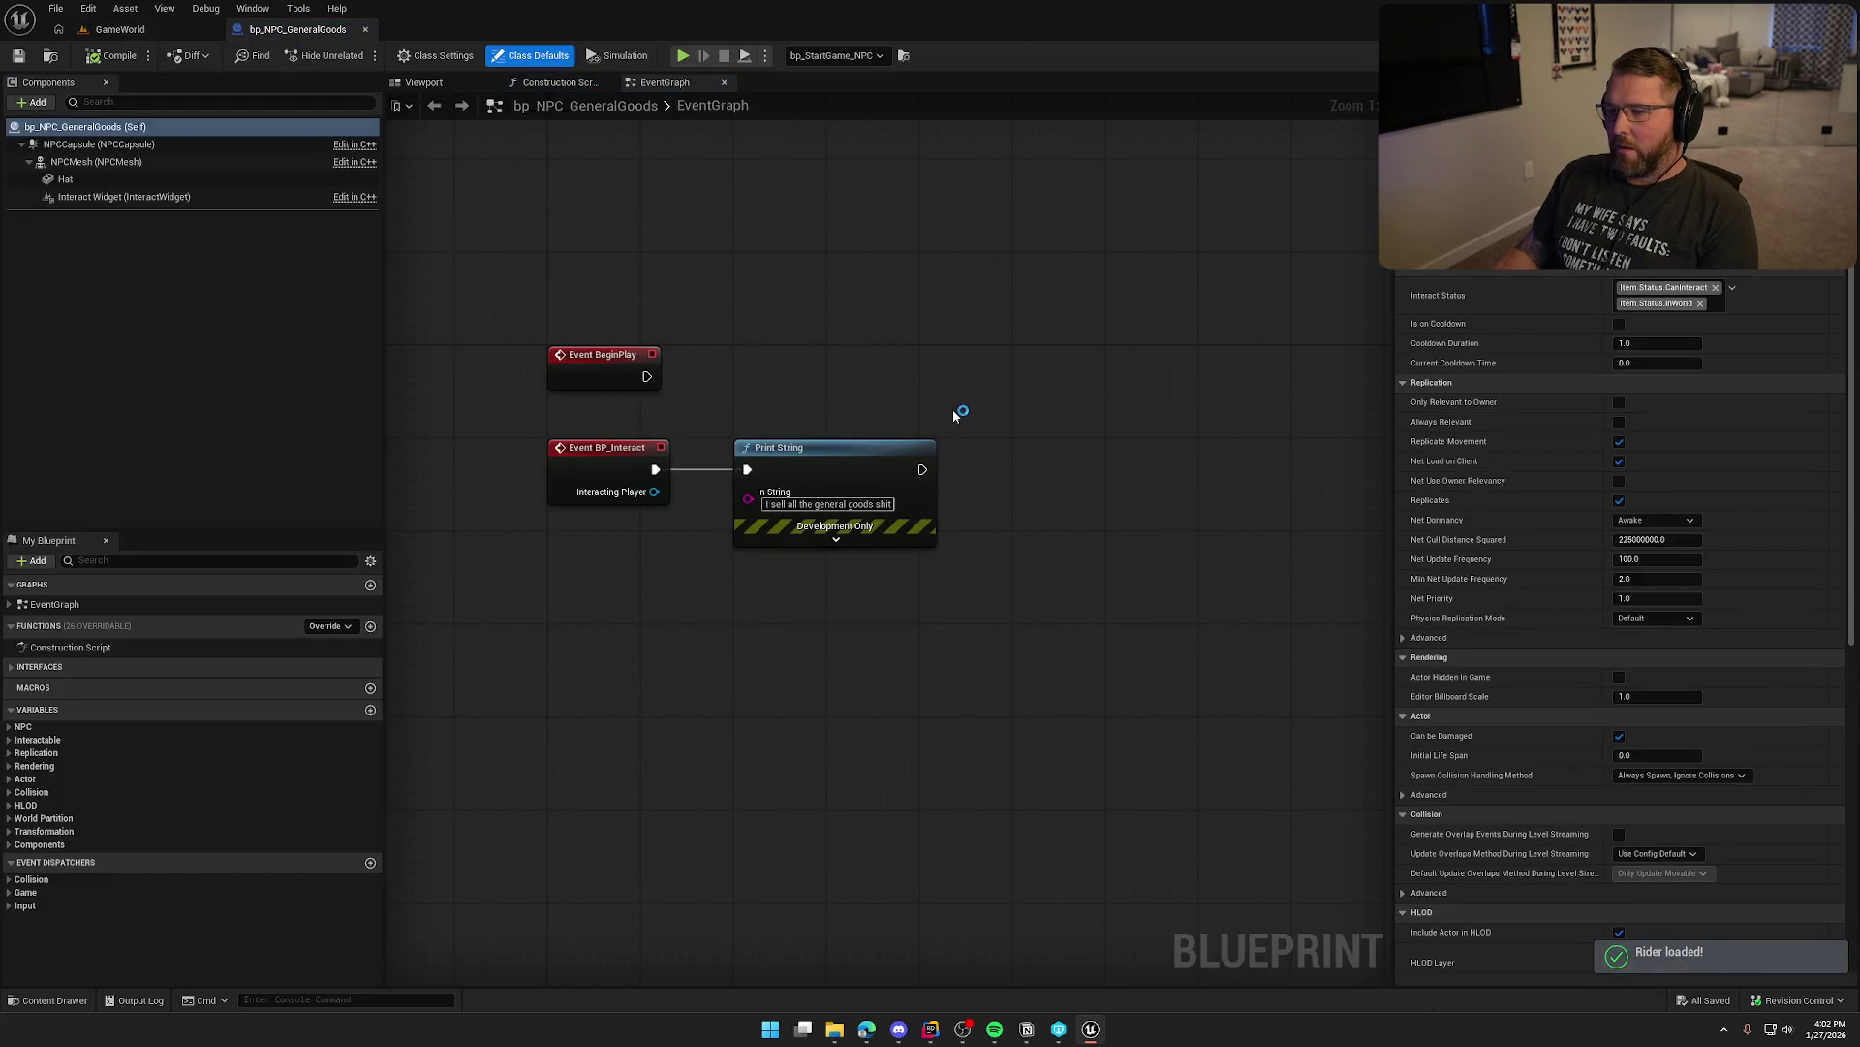
click(930, 1029)
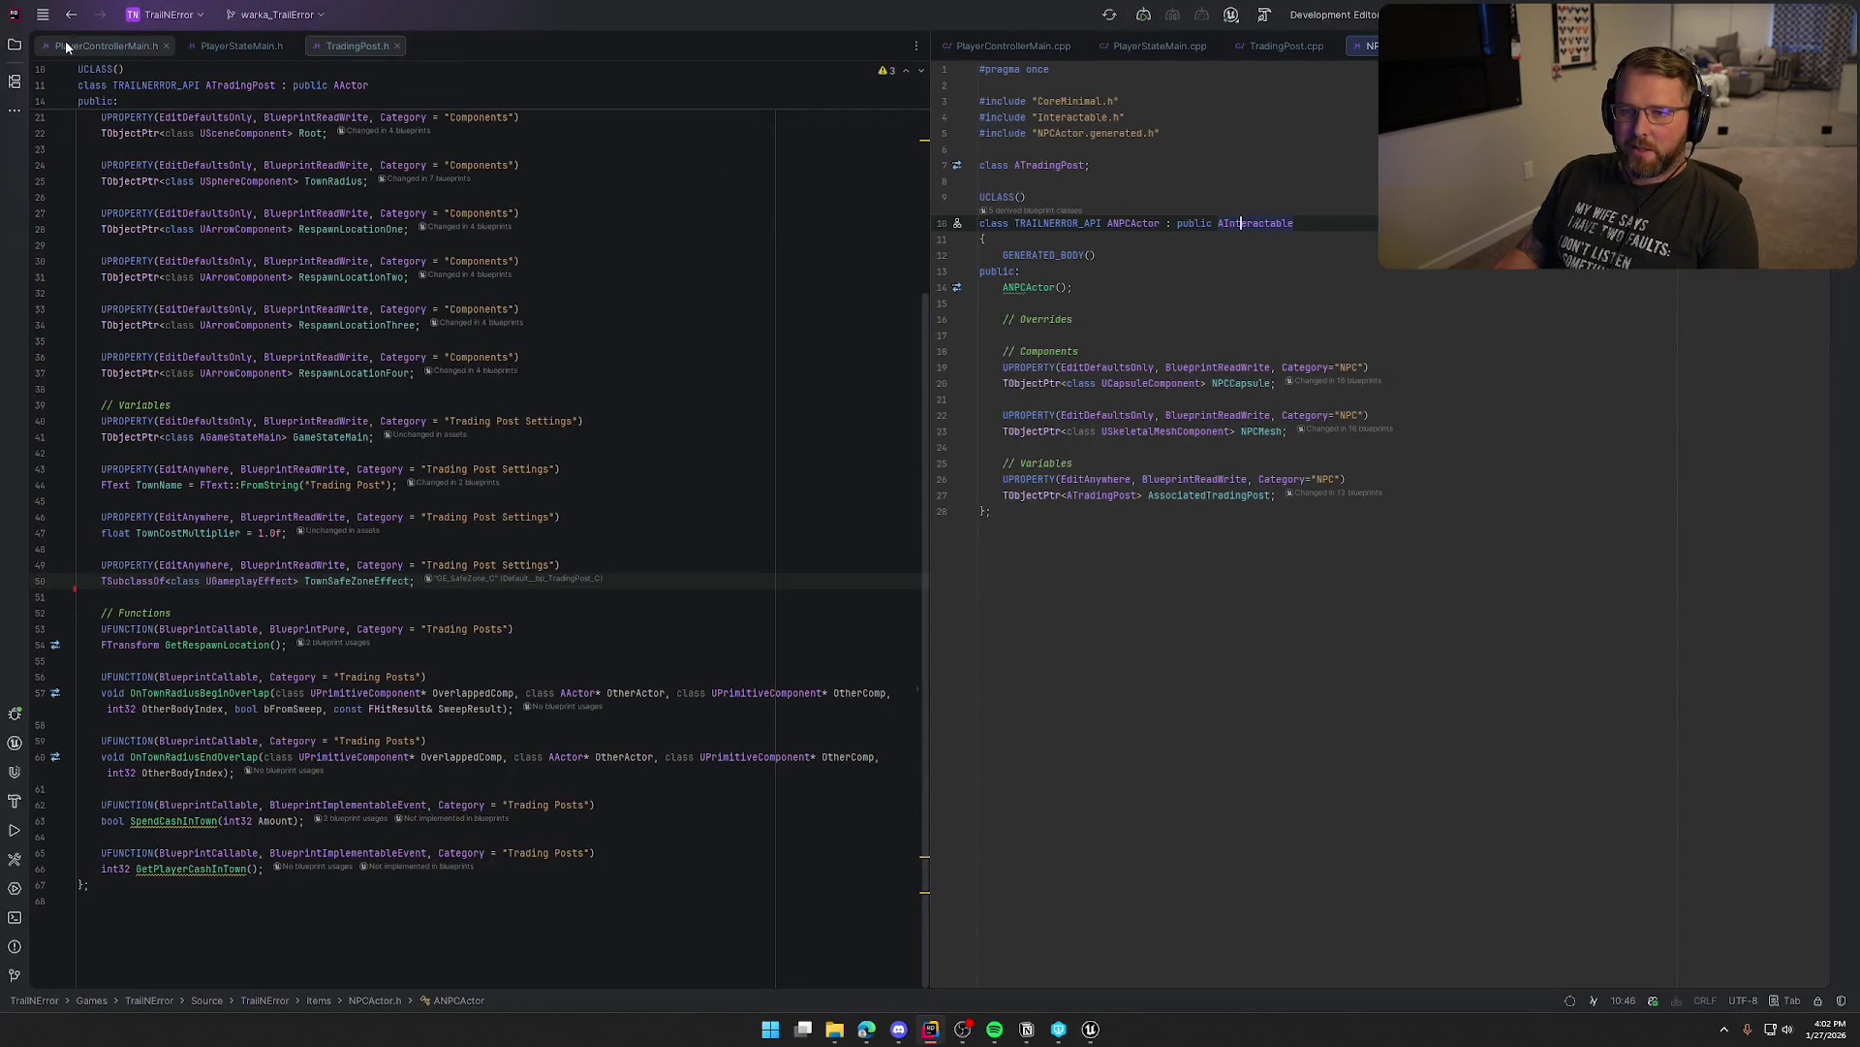
Close the extra tabs and start a UPROPERTY TArray<FText> declaration below AssociatedTradingPost in NPCActor.h
middle_click(66, 40)
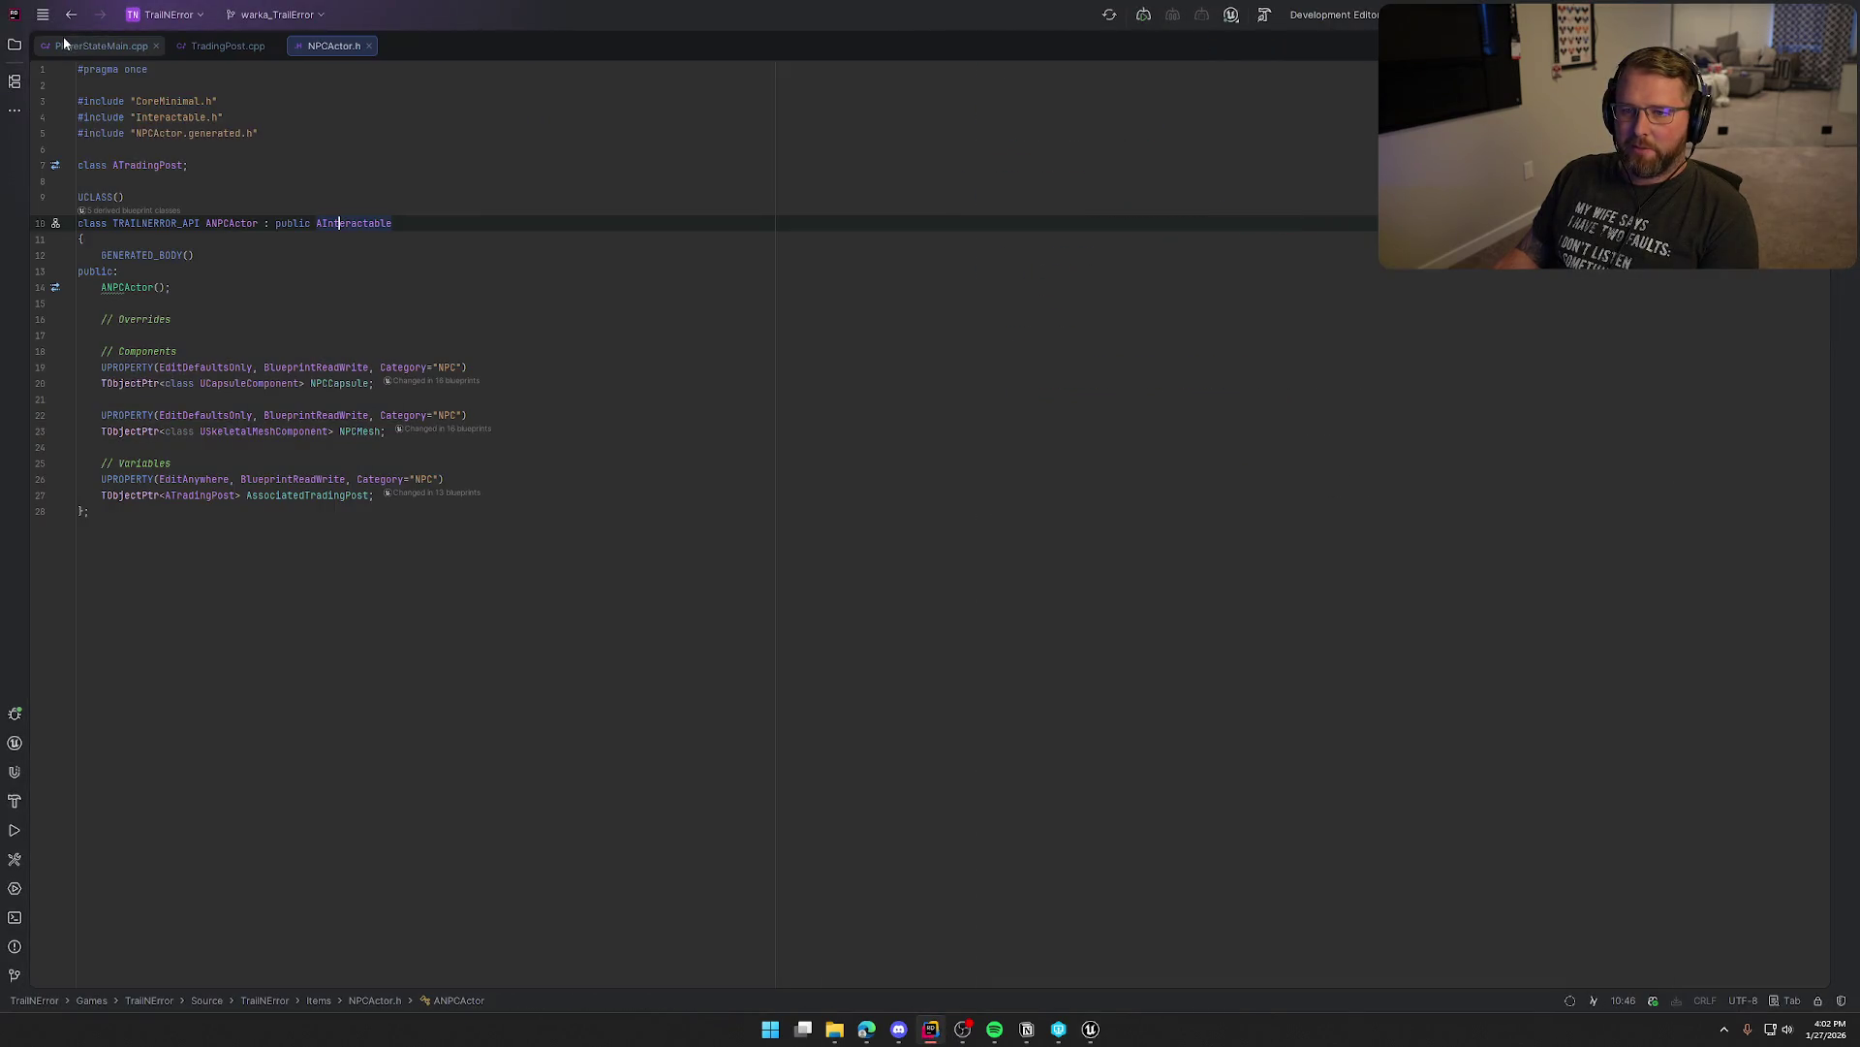
middle_click(64, 46)
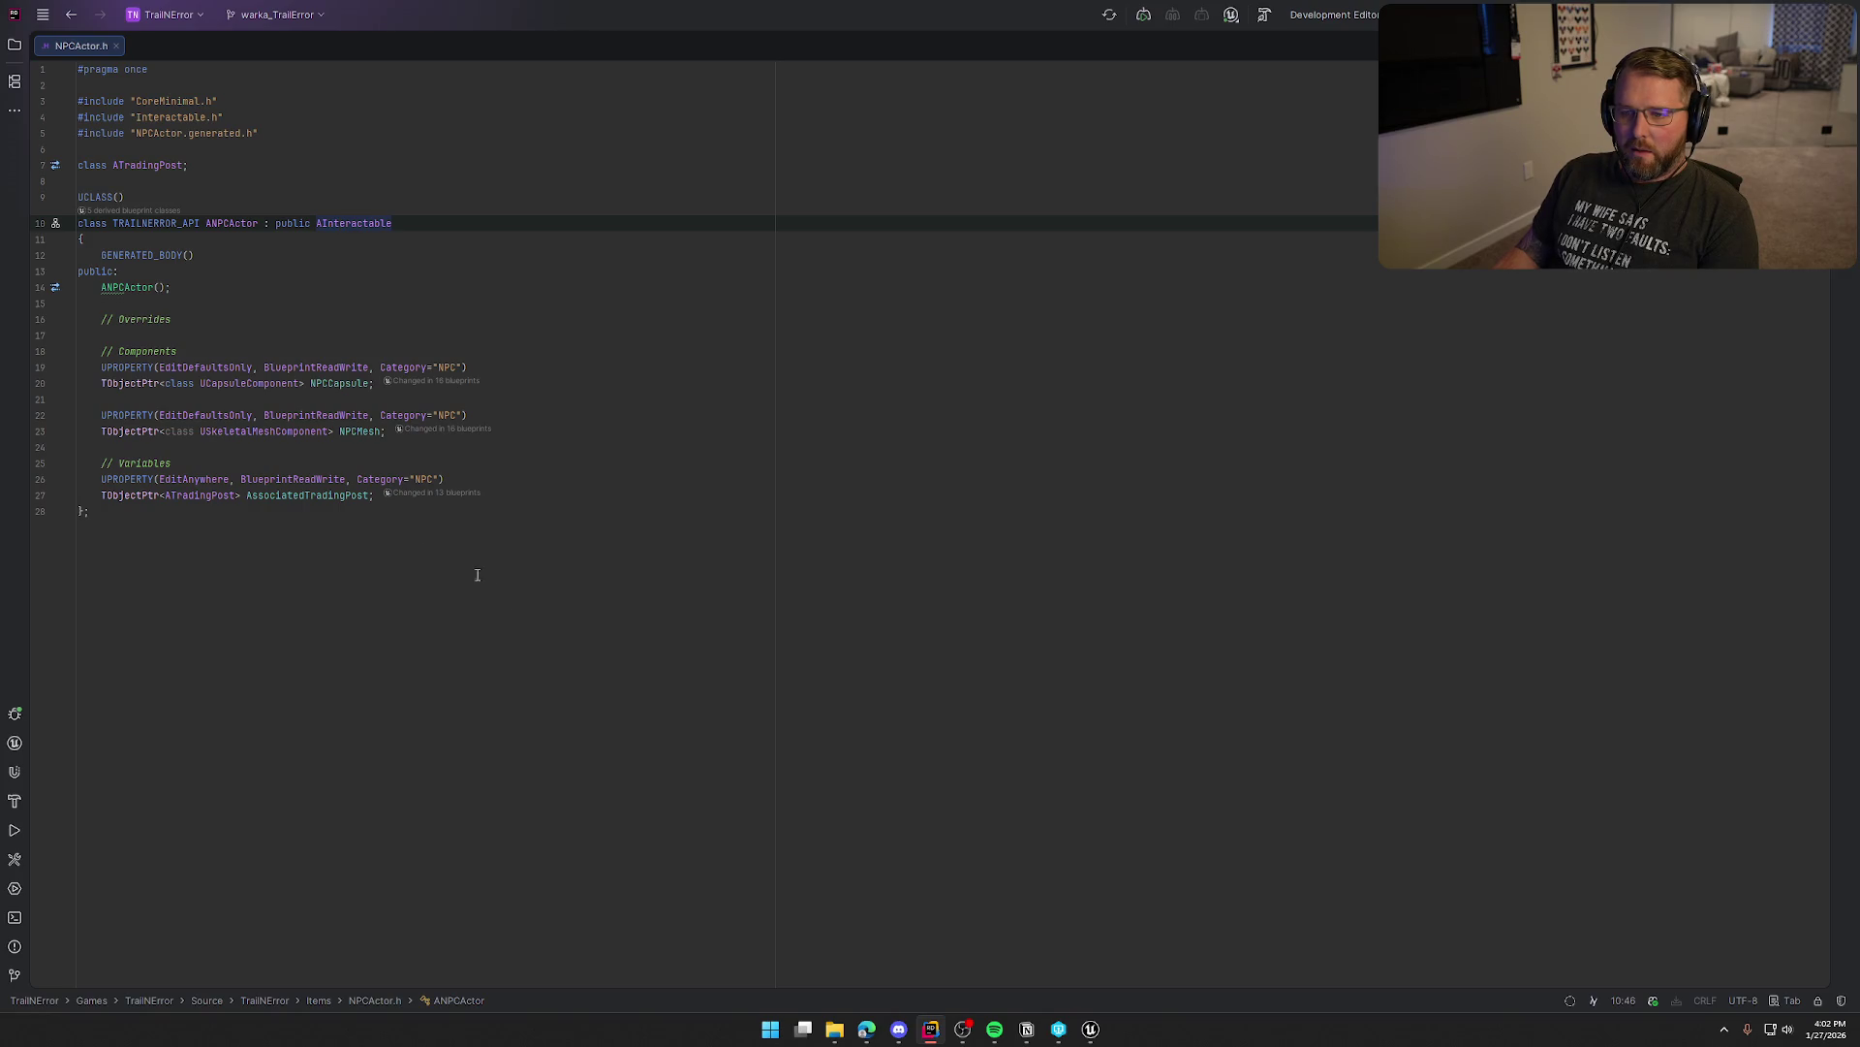
click(364, 495)
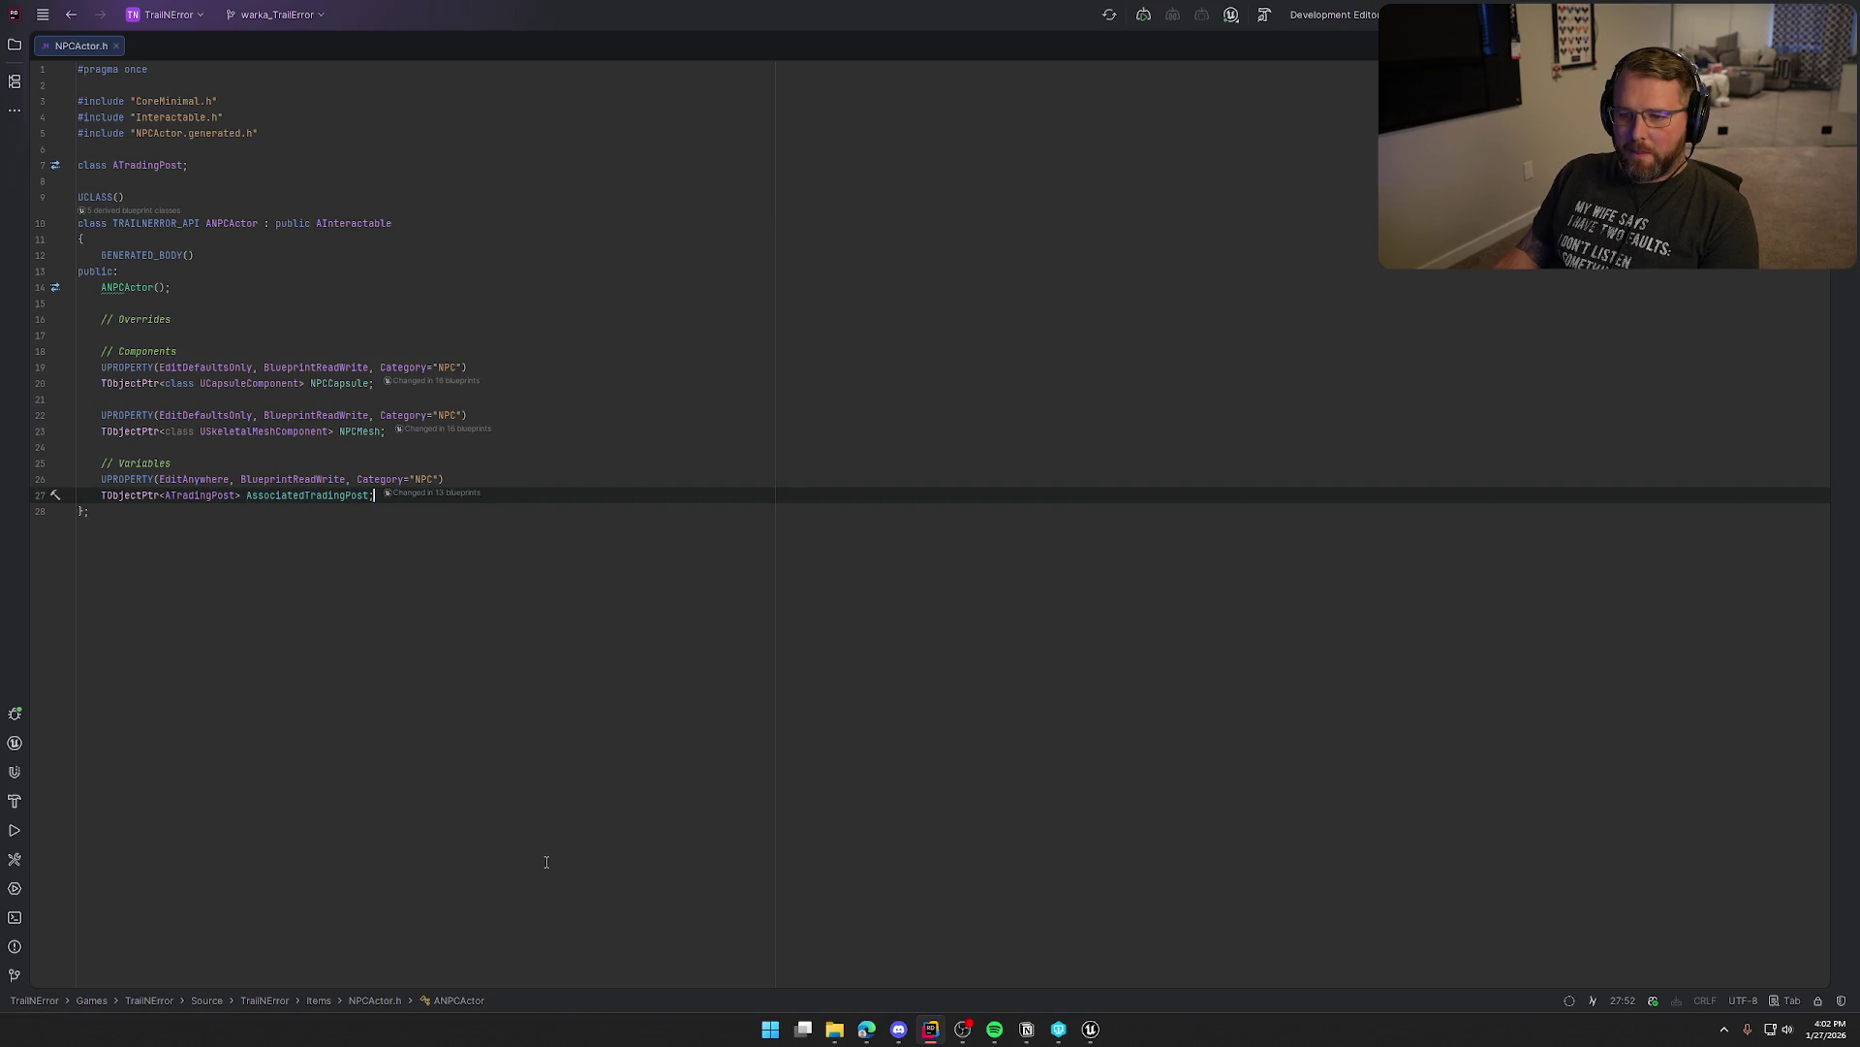
key(Return)
key(Return)
text(UPROPERTY()
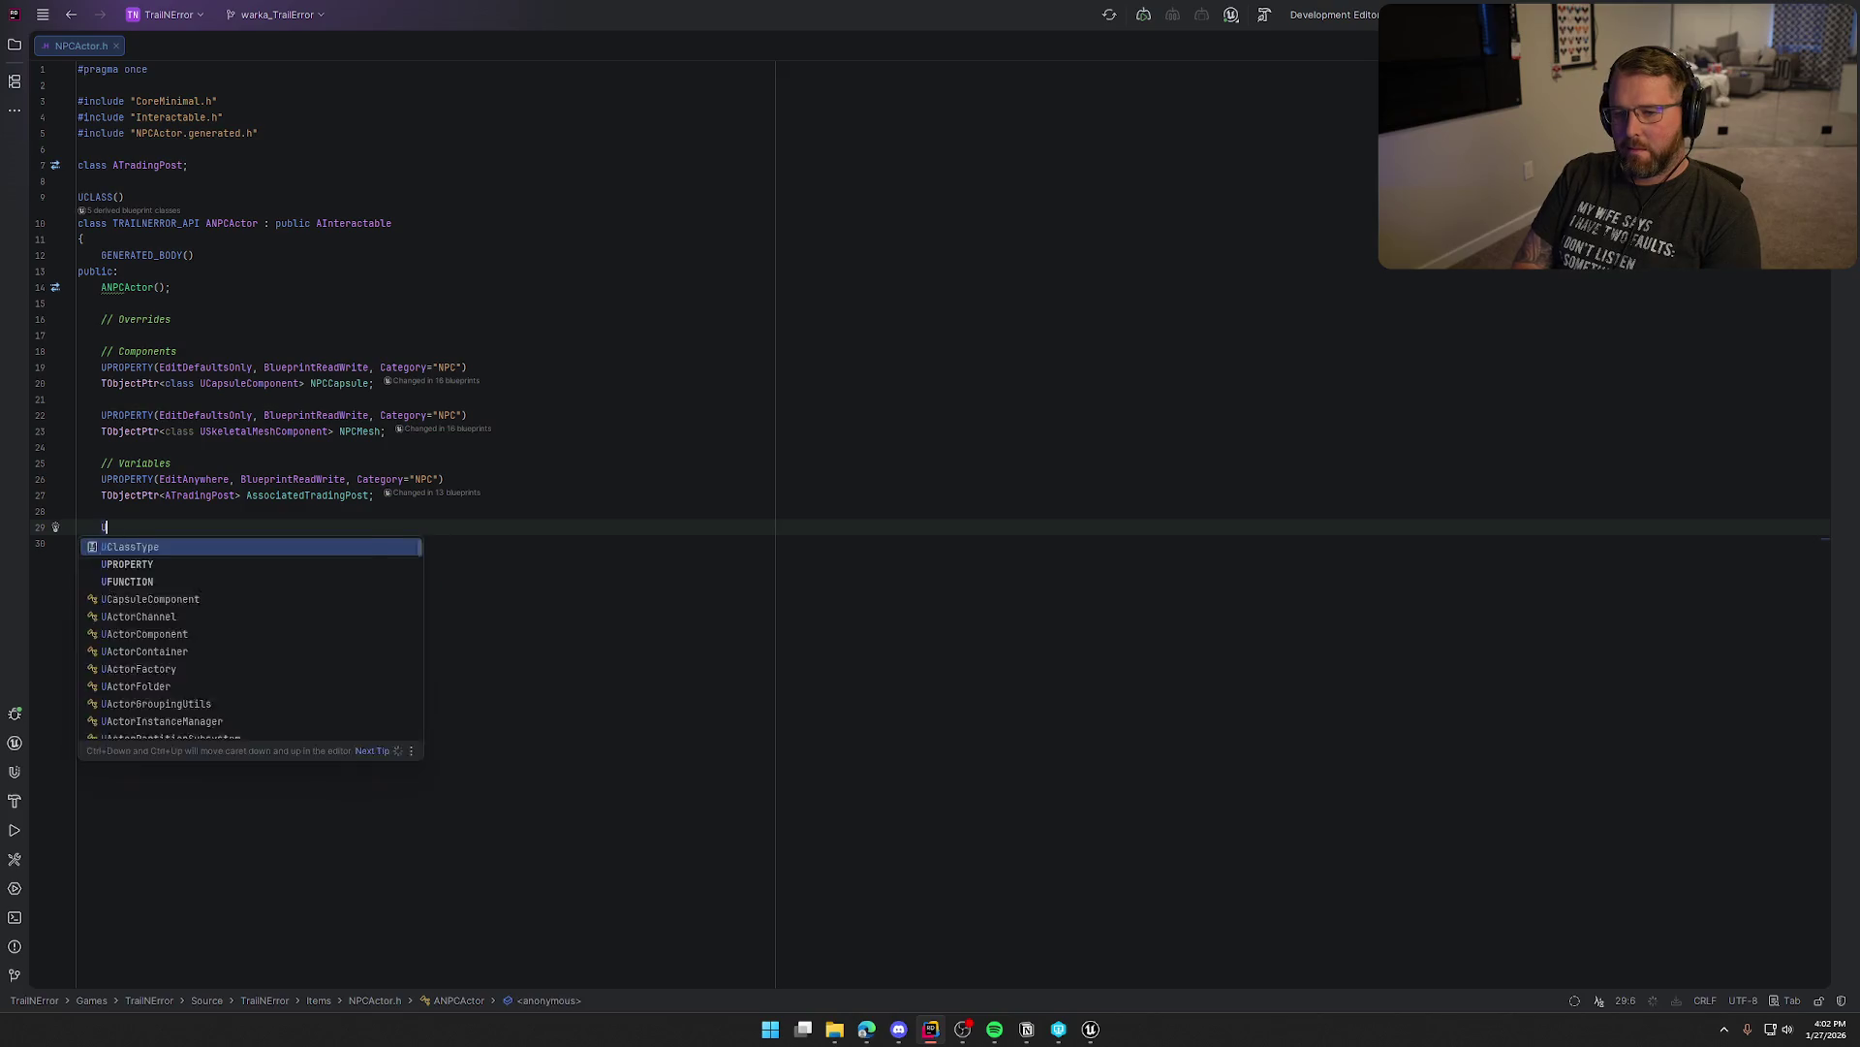
key(Tab)
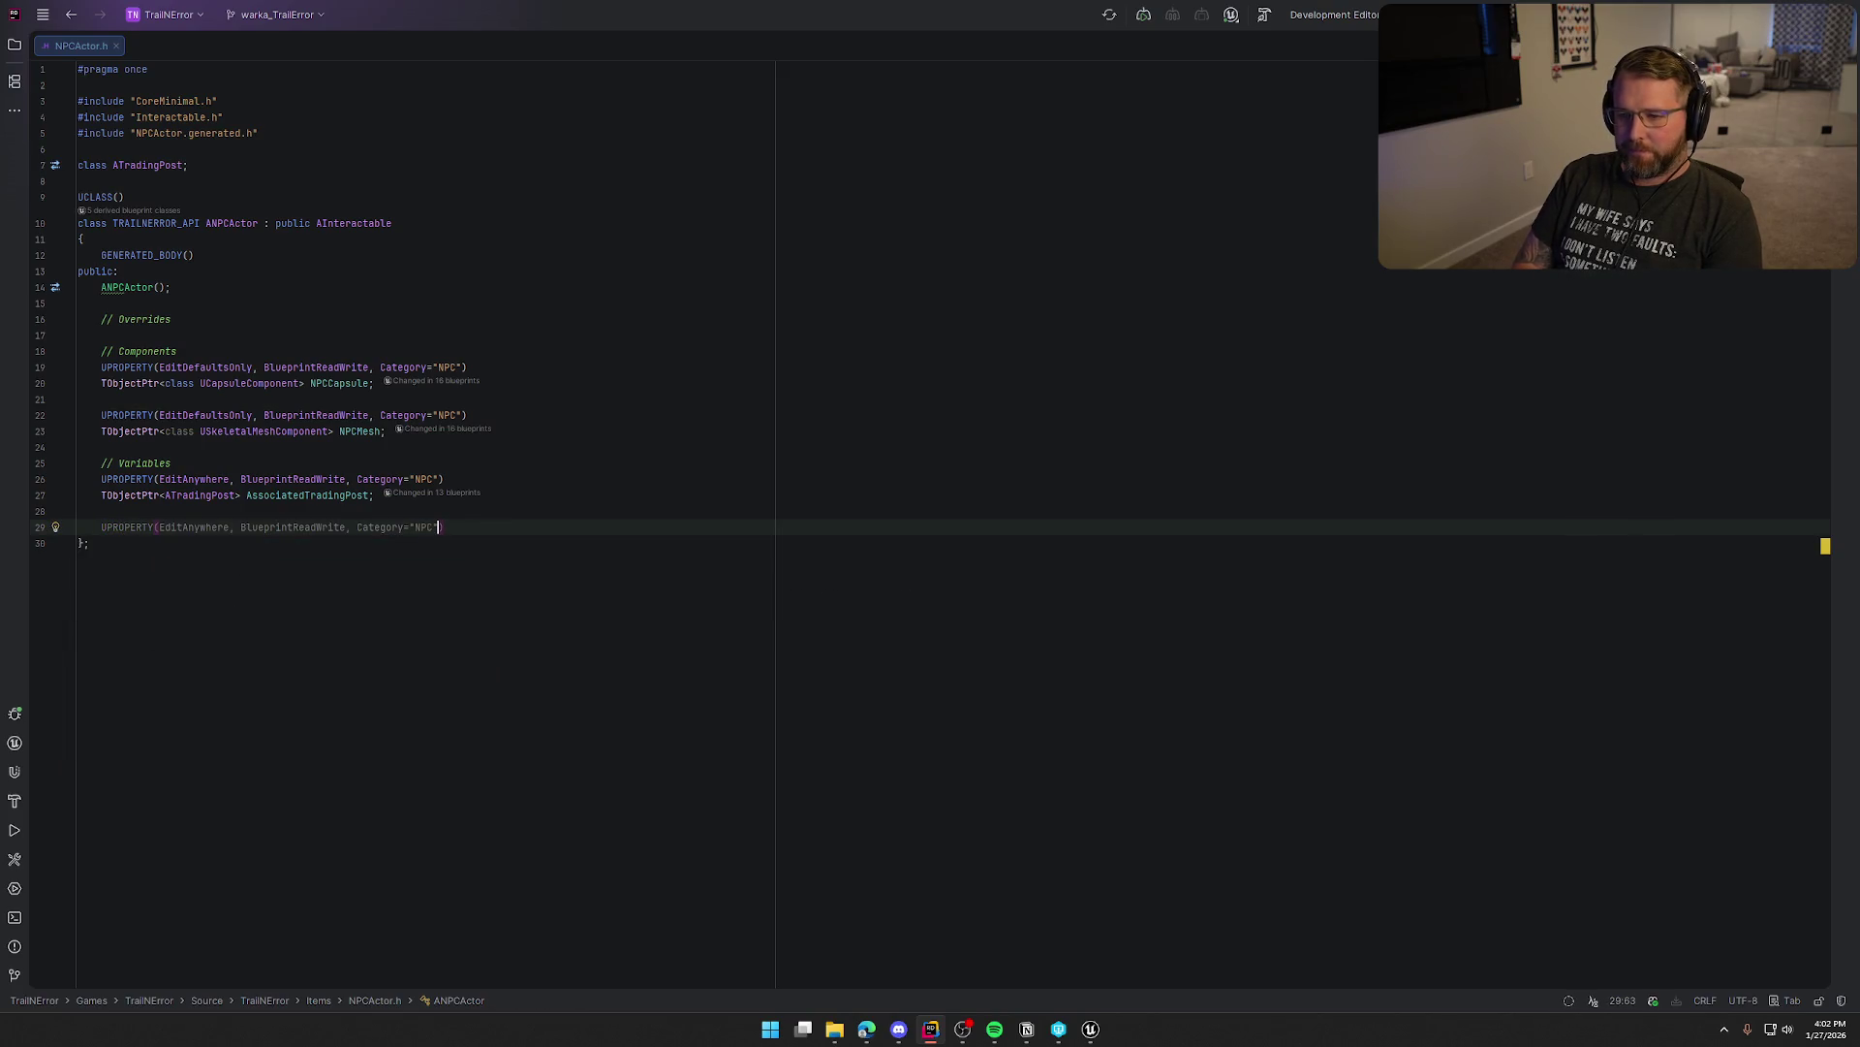
text())
key(Return)
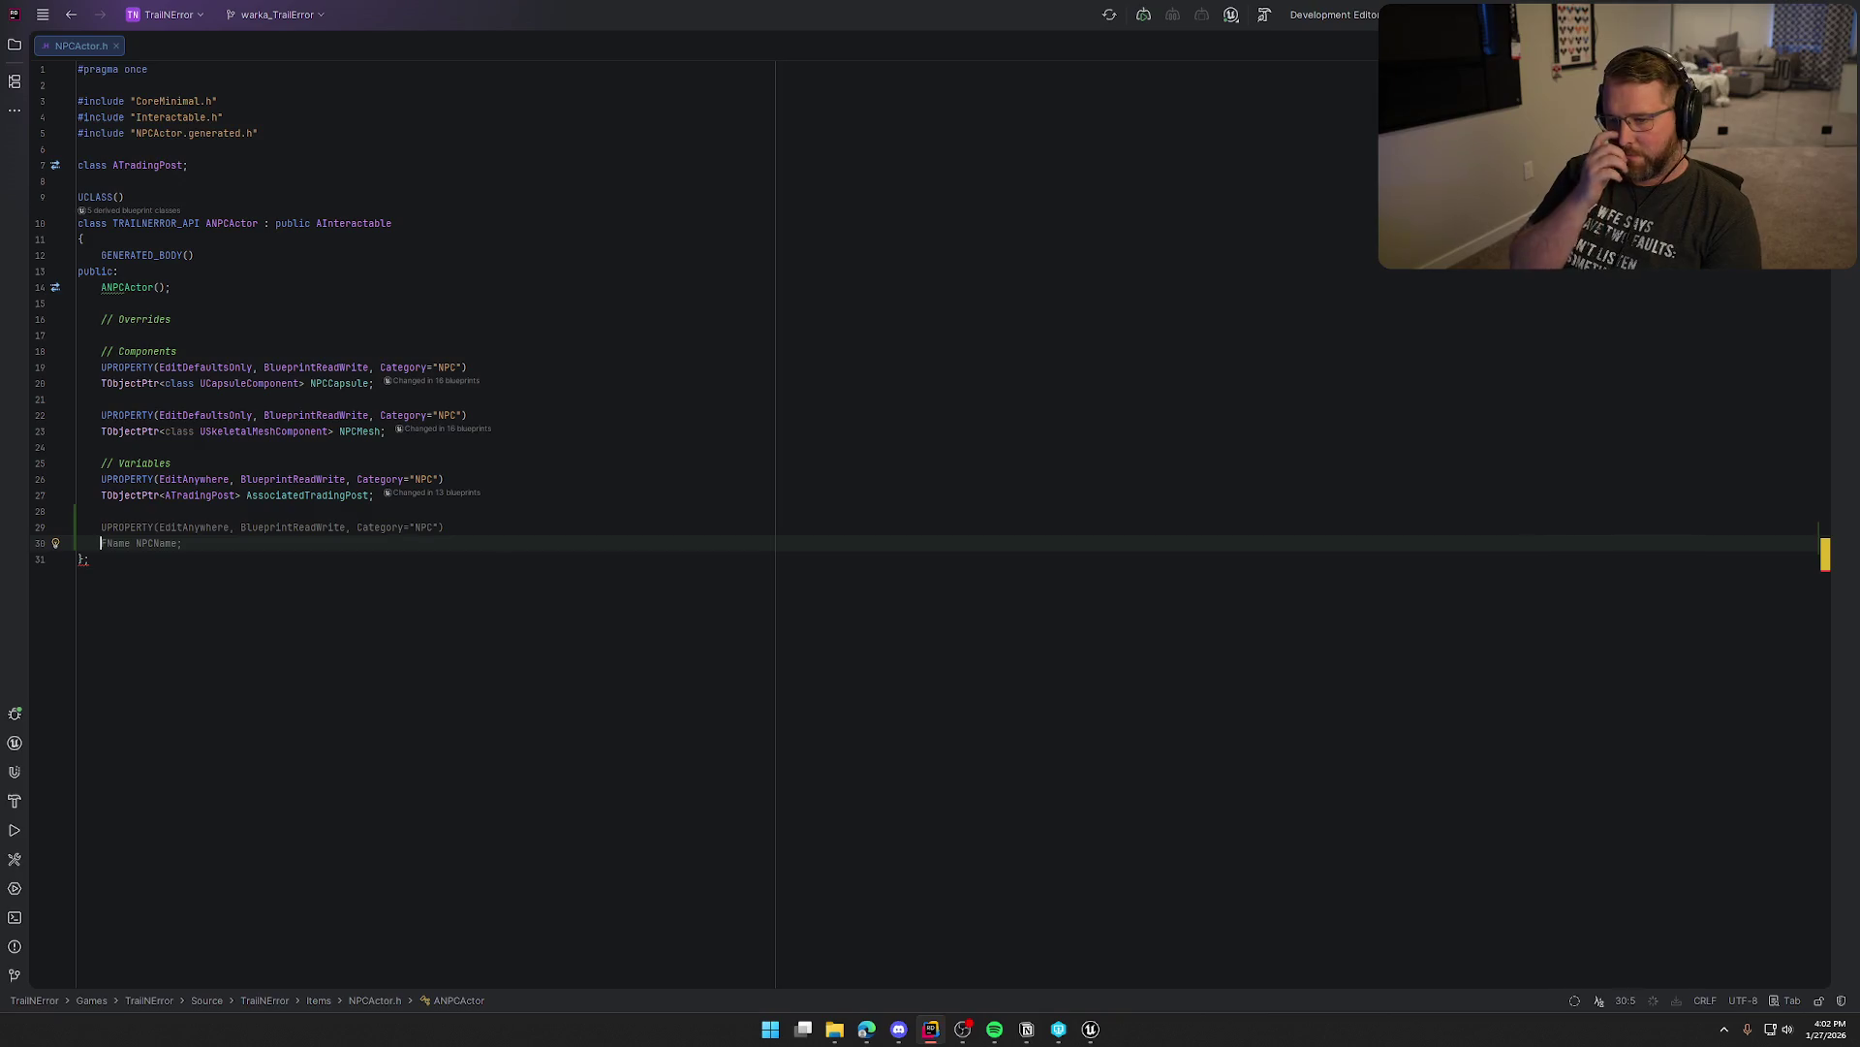
text(TArra)
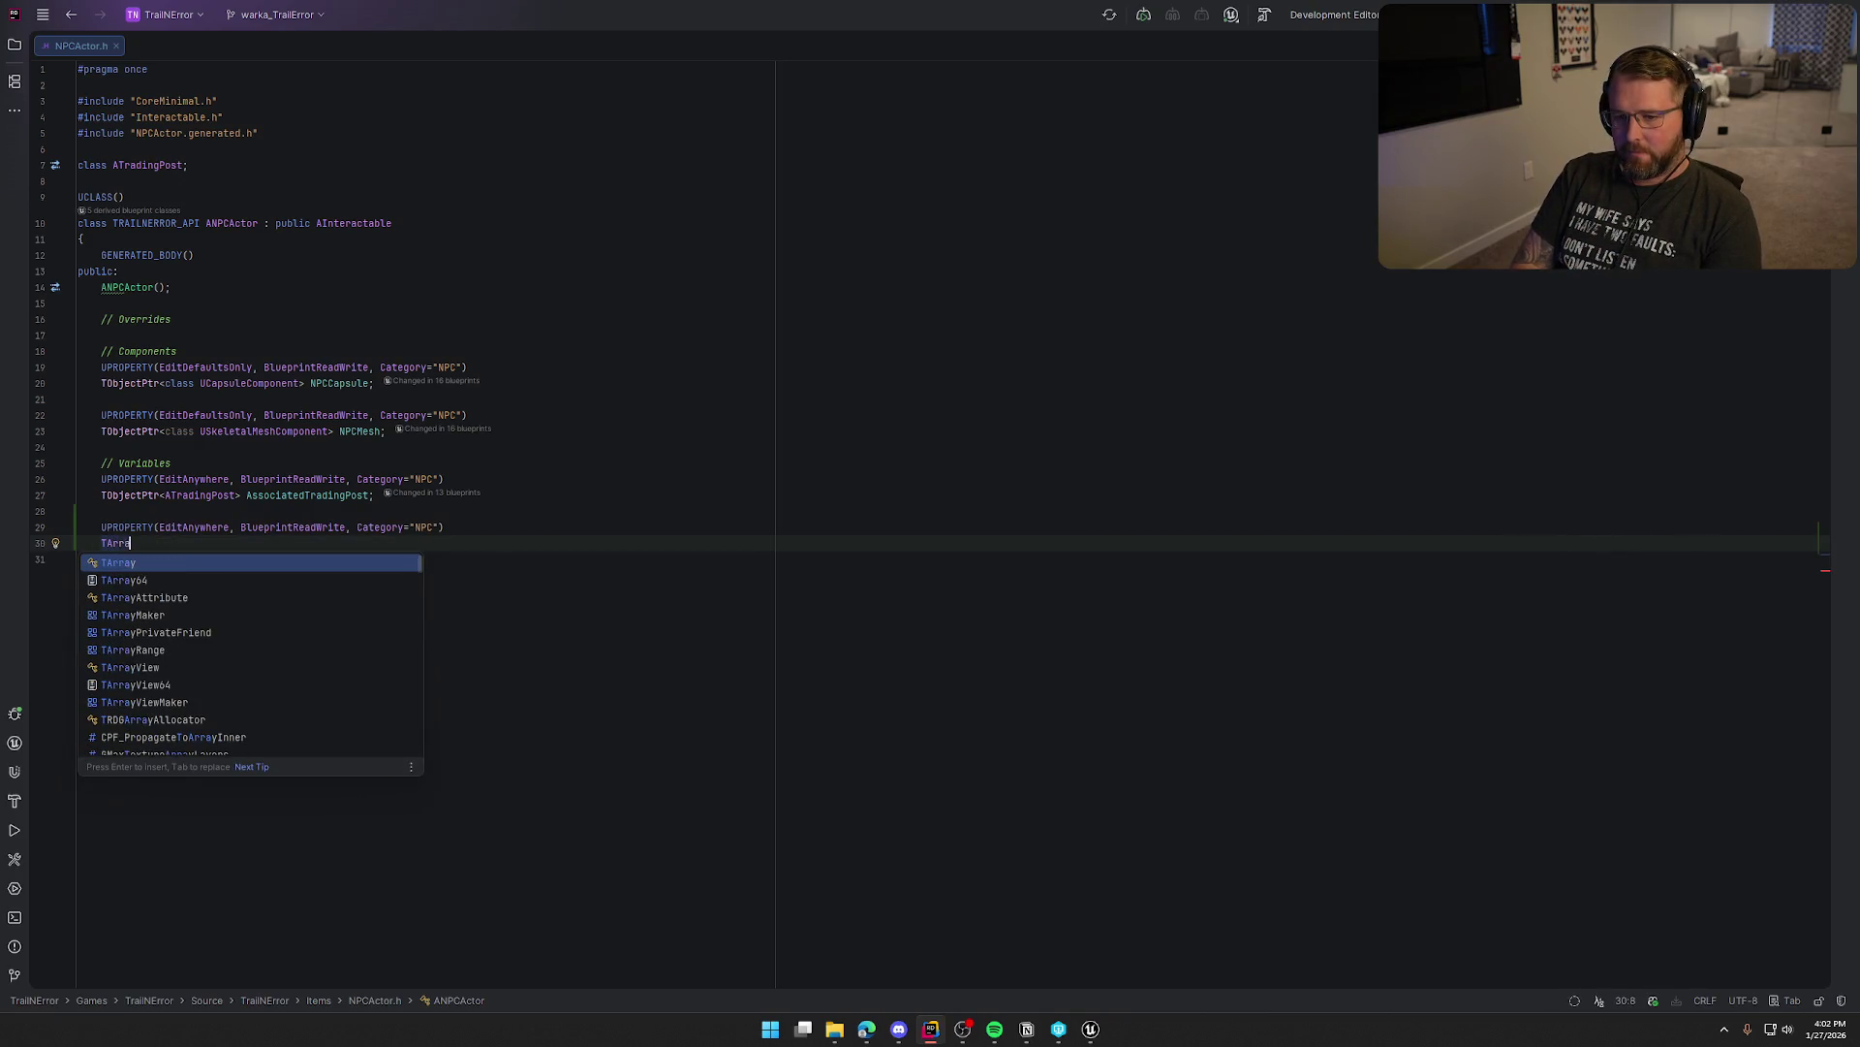
text(y<FText> DialogueLines;)
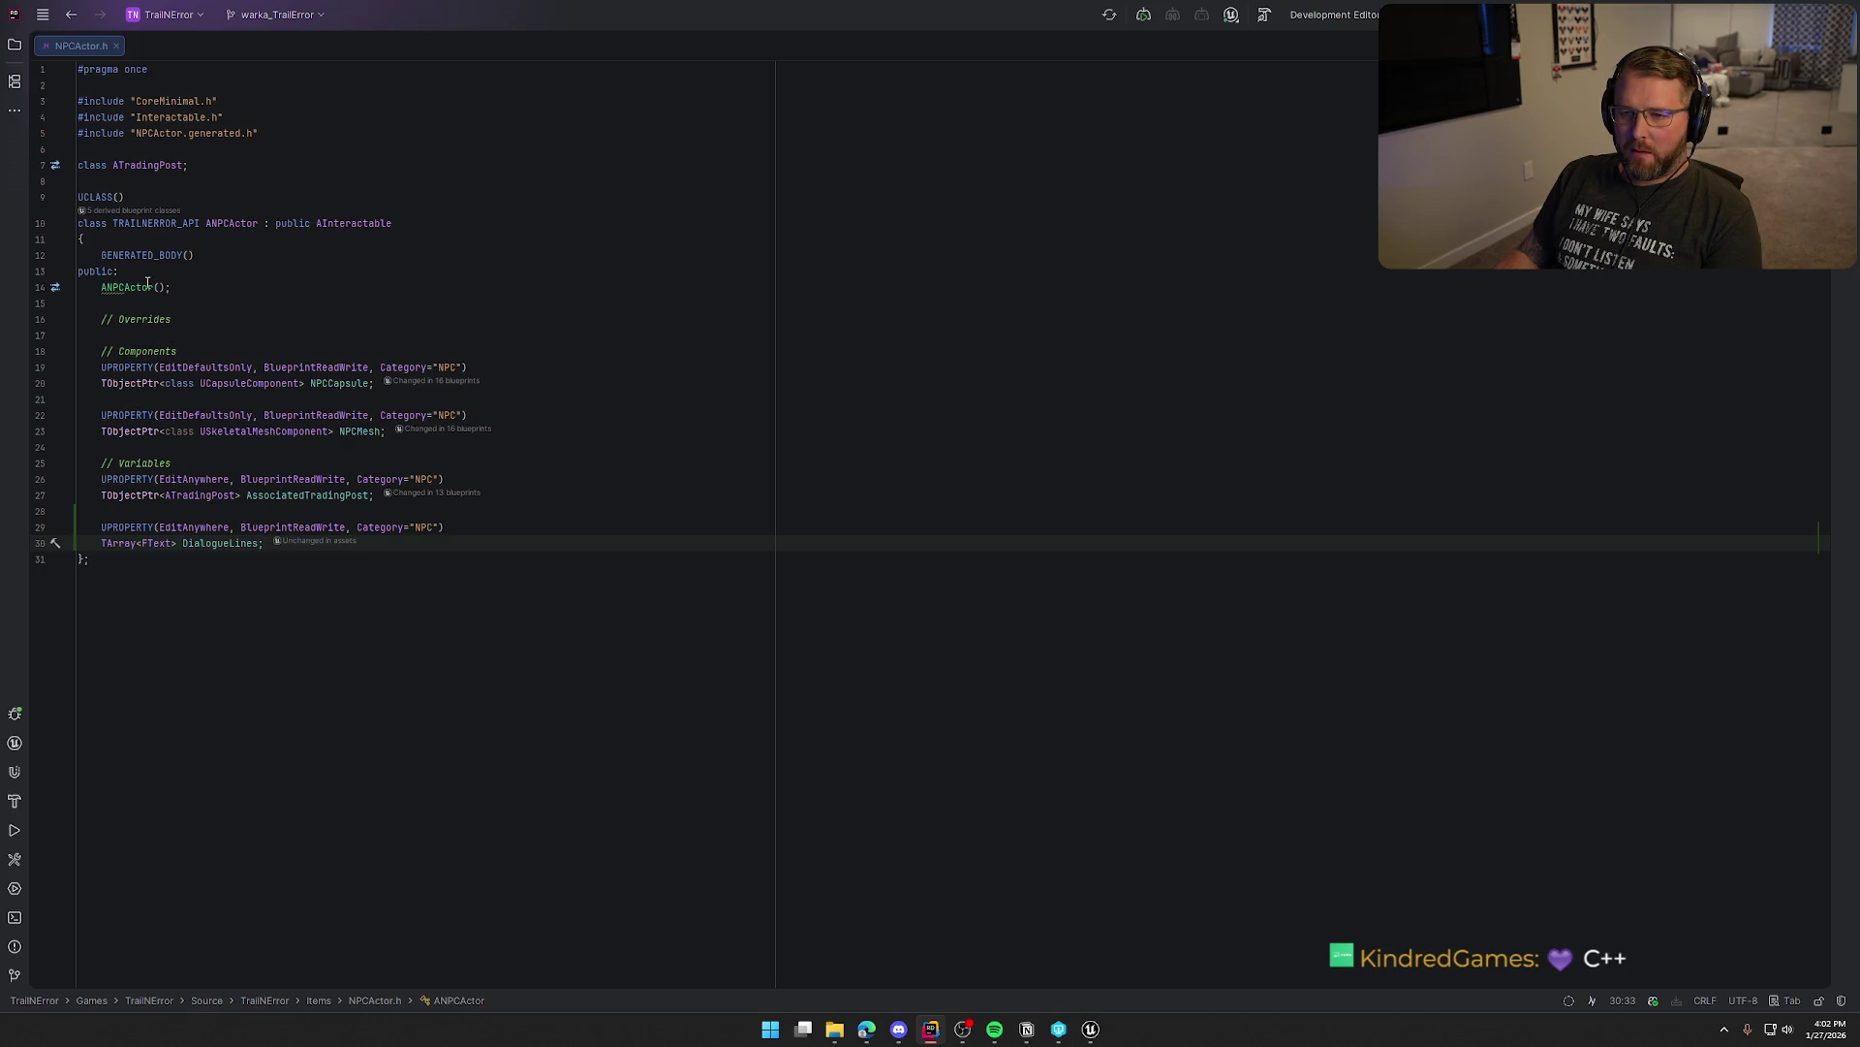
click(196, 324)
Insert an Interact override under Overrides, then select the base Interact_Implementation declaration in Interactable.h
key(Return)
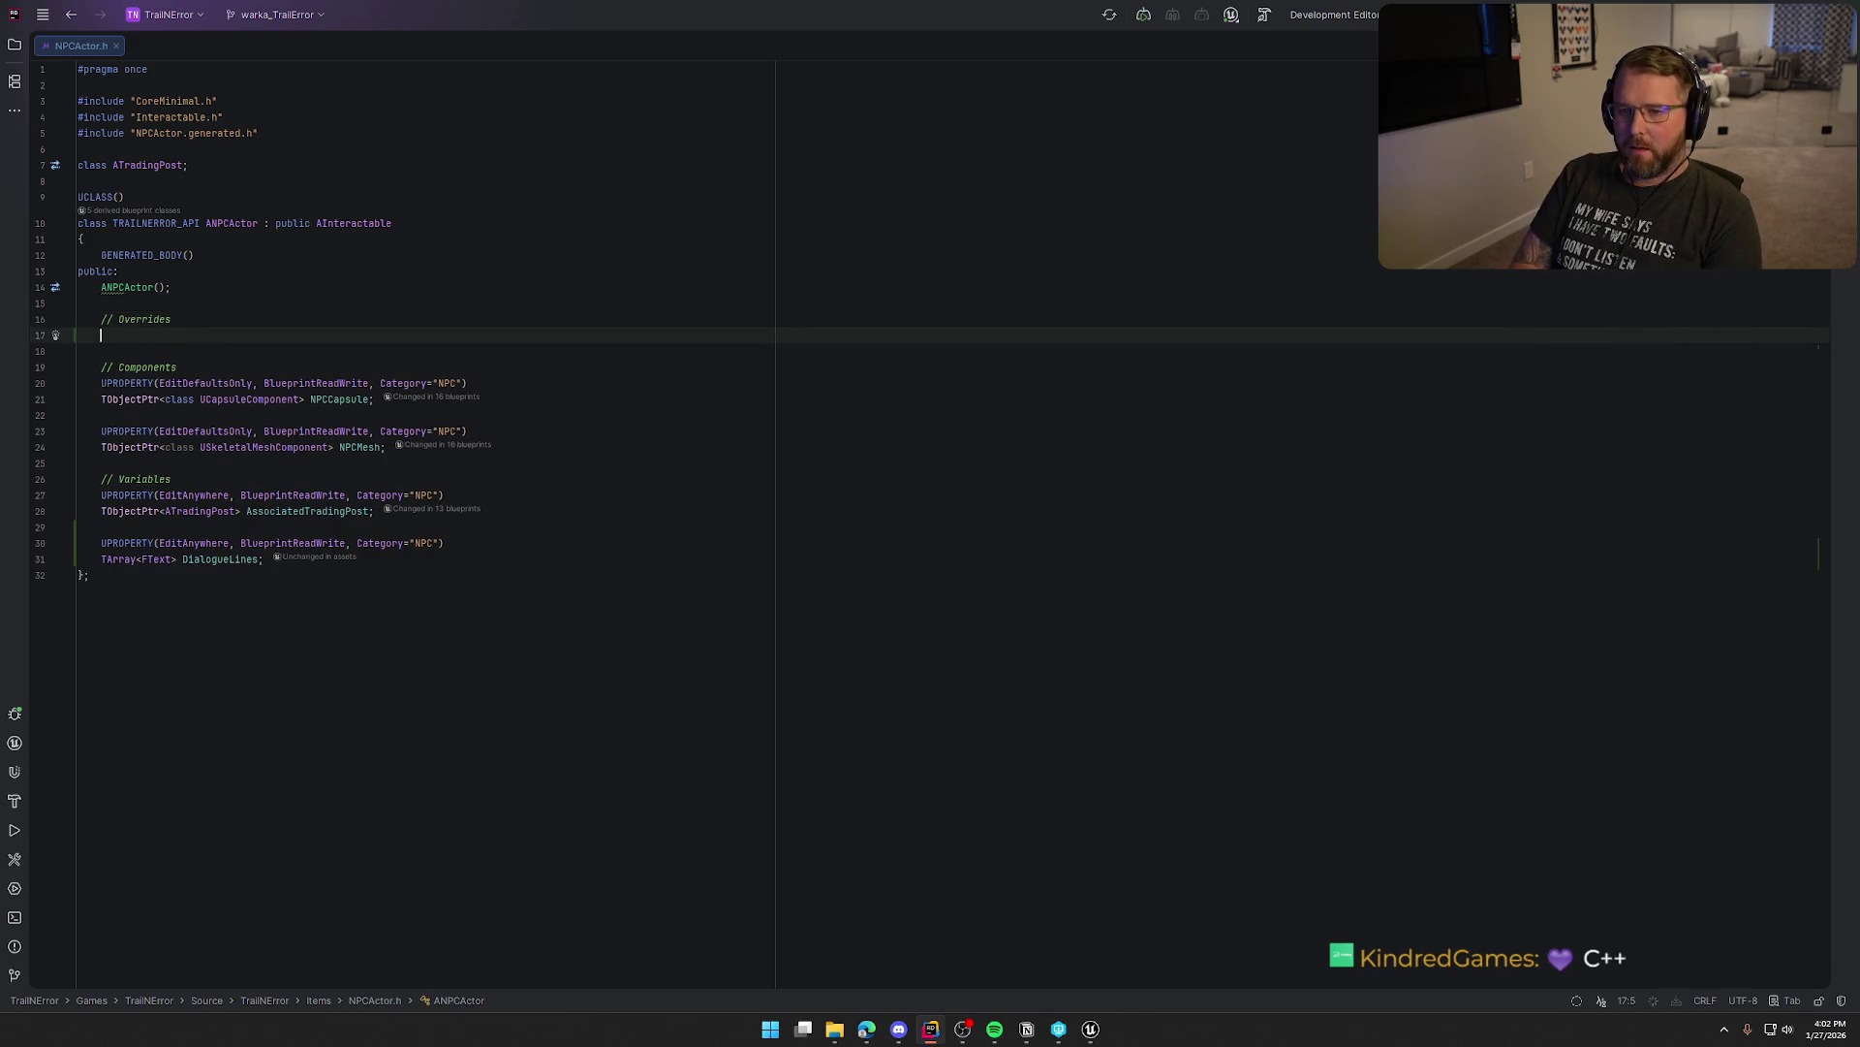
key(BackSpace)
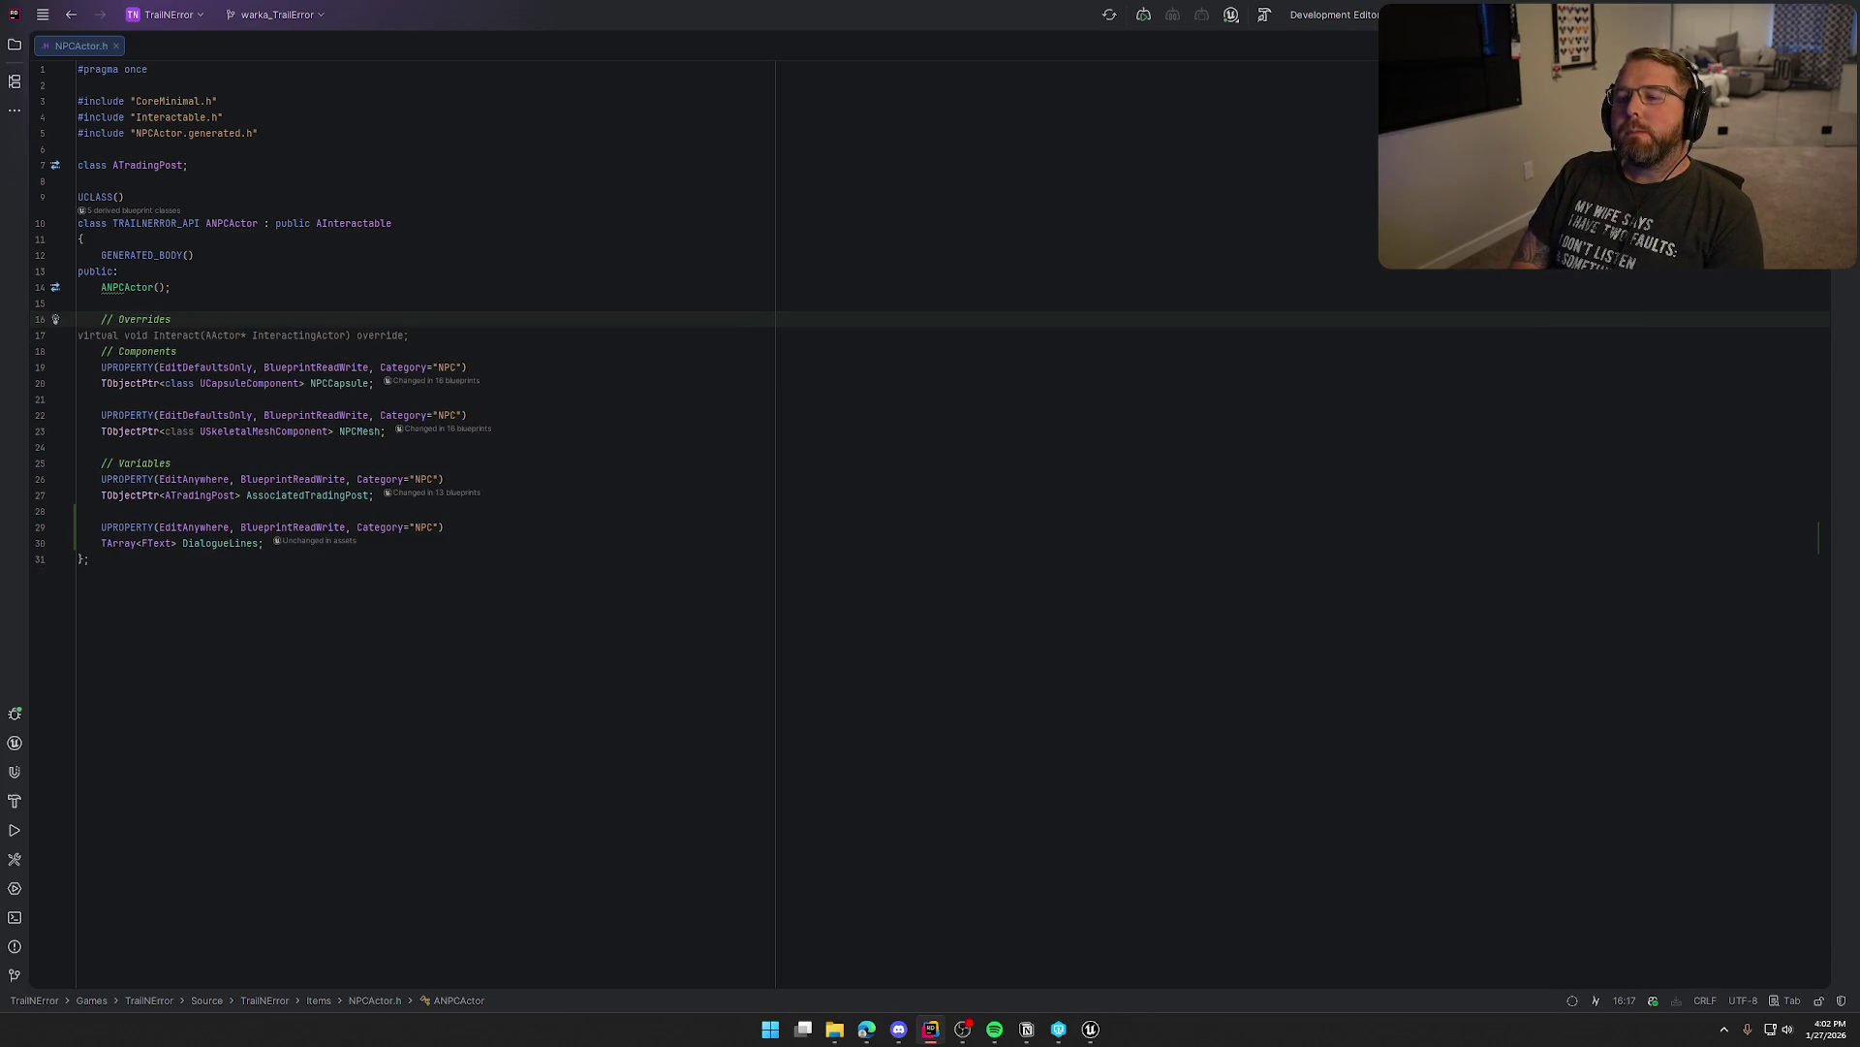
key(Return)
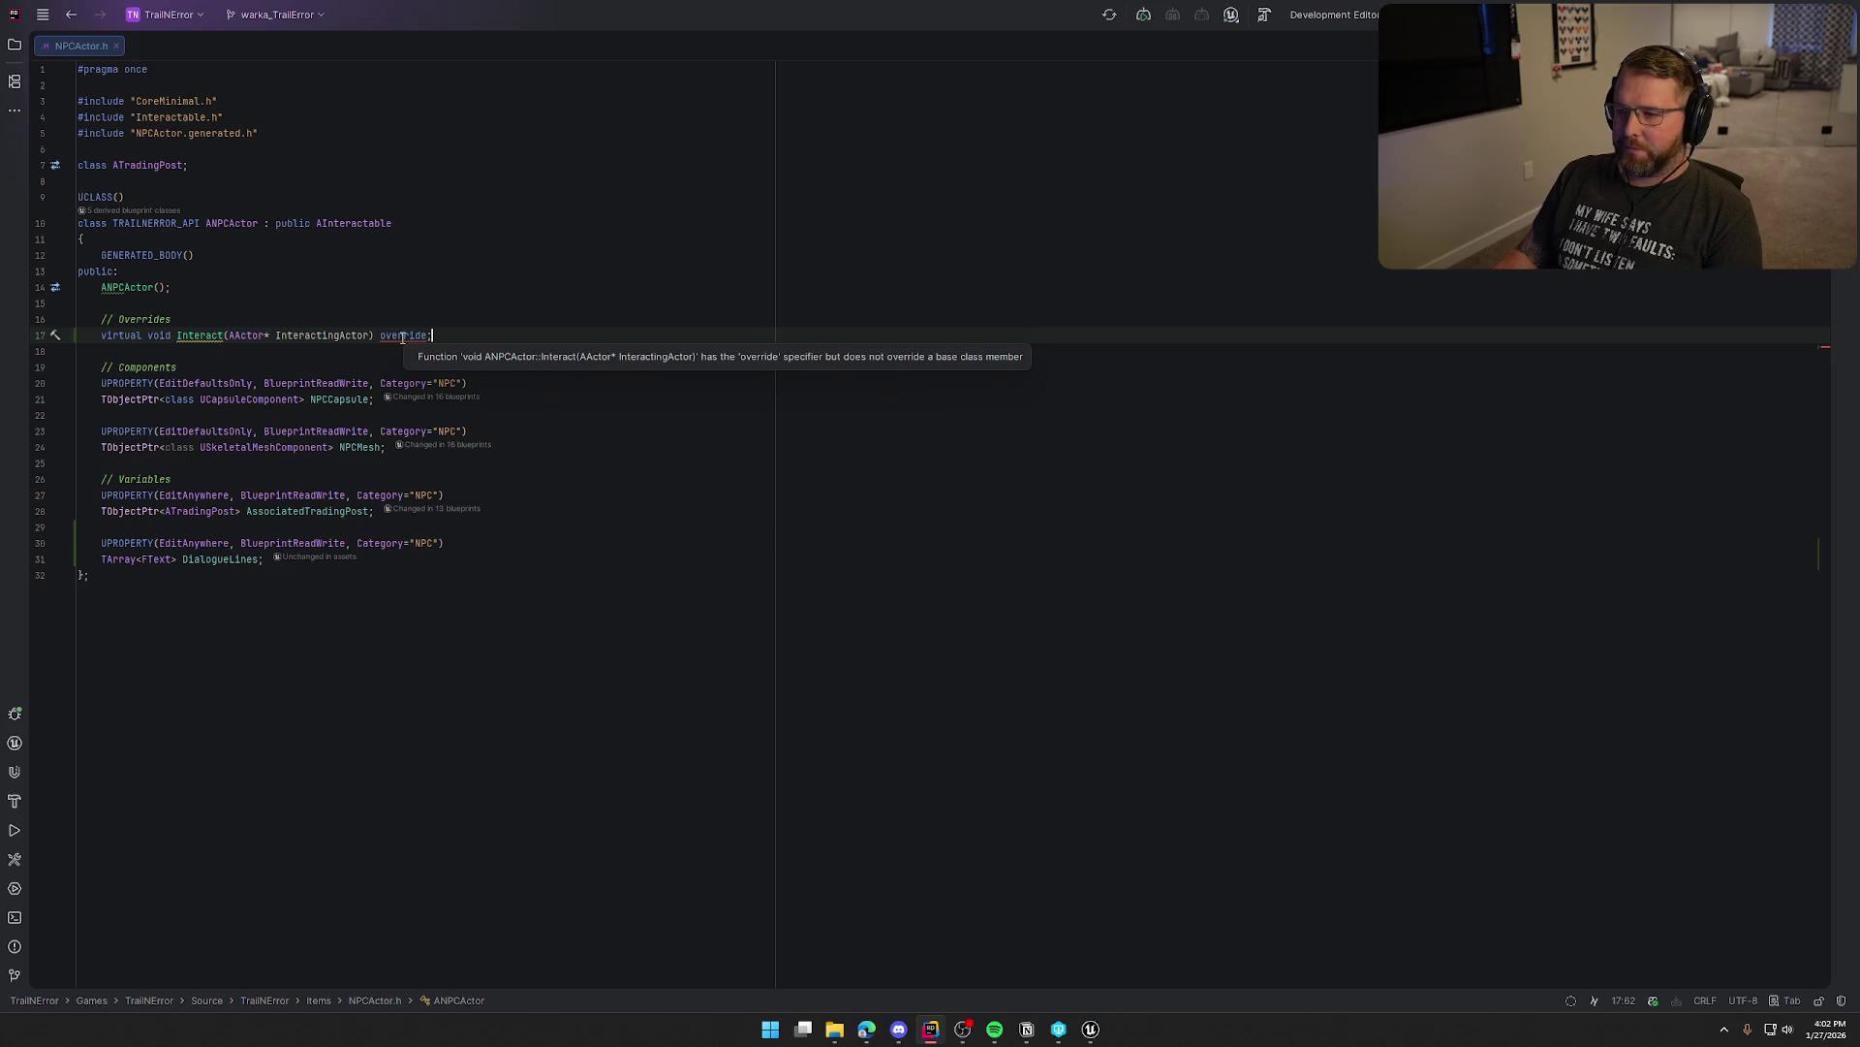
double_click(403, 339)
ctrl+click(368, 223)
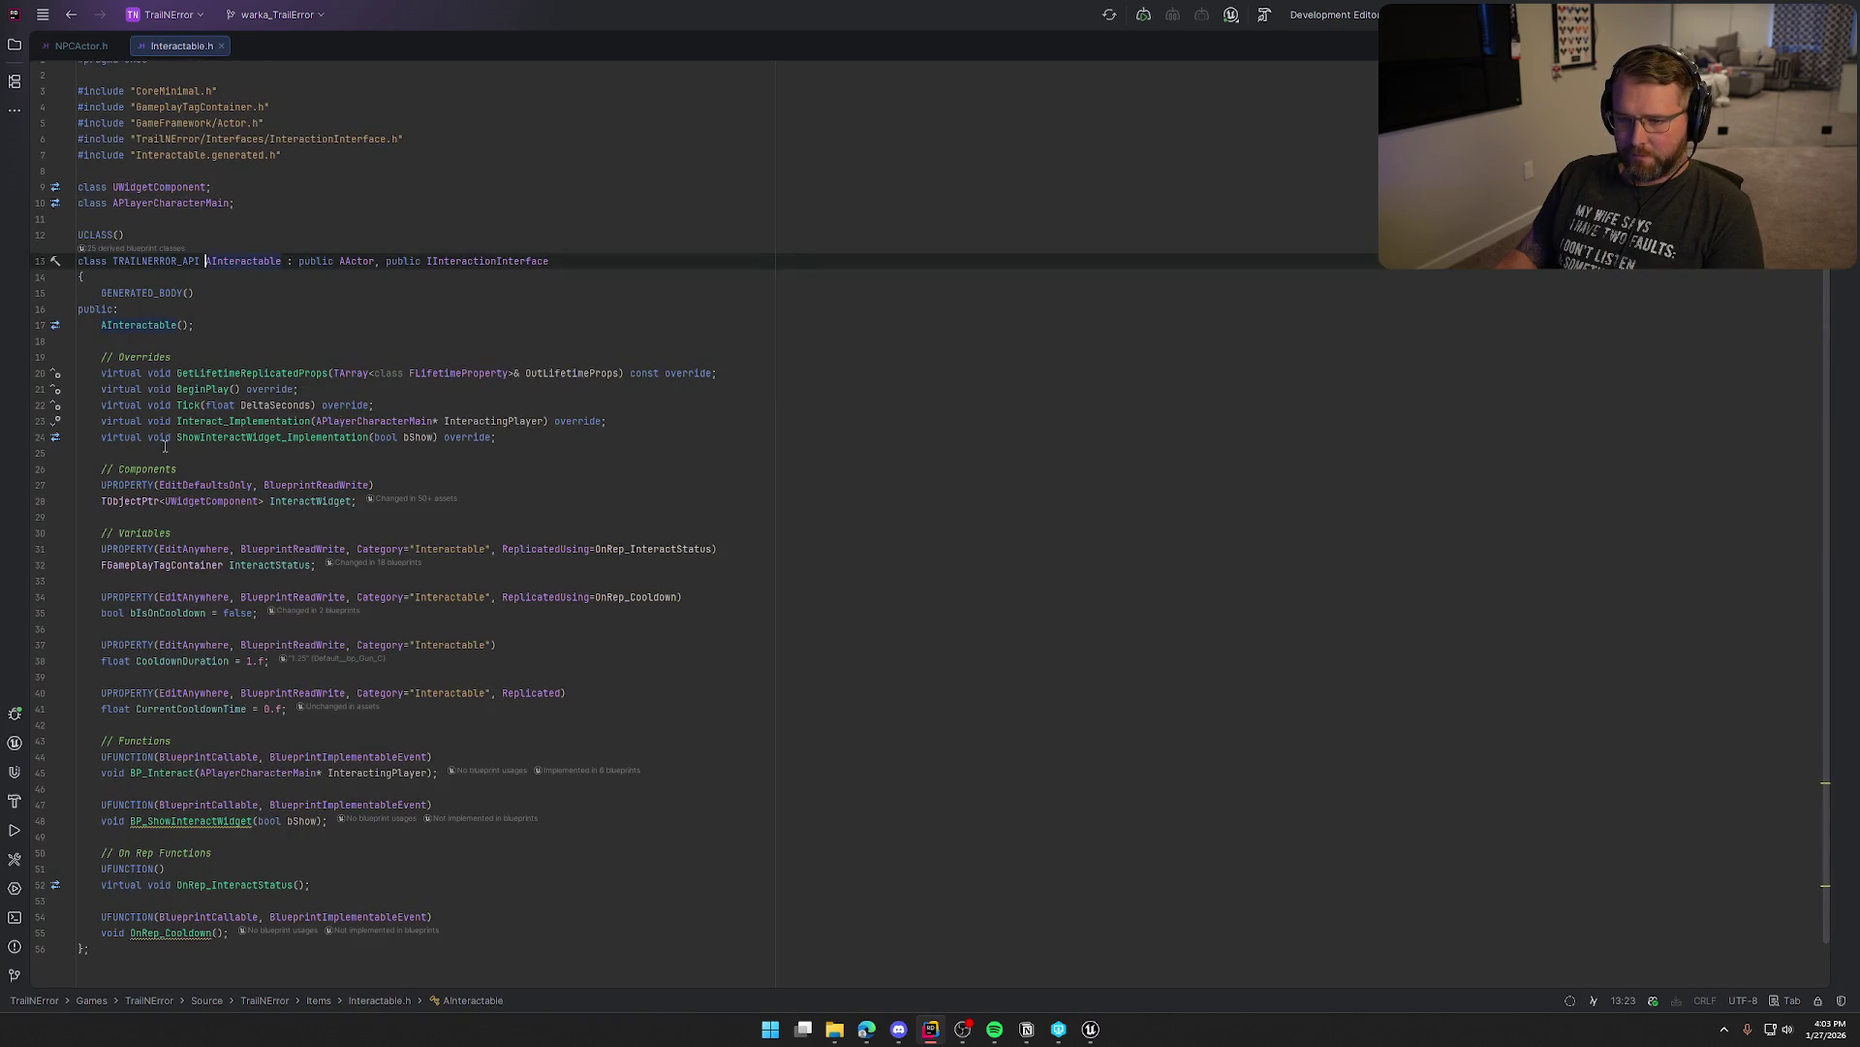
click(622, 420)
key(shift+Home)
key(ctrl+c)
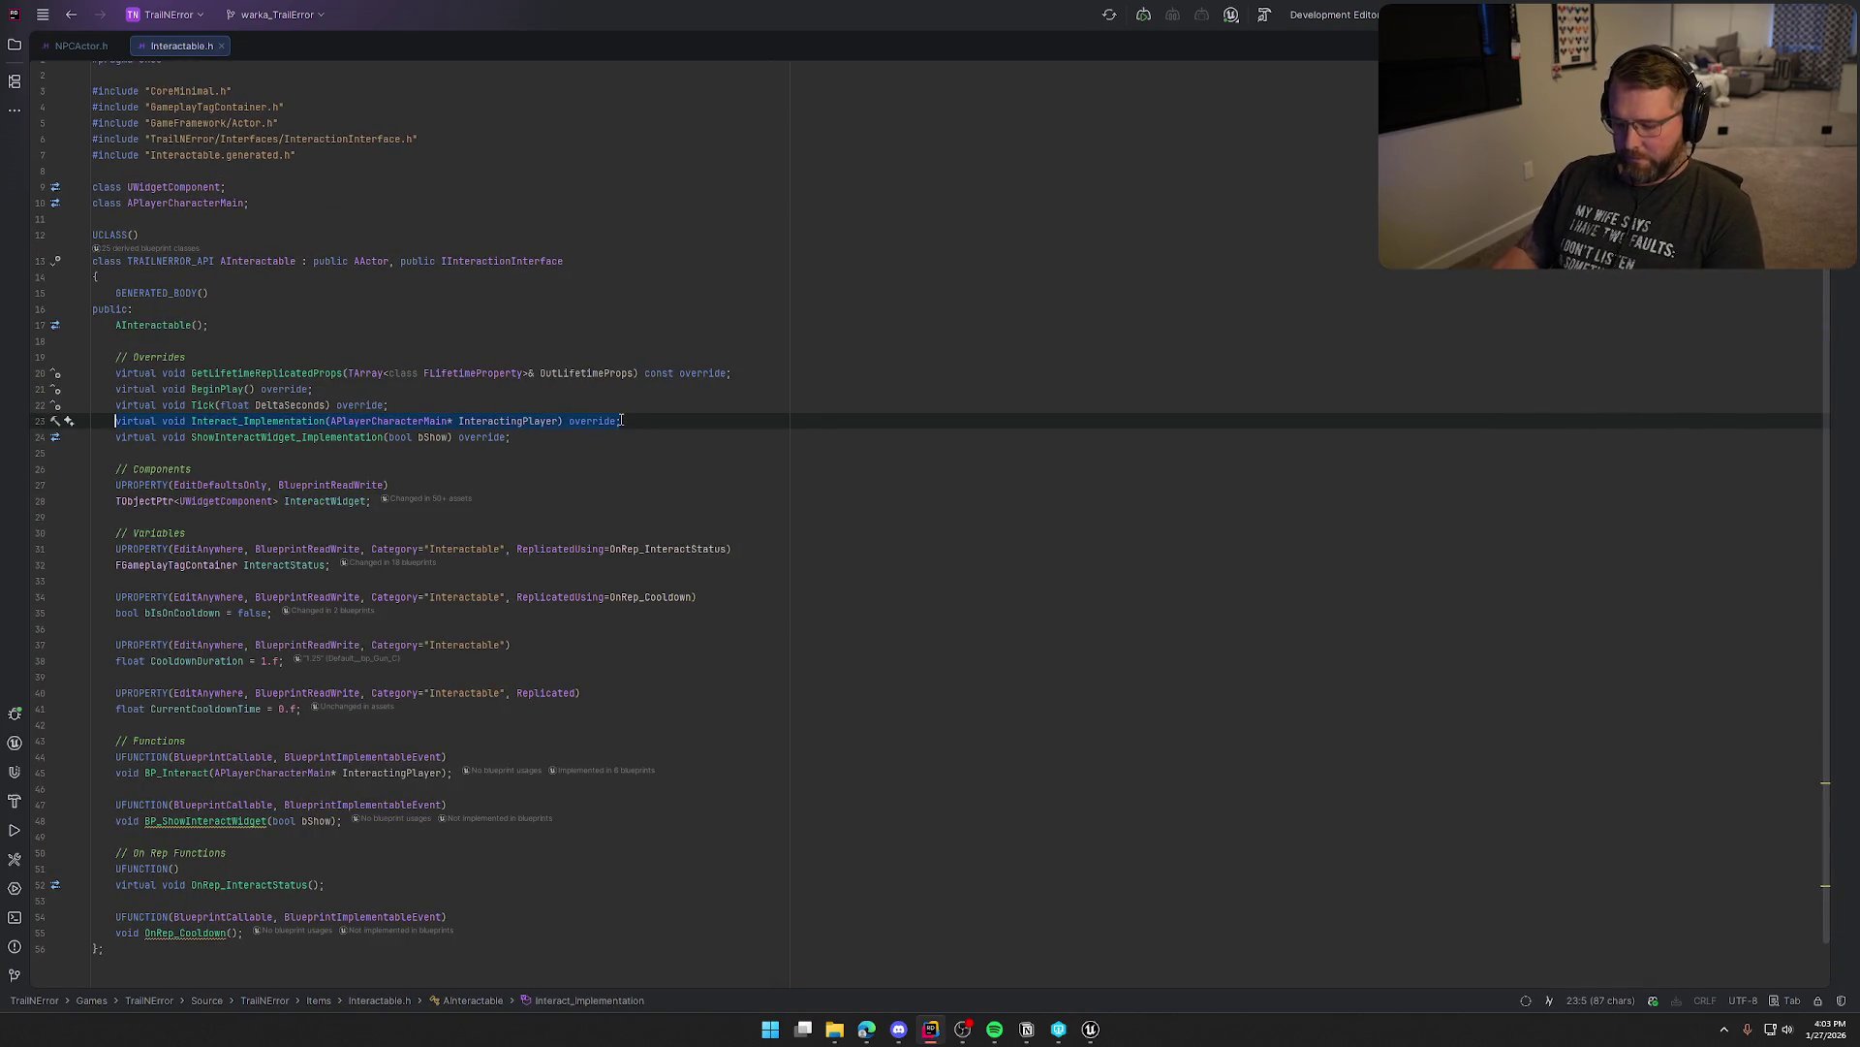
Replace the faulty Interact line with the Interact_Implementation declaration and generate its definition in NPCActor.cpp
click(54, 48)
click(503, 332)
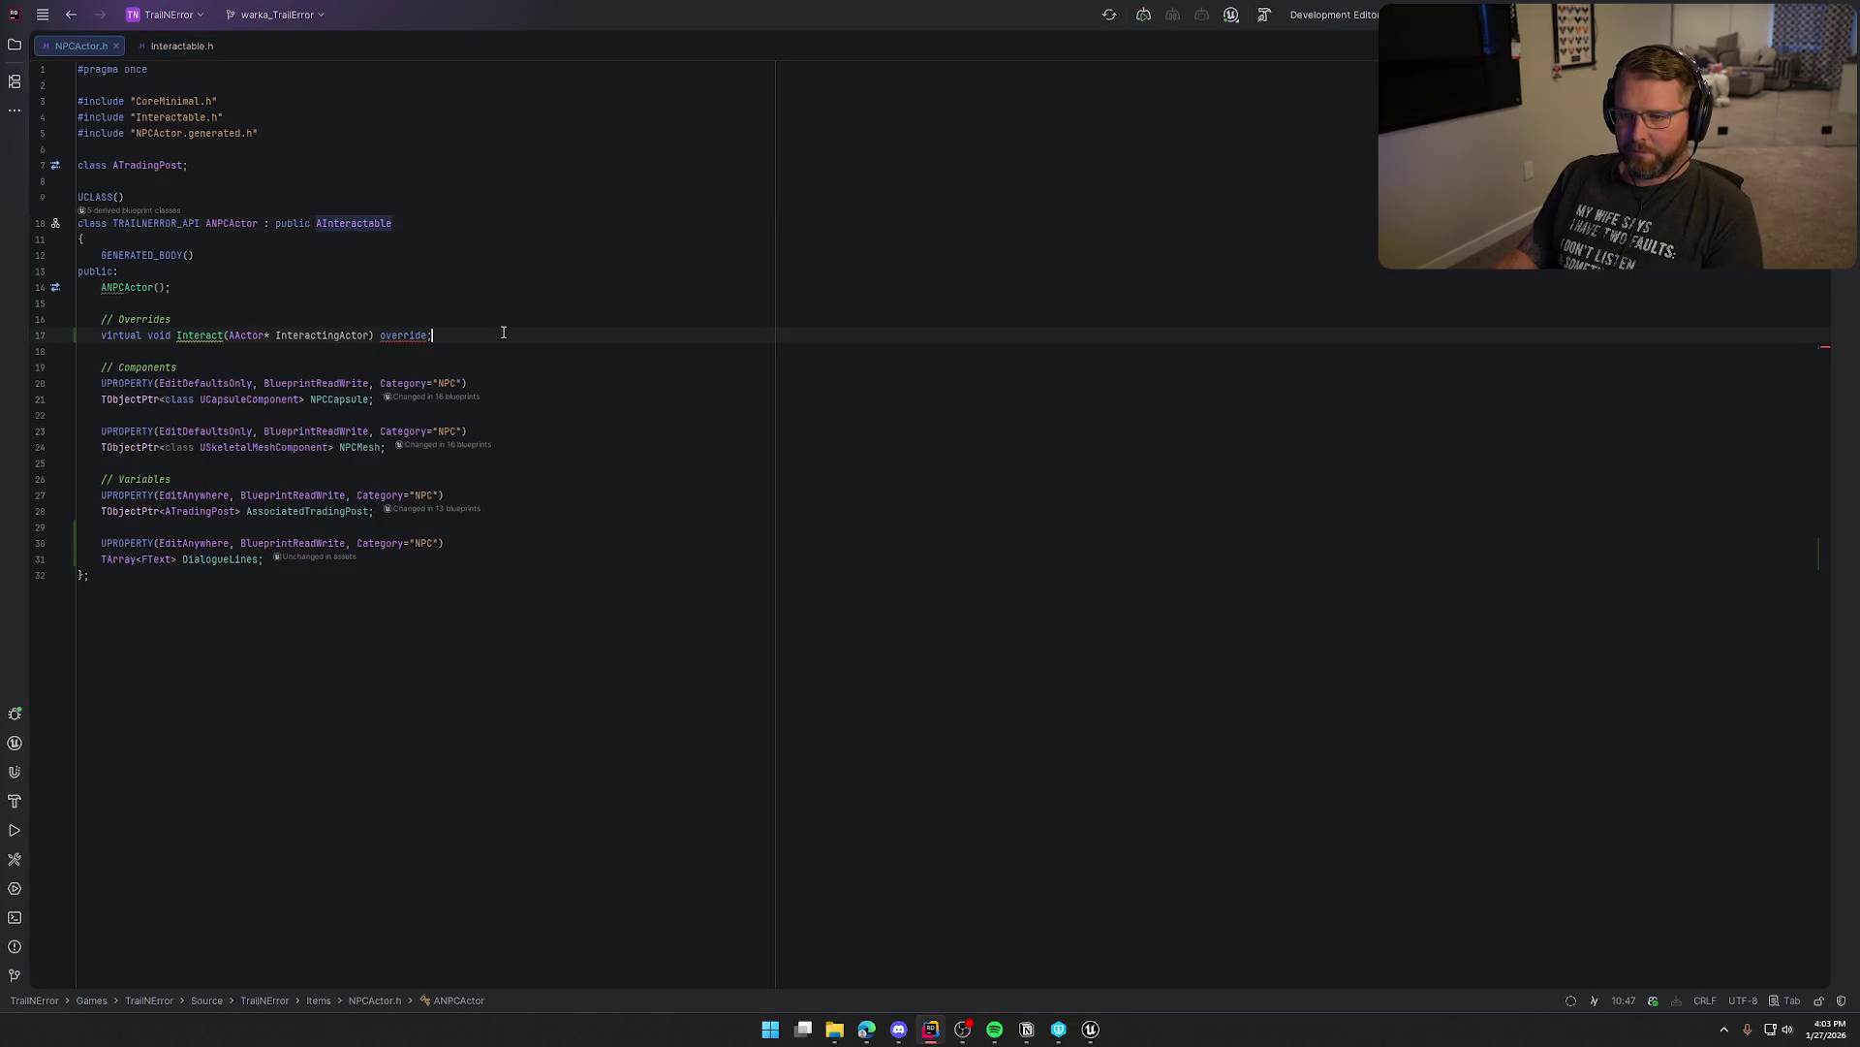
key(shift+Home)
key(ctrl+v)
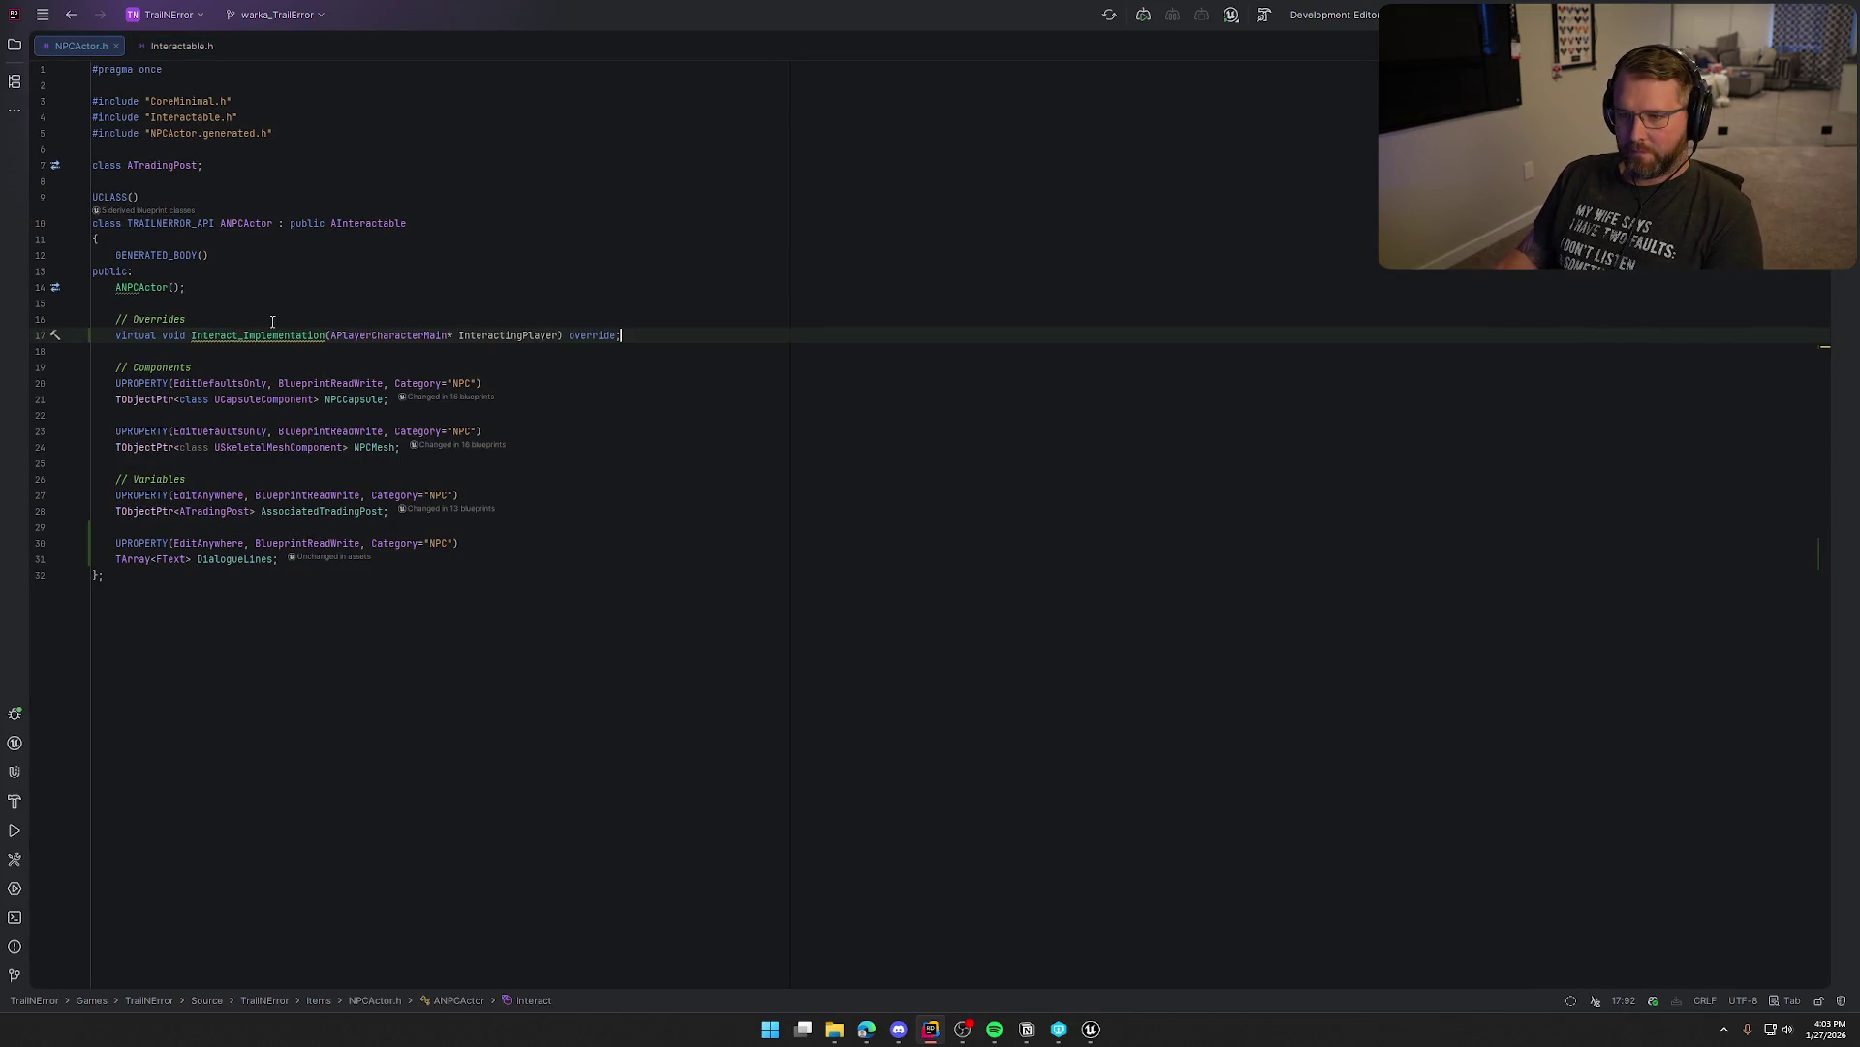
key(alt+Return)
key(Return)
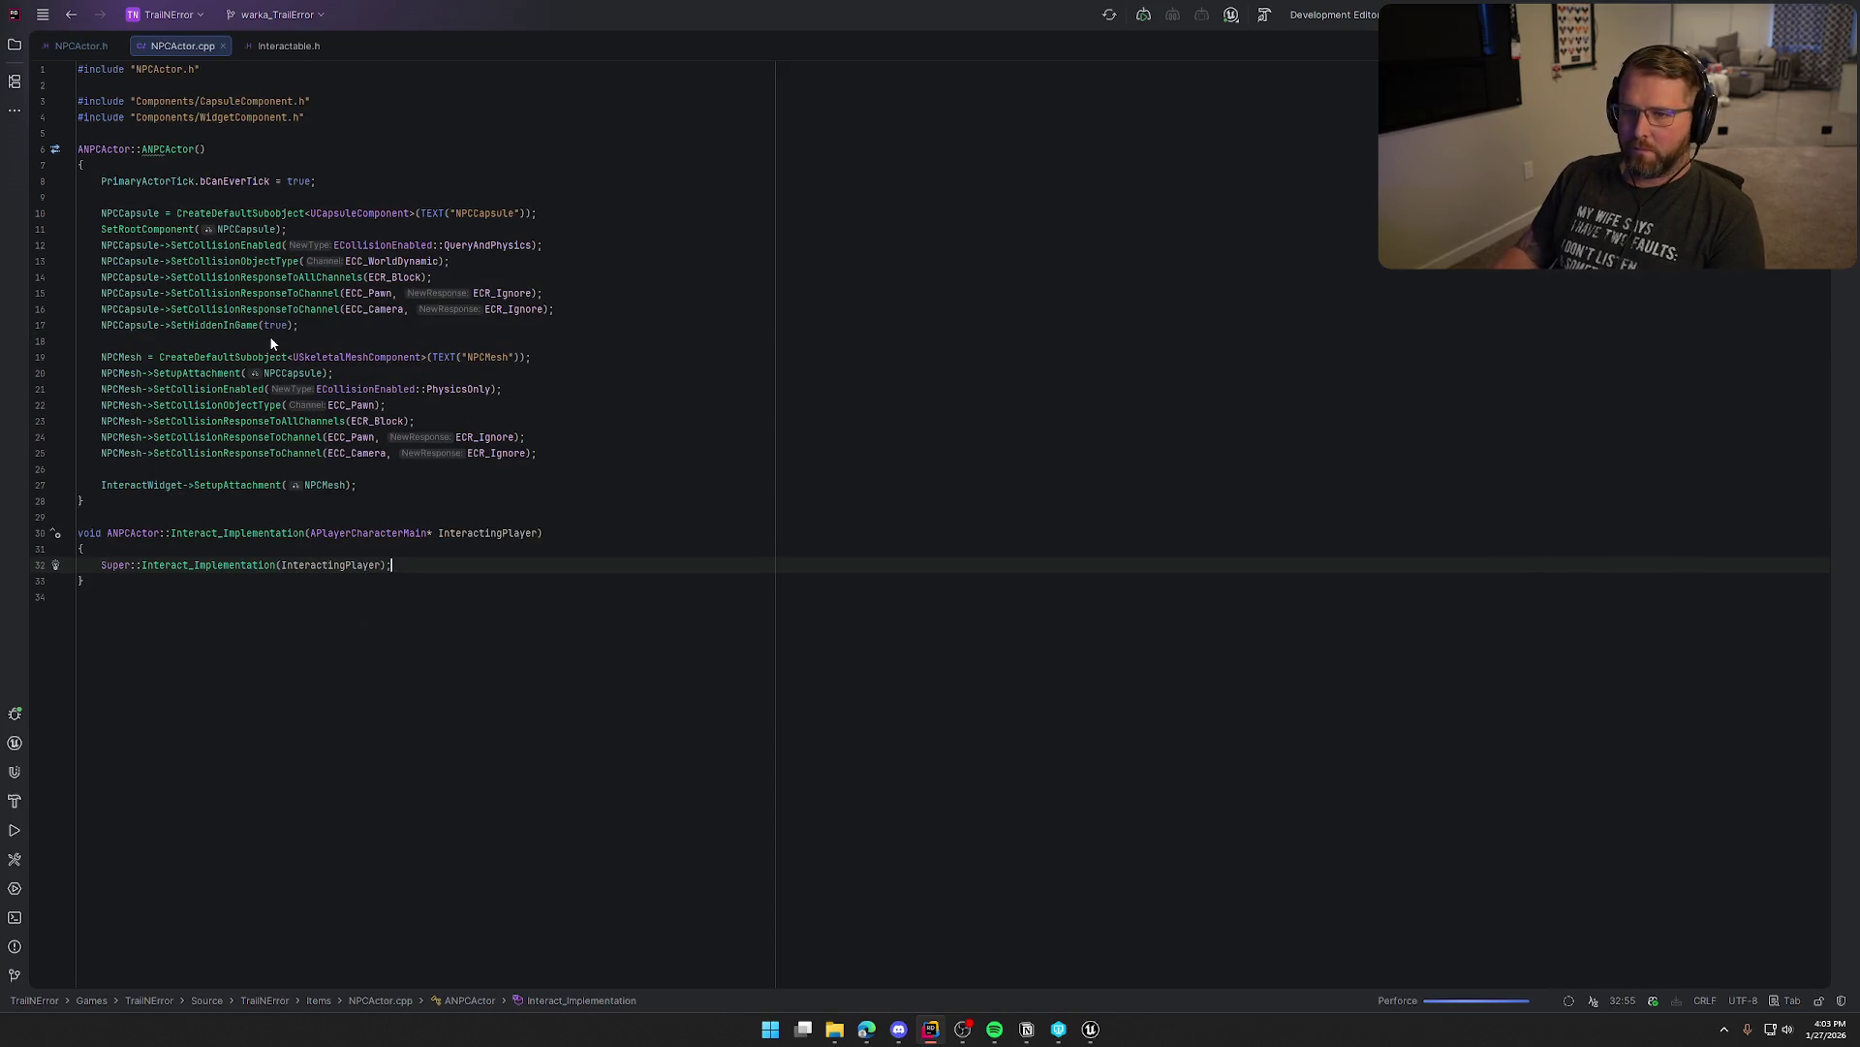
Show NPCActor.cpp beside the header, close Interactable.h, and open a line below the Super call
drag(182, 46, 1566, 305)
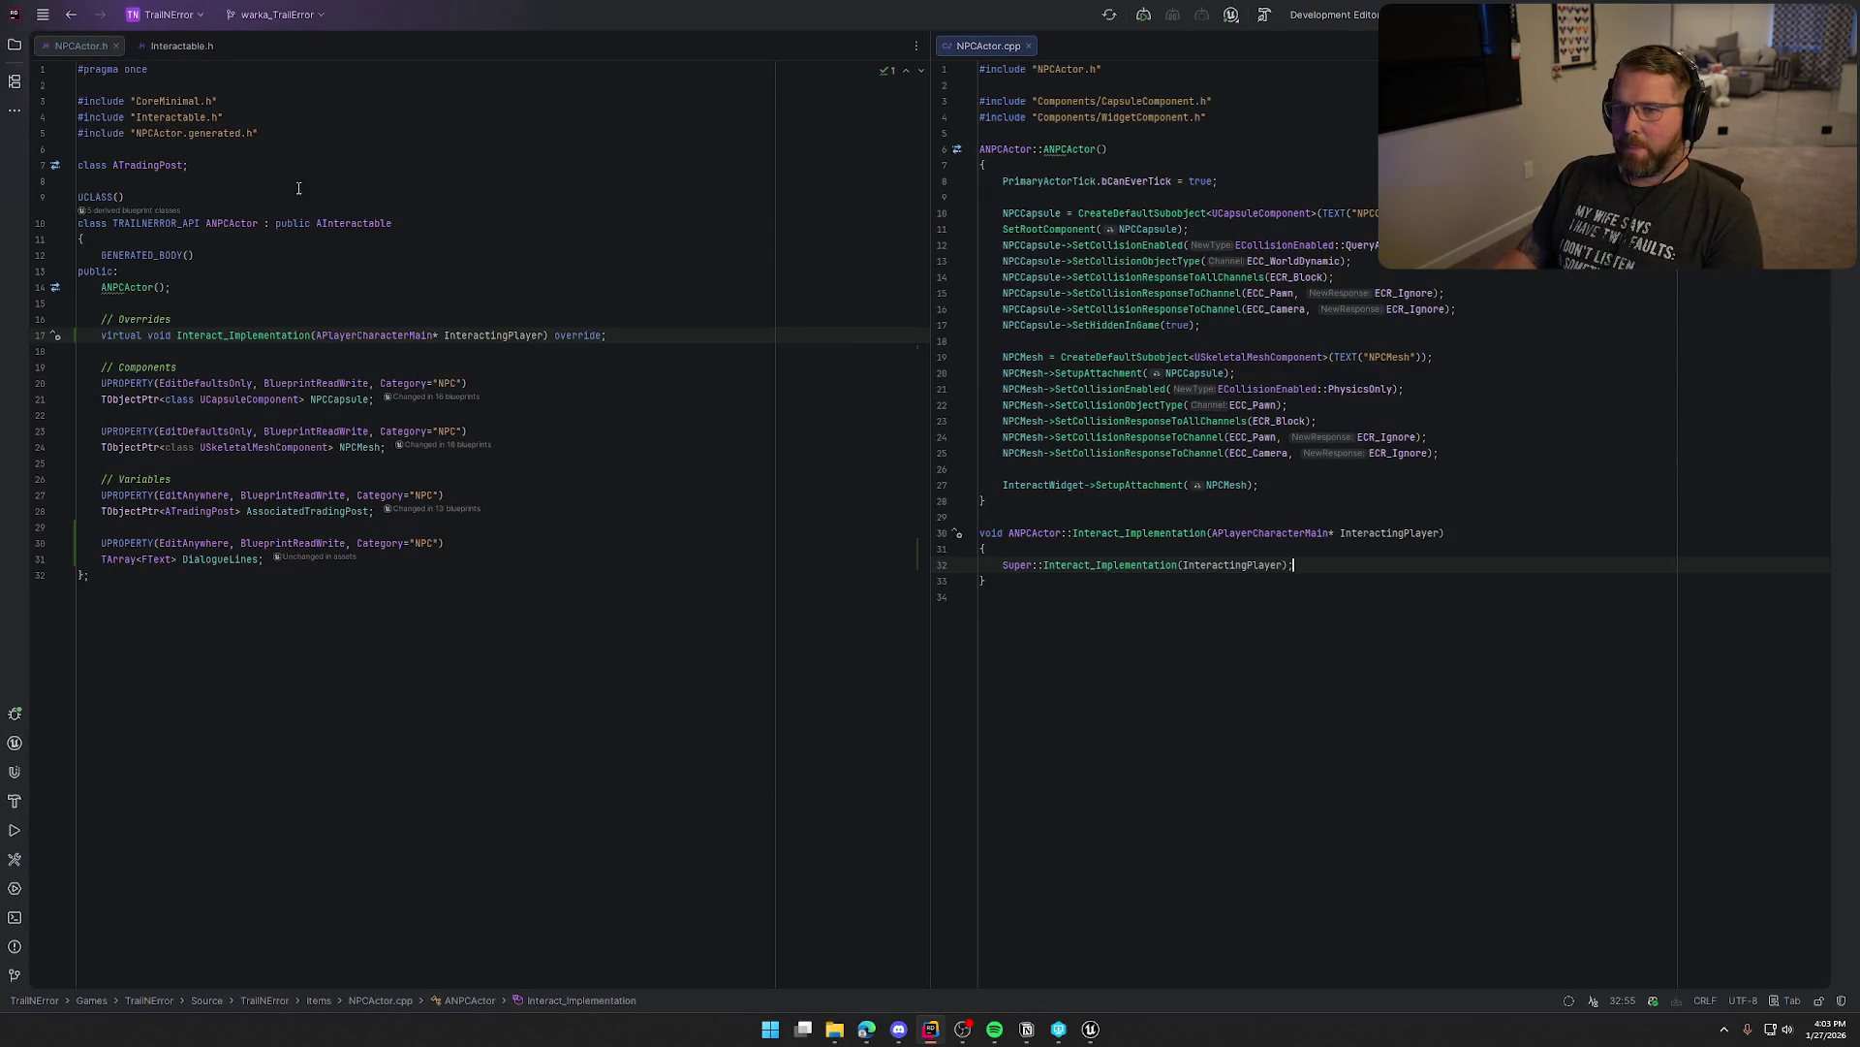
middle_click(82, 45)
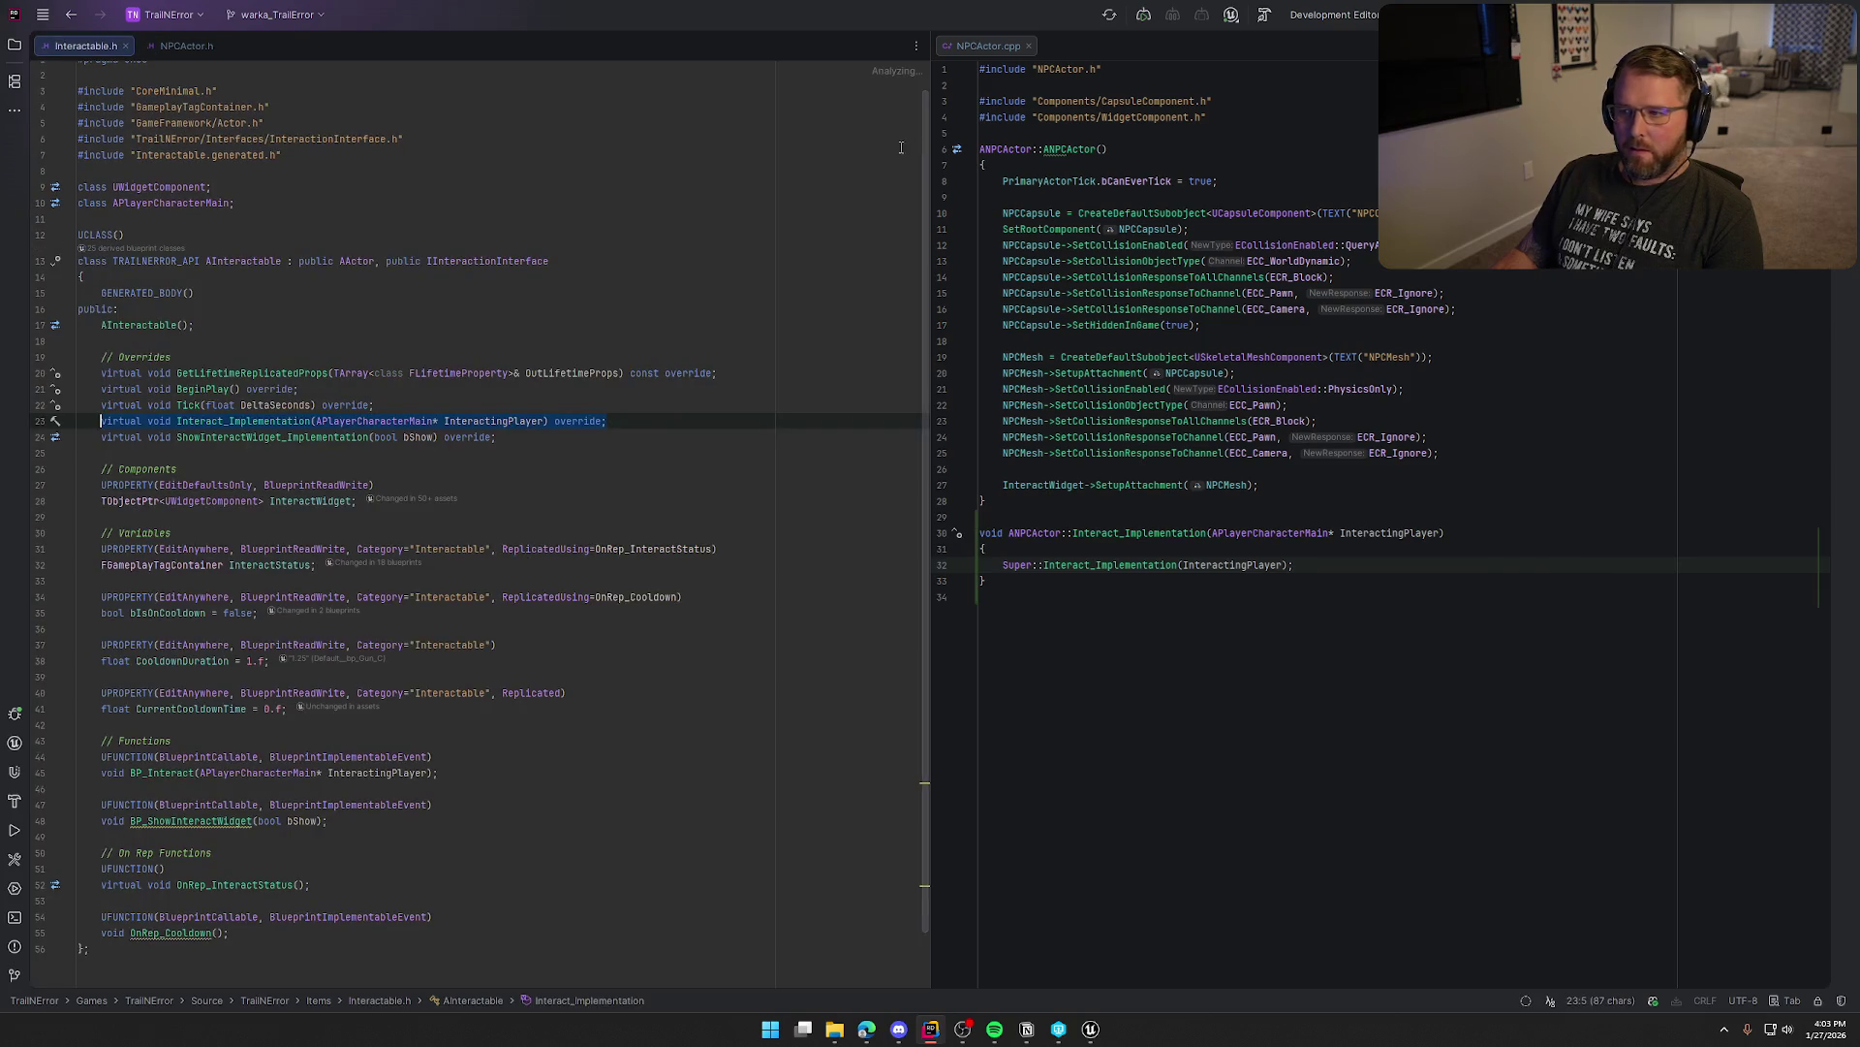
click(184, 46)
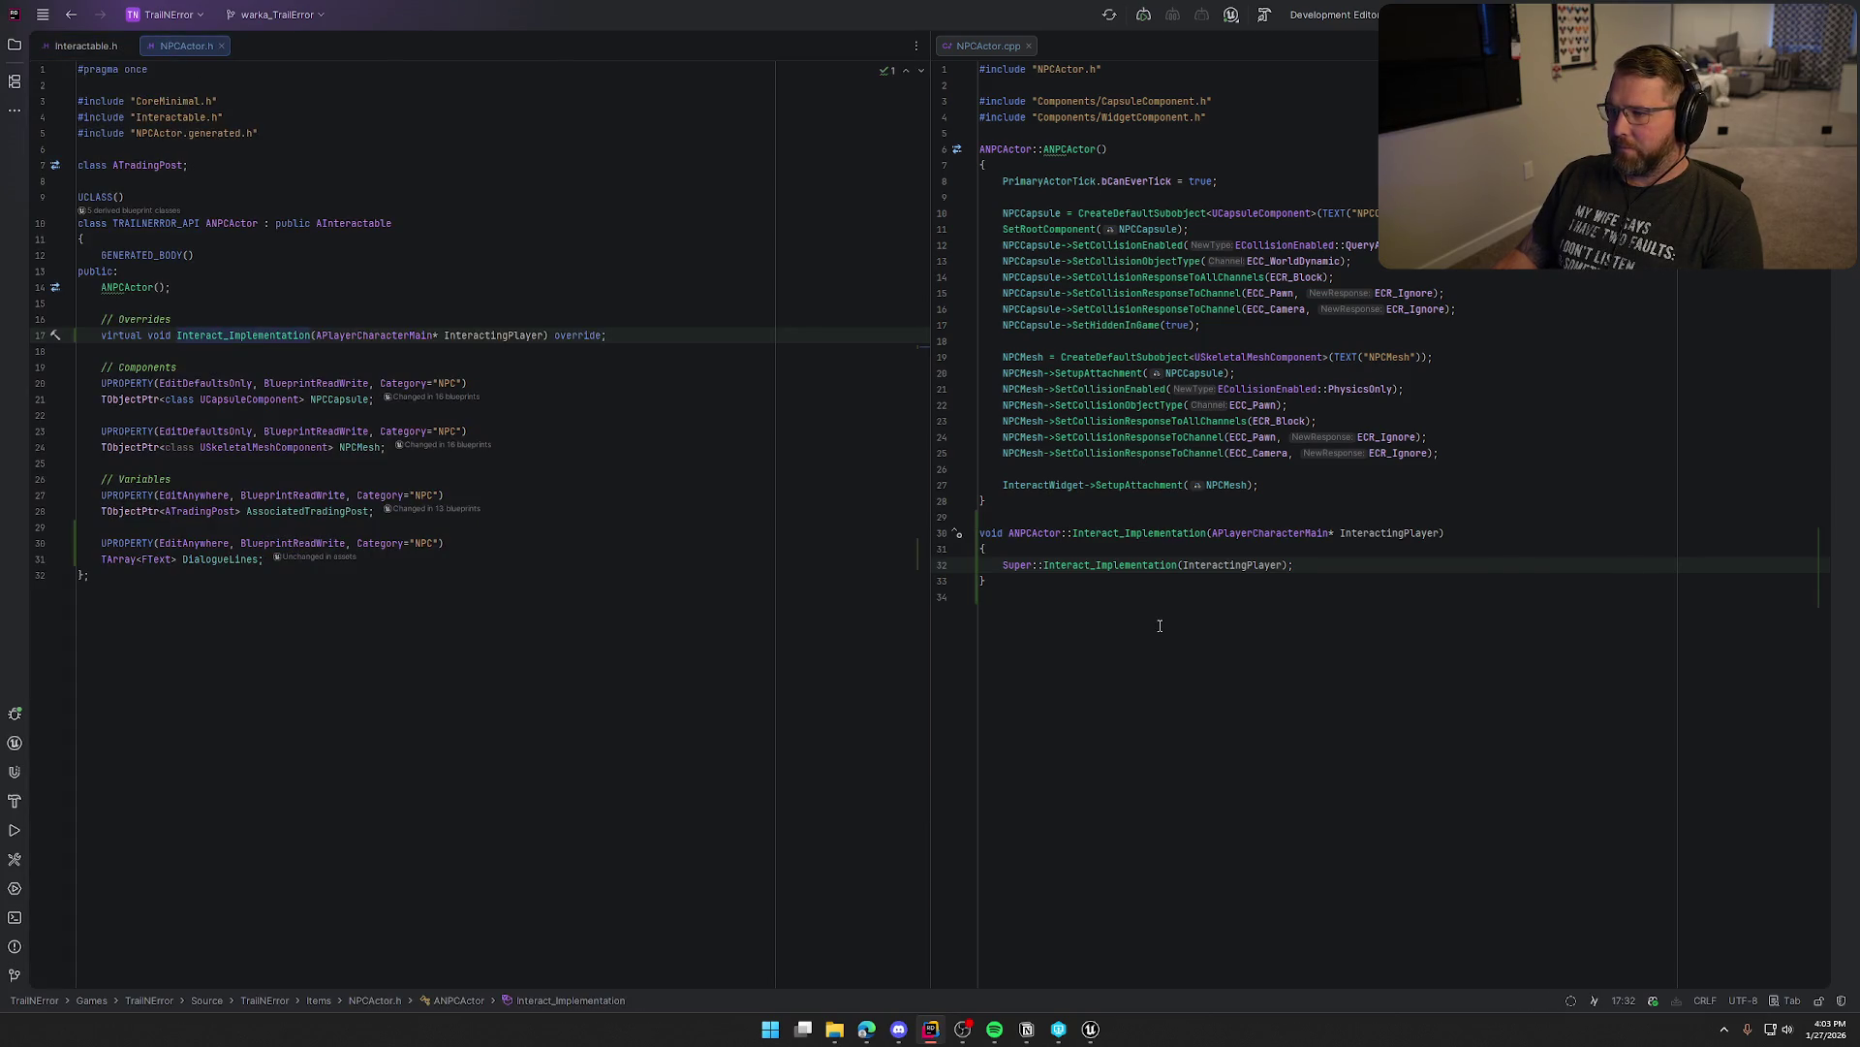
click(1121, 607)
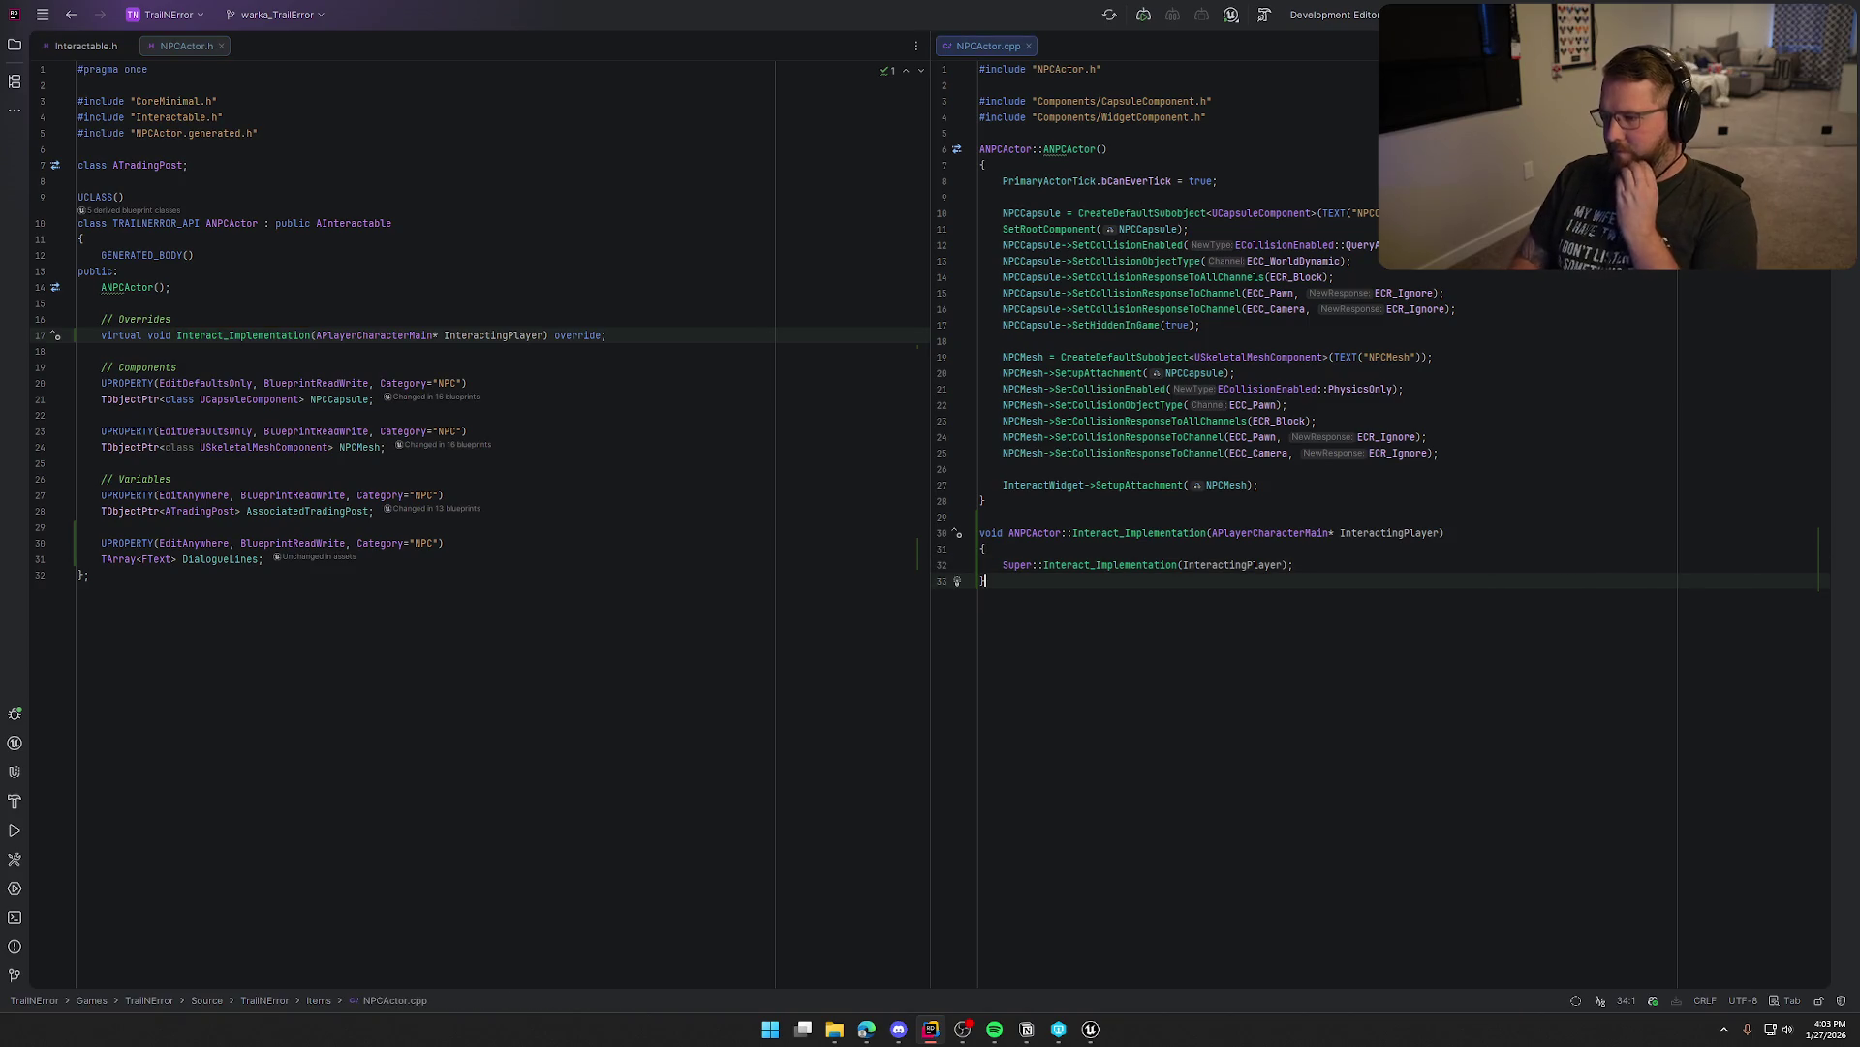
key(BackSpace)
key(Up)
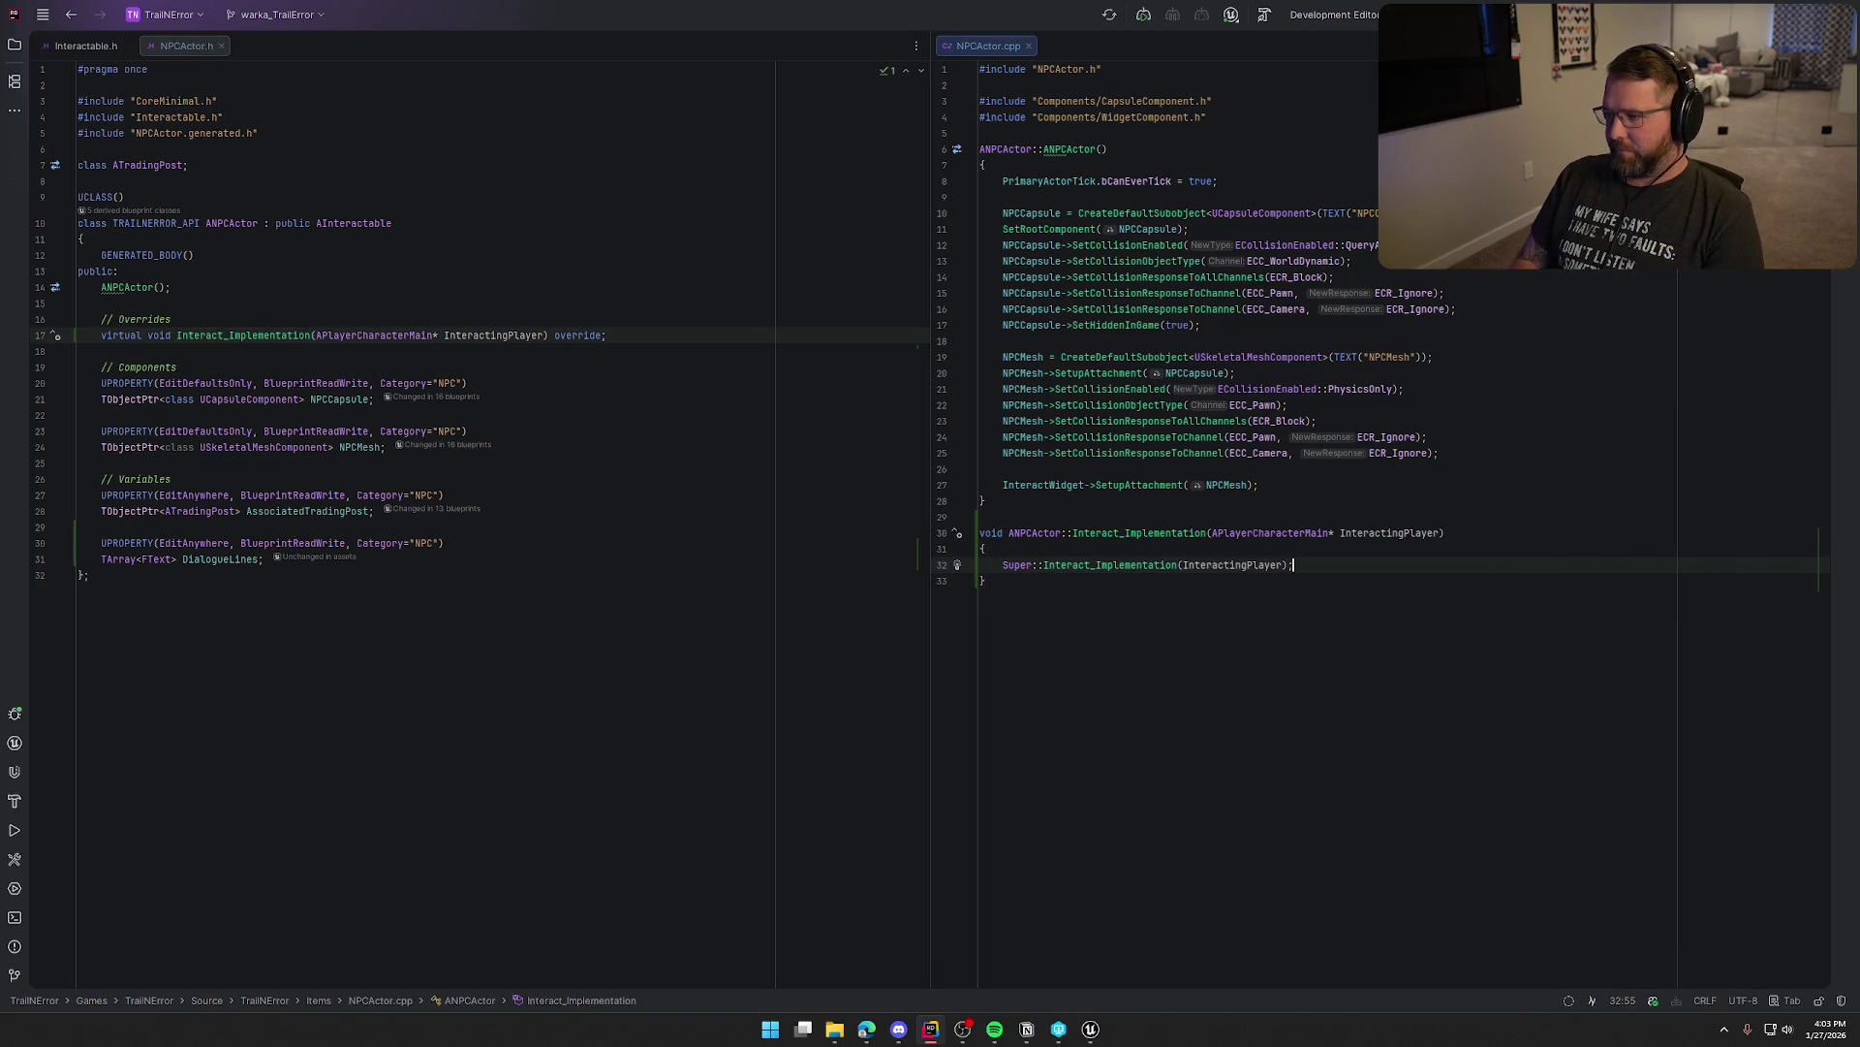
key(Return)
key(Return)
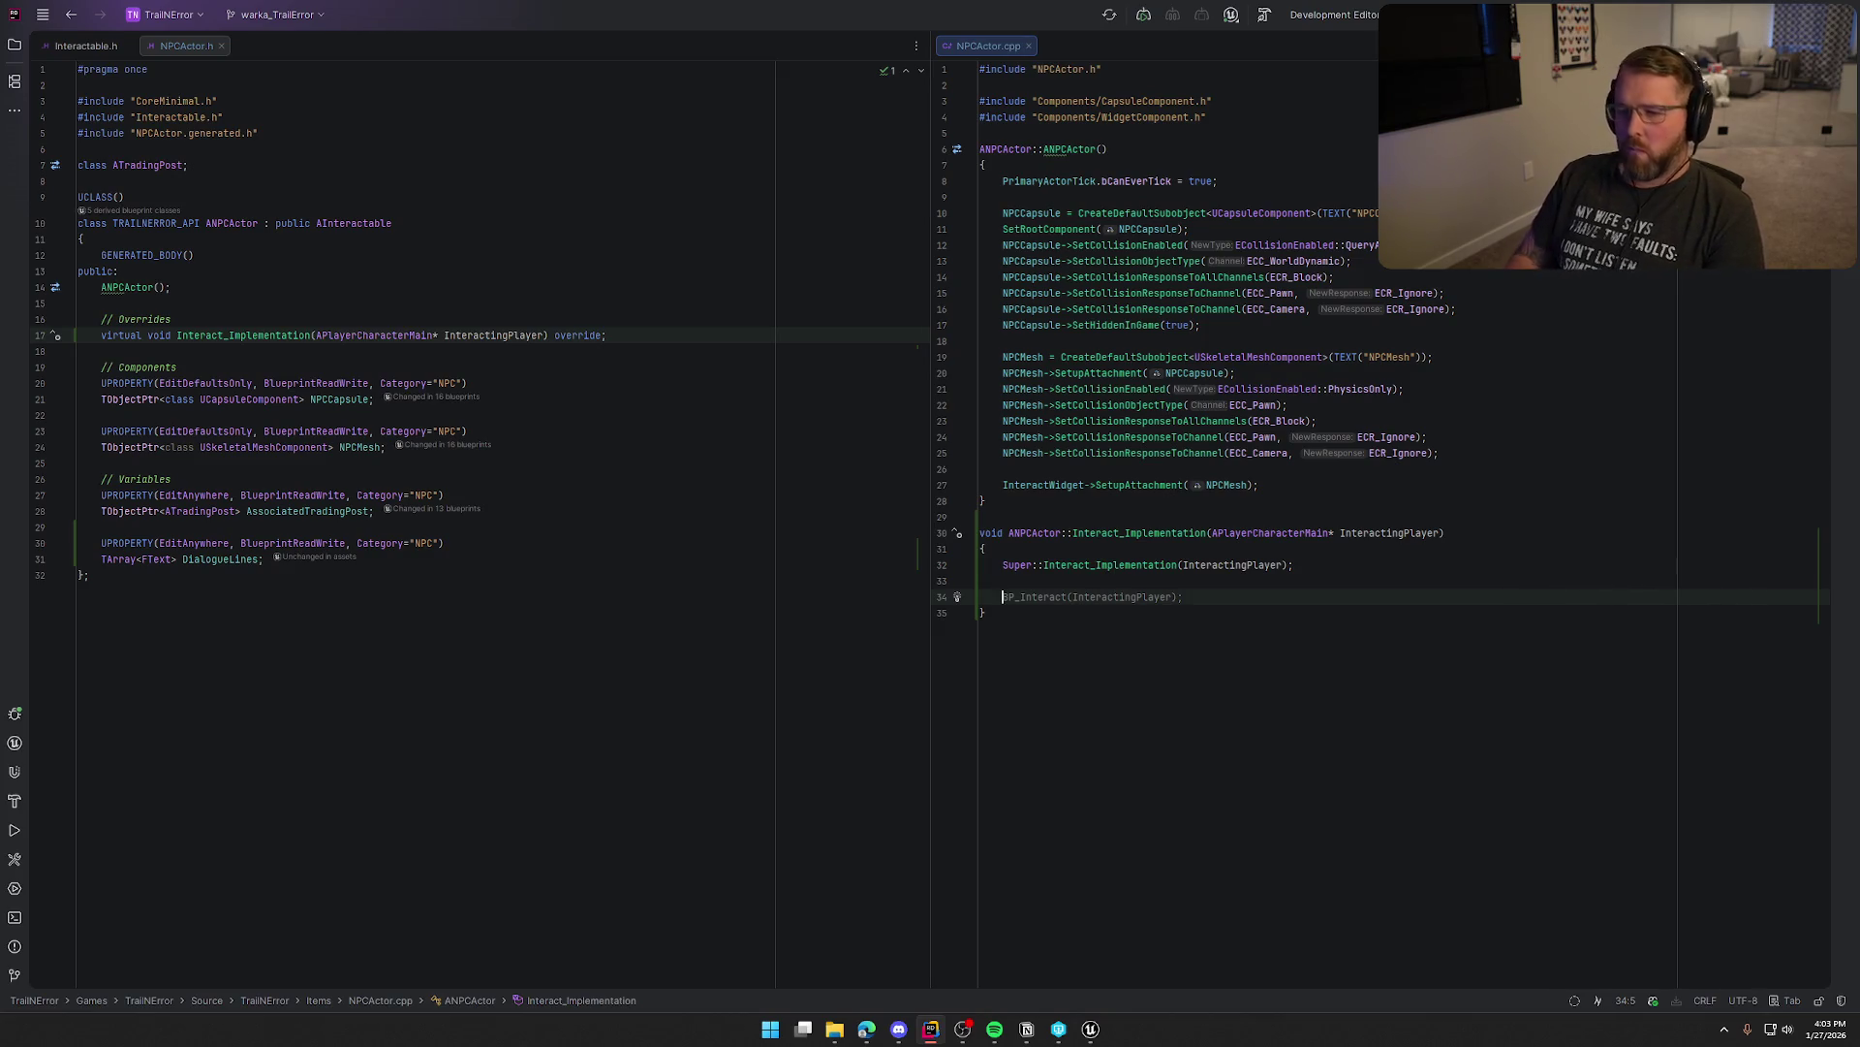
Add a UPROPERTY with EditAnywhere specifiers and the NPC category below AssociatedTradingPost
click(407, 510)
key(Return)
key(Return)
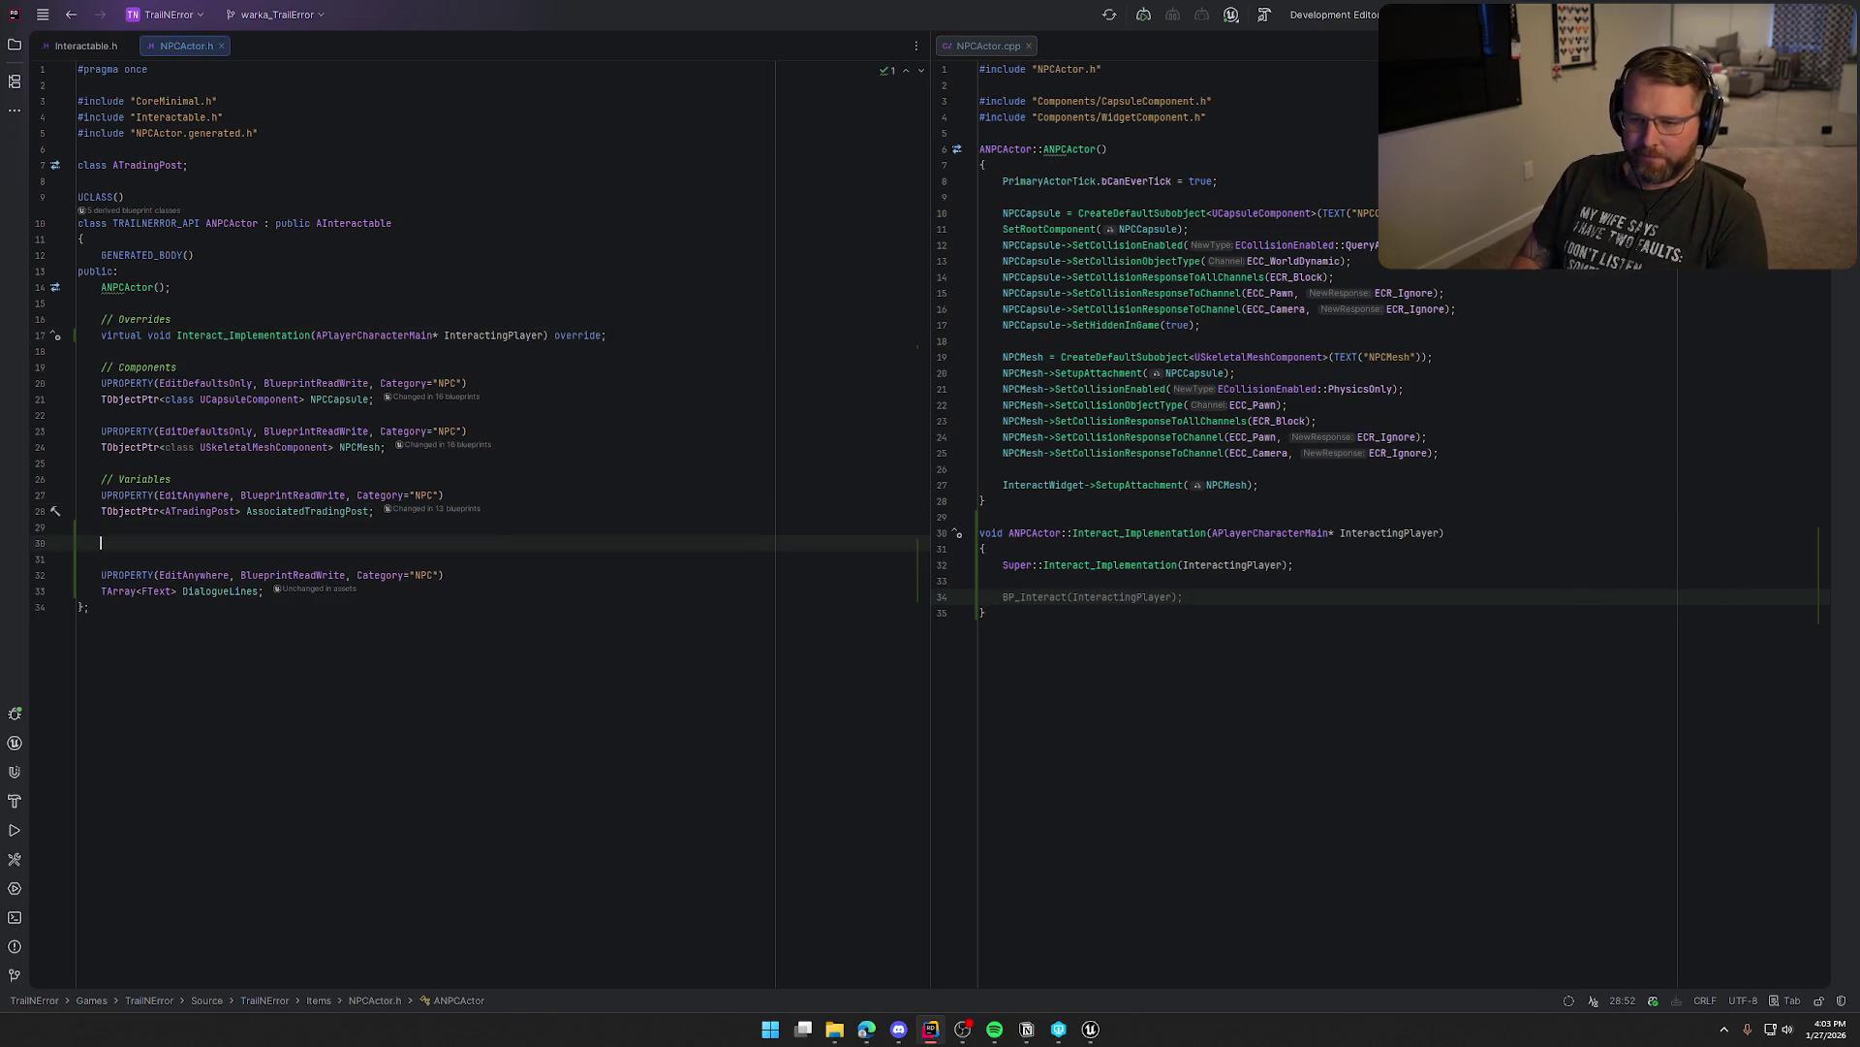
text(UPRO)
key(Return)
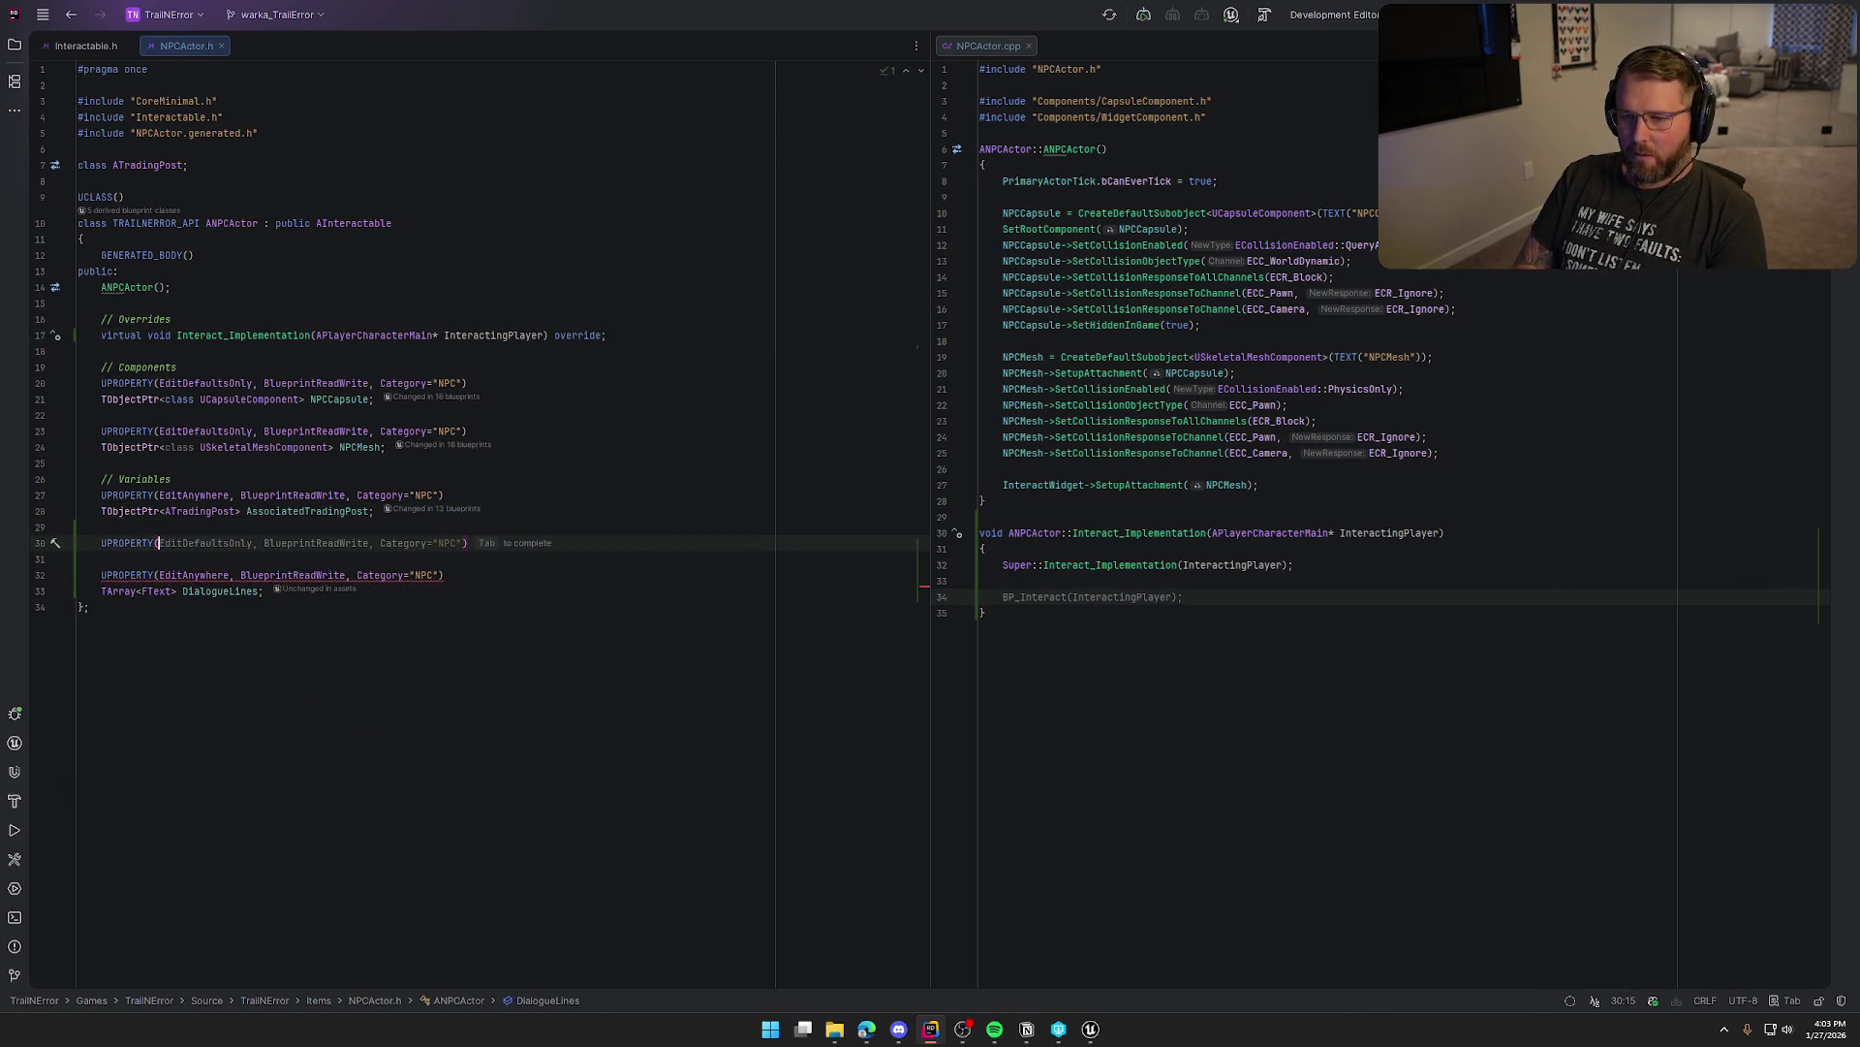
text(EditA)
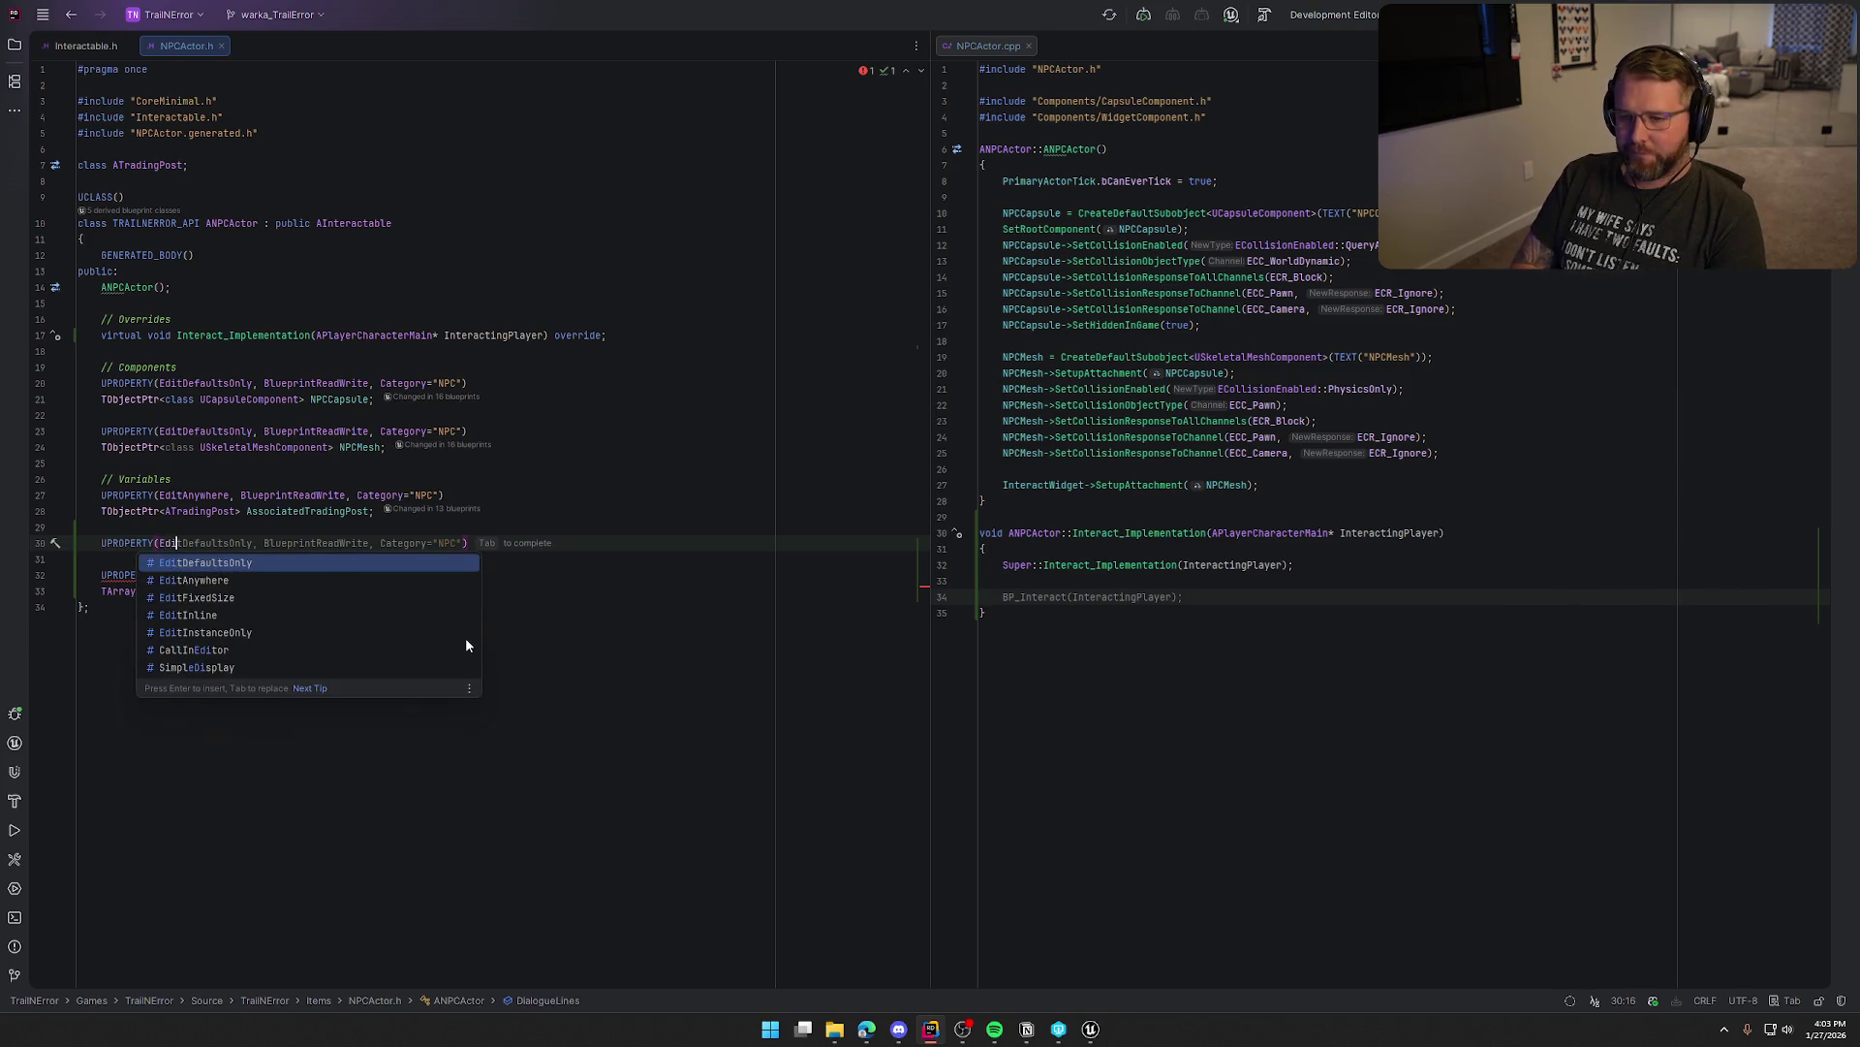
key(Return)
key(Tab)
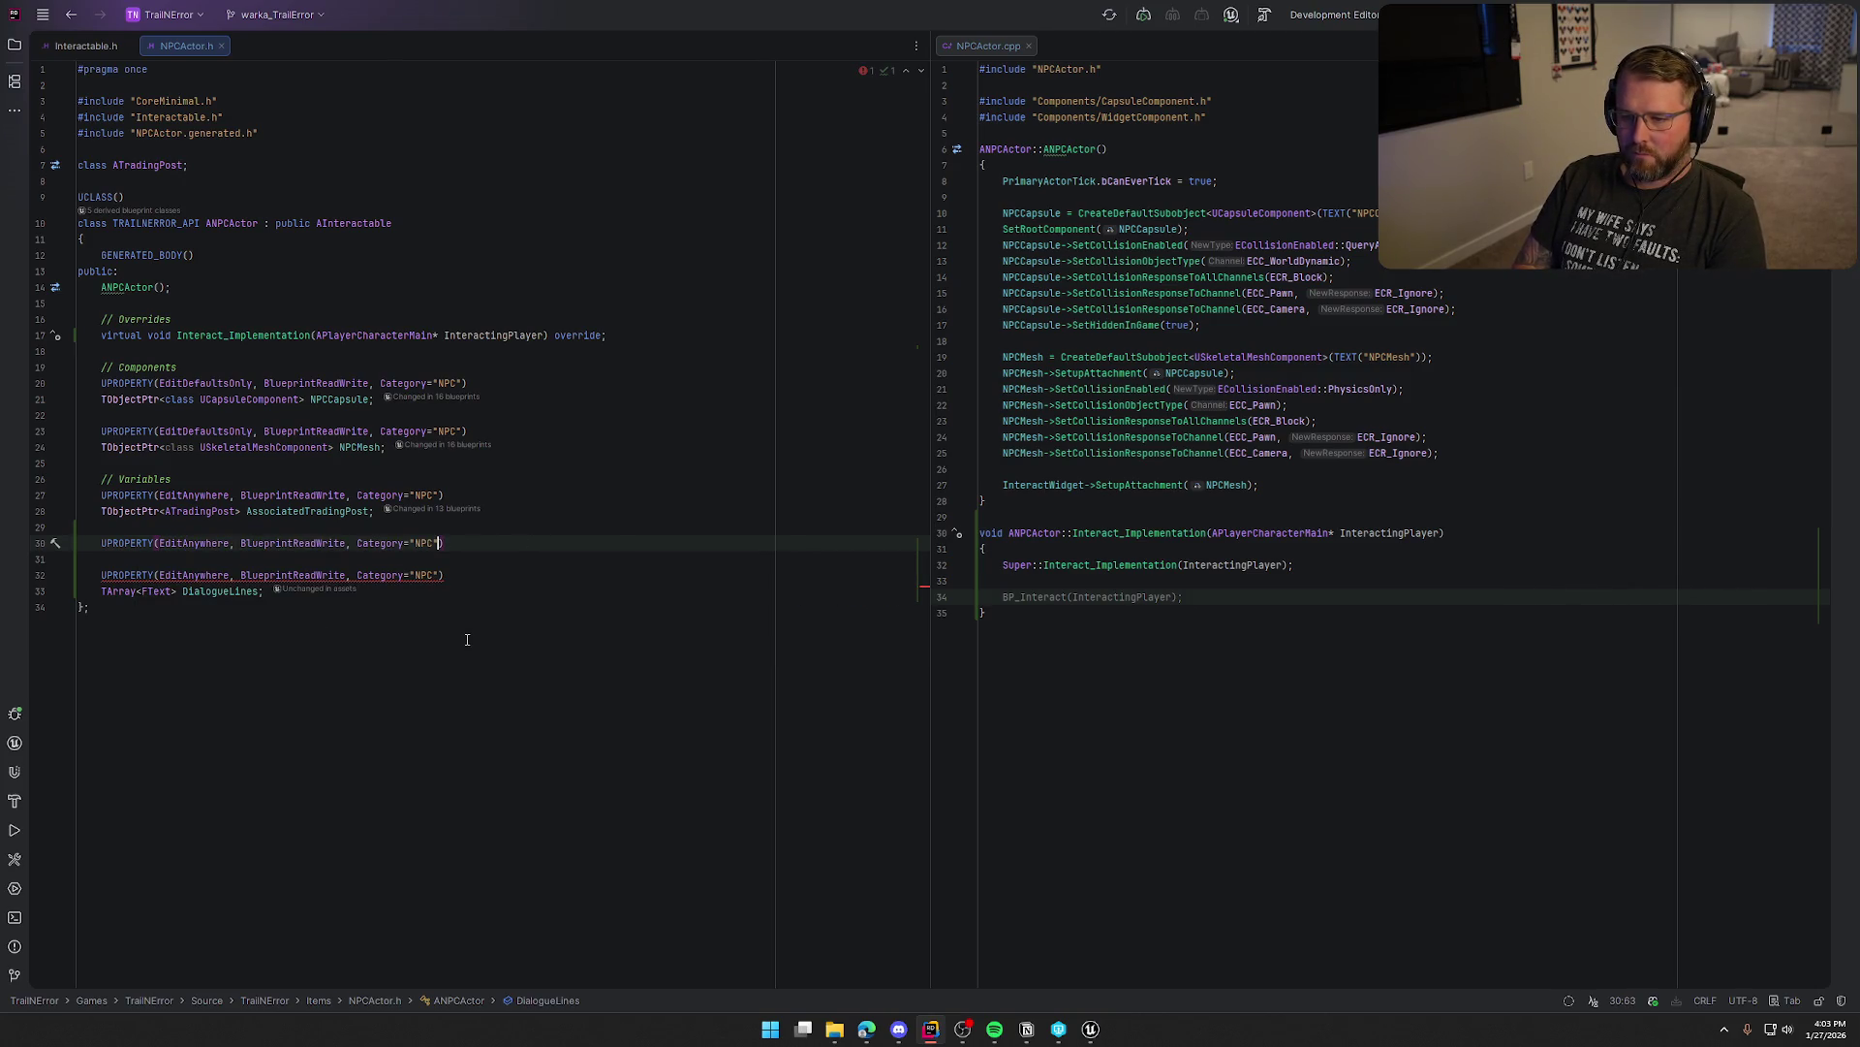
key(End)
key(Return)
Declare the flag as bool bRandomizeDialogue = true, fixing the initial bUse name
text(bool )
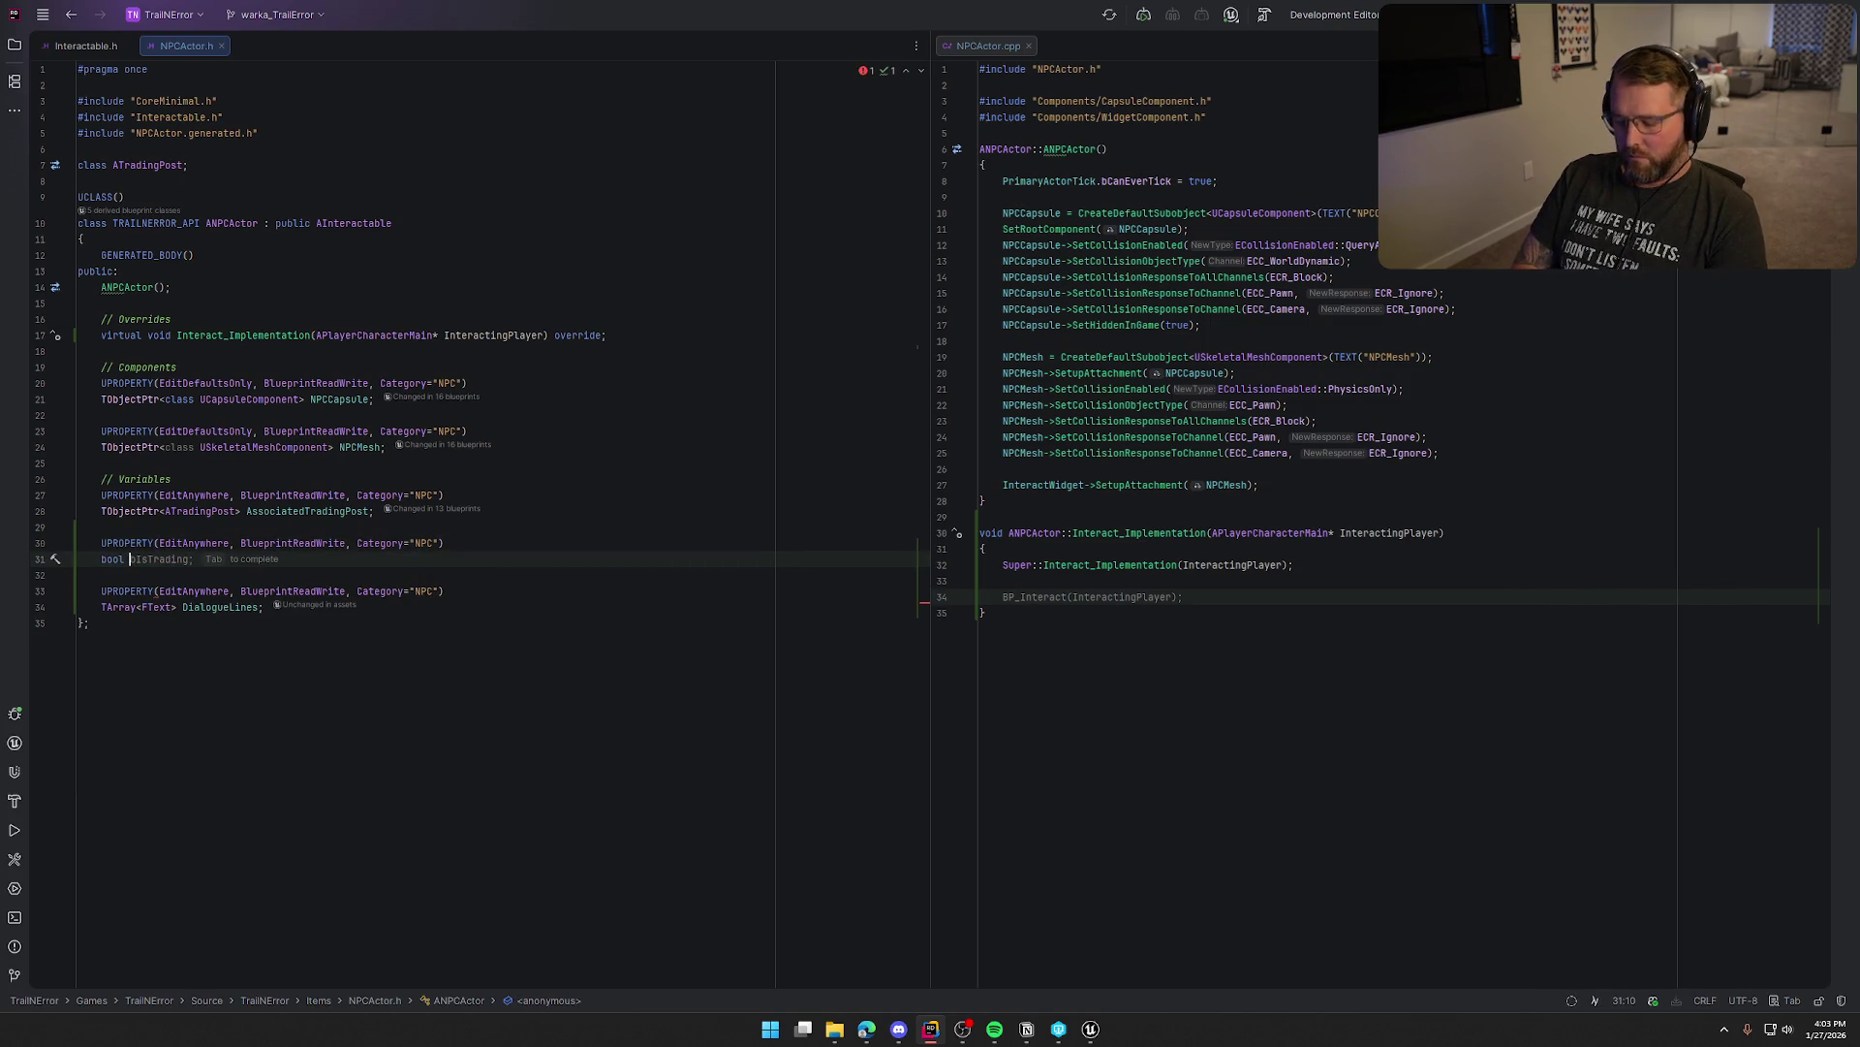
text(BUse)
key(BackSpace)
key(BackSpace)
key(BackSpace)
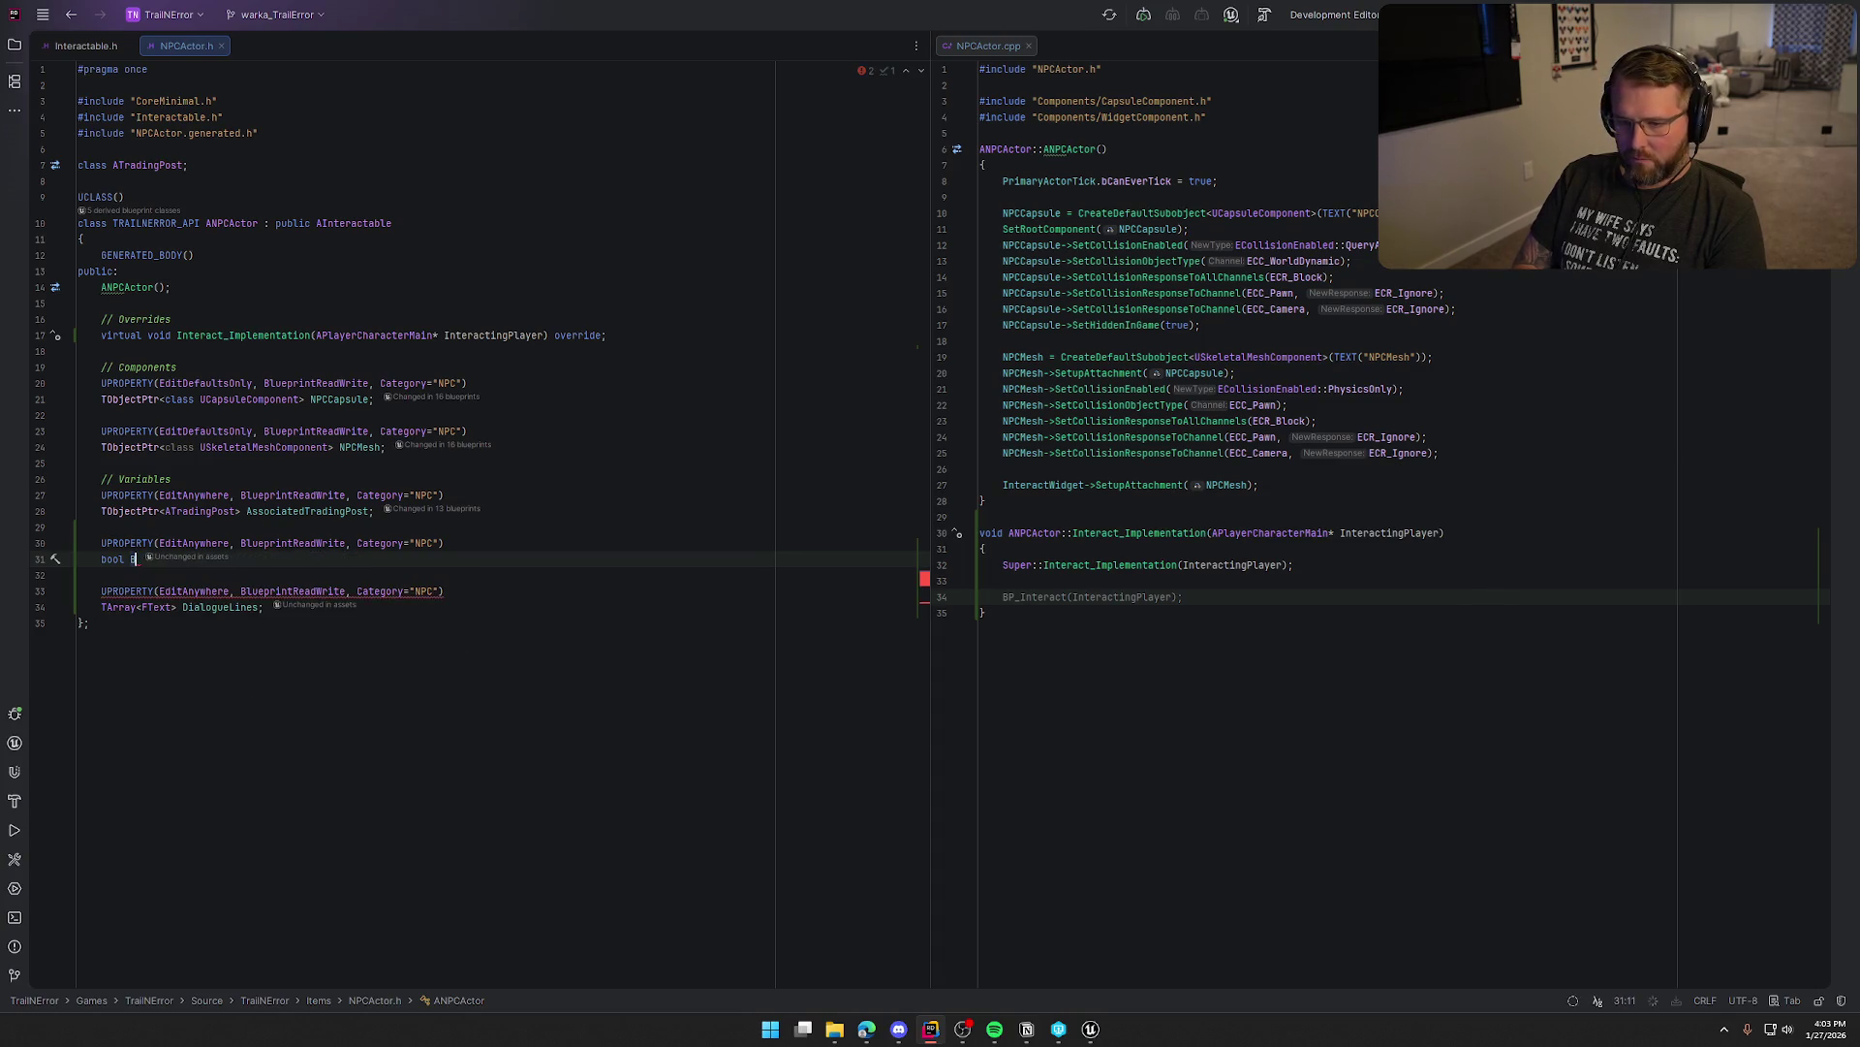
text(bUse)
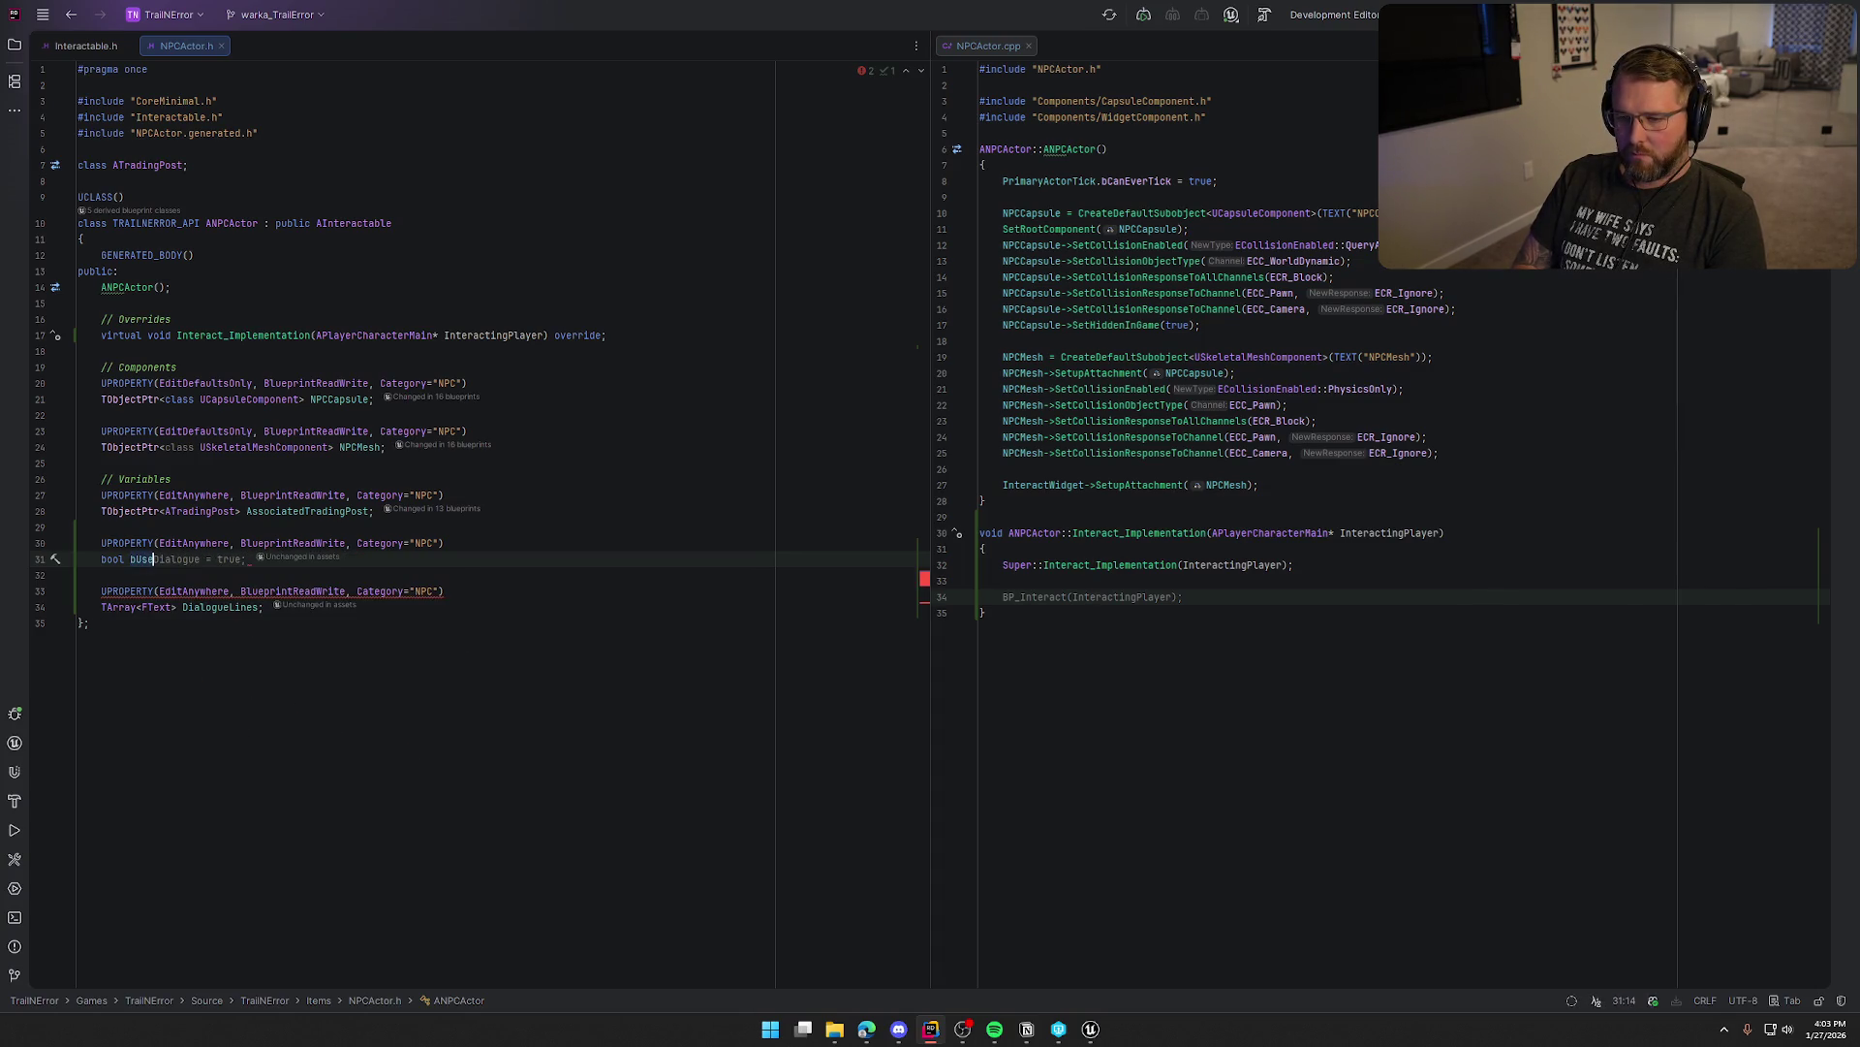
key(BackSpace)
key(BackSpace)
key(BackSpace)
text(Random)
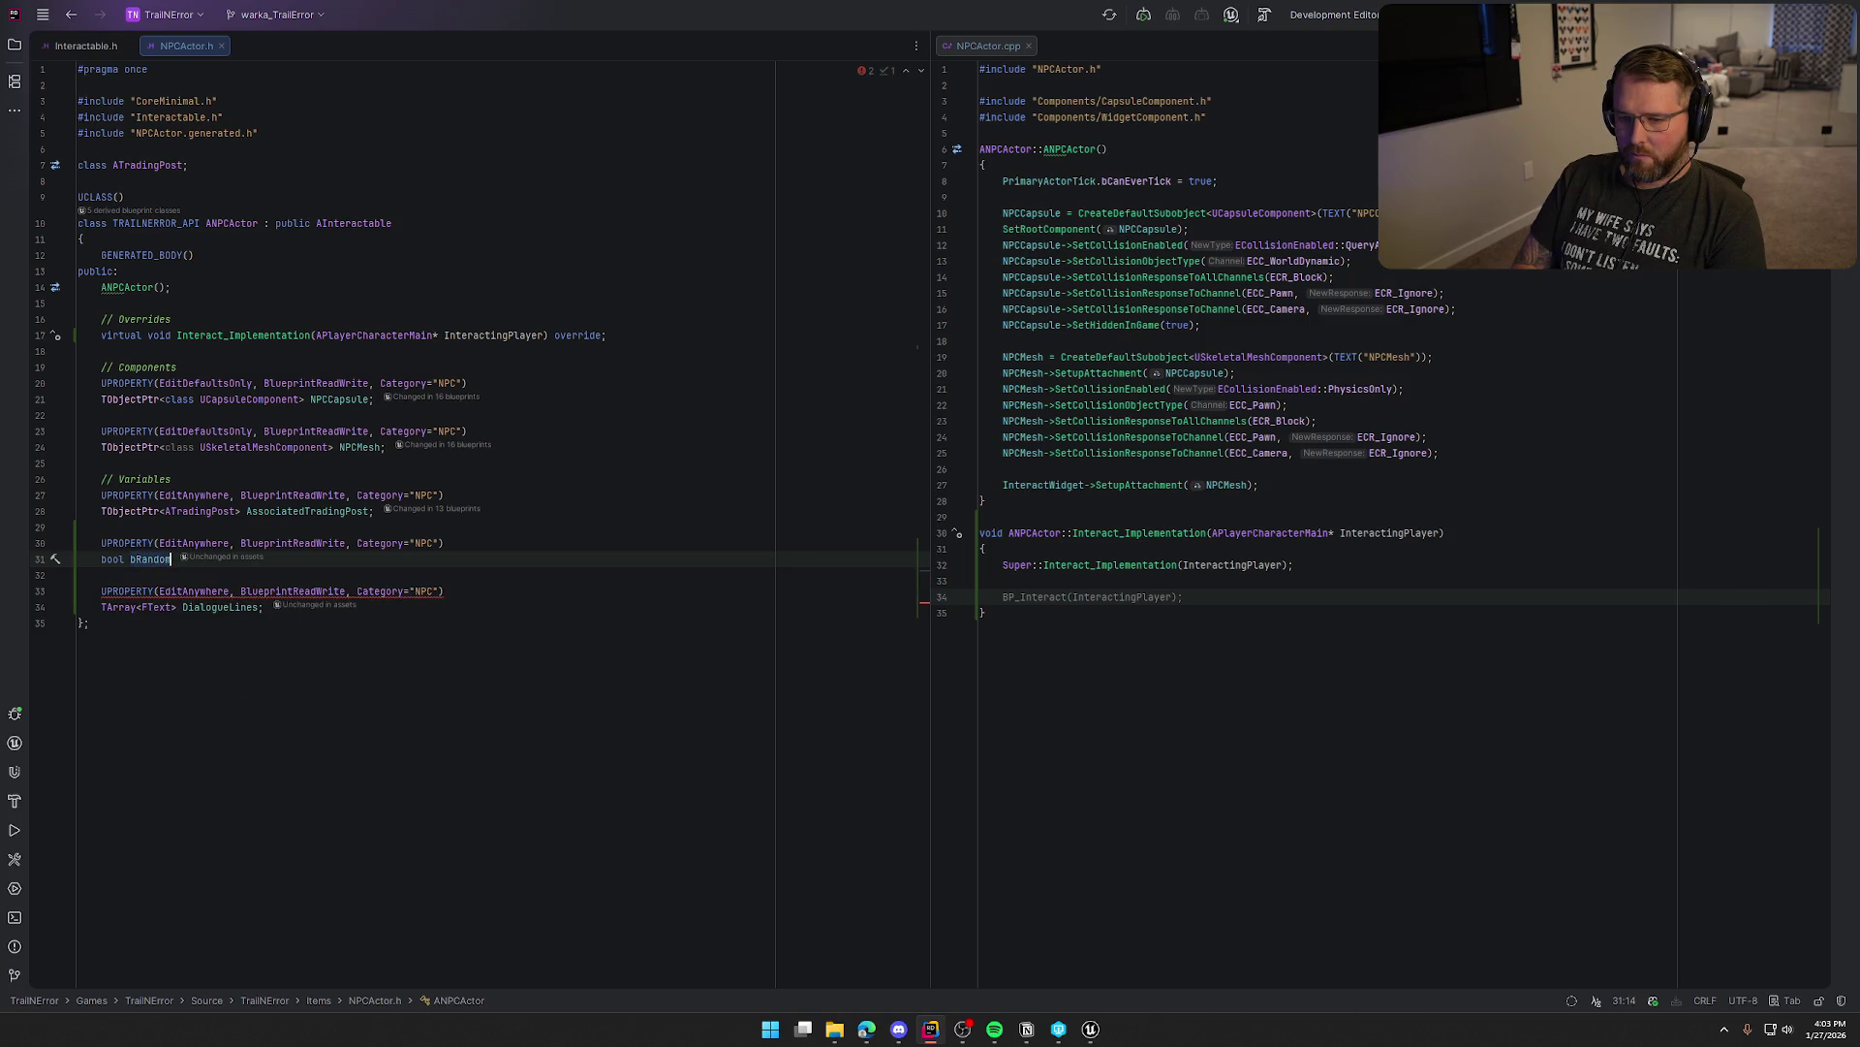
key(Tab)
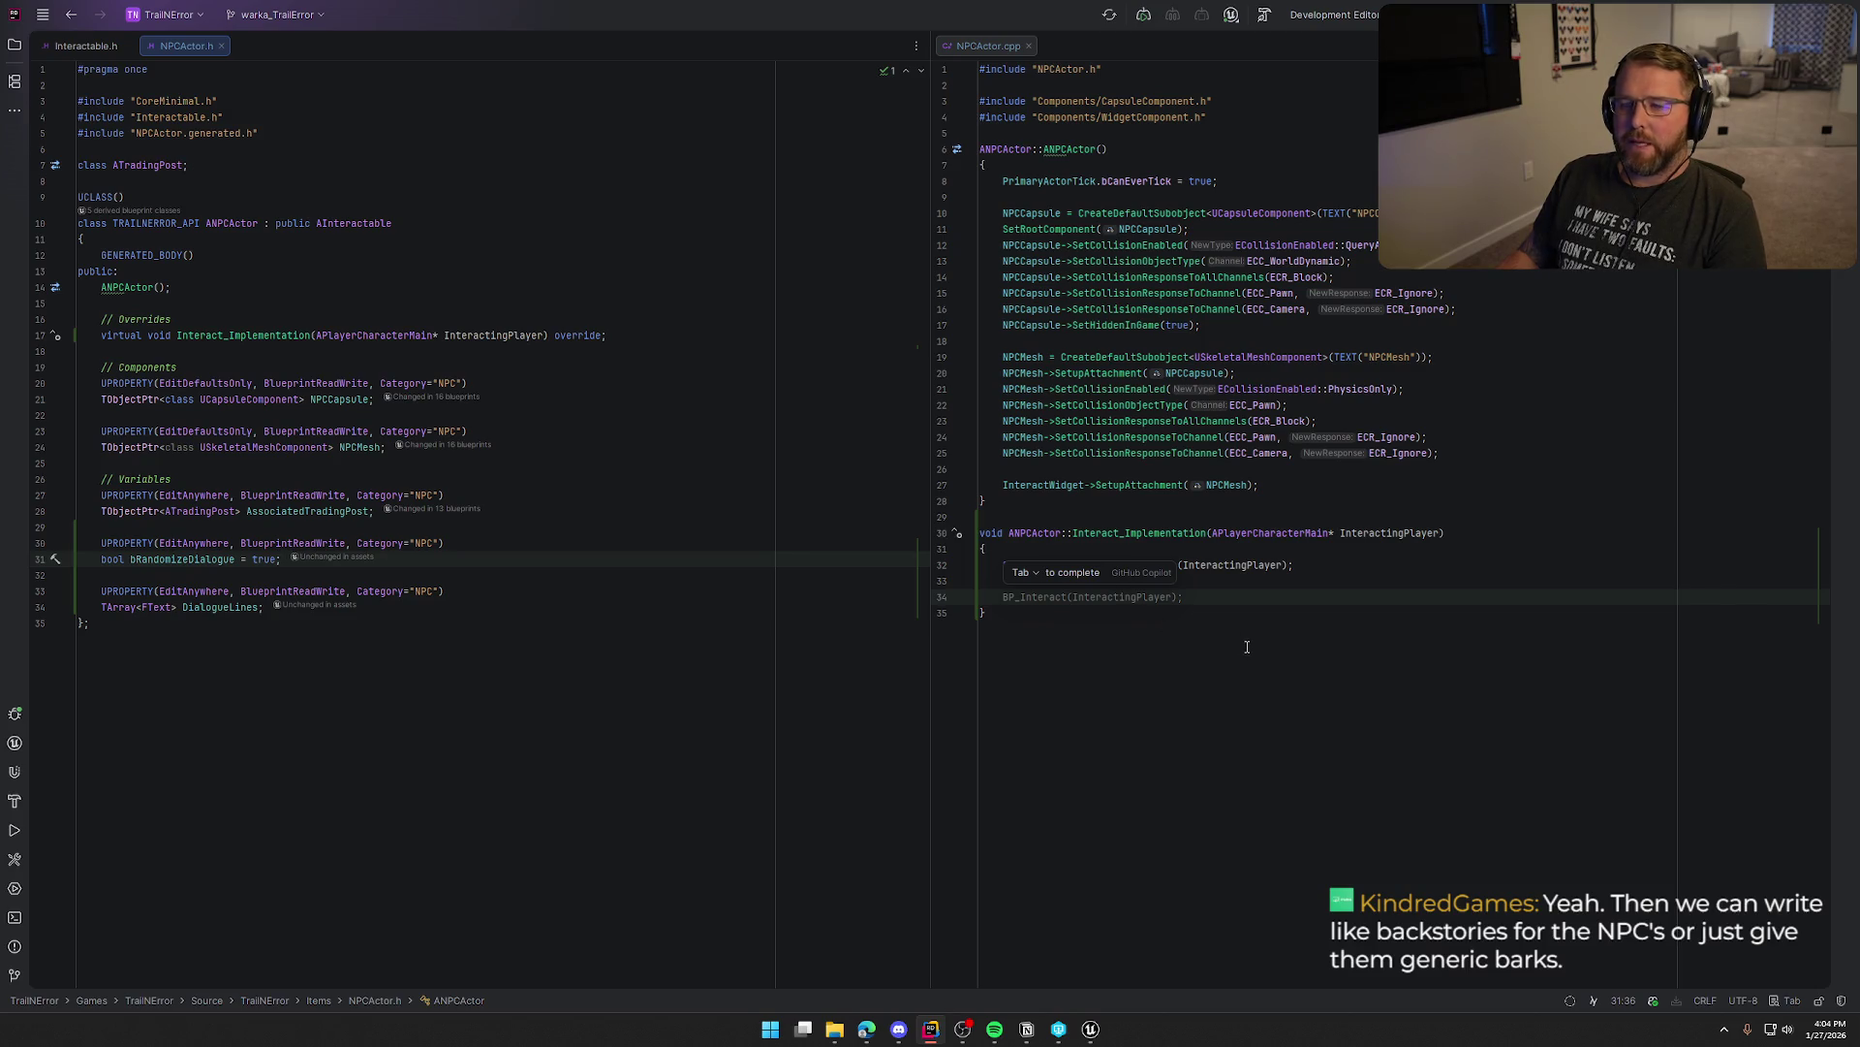
click(1056, 601)
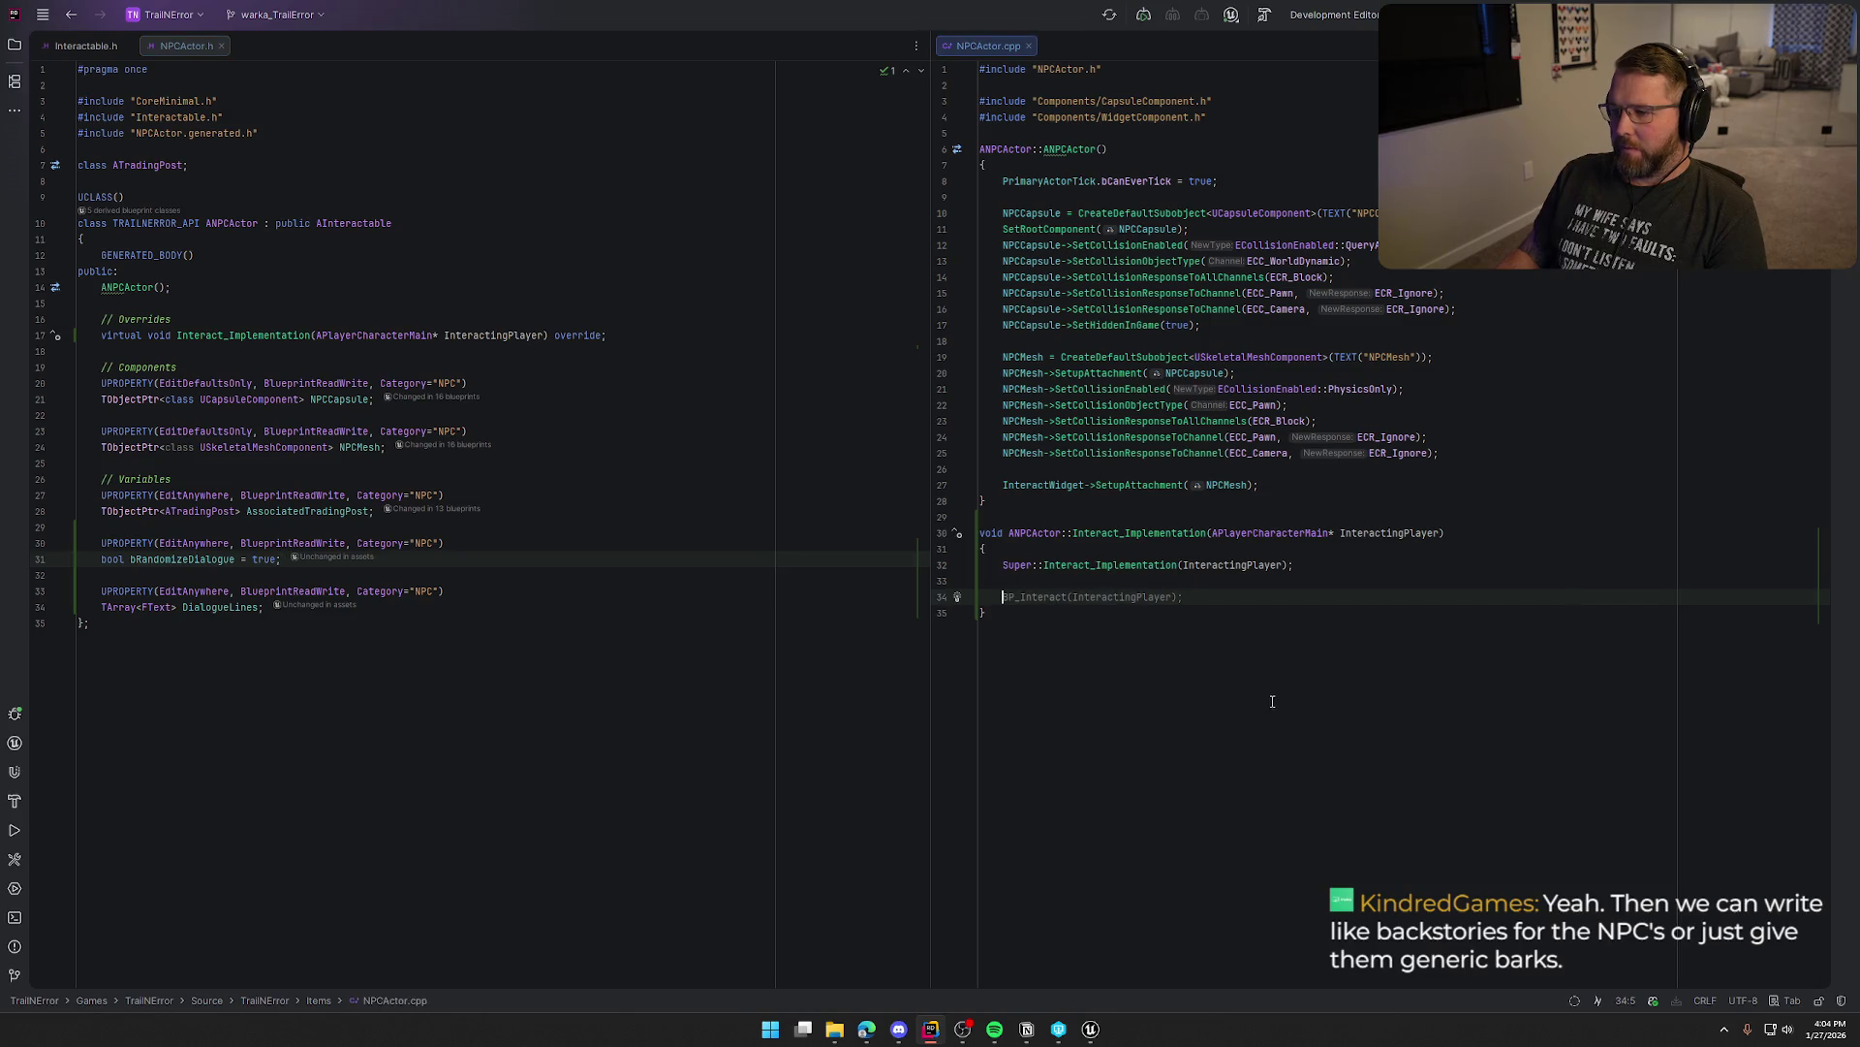
Add an if (bRandomizeDialogue) block in Interact_Implementation and start a UE_LOG(LogTemp call inside it
text(if)
text( (bra)
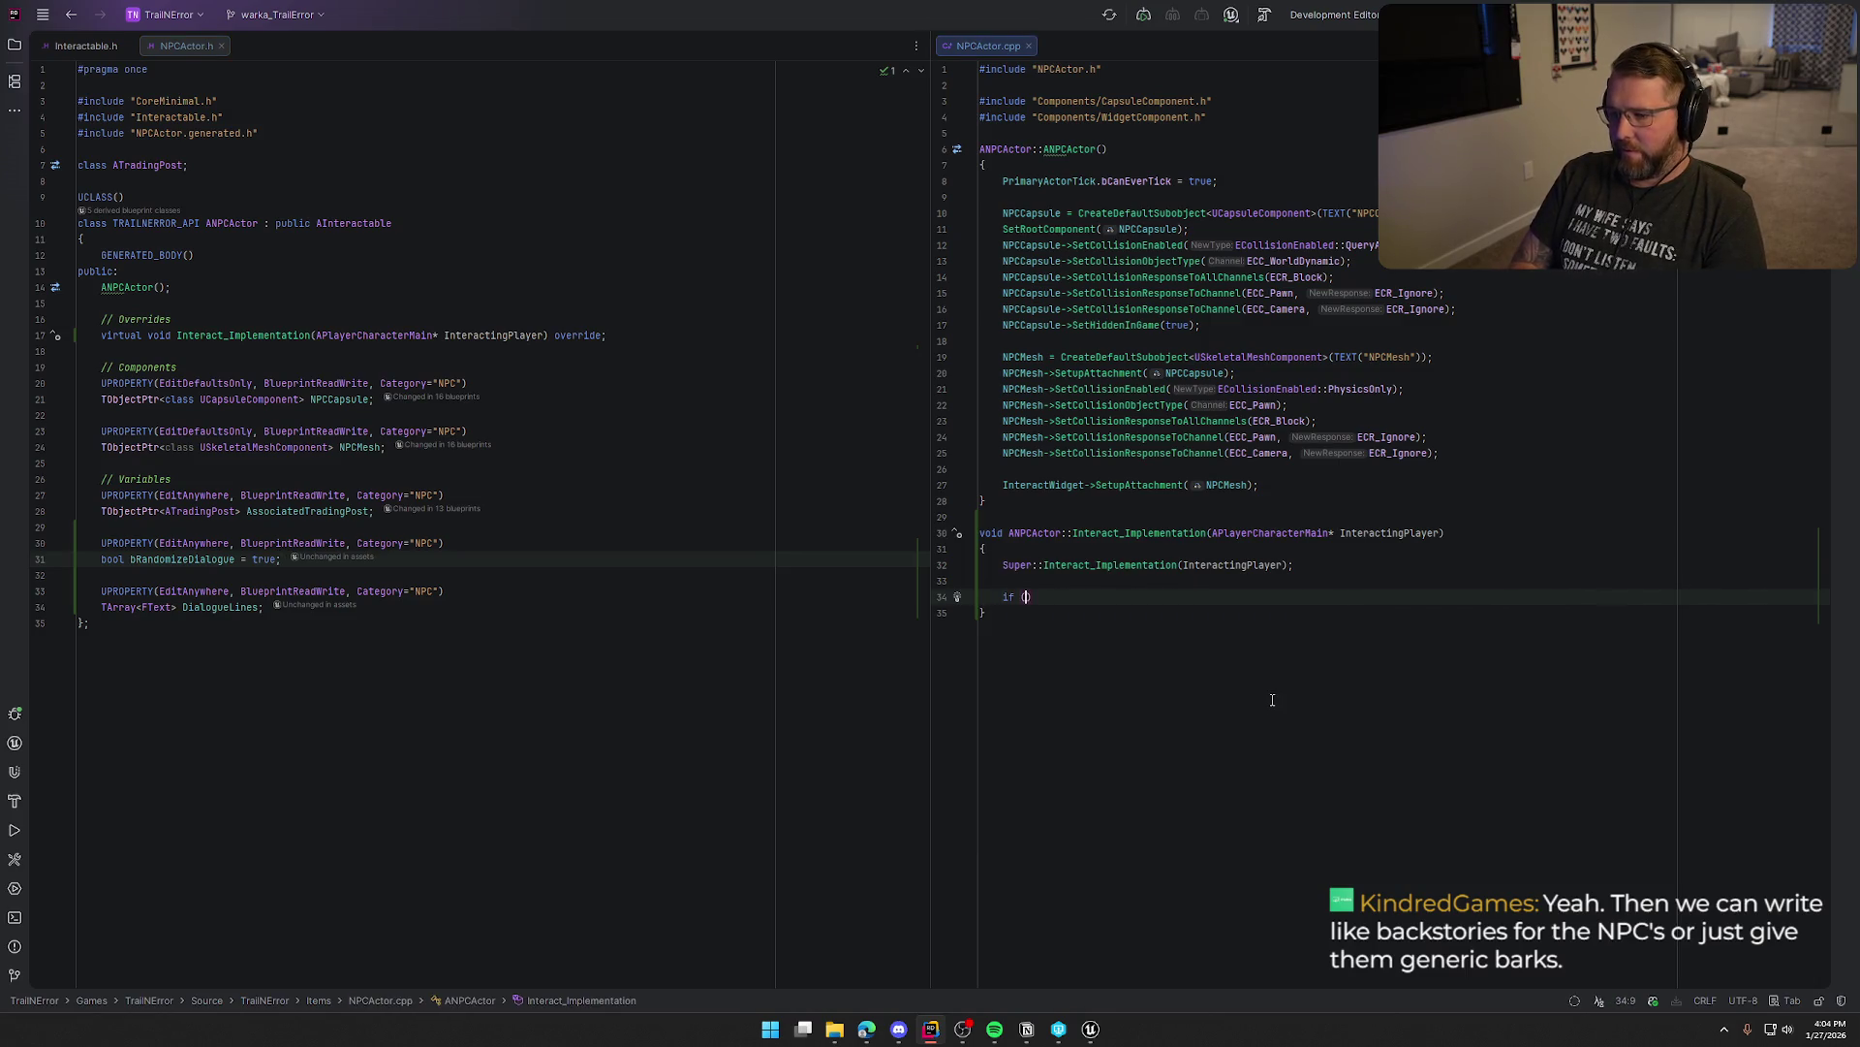
key(Return)
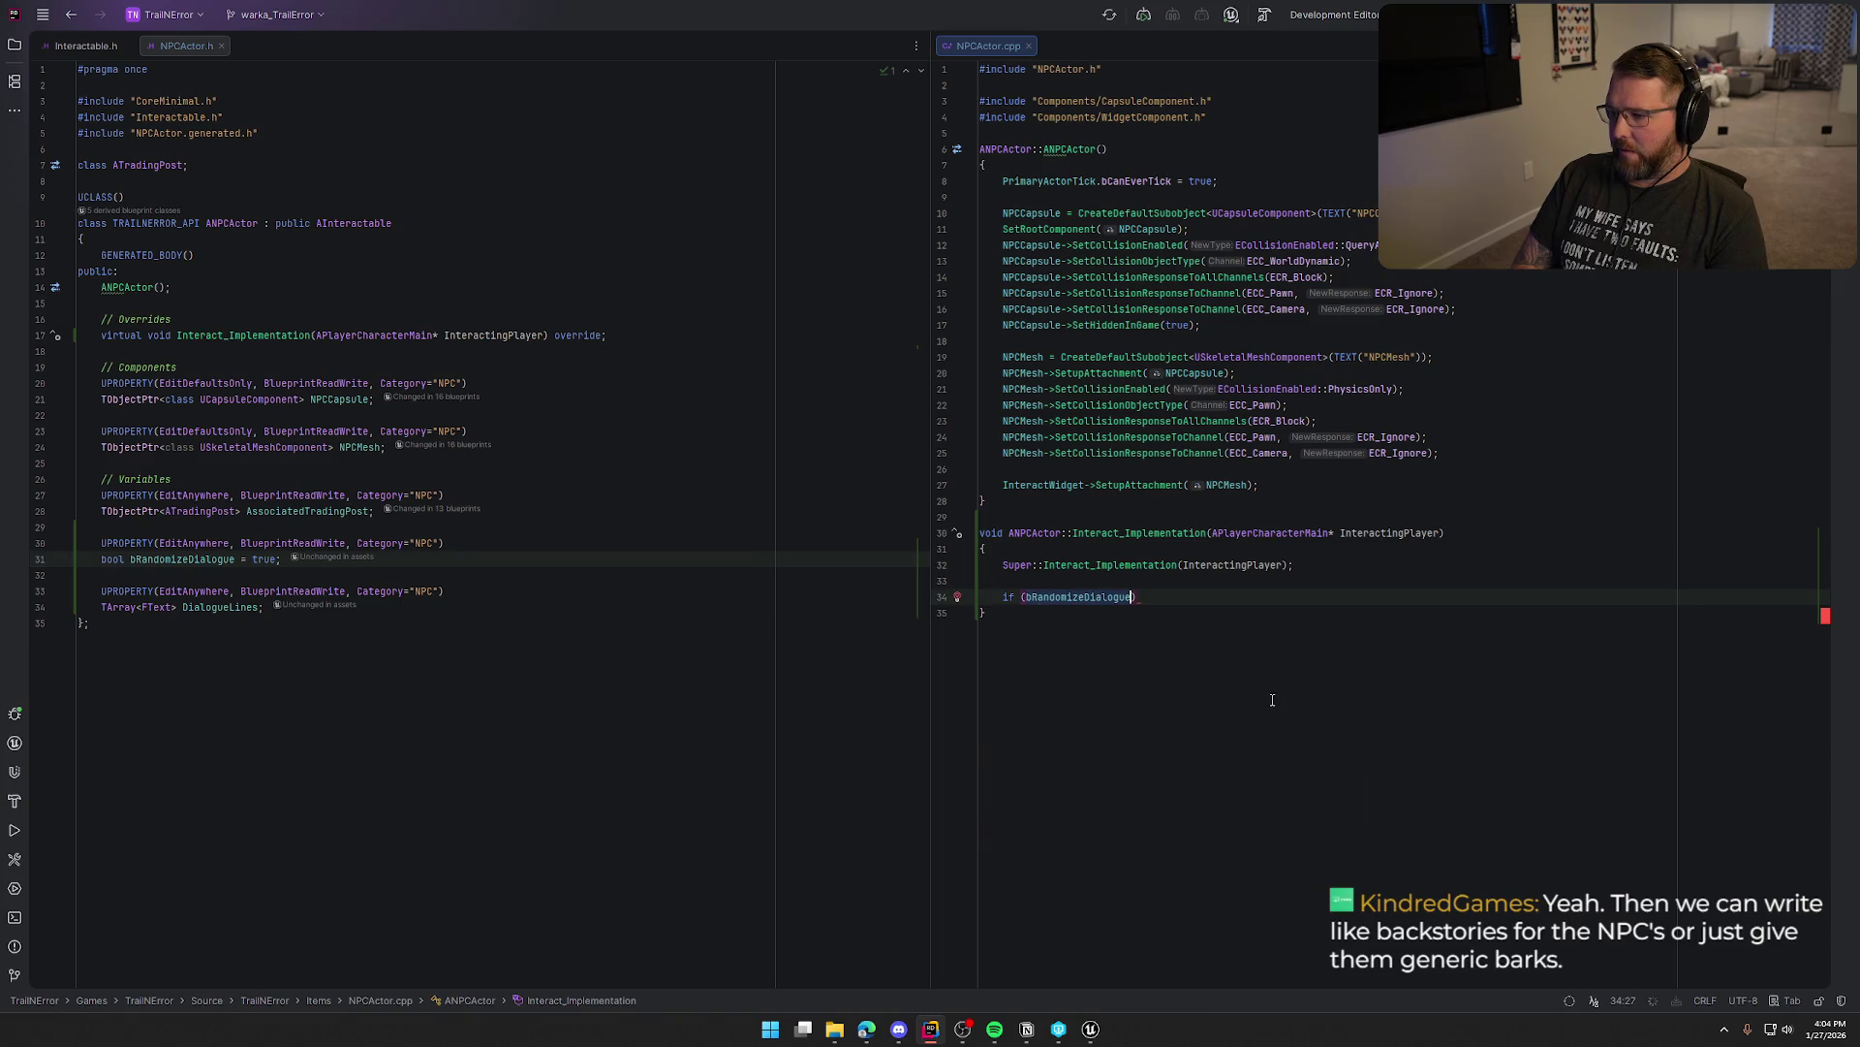
text() {)
key(Return)
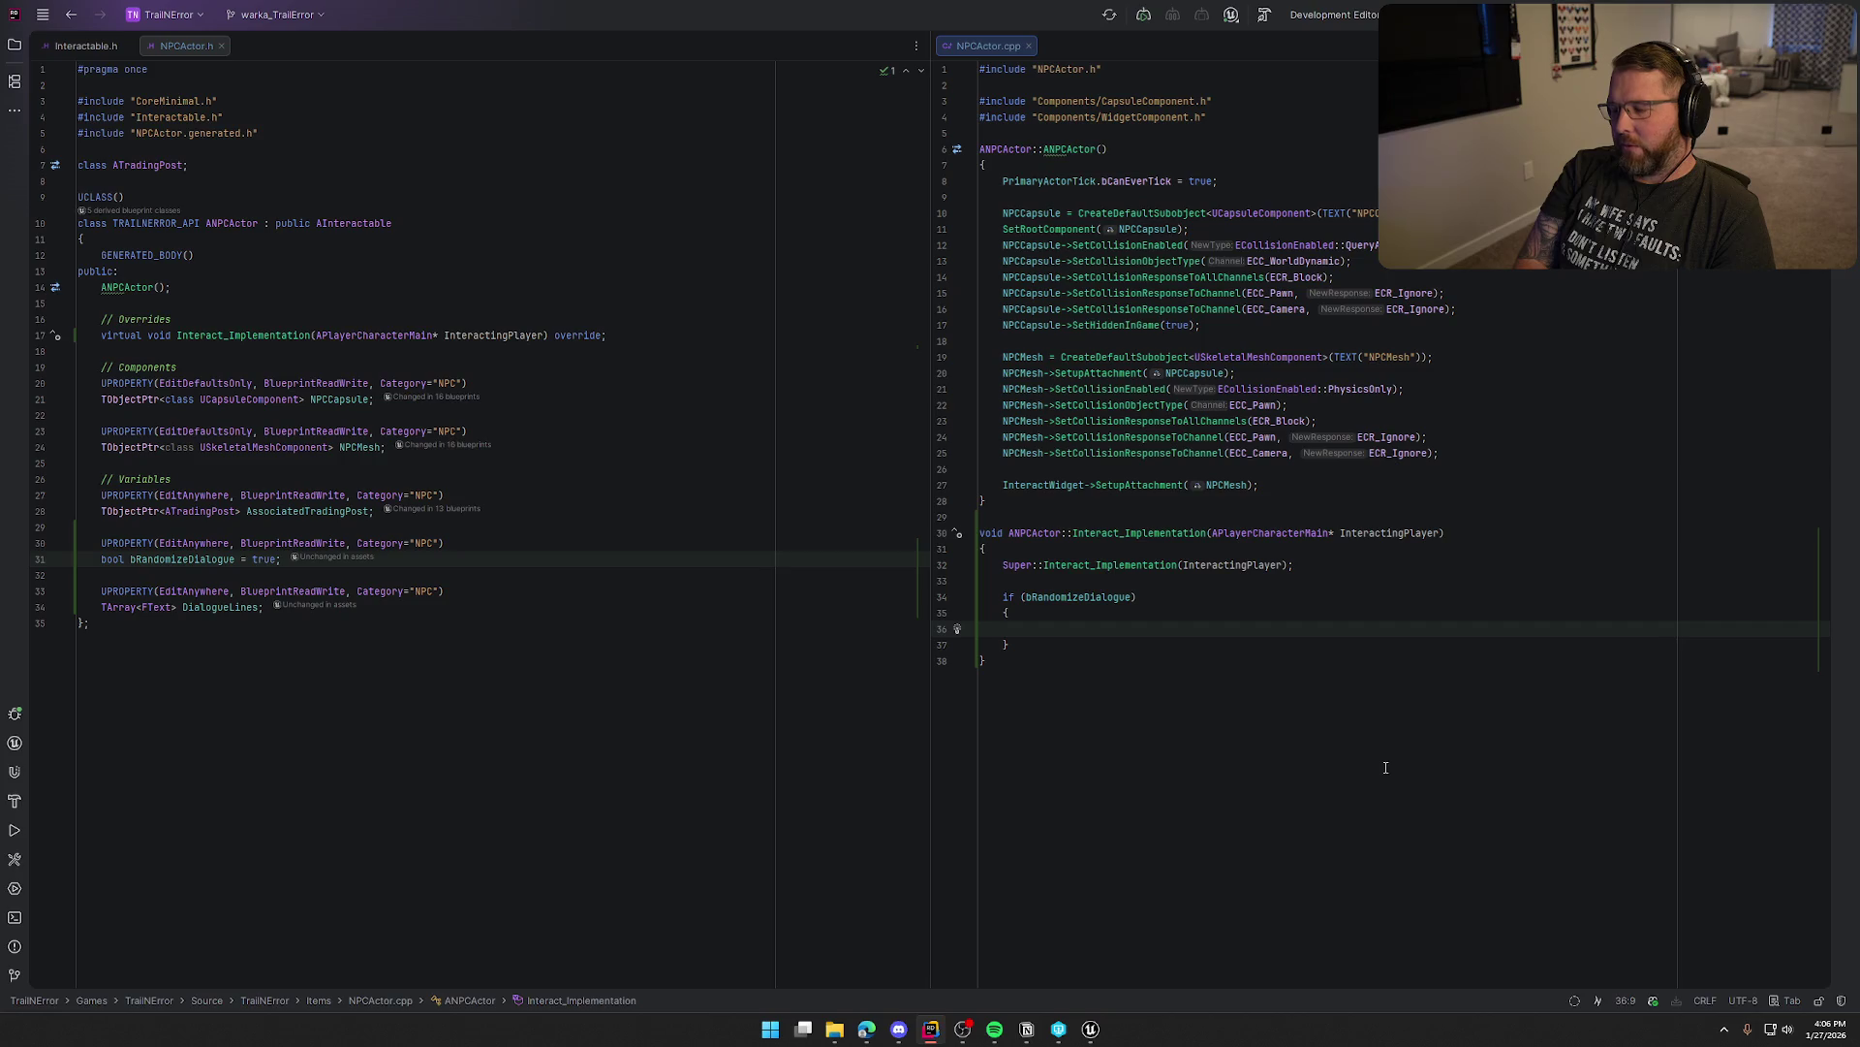
text(UE_LOG(L)
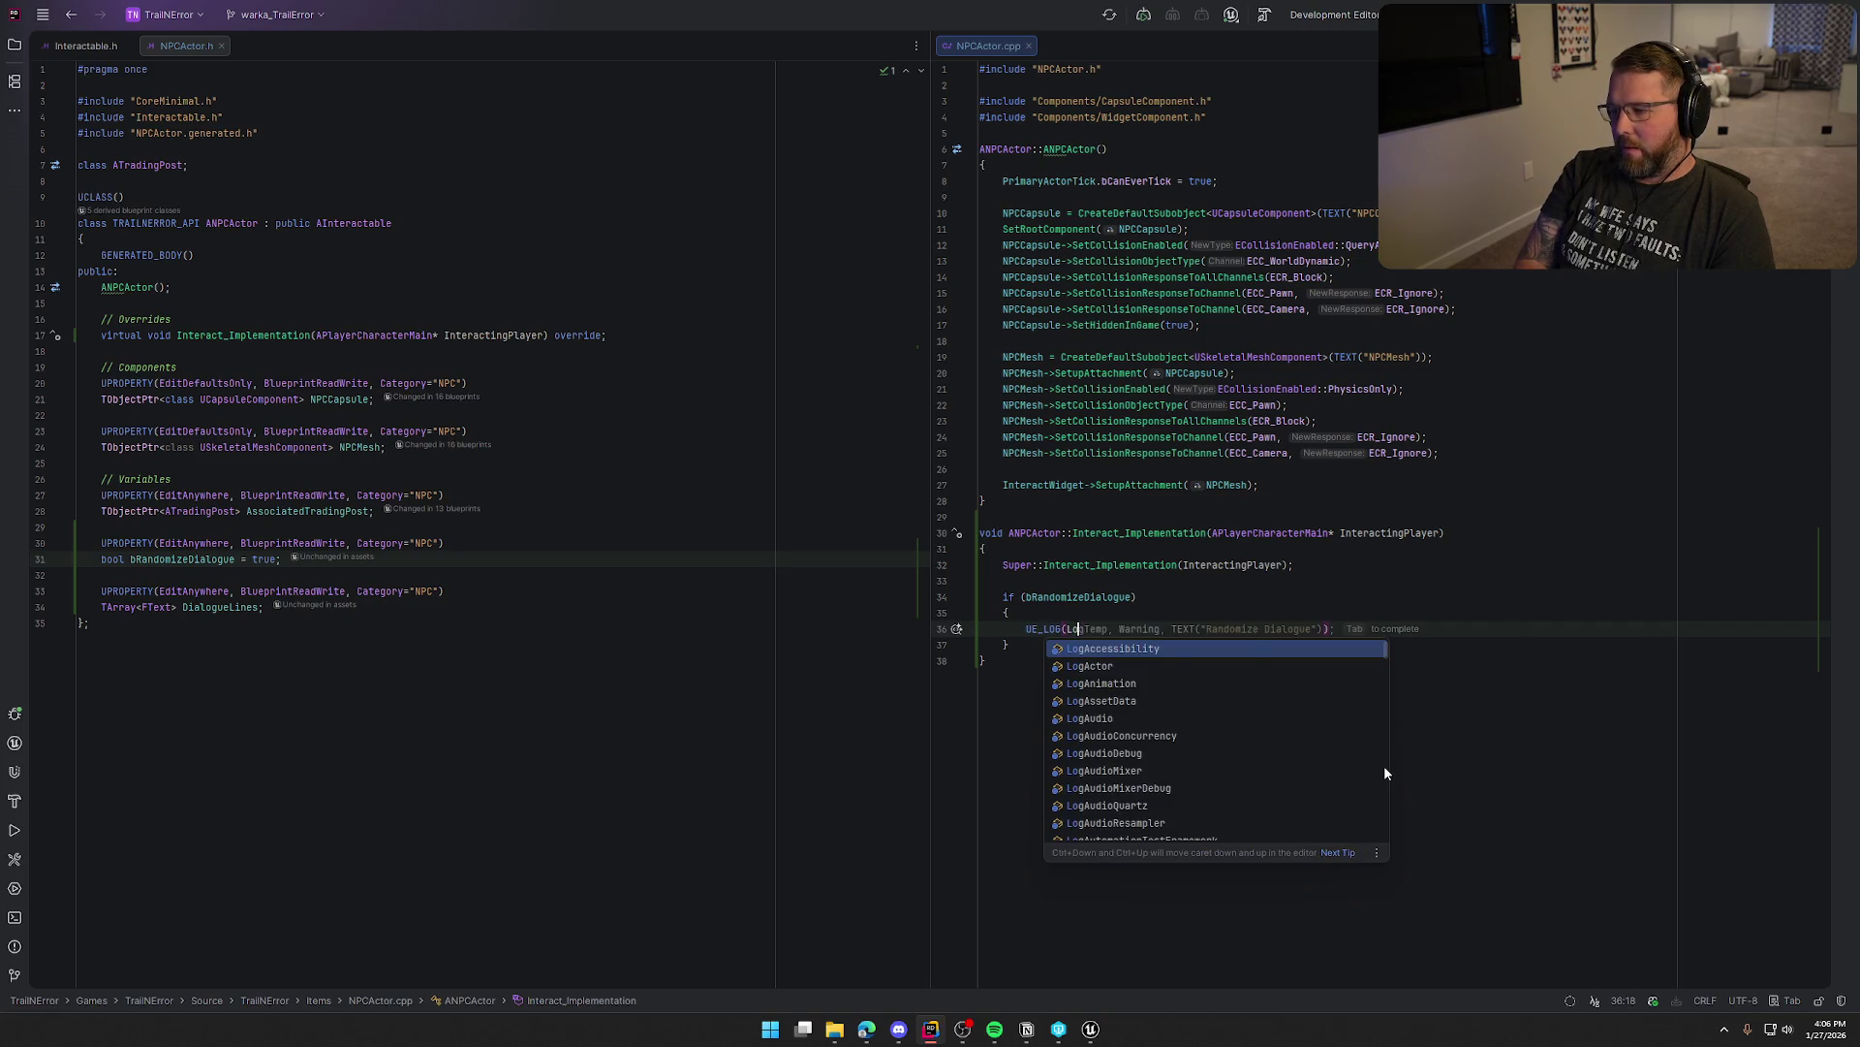
text(ogT)
Log a LogTemp warning 'Random Dialogue line: %s' with a random DialogueLines entry via FMath::RandRange
key(Tab)
key(BackSpace)
key(BackSpace)
key(BackSpace)
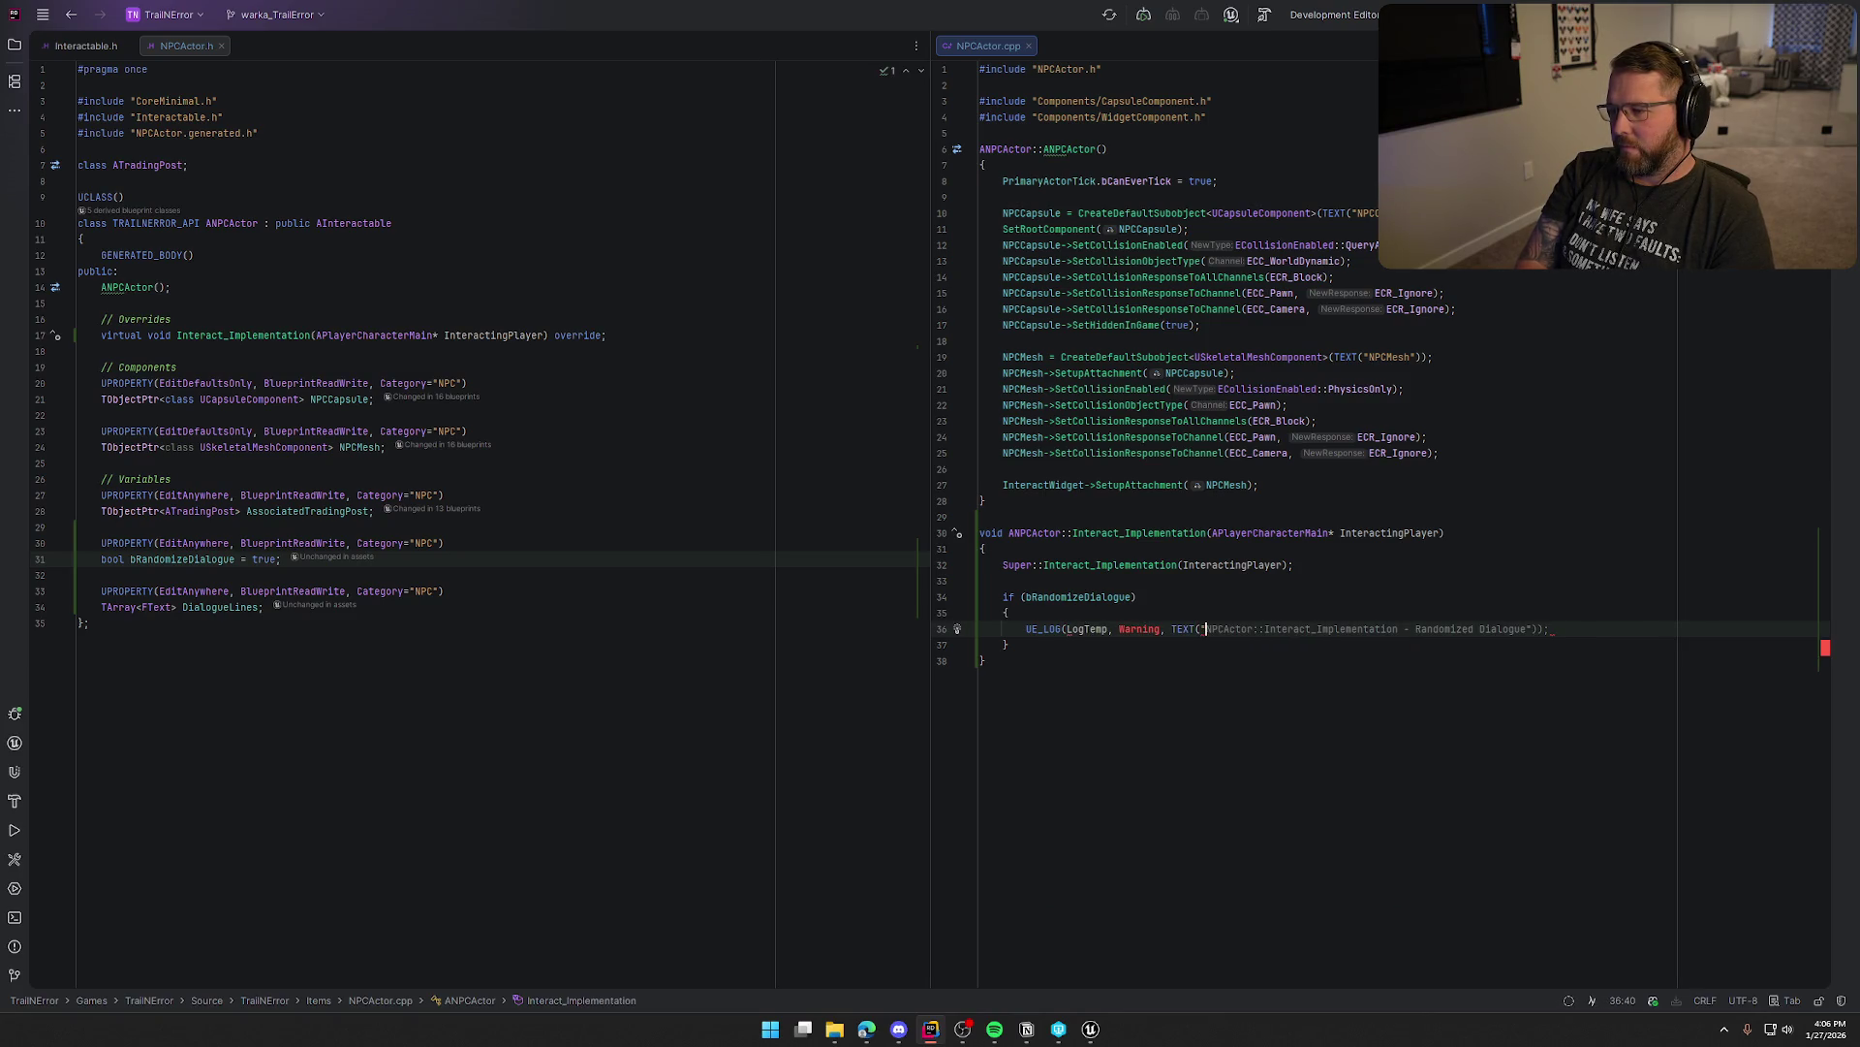
text(Random)
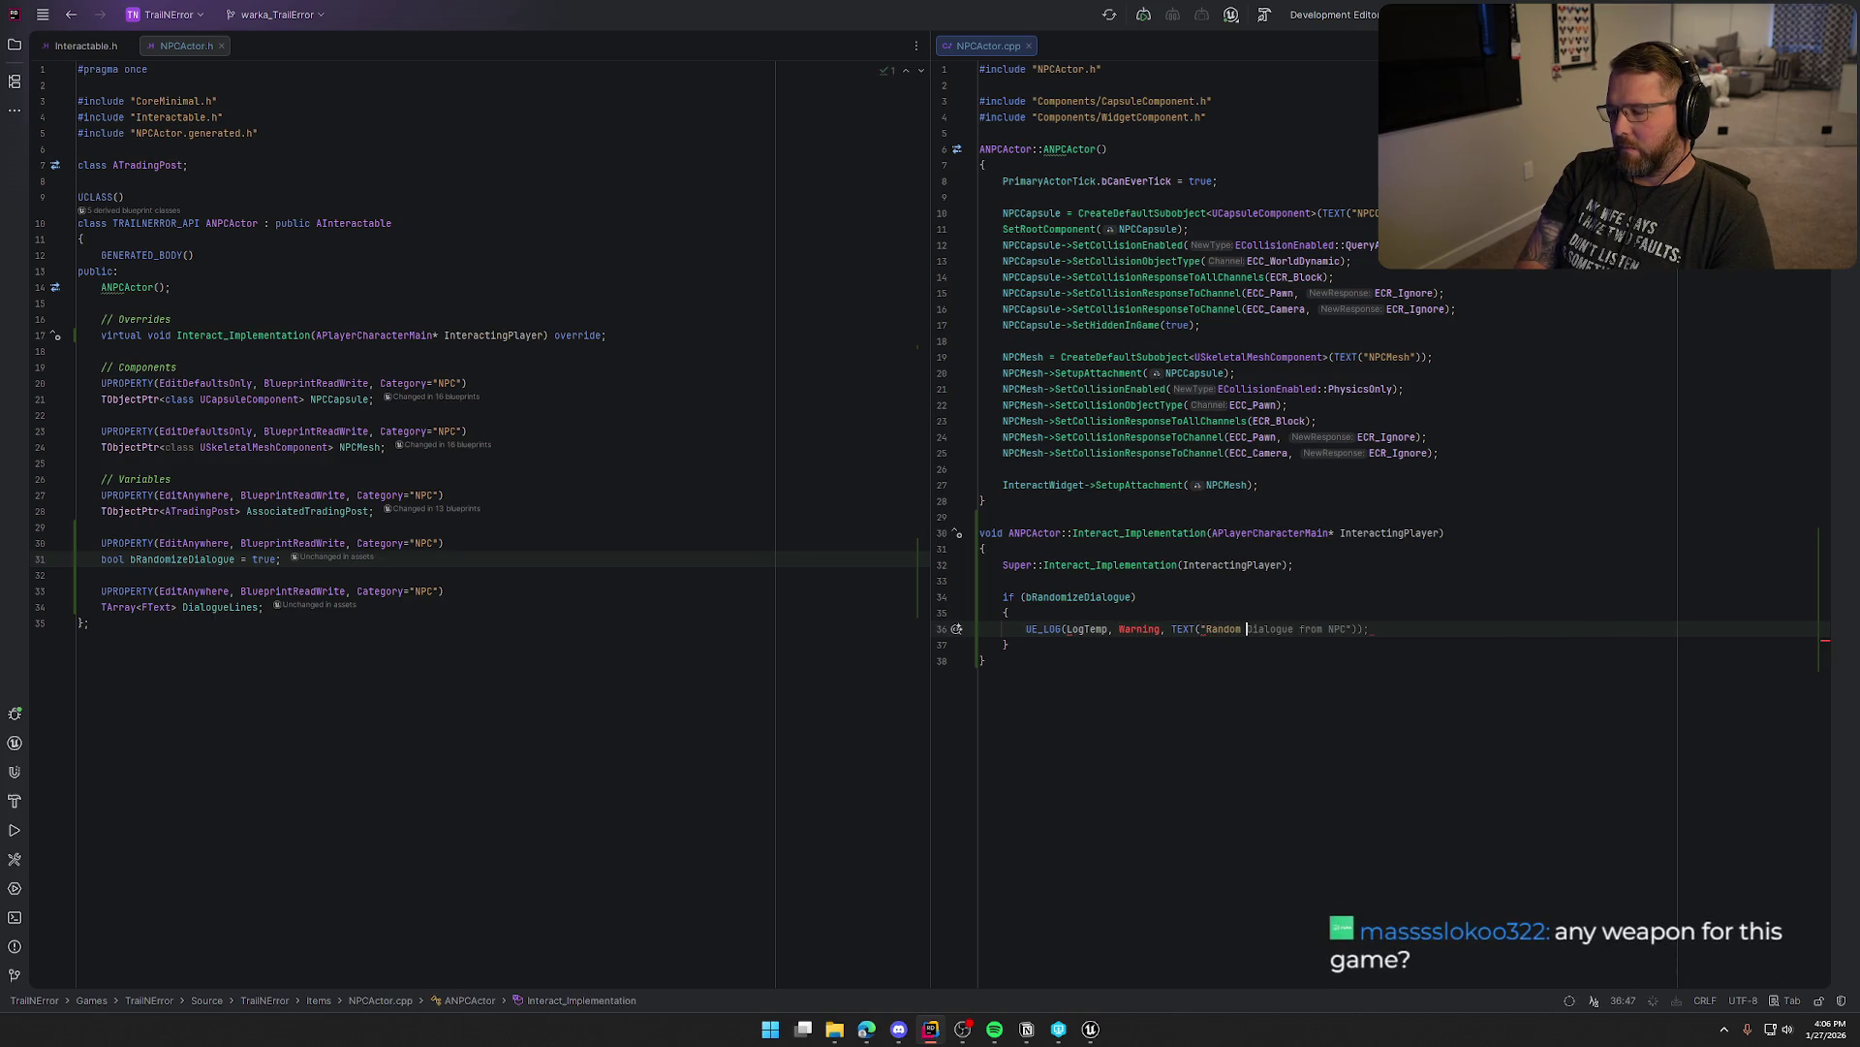
text( Dialogue )
text(line:)
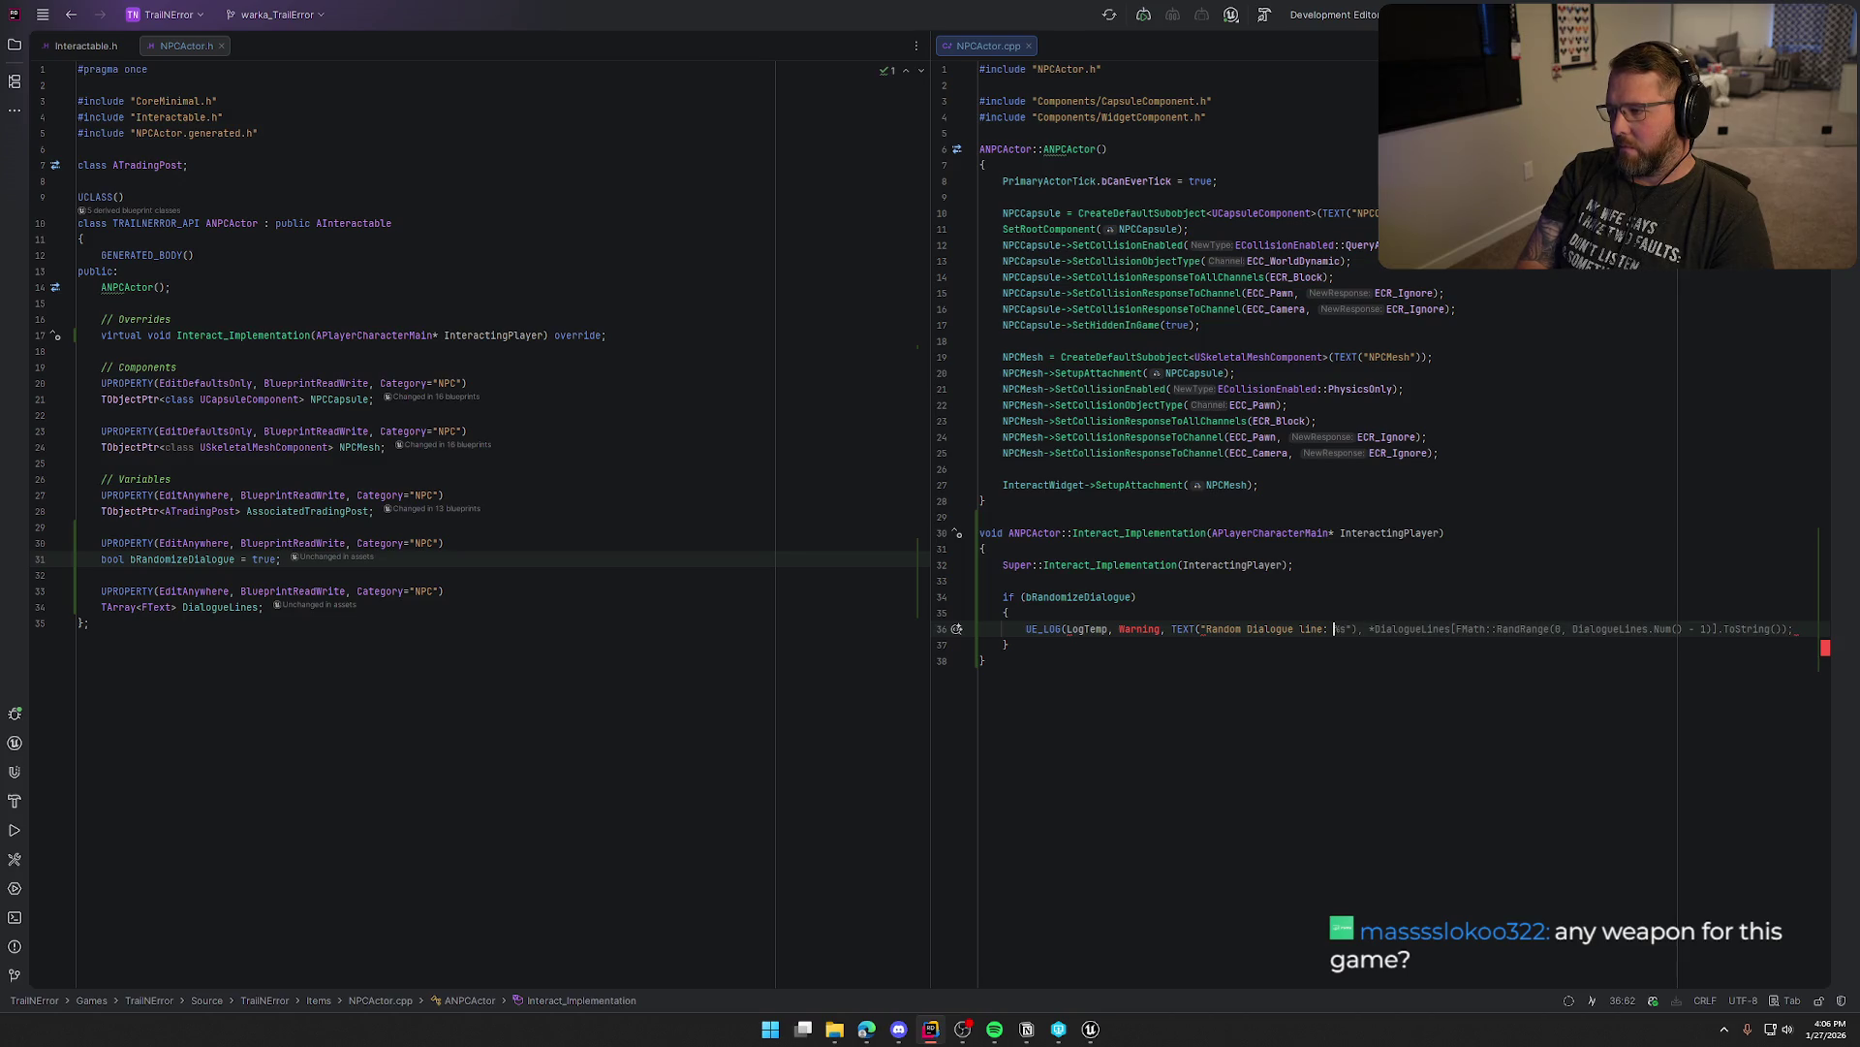
key(Tab)
click(1008, 661)
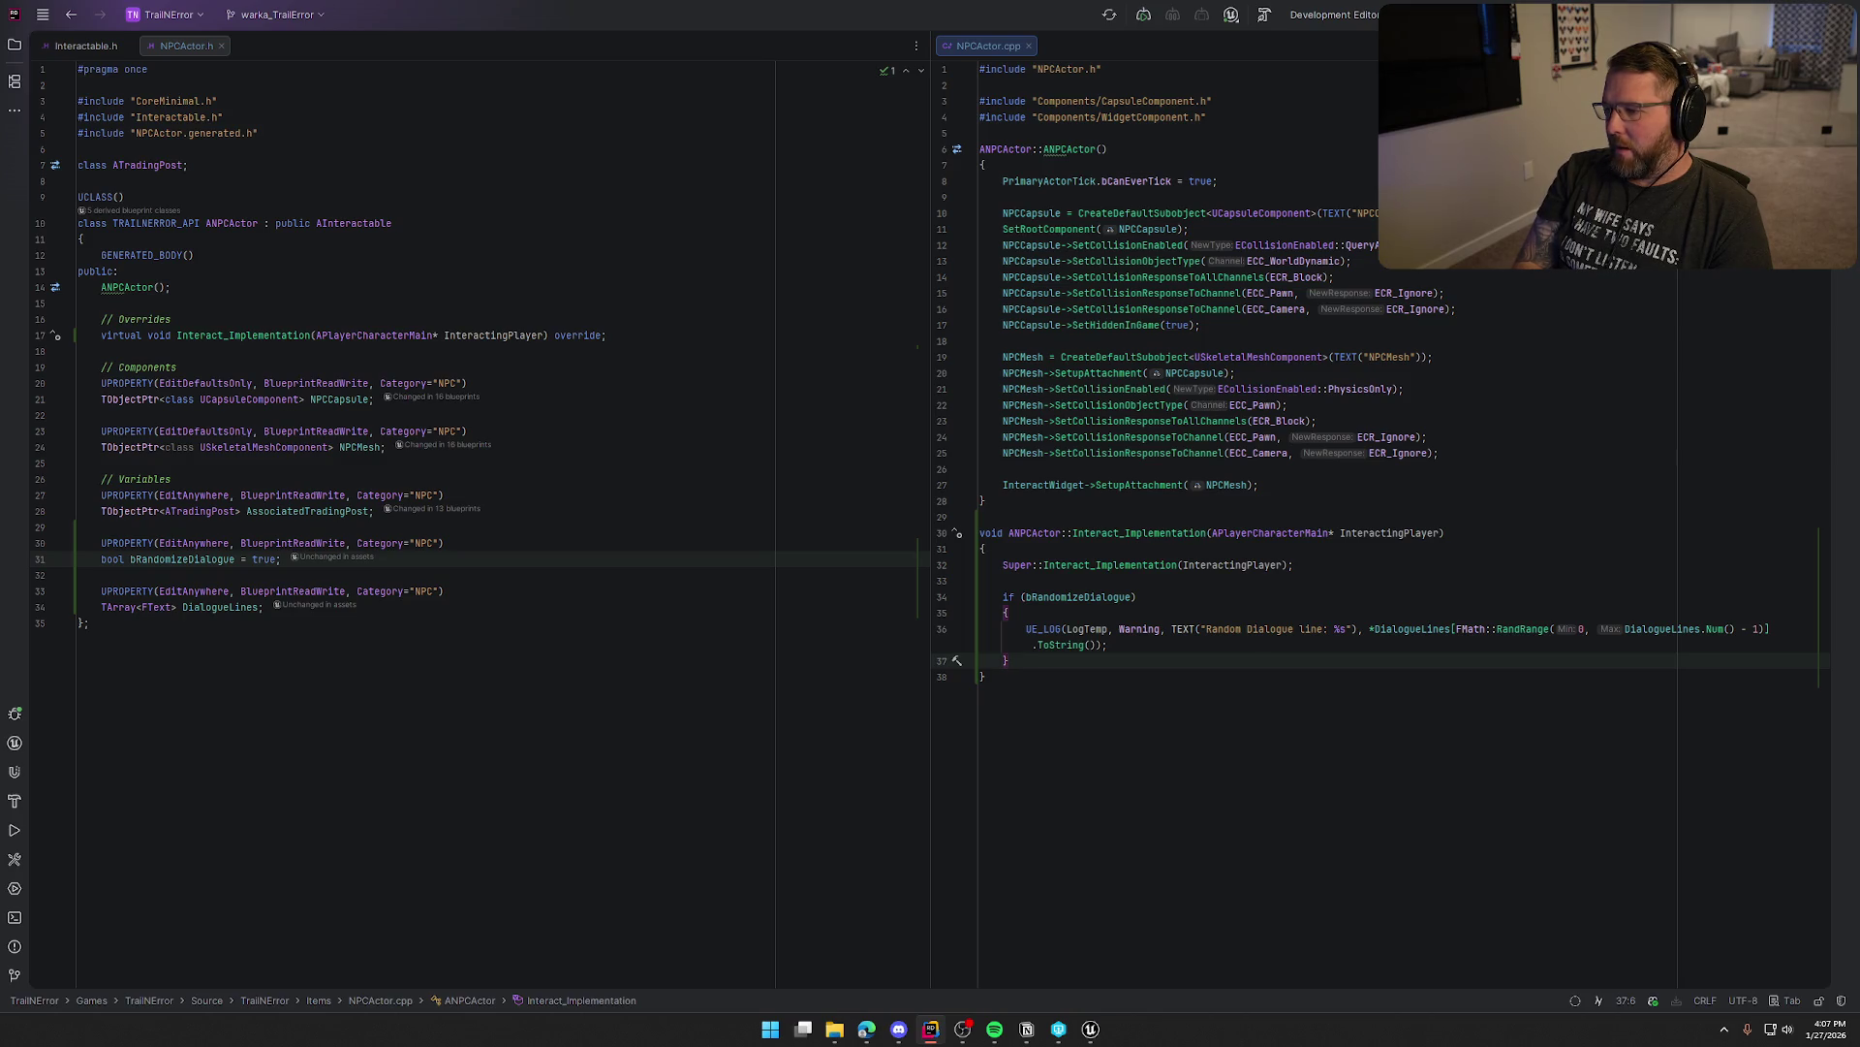
Add an empty else branch after the if block, then insert blank lines above the randomize property in NPCActor.h
text( else {)
key(Return)
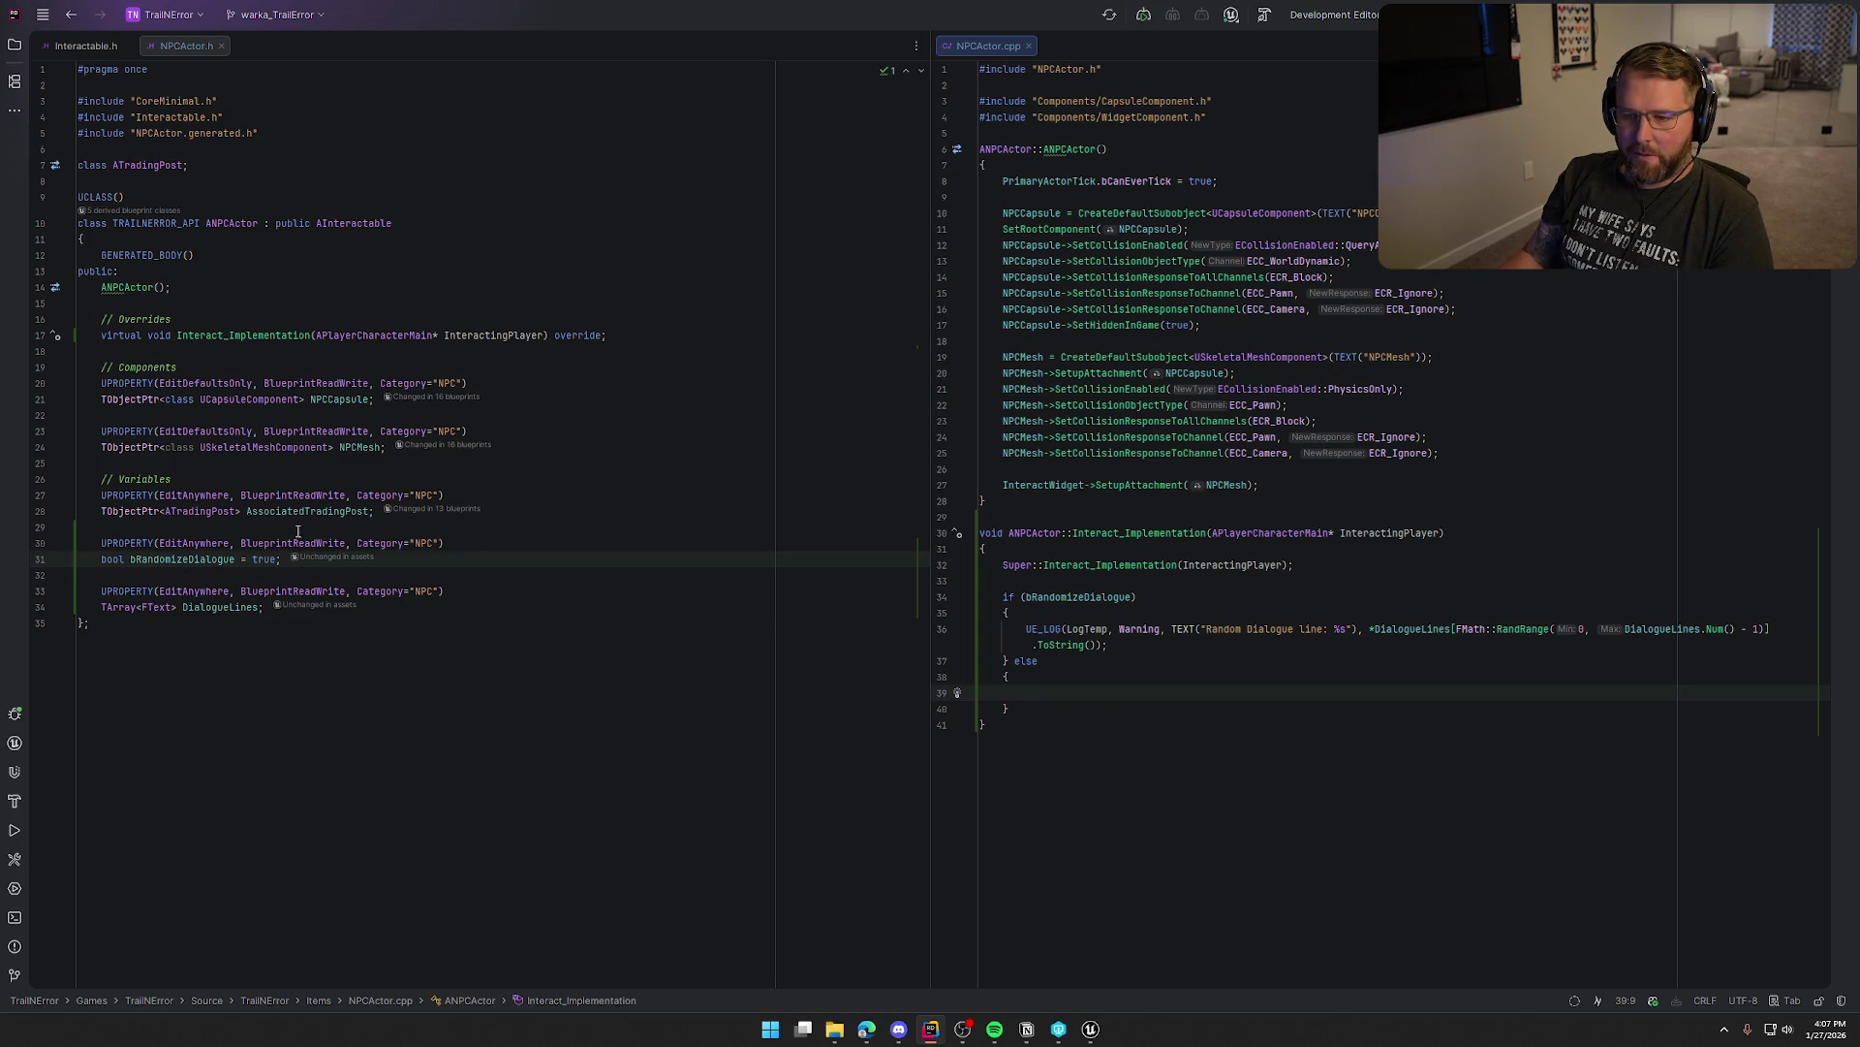
click(281, 560)
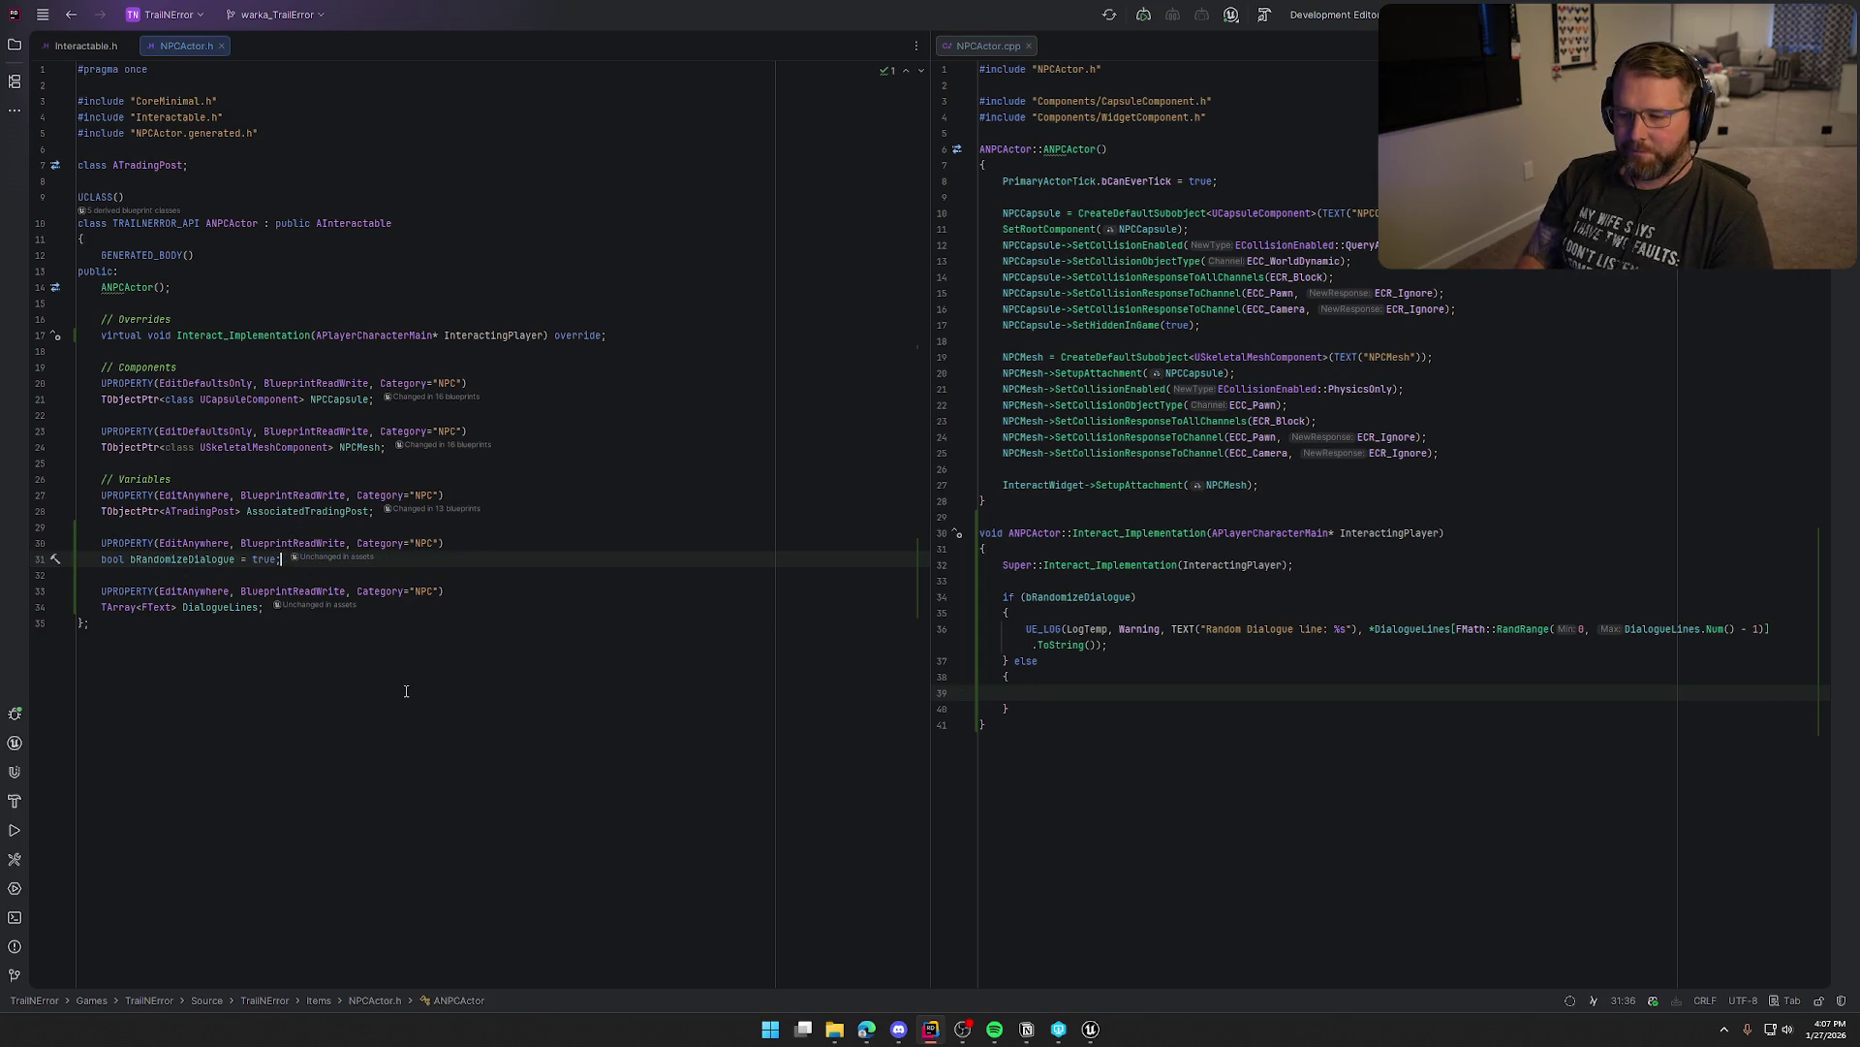
key(Up)
key(Up)
key(Return)
key(Return)
key(Up)
Declare a UPROPERTY(..., Replicated) int32 DialogueSequenceIndex = 0 in NPCActor.h
text(U)
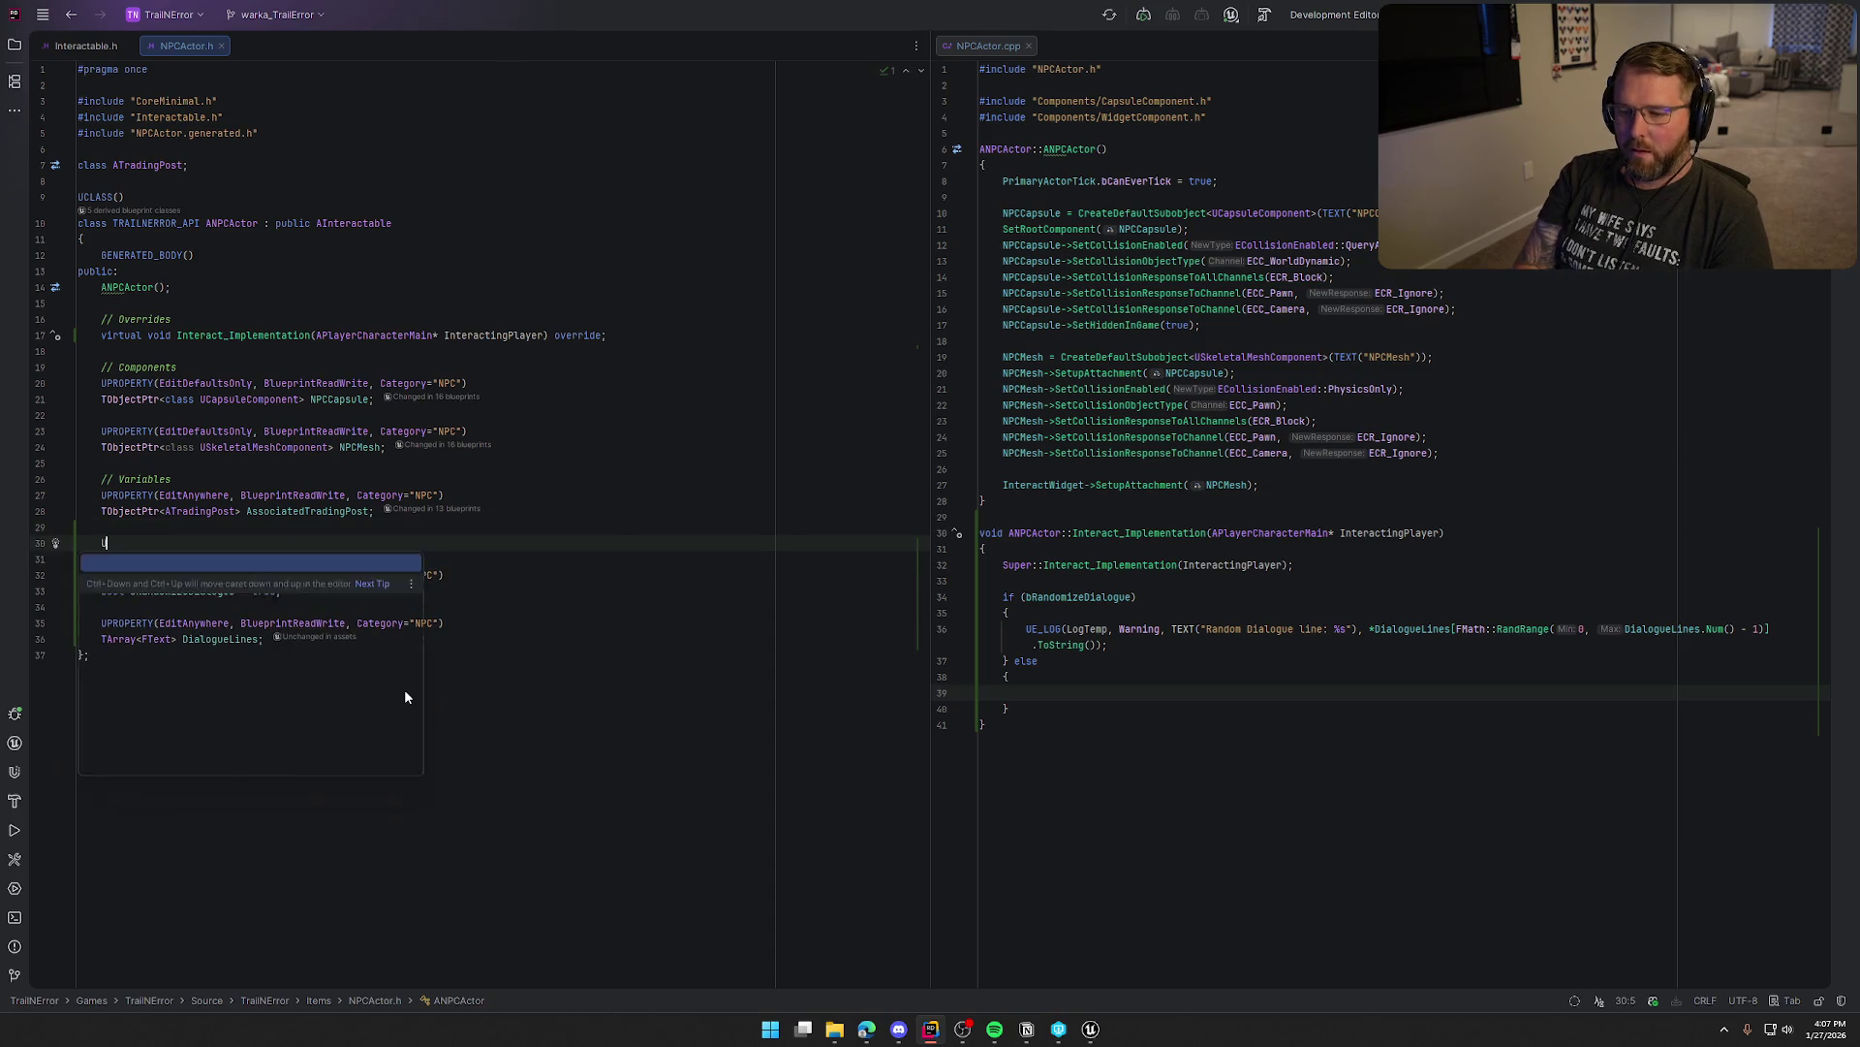
key(Return)
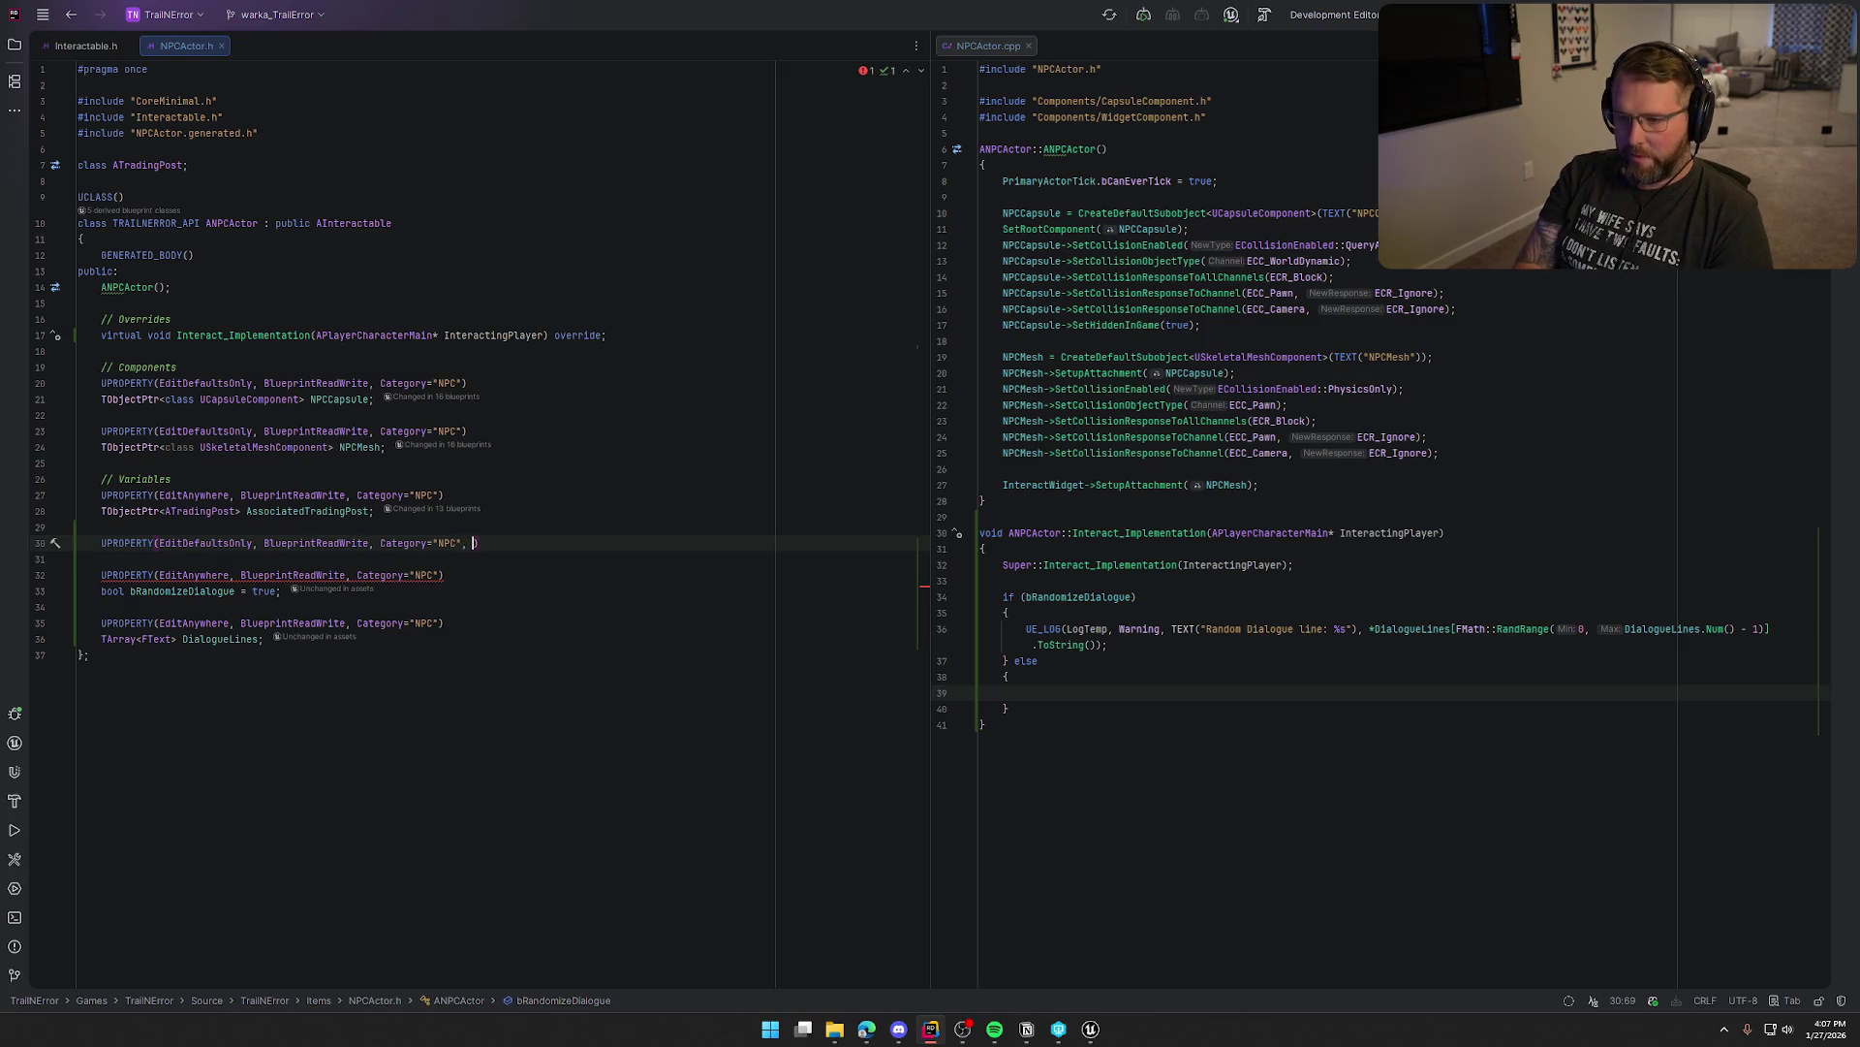
text(Replicated))
key(Return)
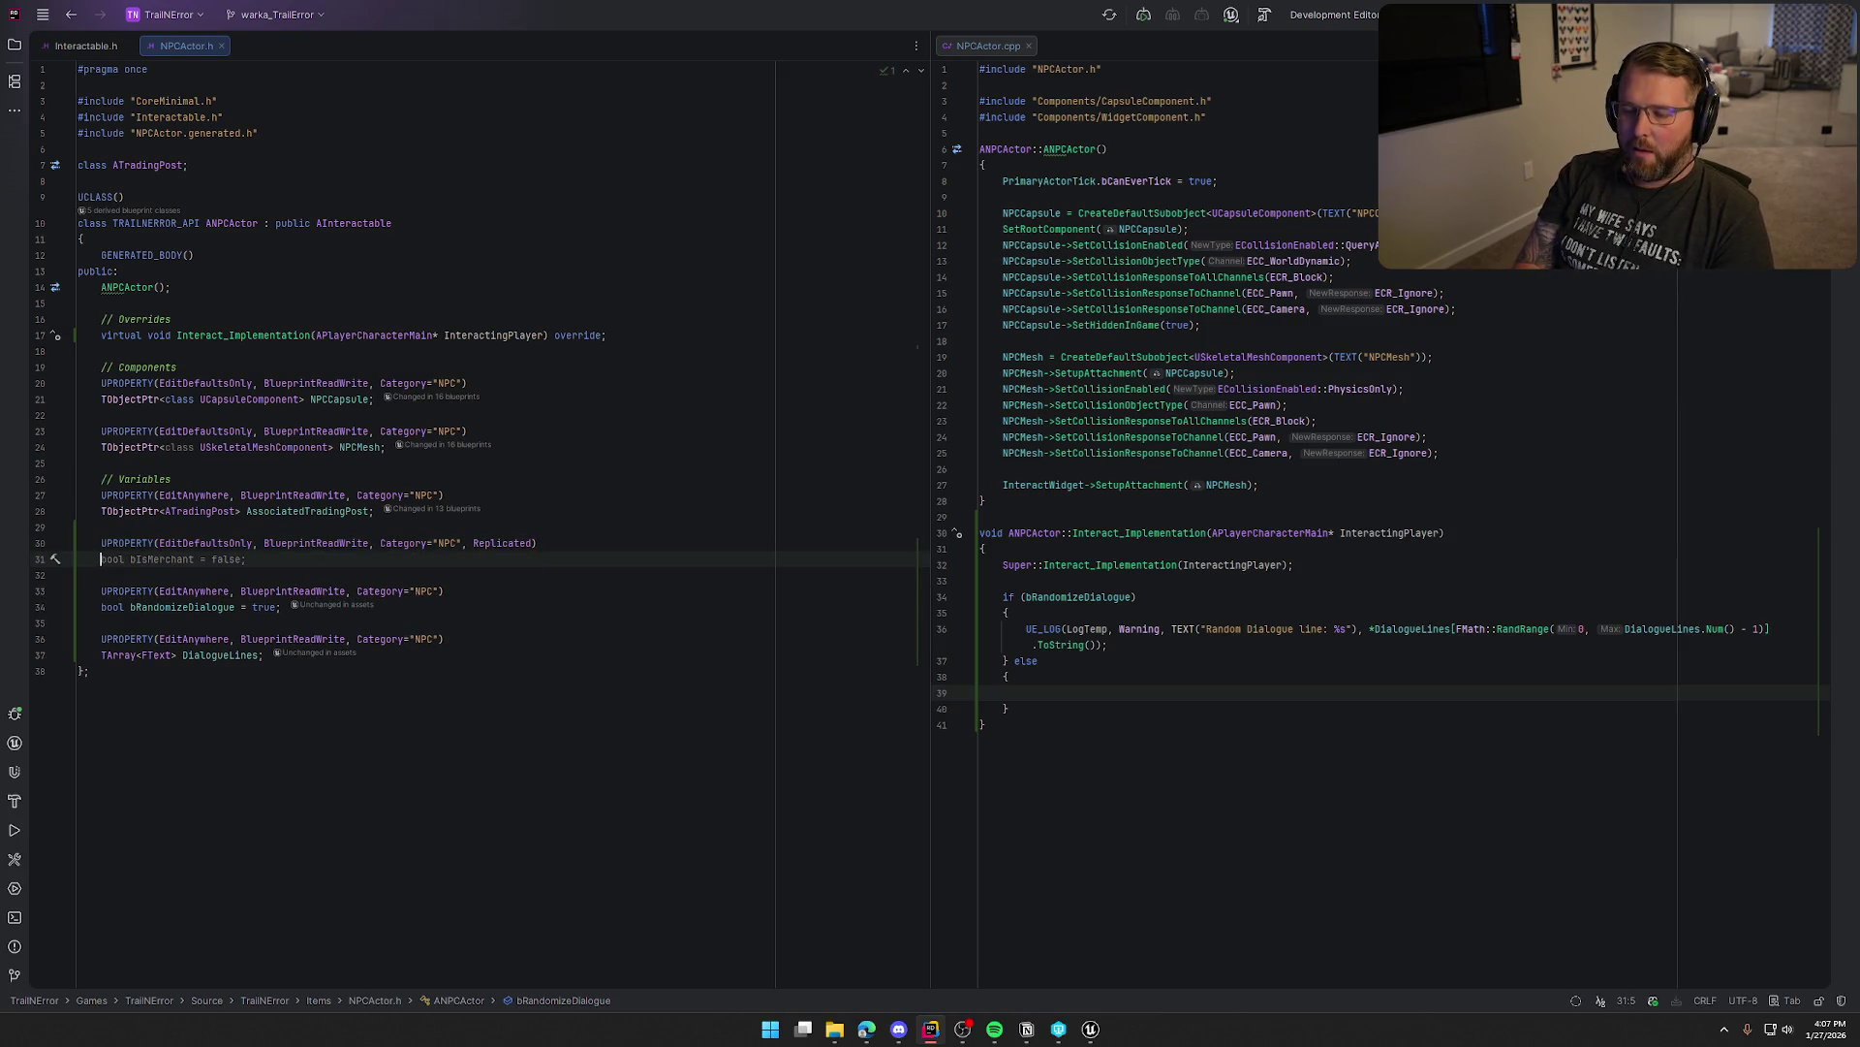
text(int32 )
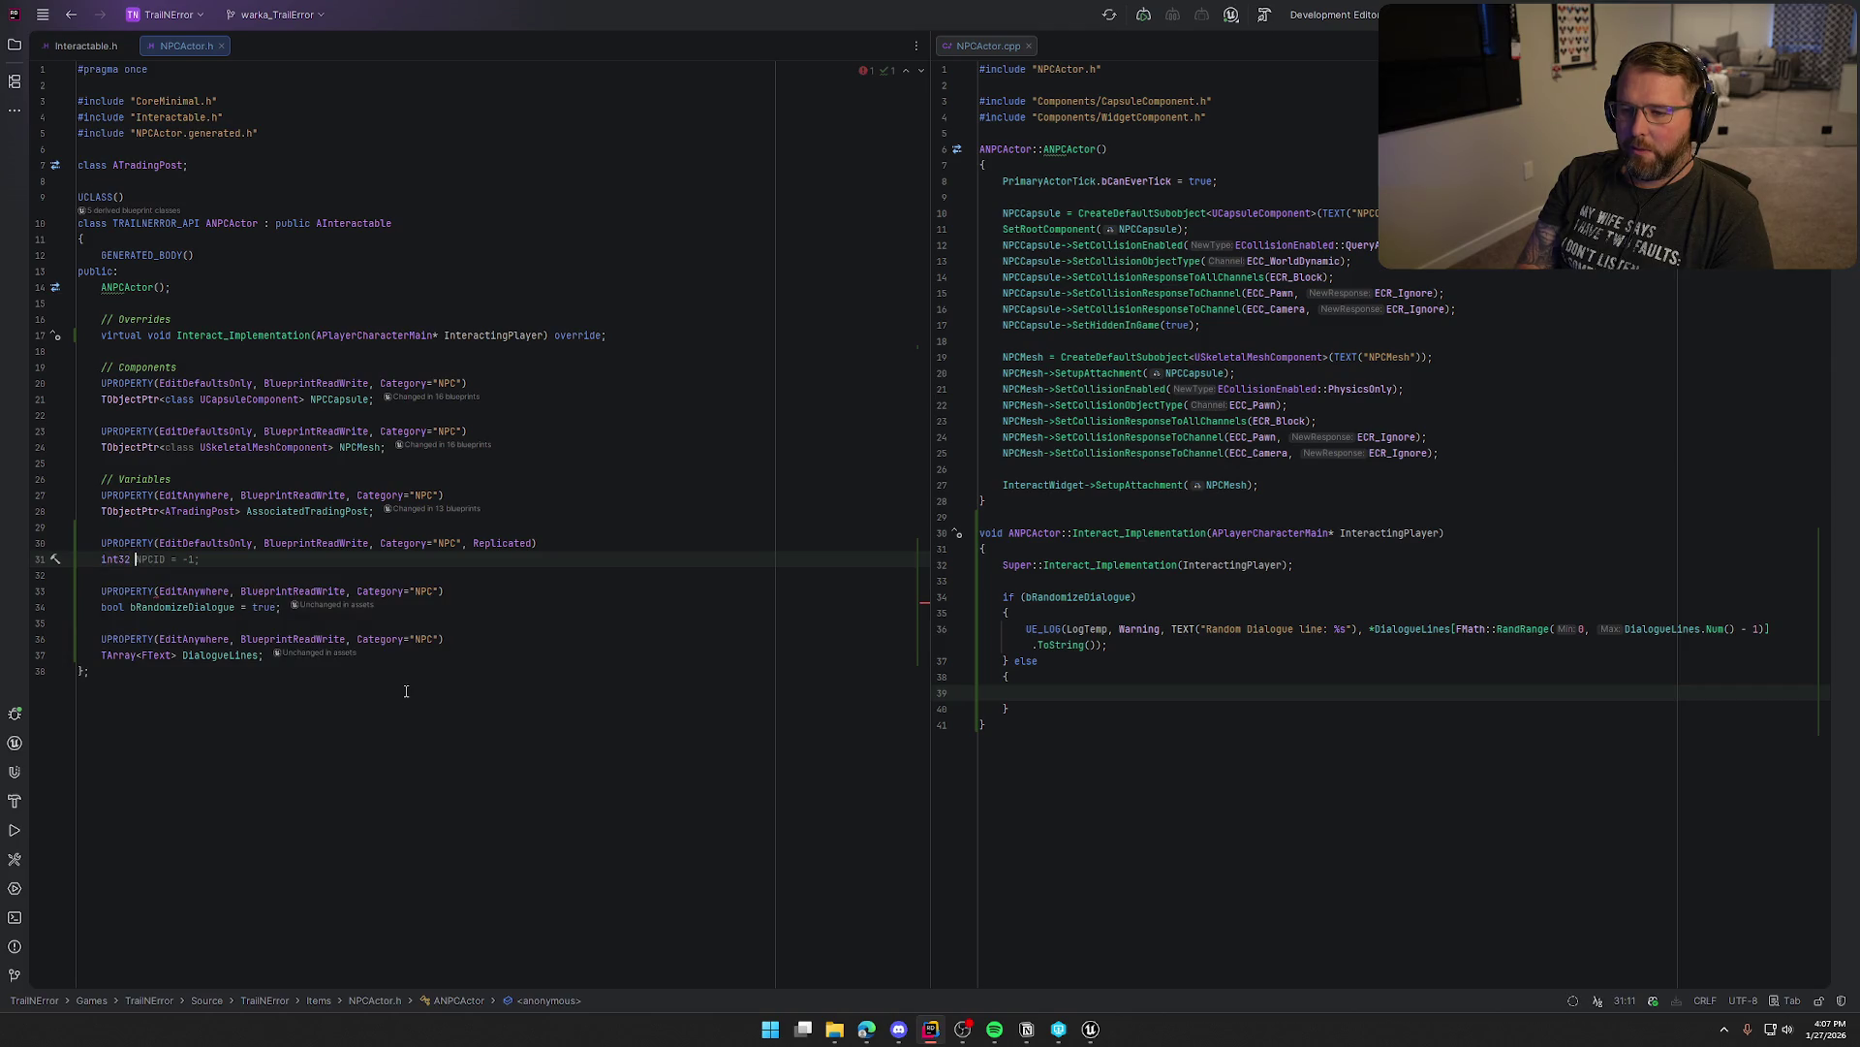
text(NPC)
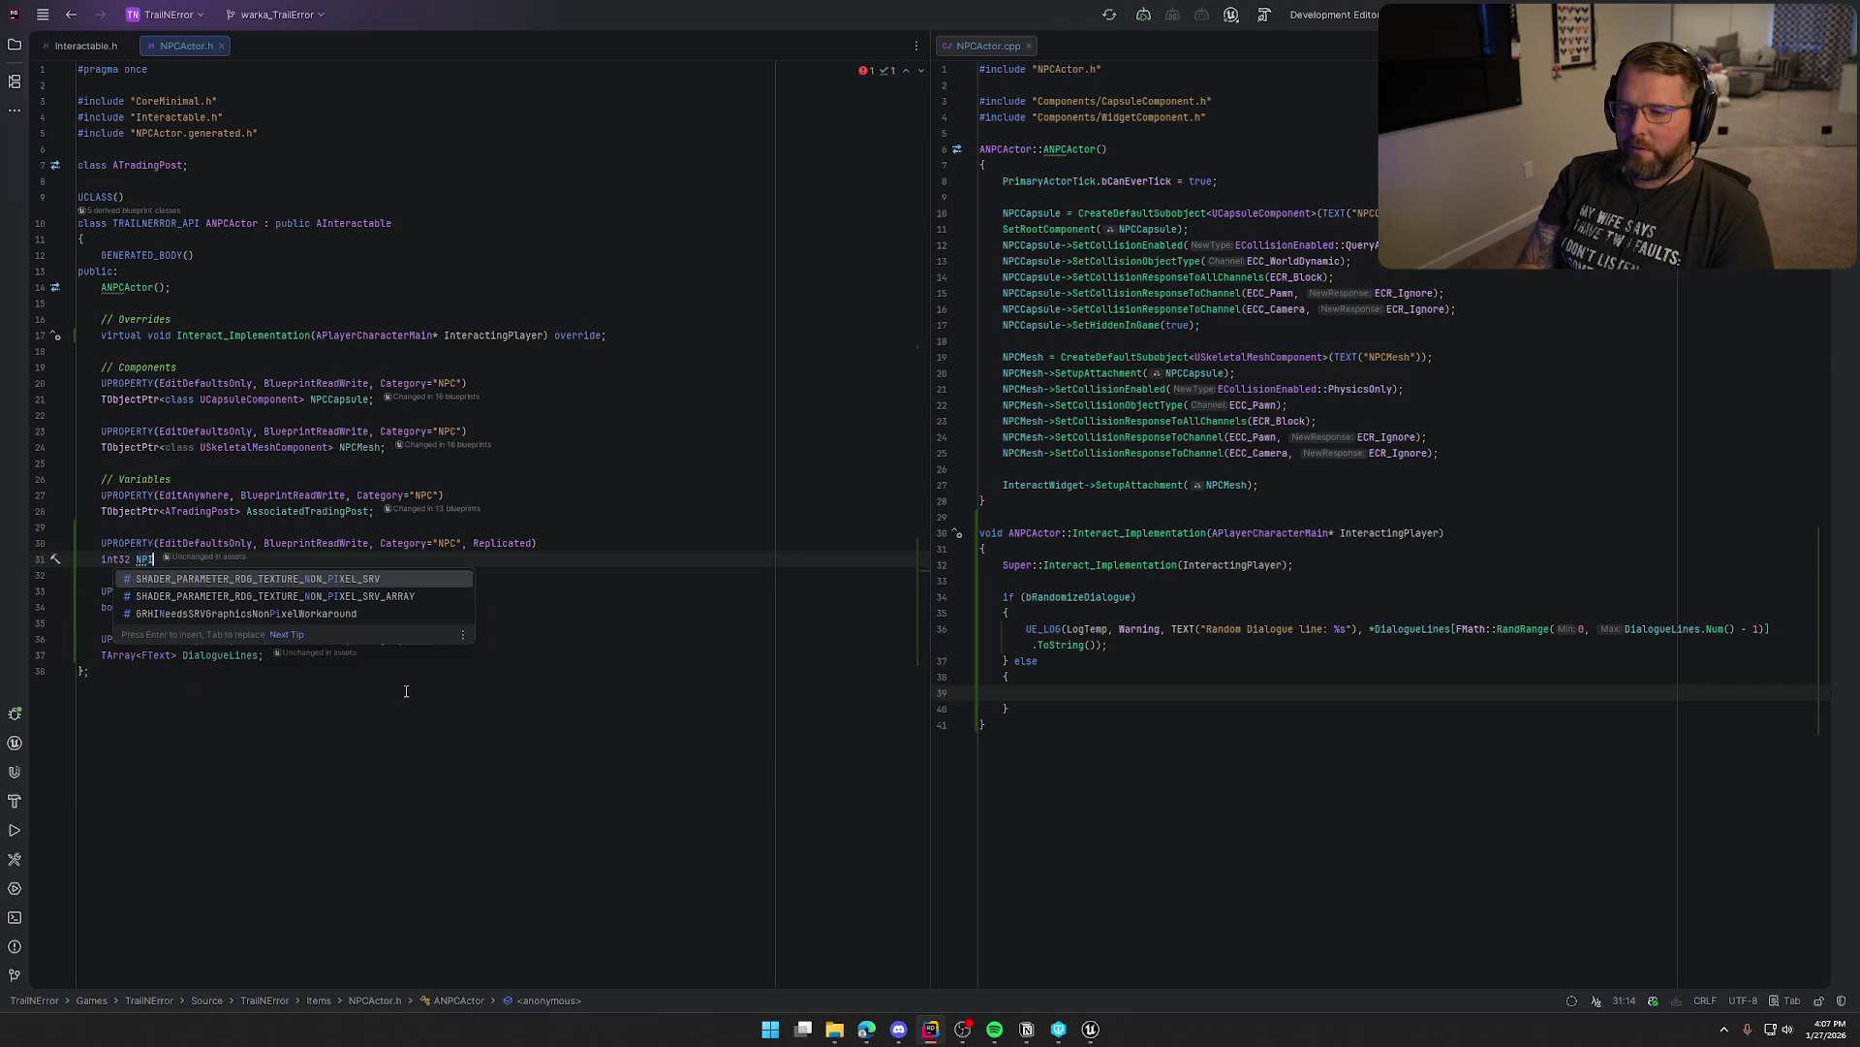
key(BackSpace)
key(BackSpace)
key(BackSpace)
text(Dia)
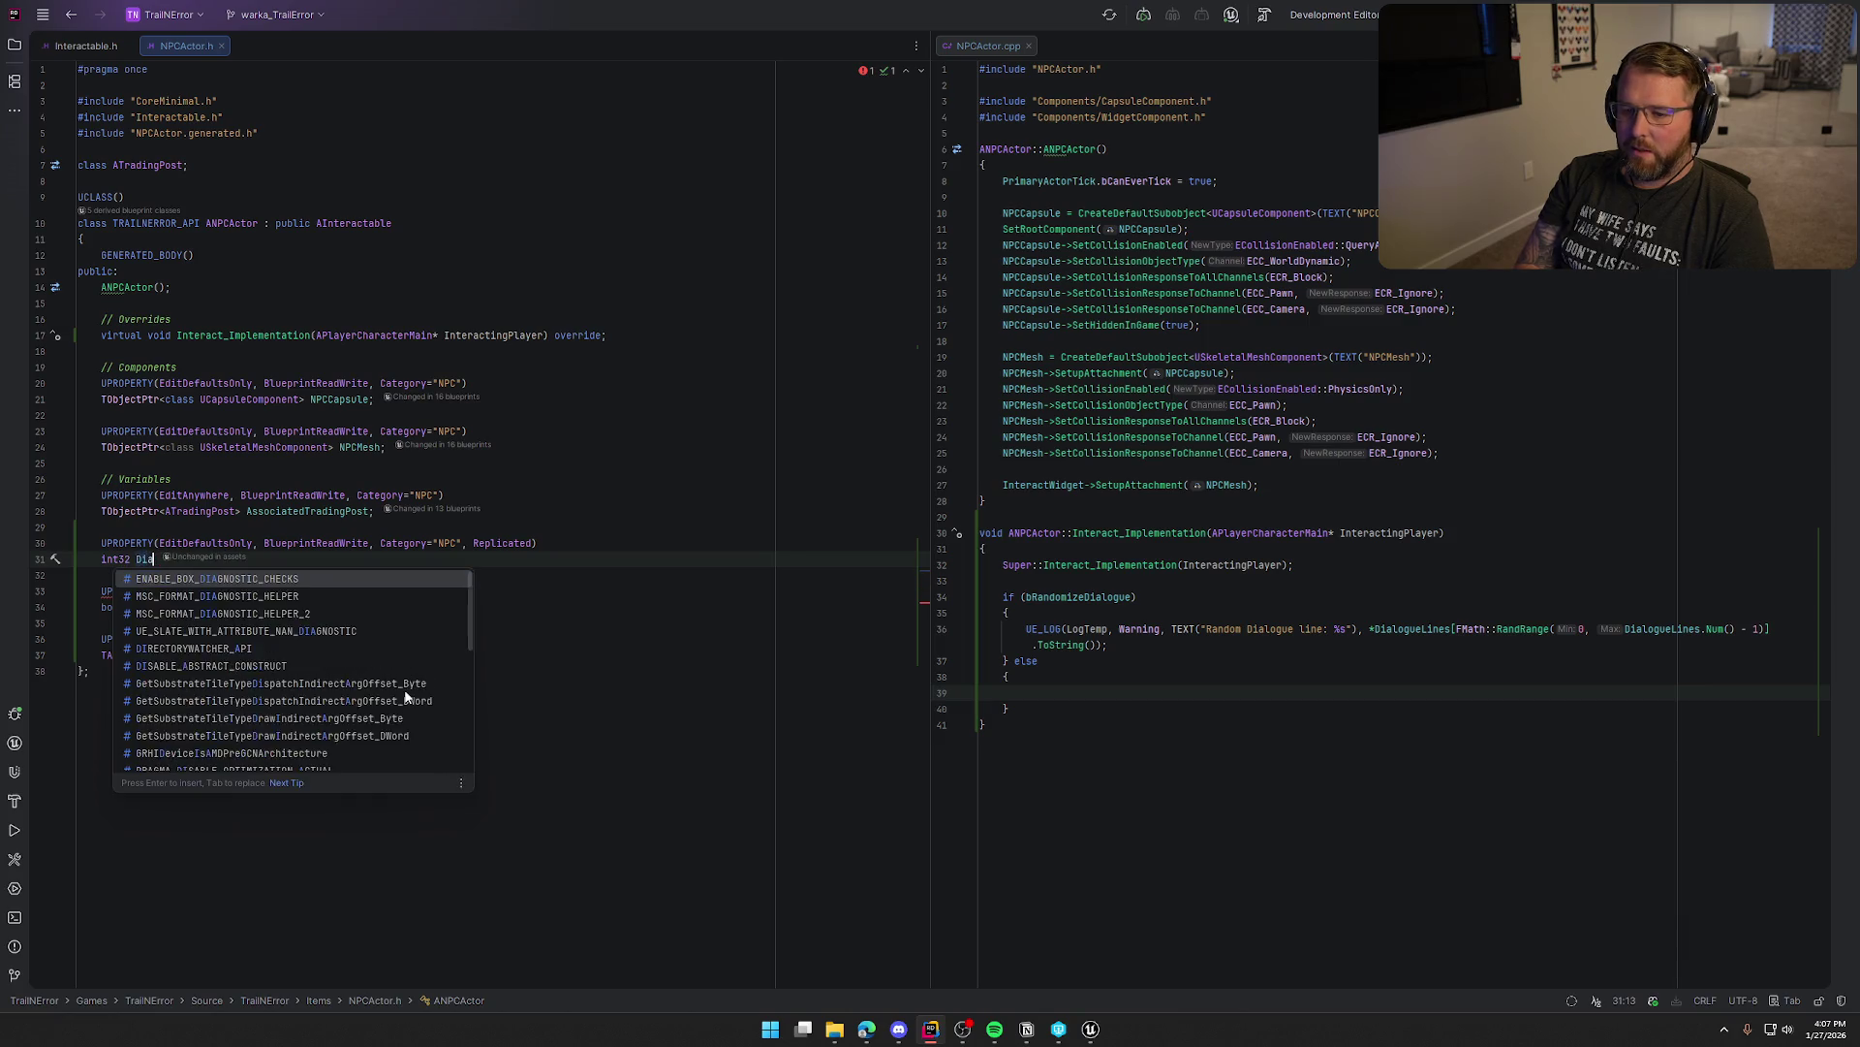
text(logue)
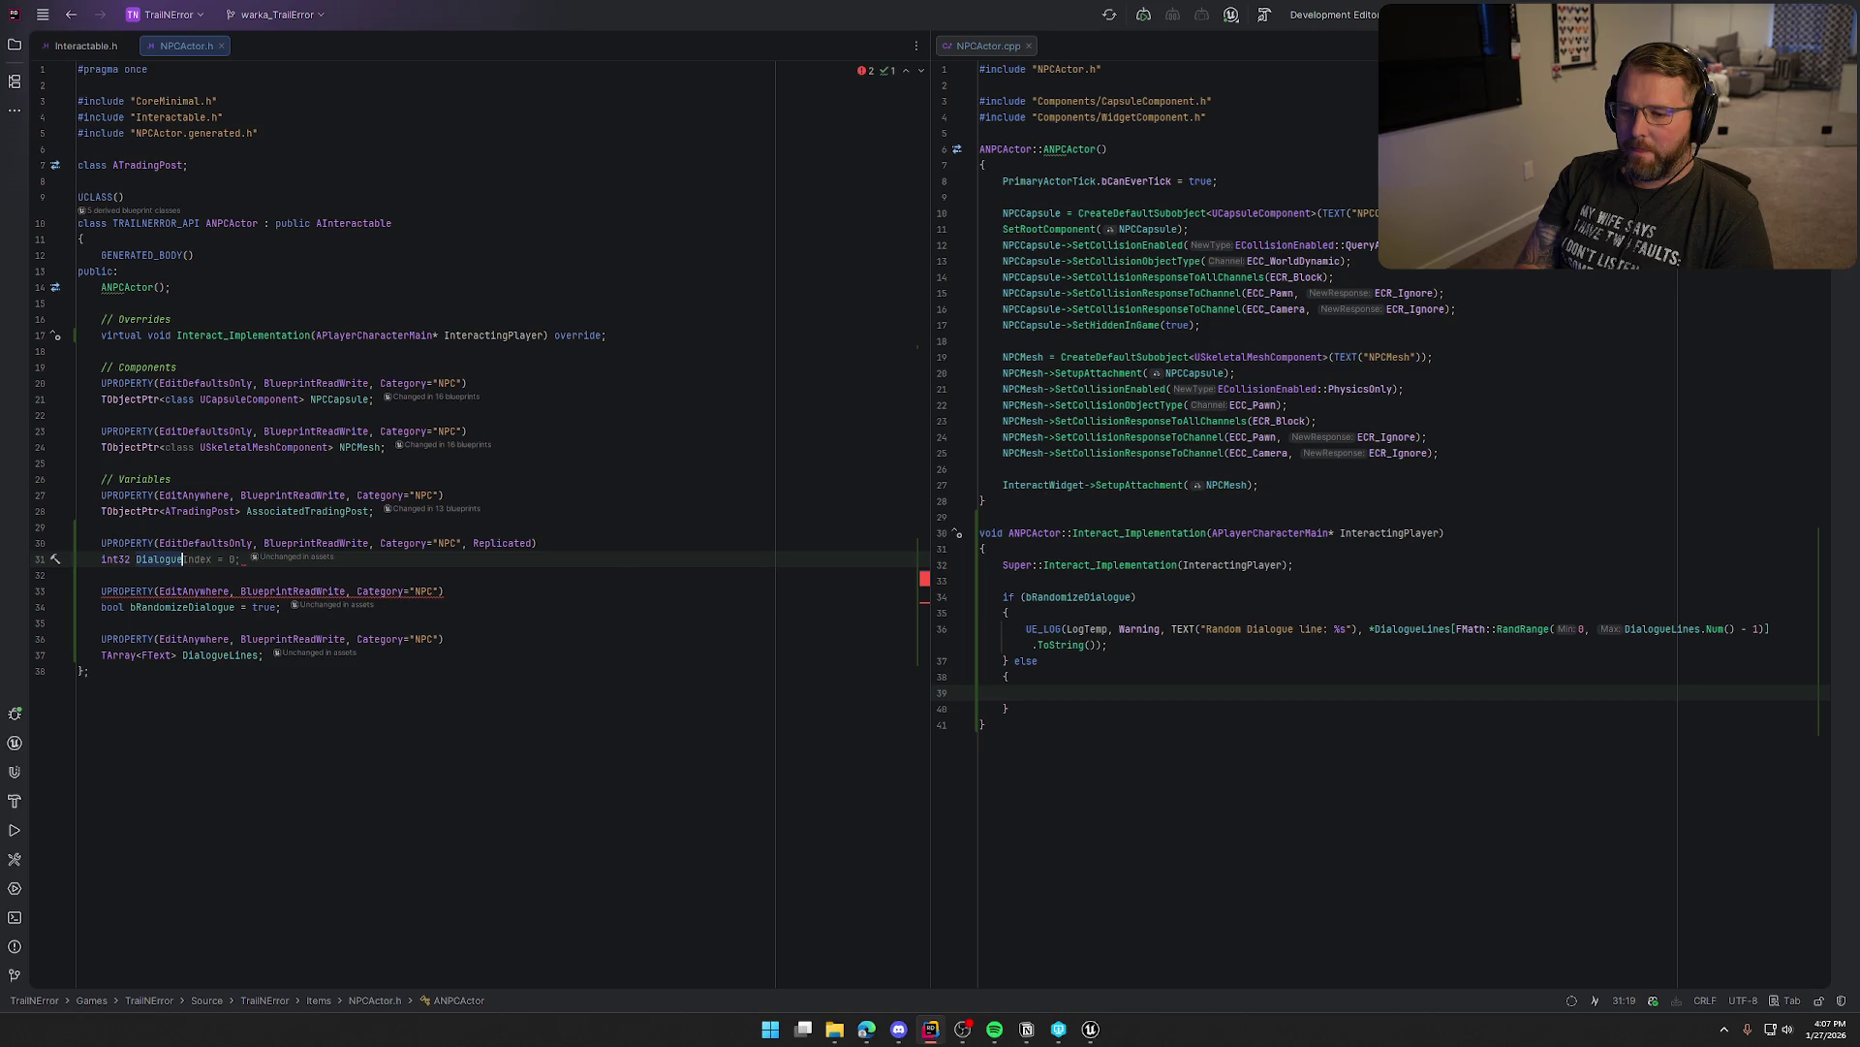
text(SequenceINs)
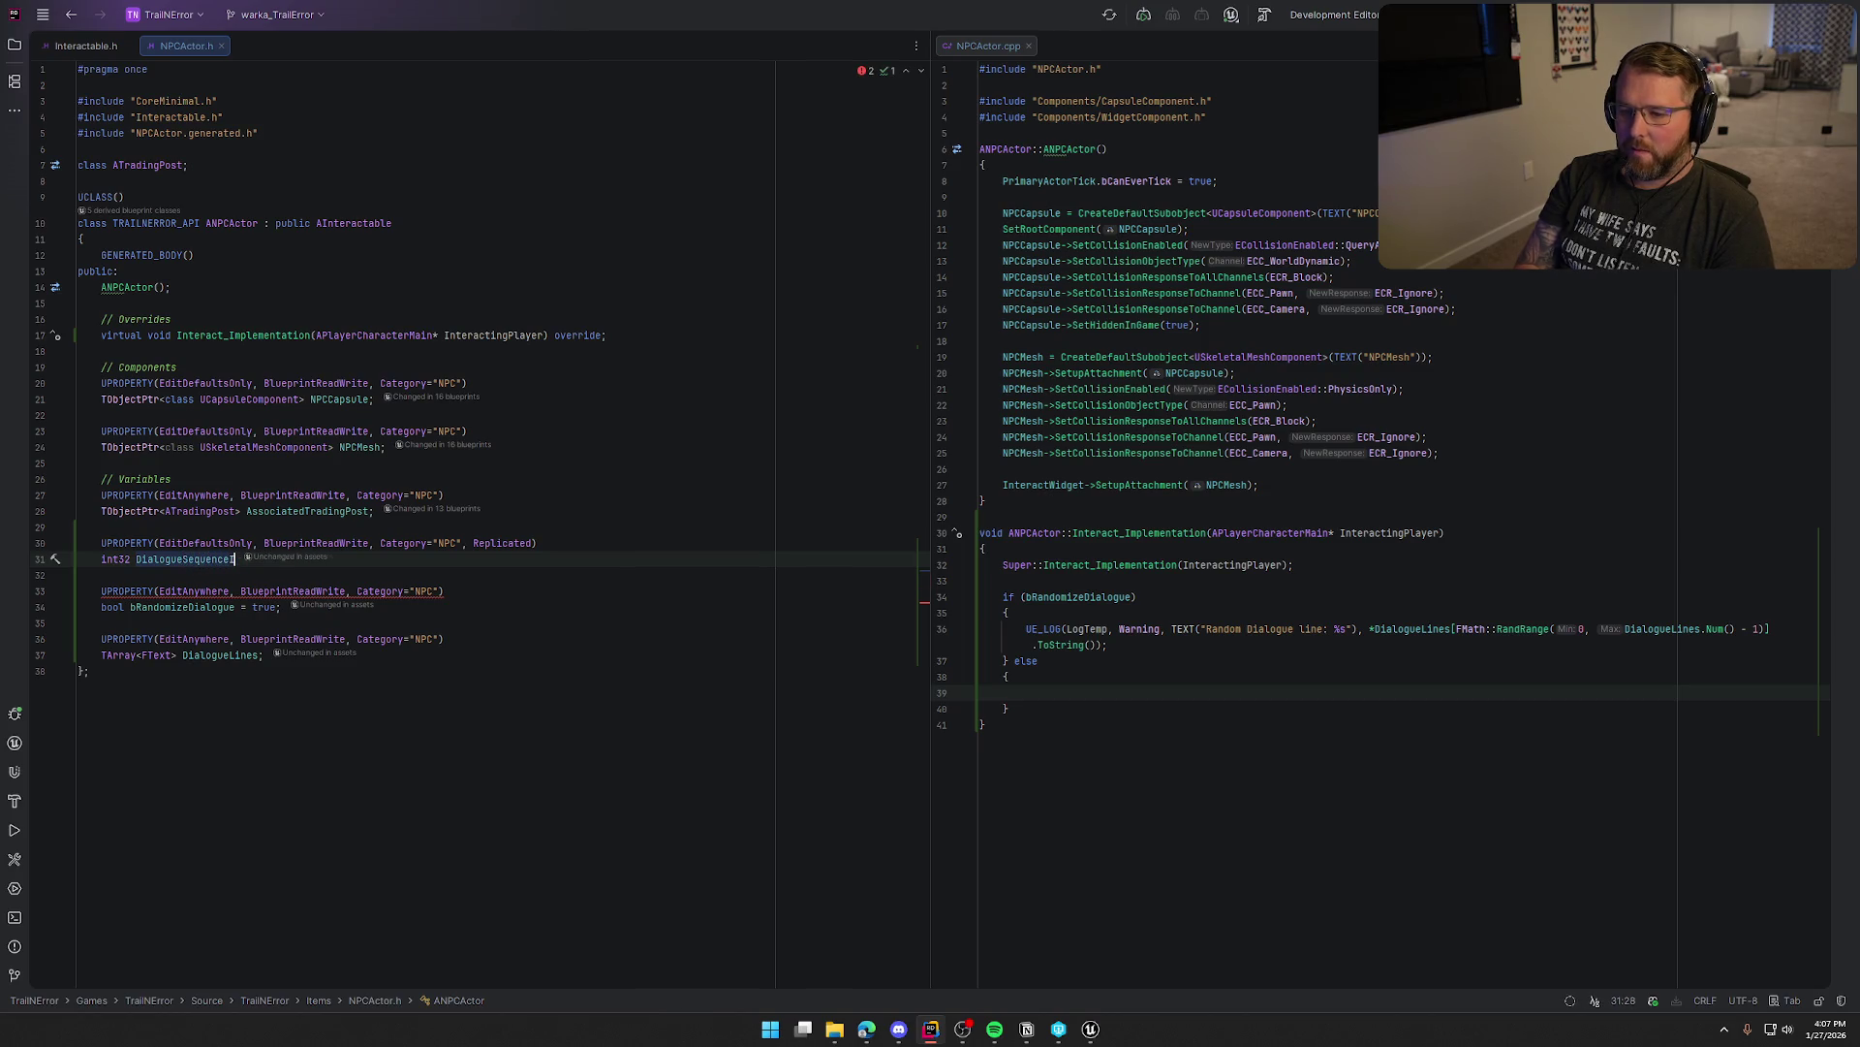
key(BackSpace)
key(BackSpace)
key(Tab)
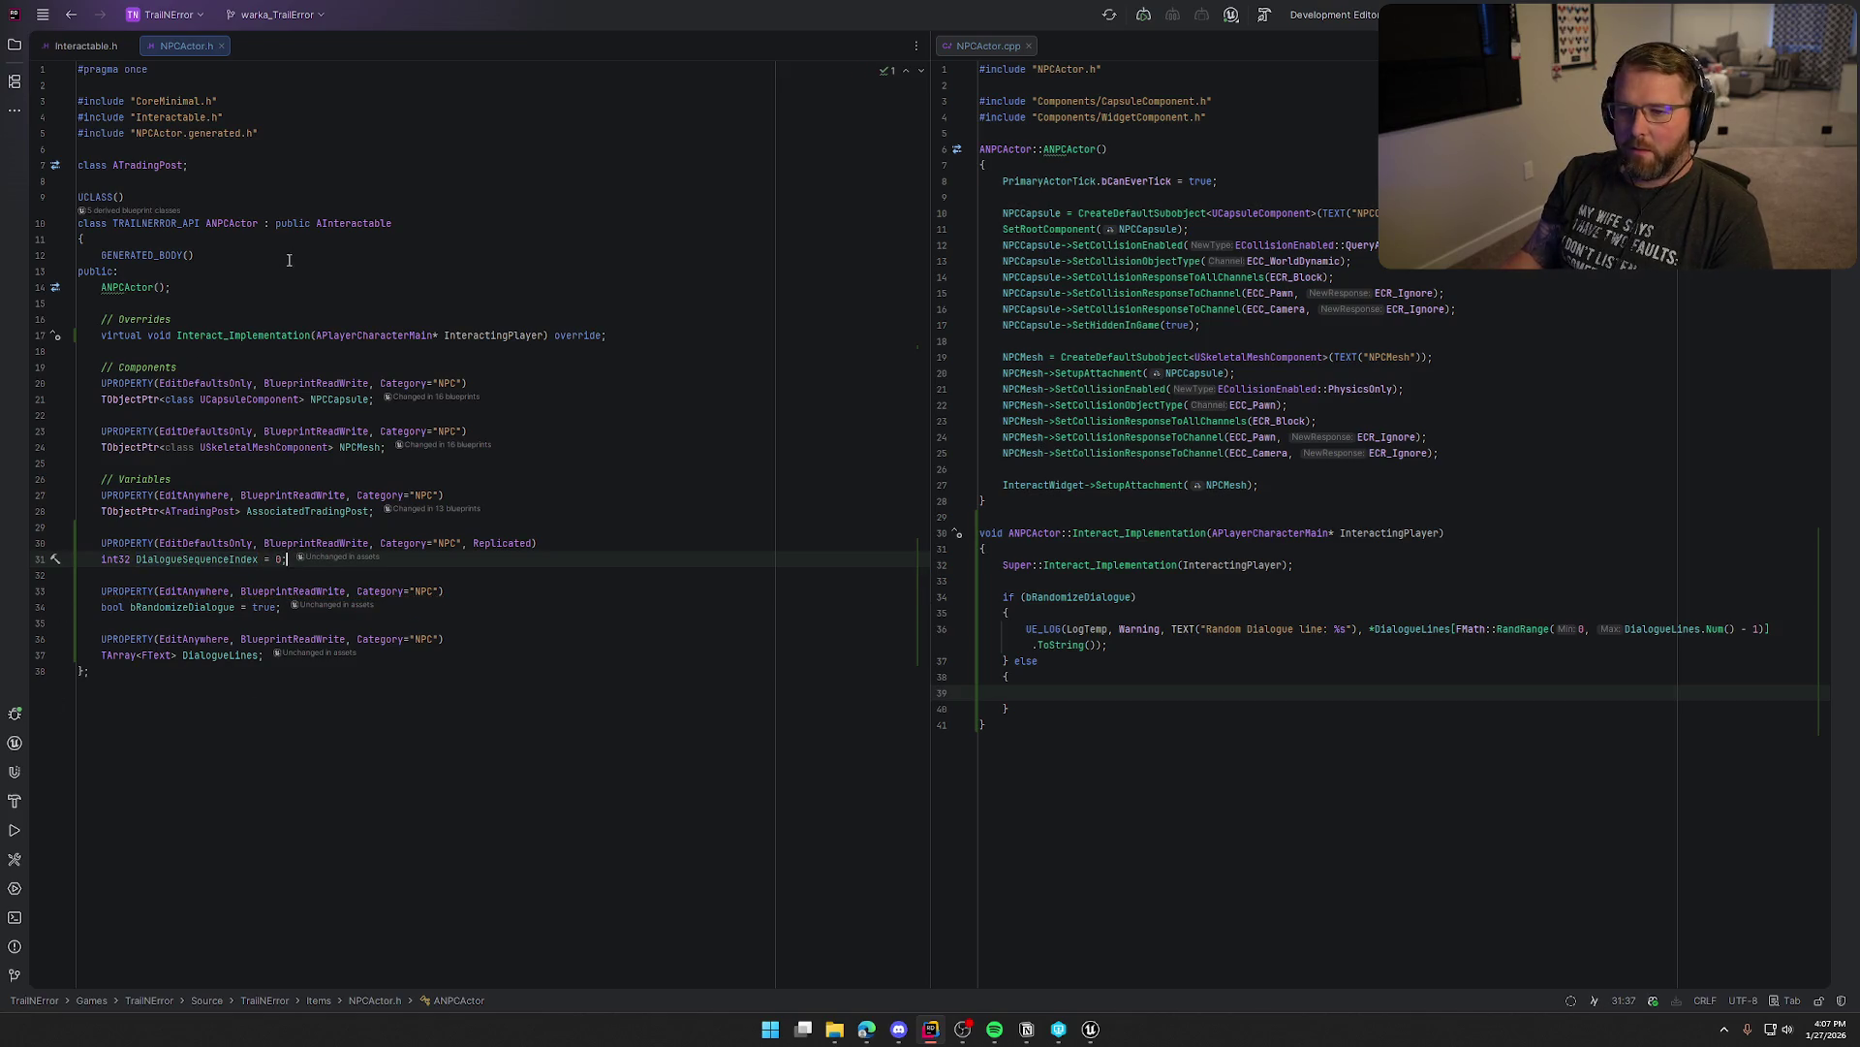
Declare the virtual GetLifetimeReplicatedProps override under the // Overrides comment
click(233, 320)
key(Return)
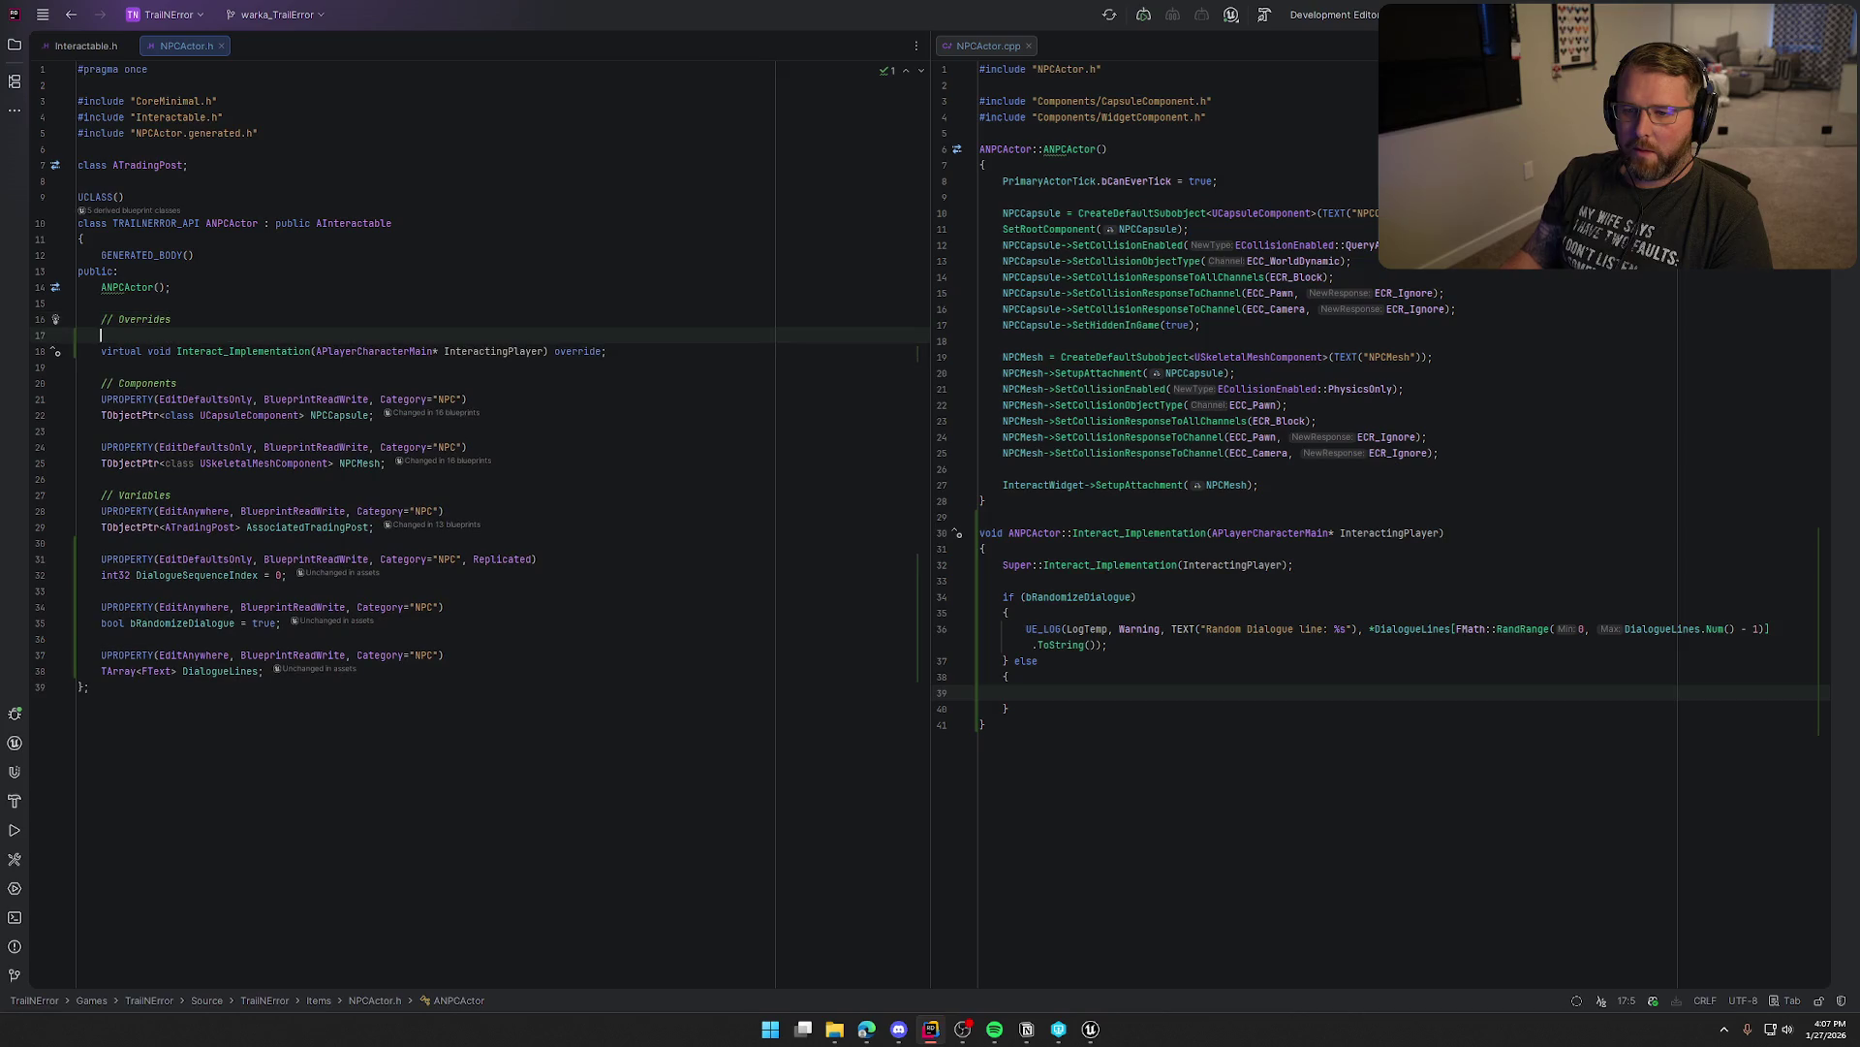
text(virtu)
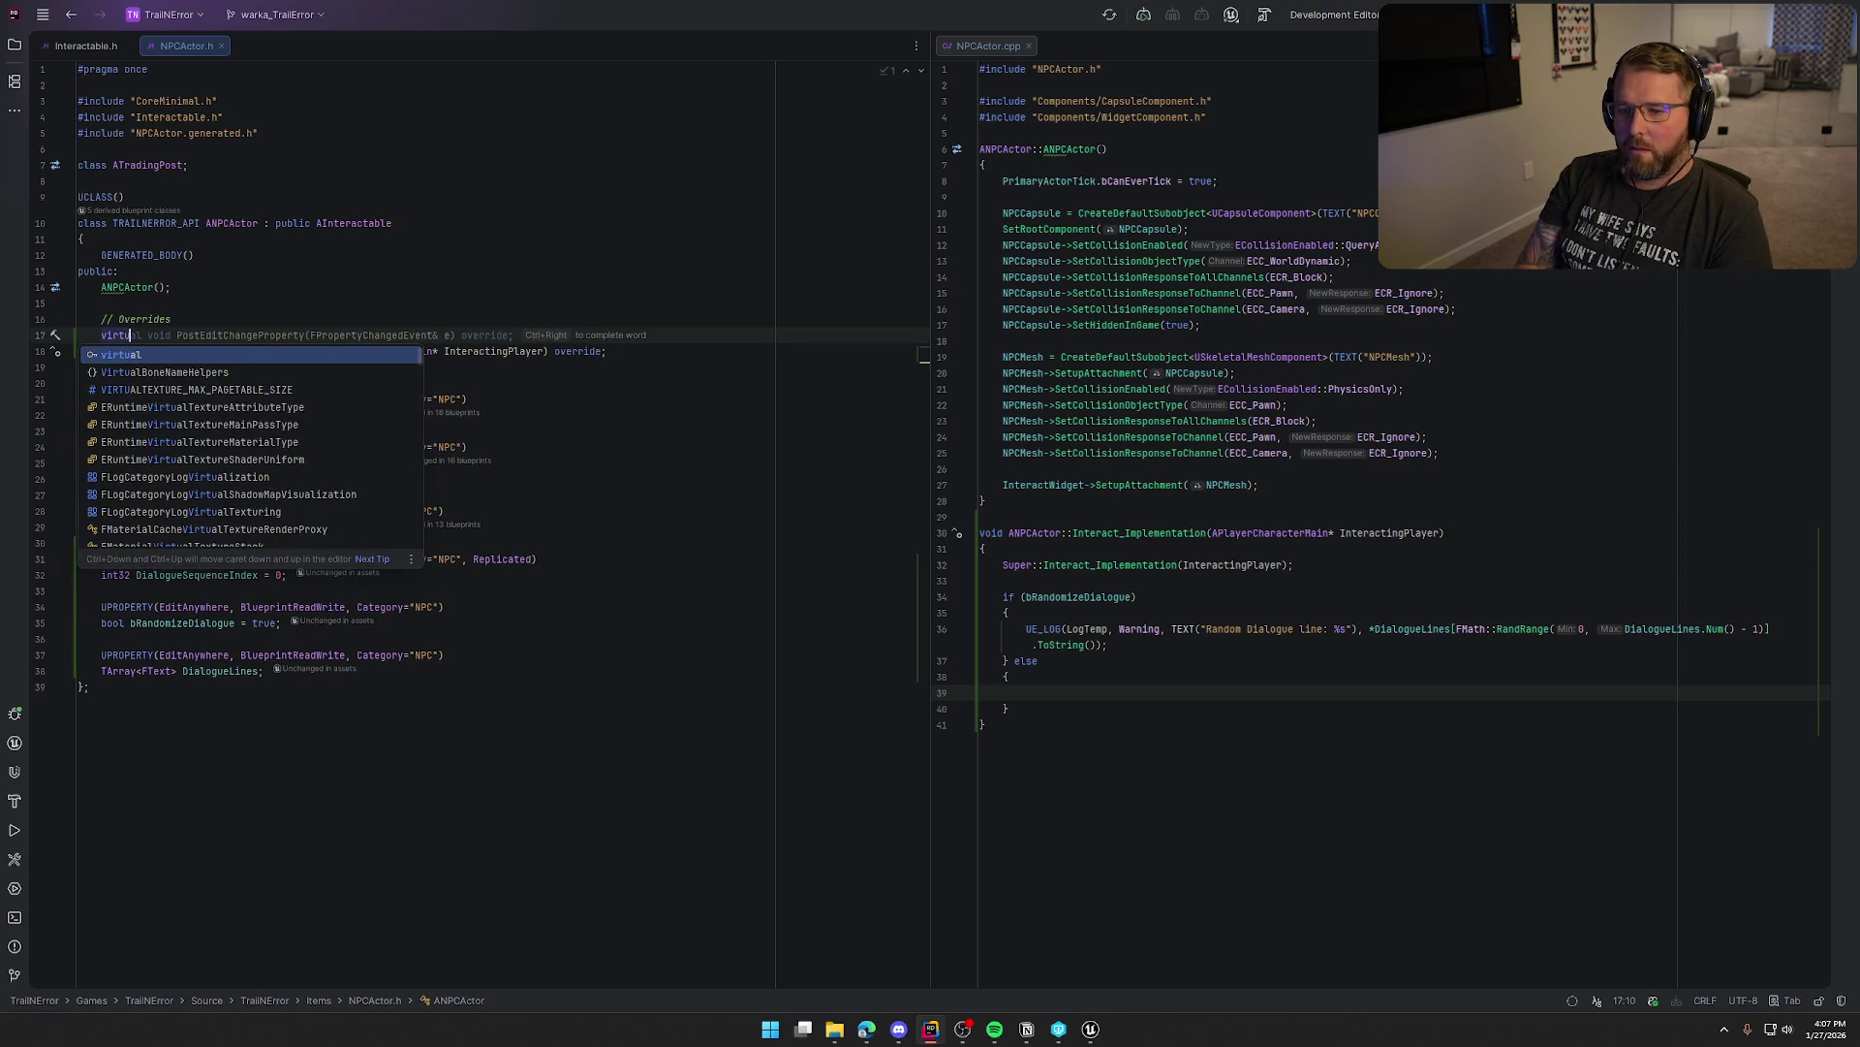
text(al void)
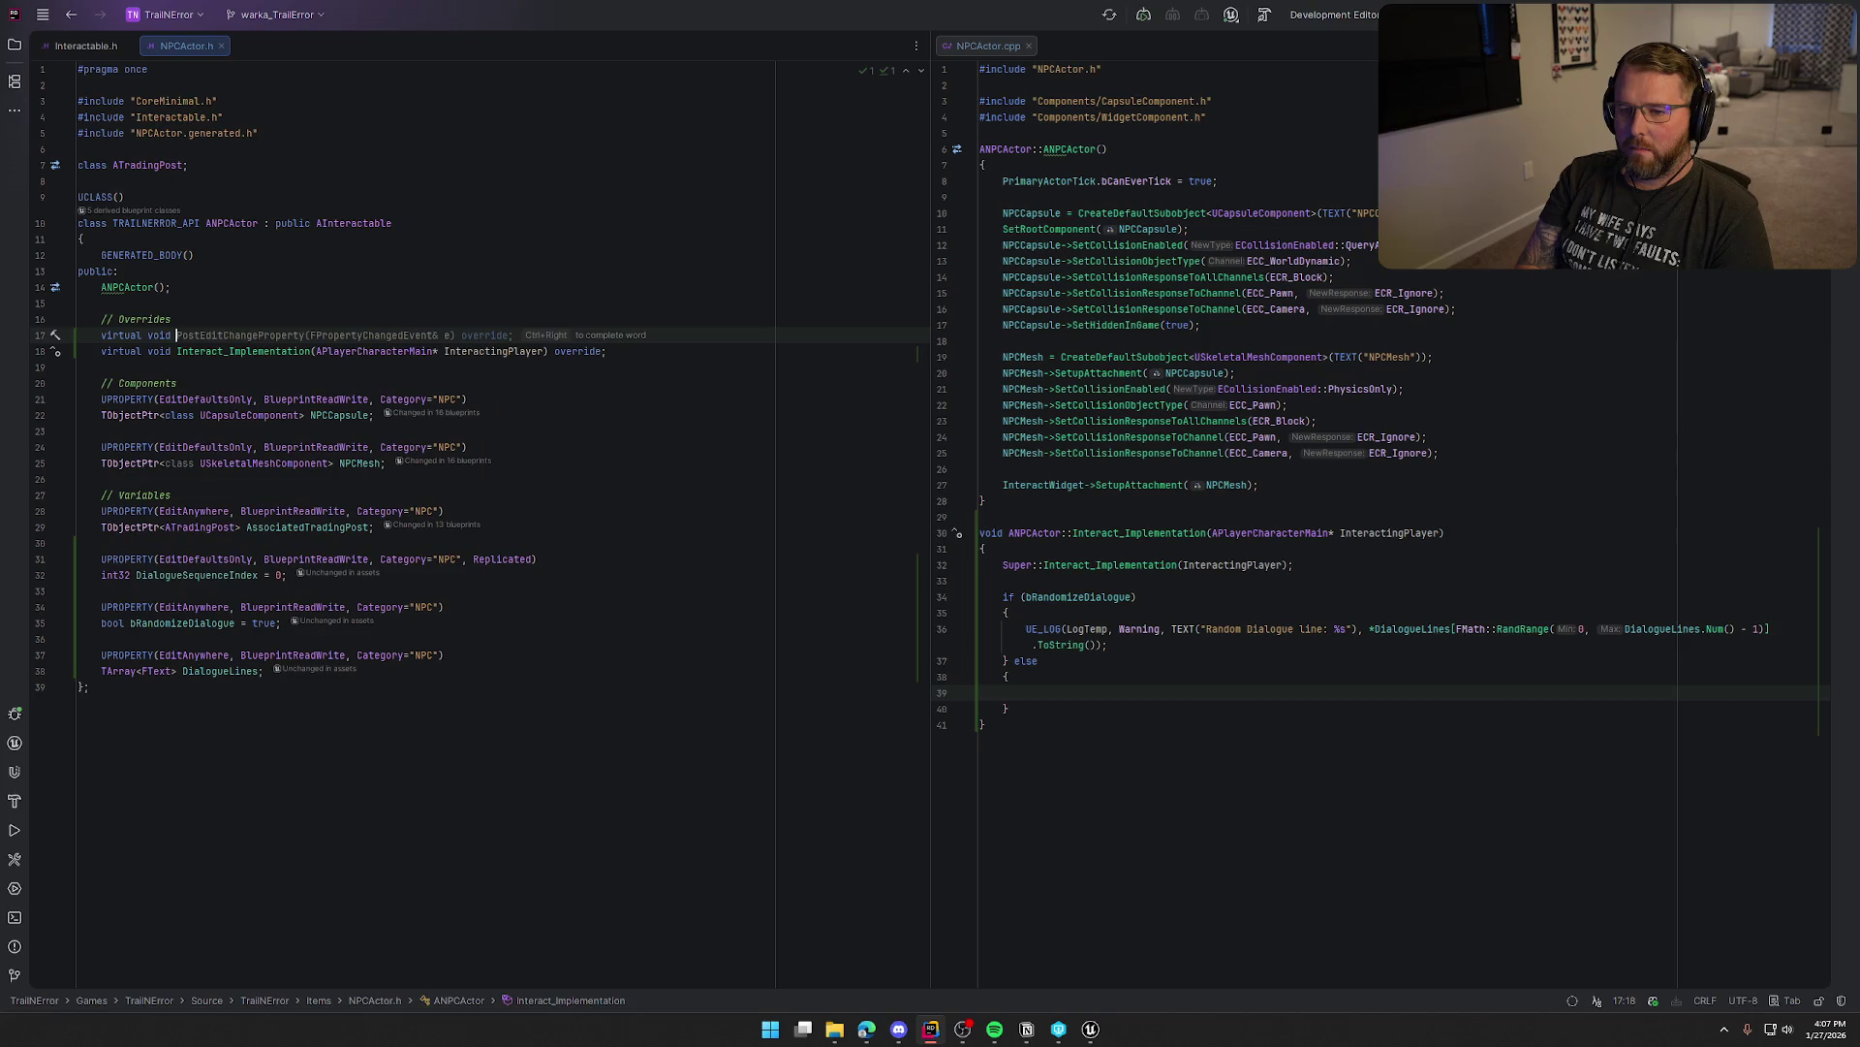
key(Tab)
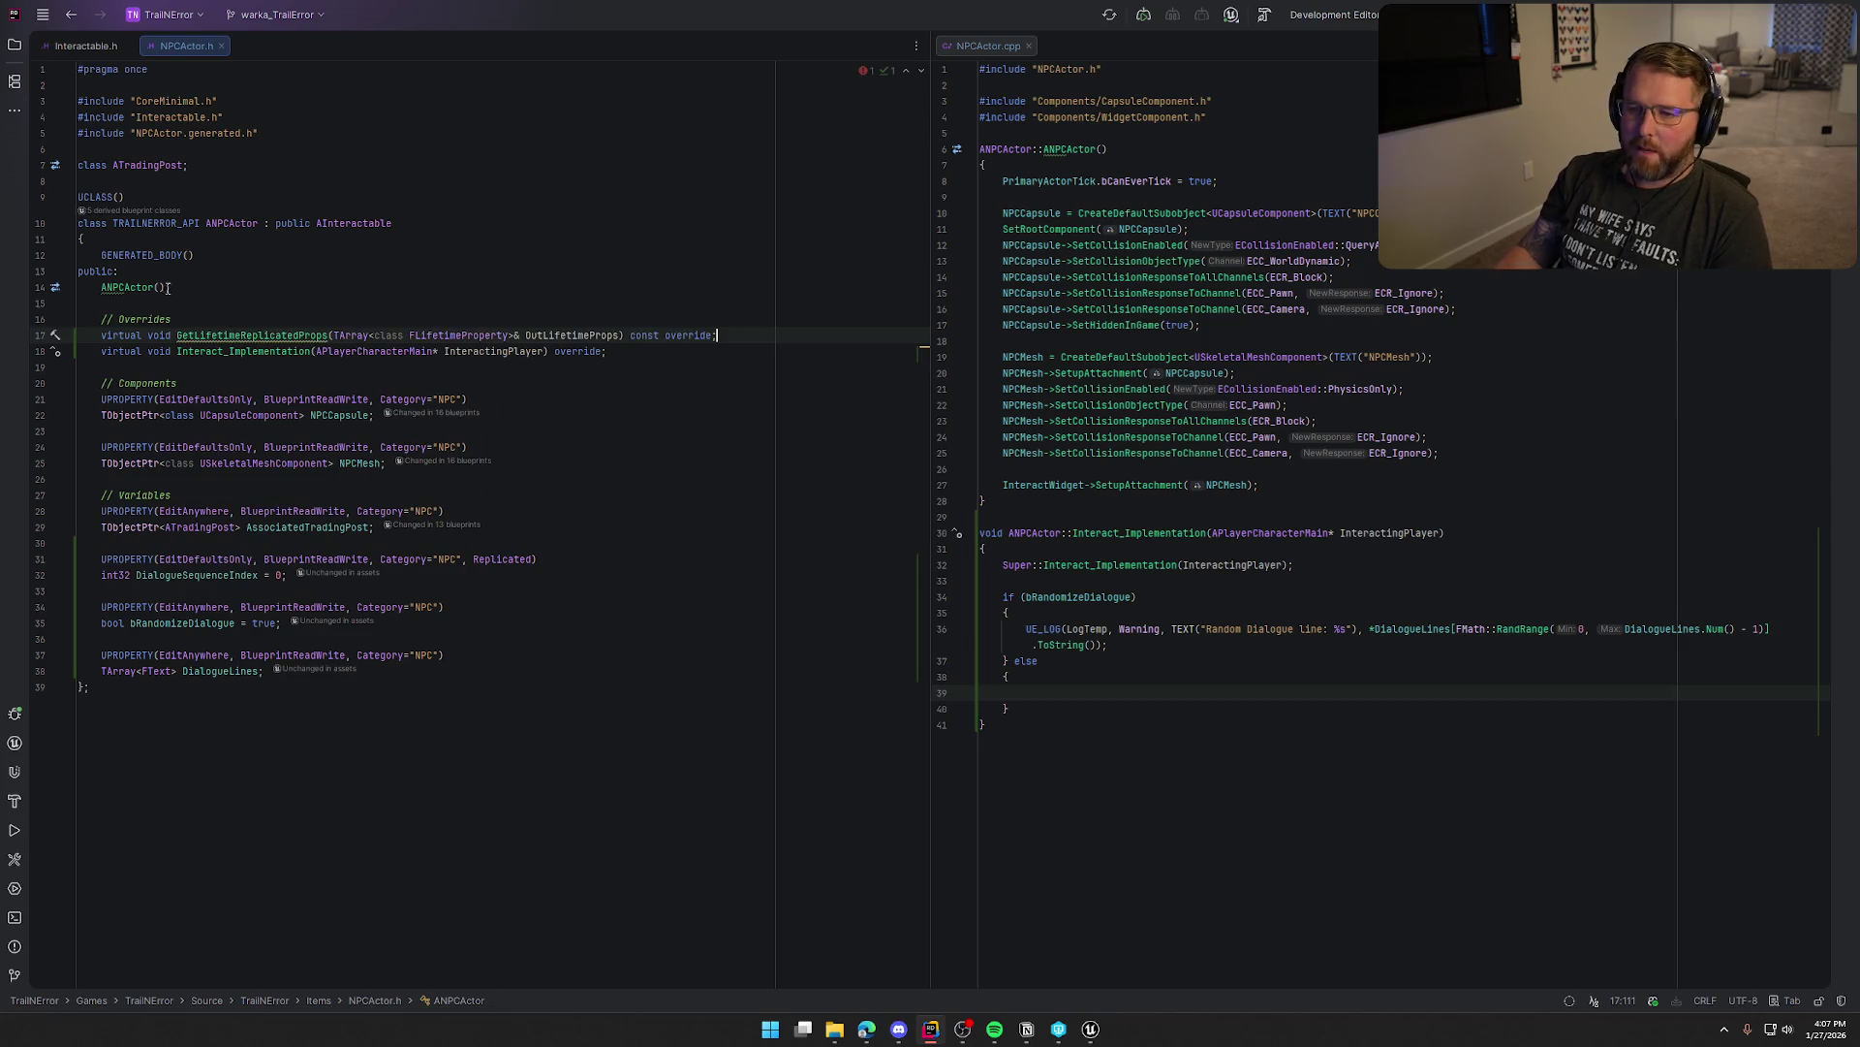
click(235, 340)
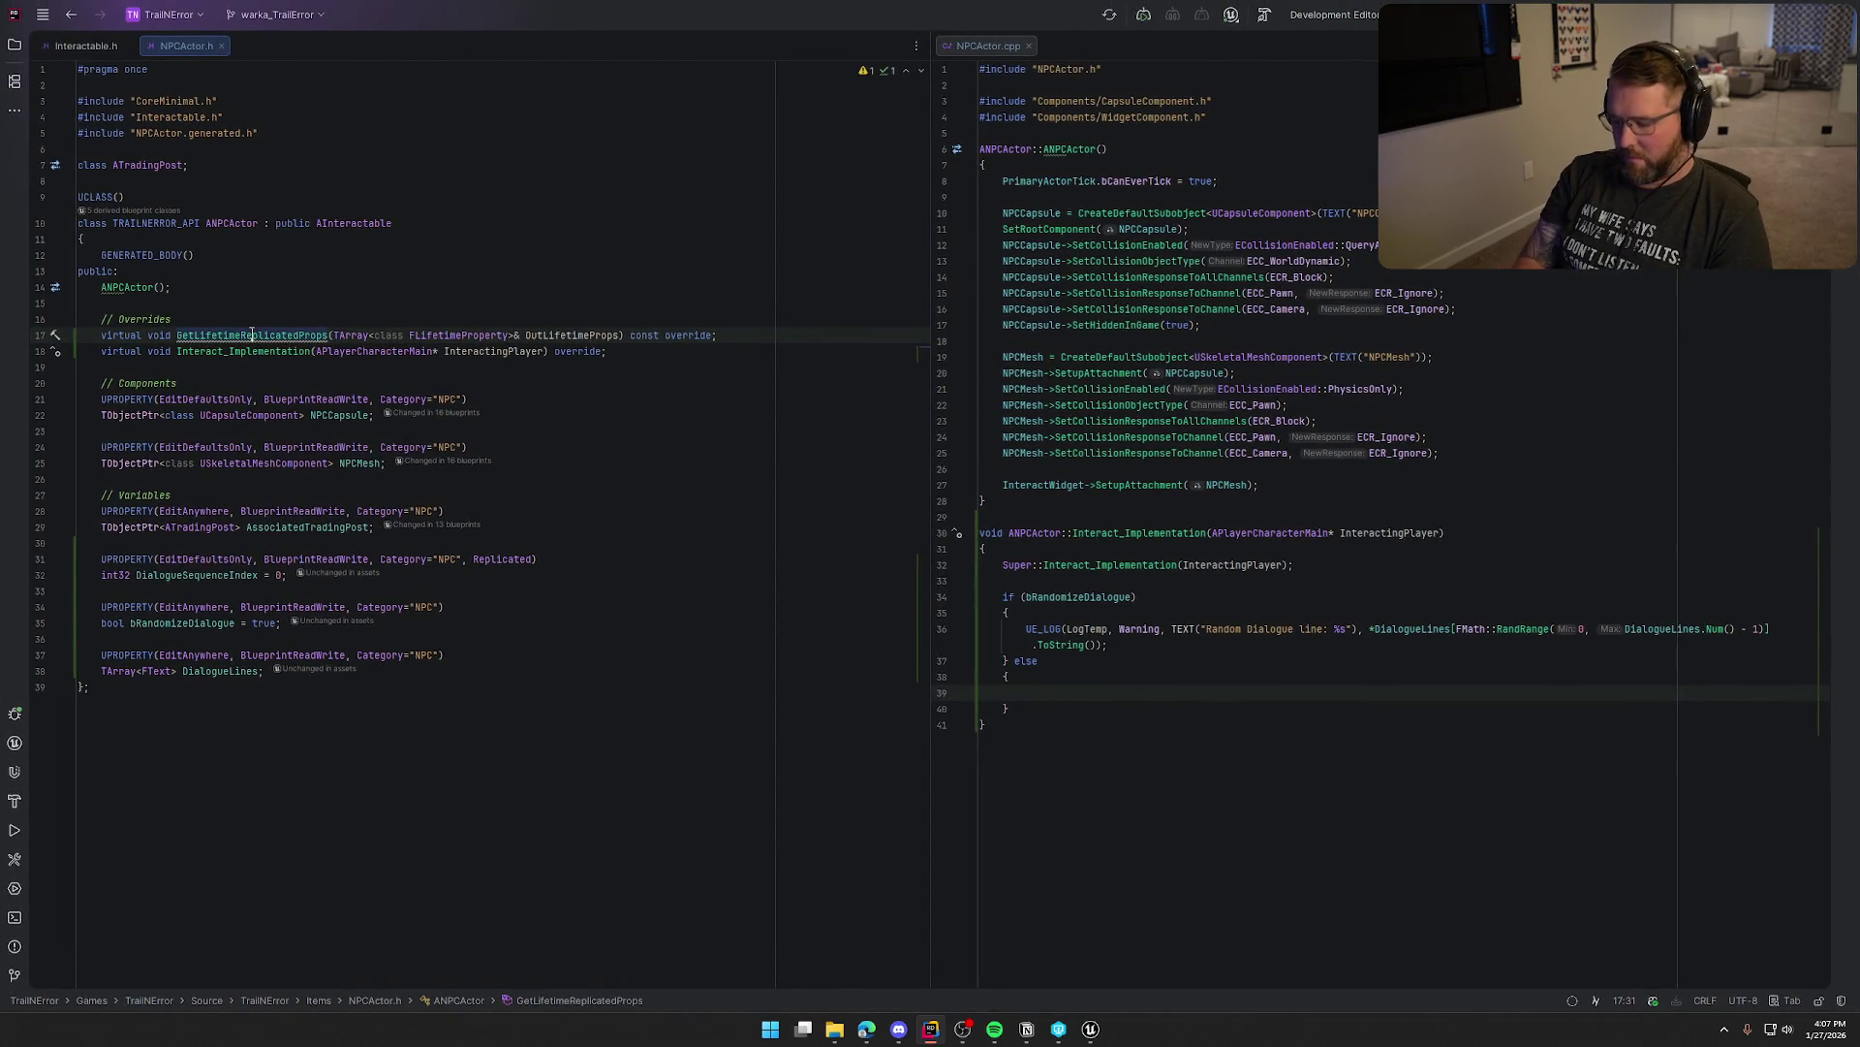
Define GetLifetimeReplicatedProps with DOREPLIFETIME(ANPCActor, DialogueSequenceIndex) and include Net/UnrealNetwork.h
key(alt+Return)
key(Return)
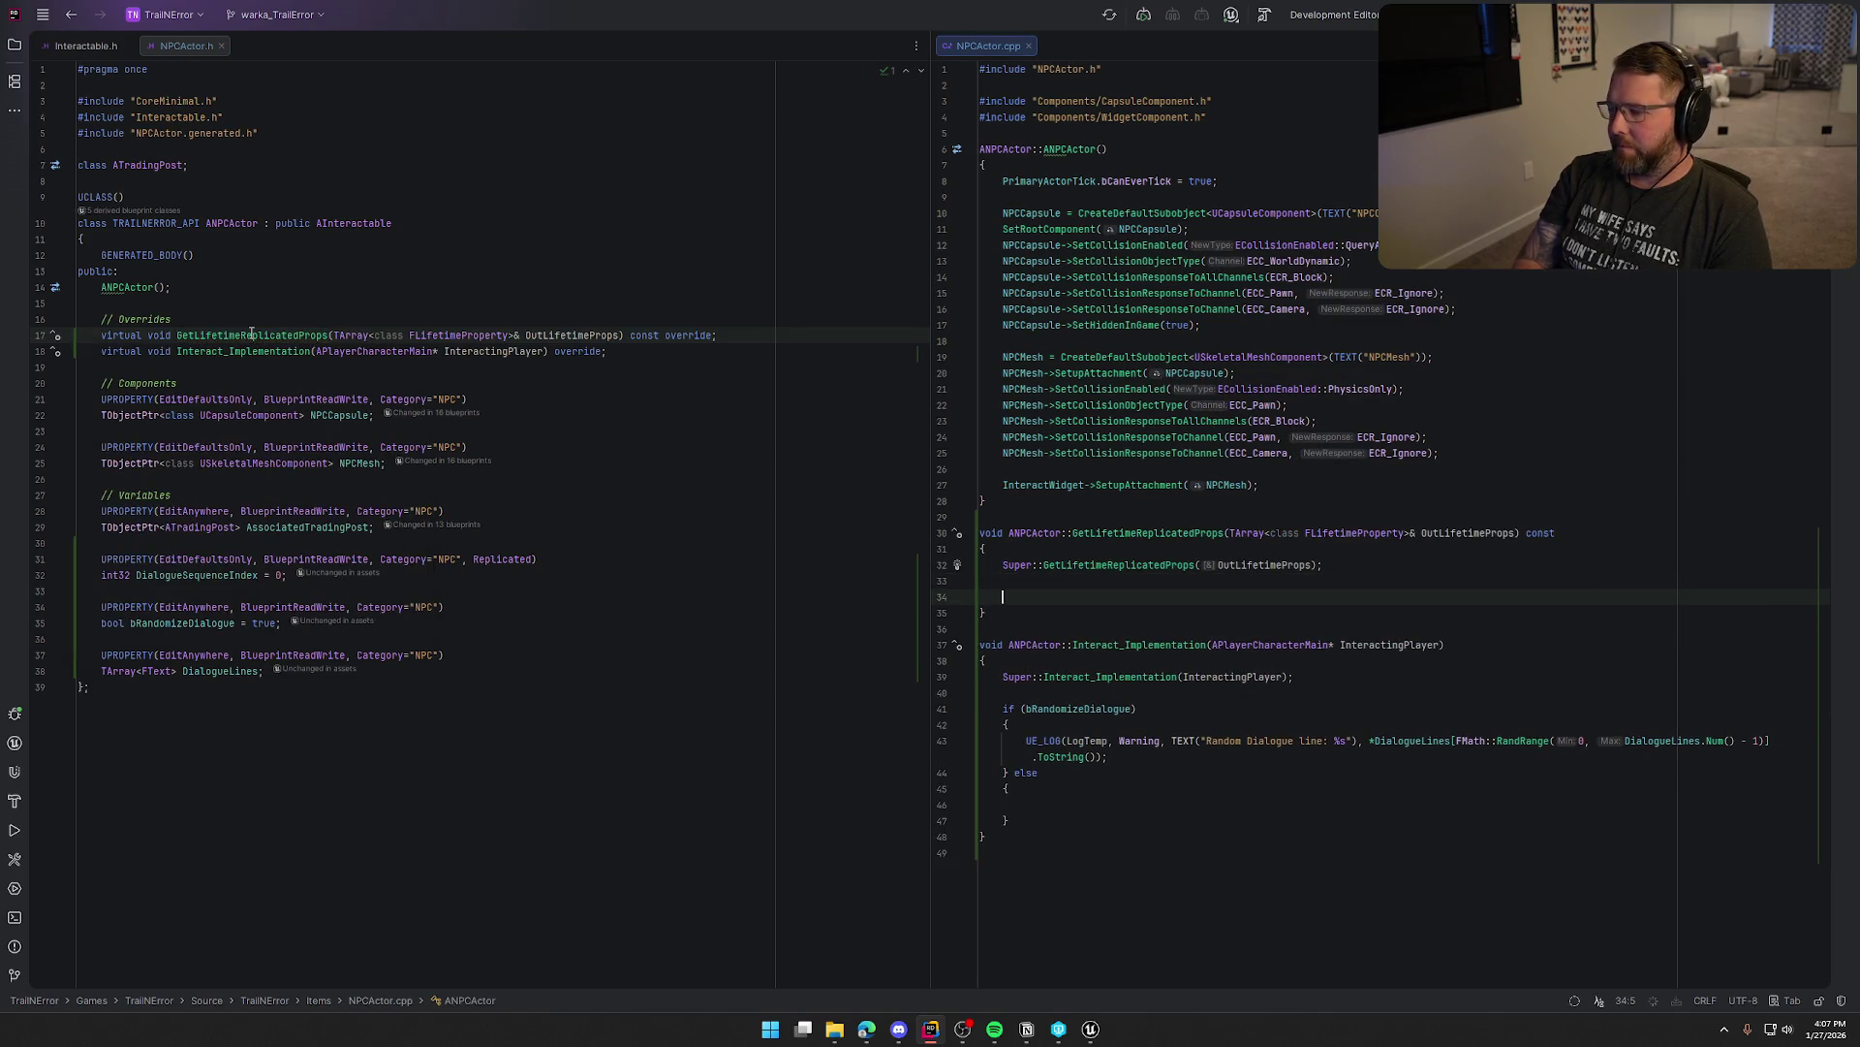
text(DOREPLIFETIME(ANPCActor, DialogueSequenceIndex);)
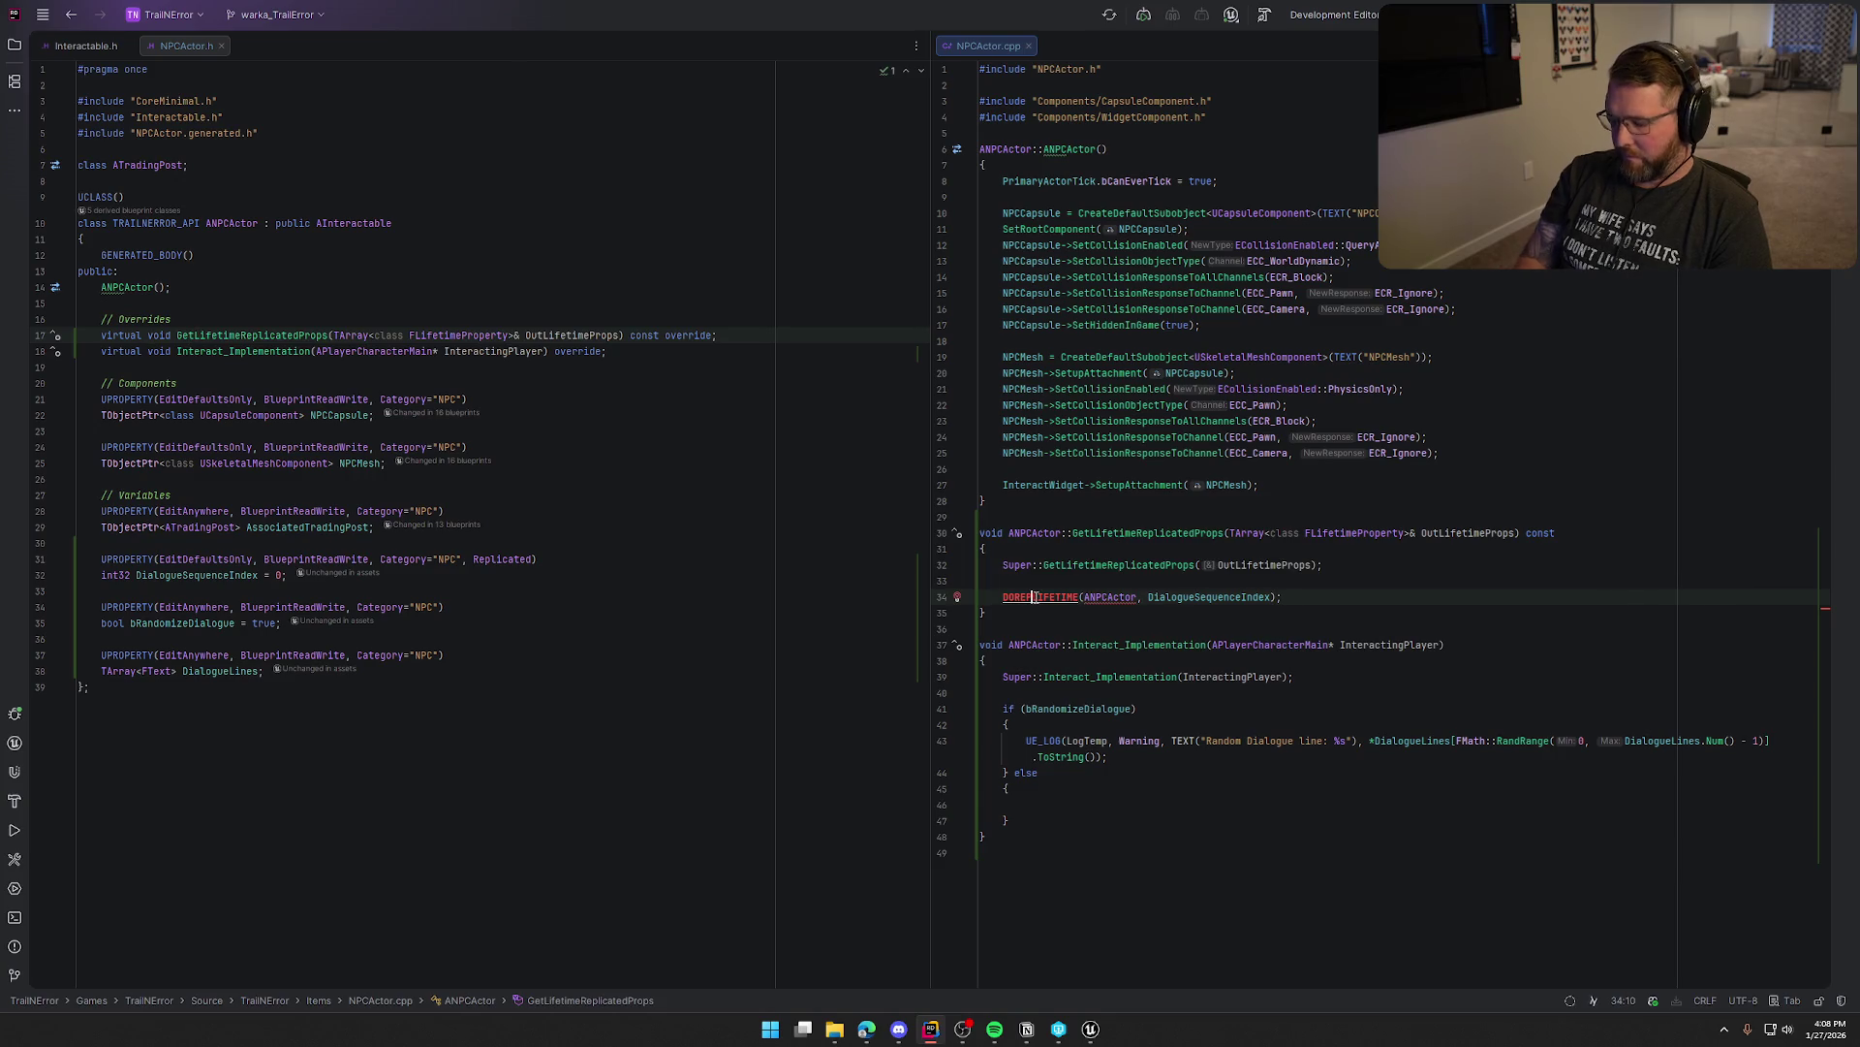
key(alt+Return)
key(Return)
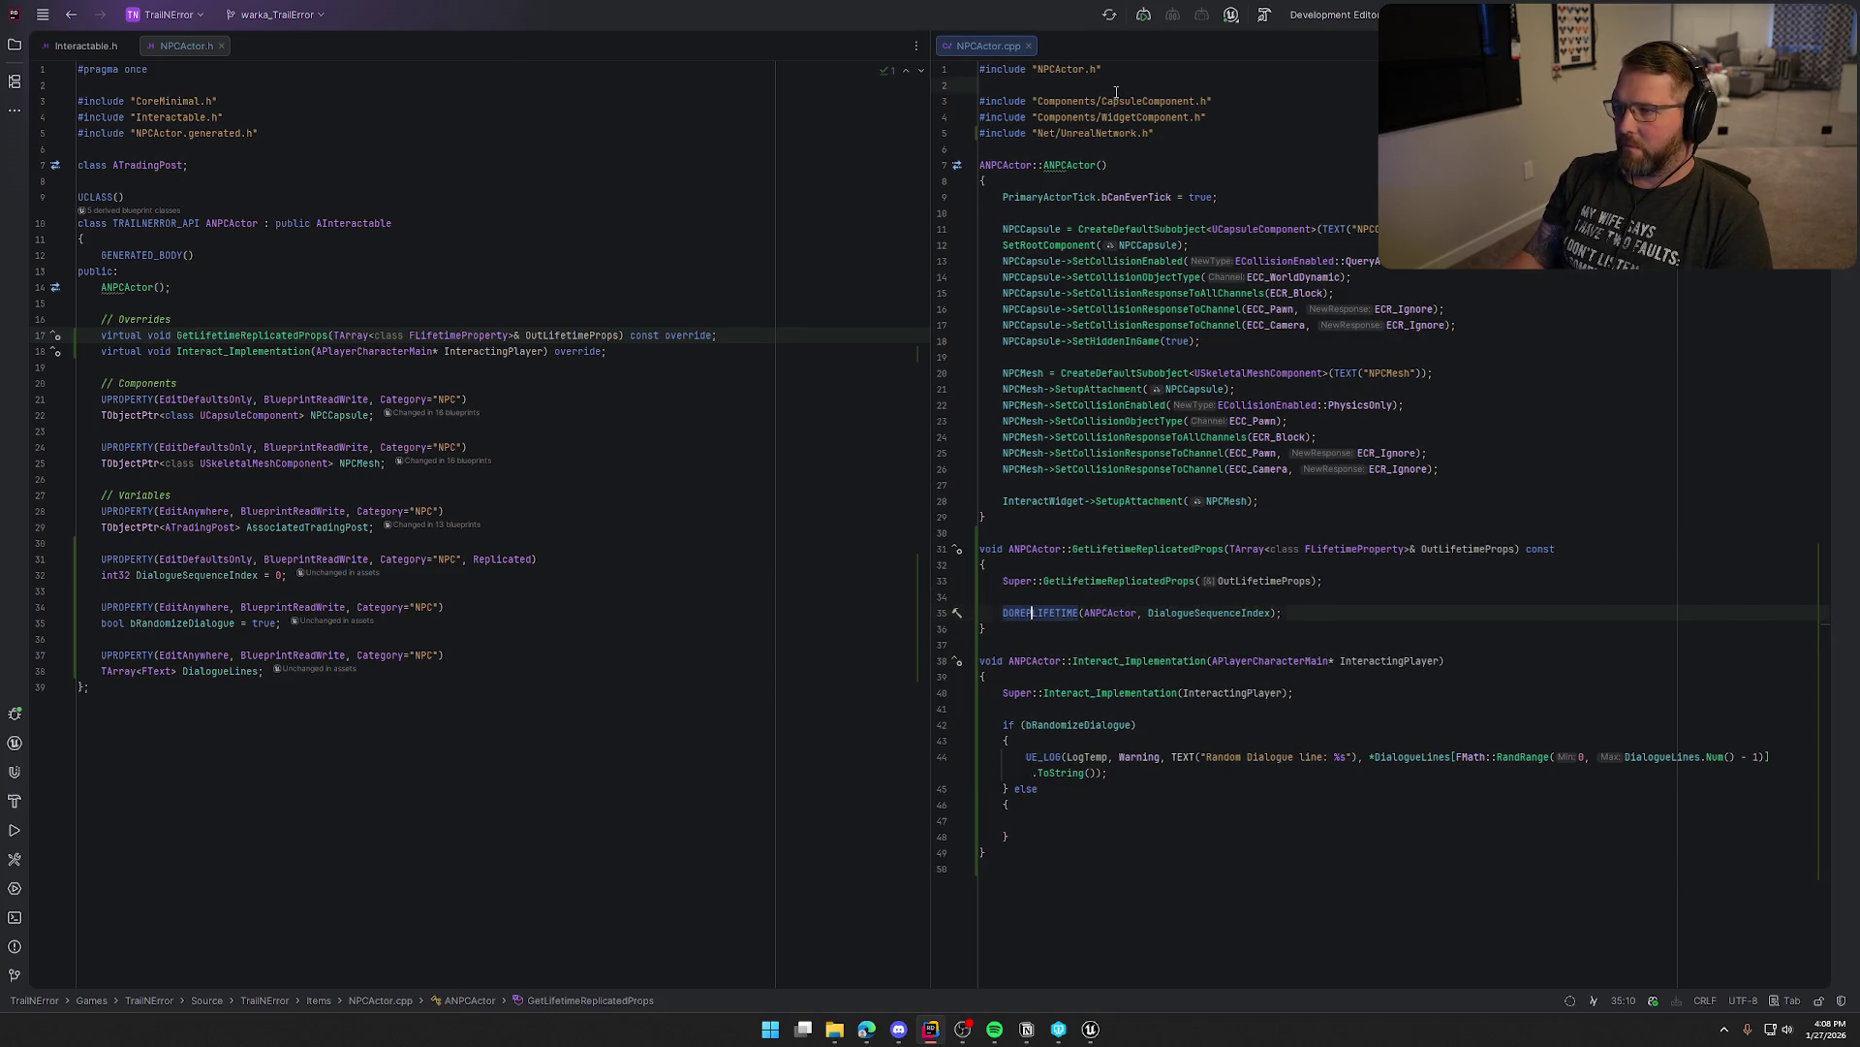
click(1118, 87)
key(BackSpace)
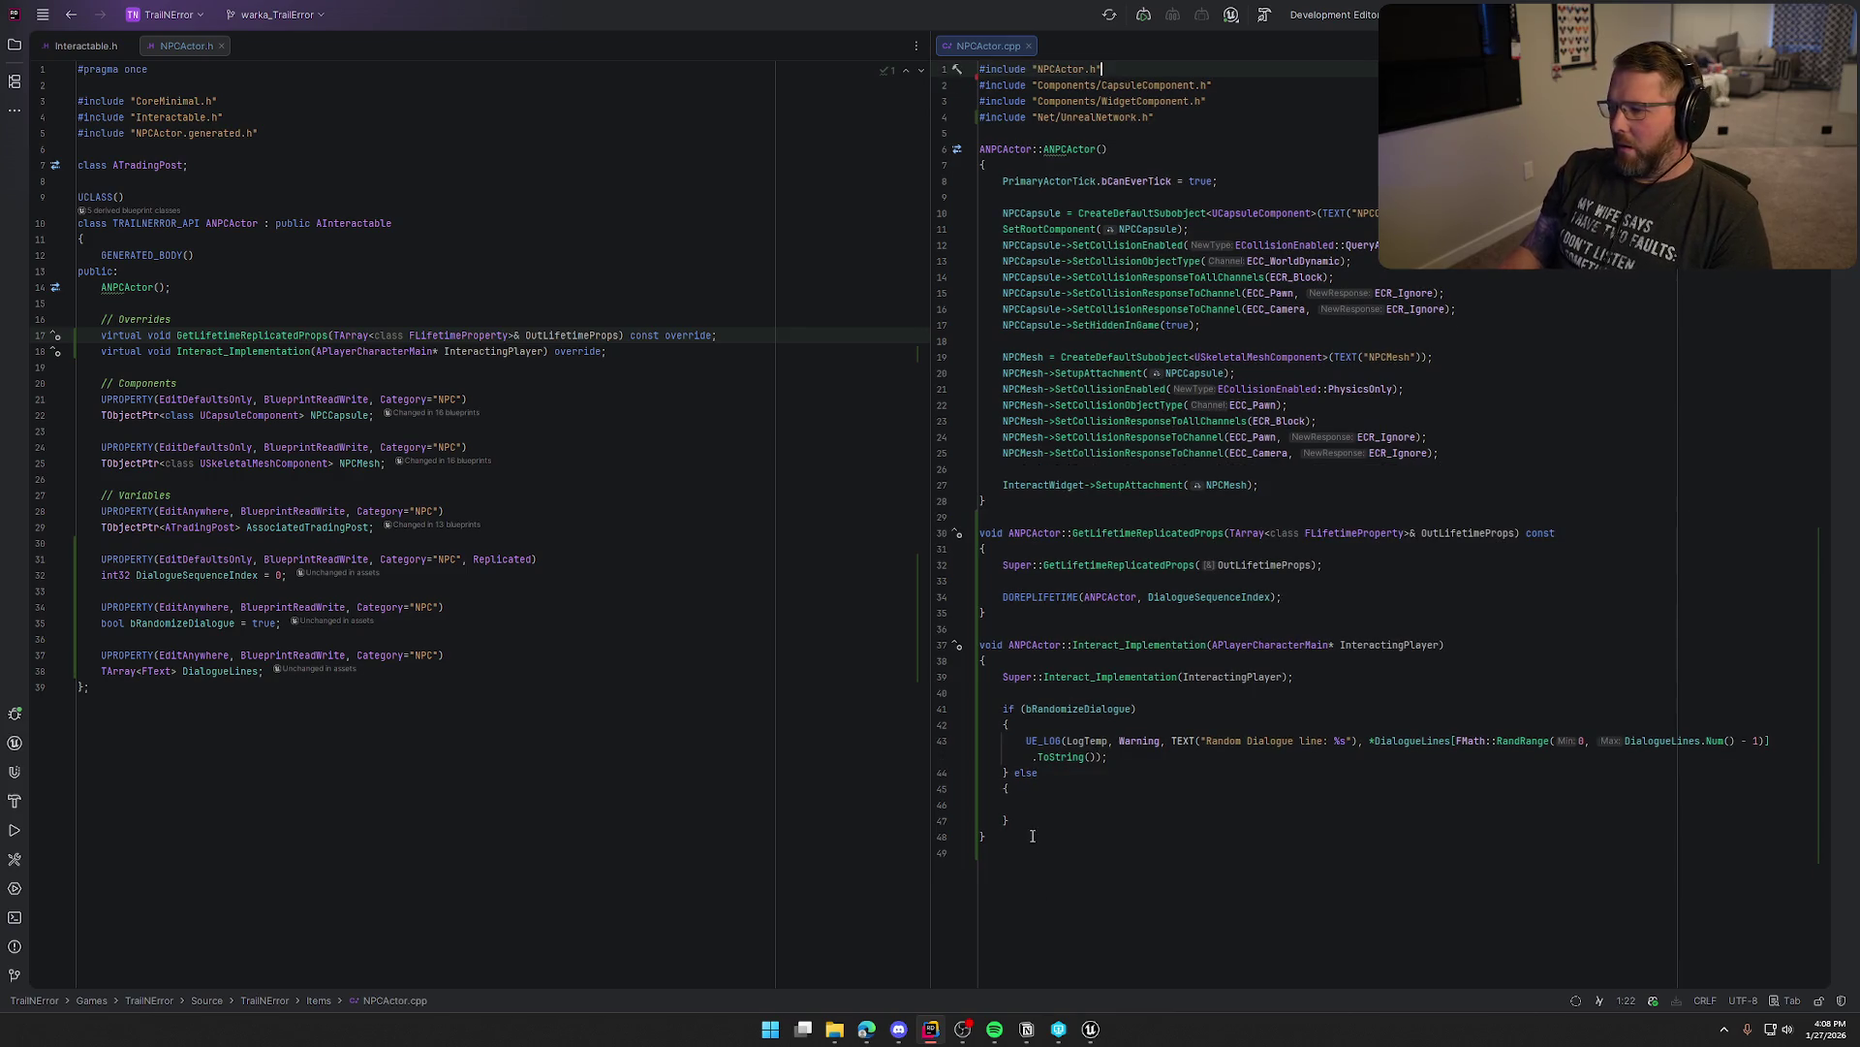
click(1032, 804)
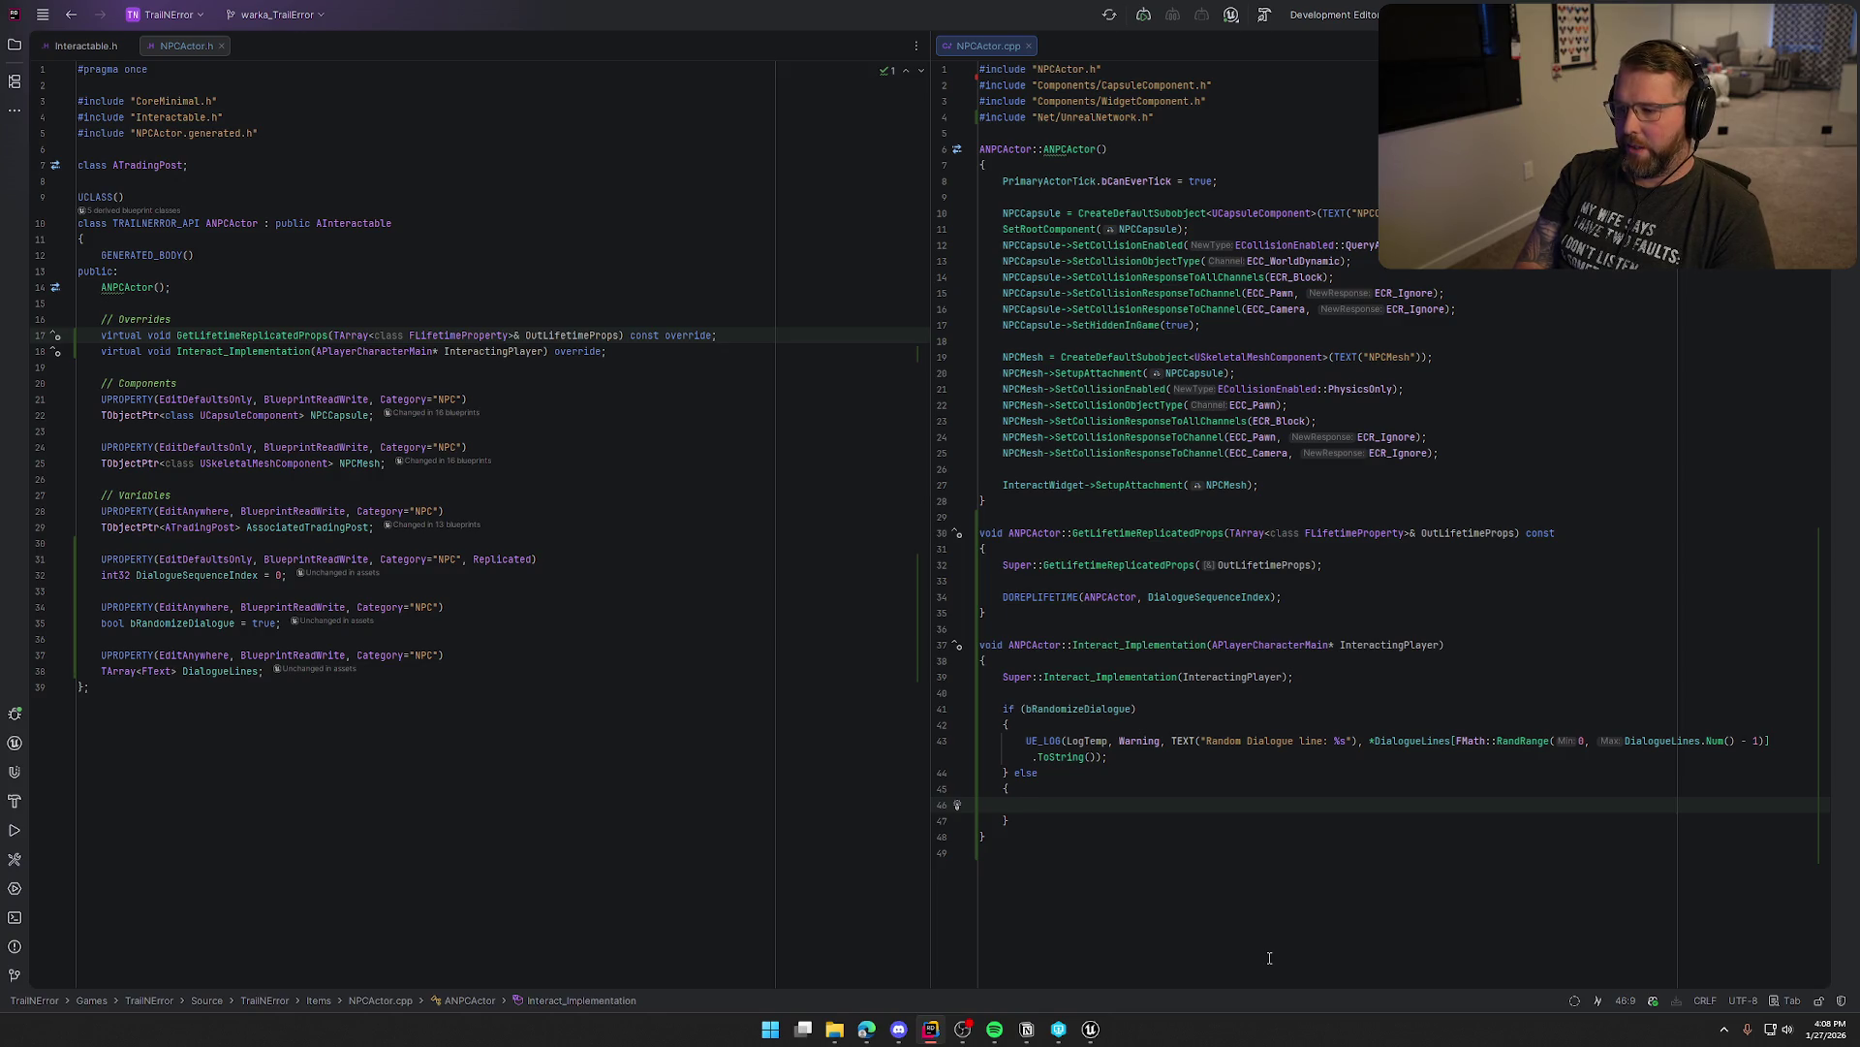
In the else branch, log 'Dialogue line: %s' and advance DialogueSequenceIndex modulo DialogueLines.Num()
text(UE))
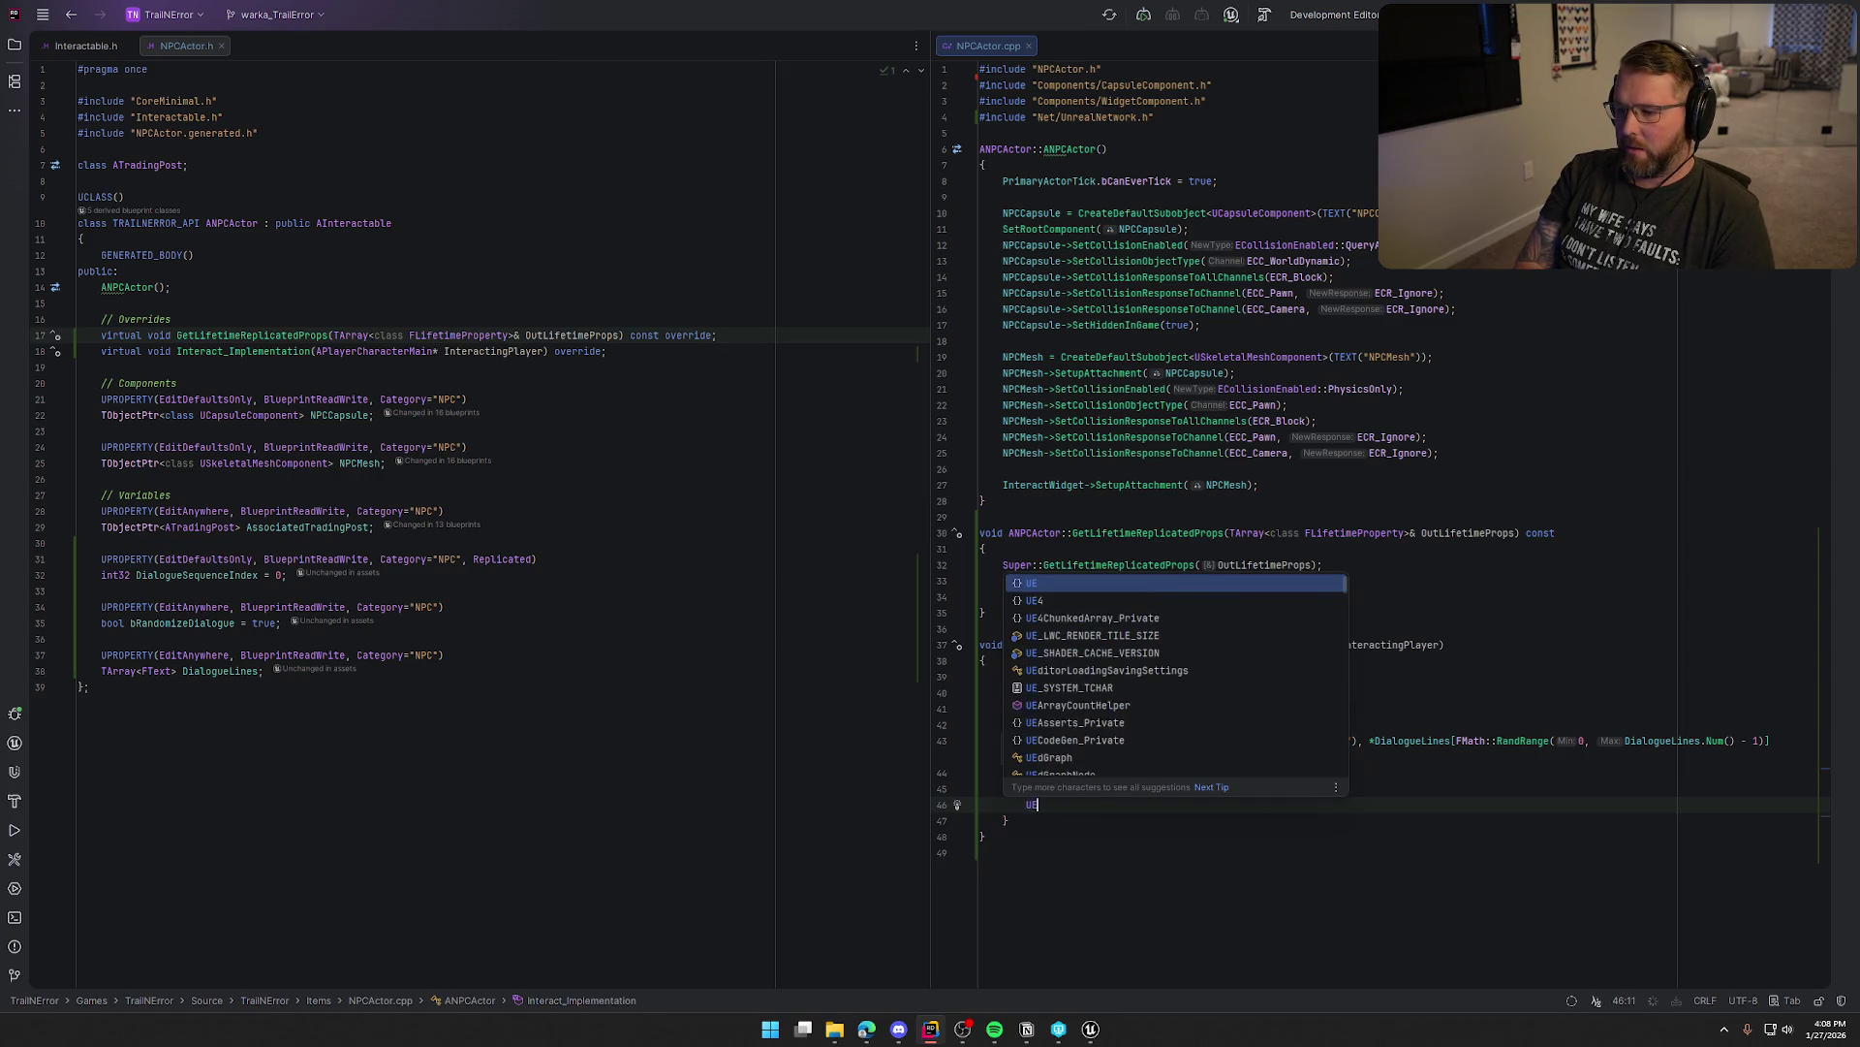
key(BackSpace)
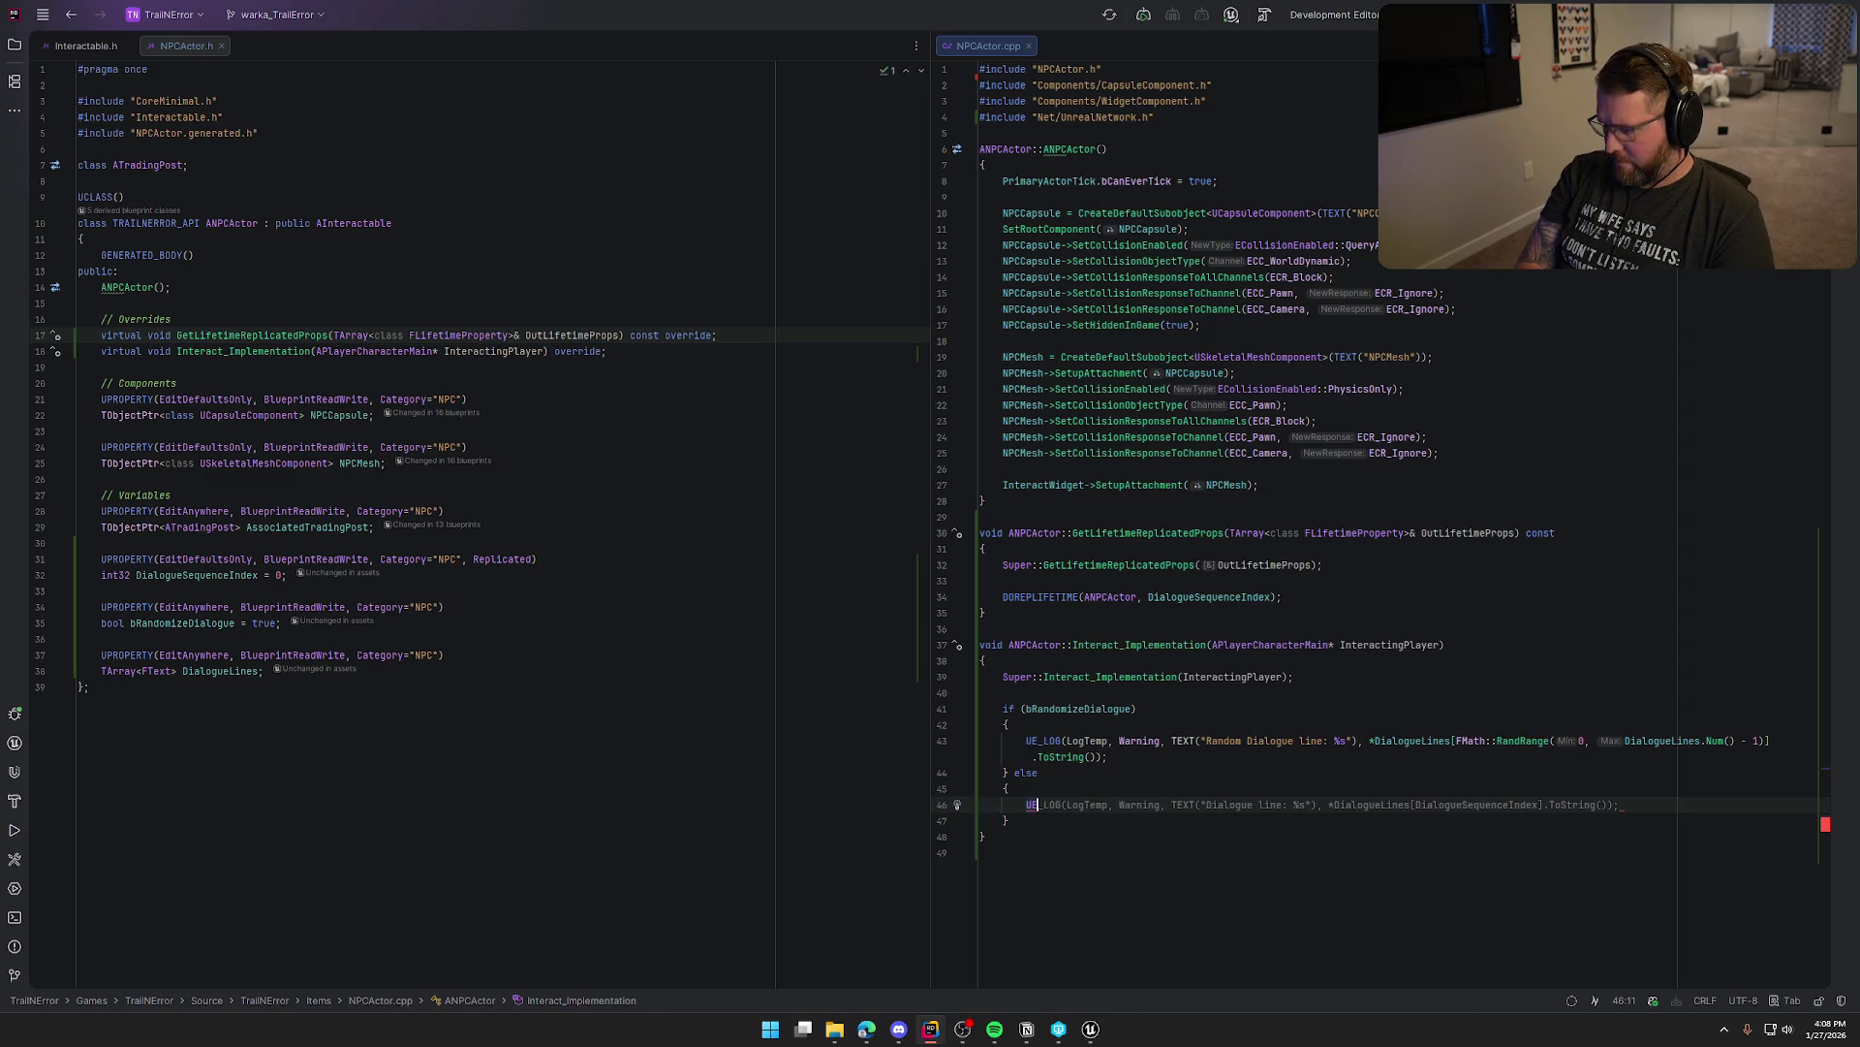
key(Tab)
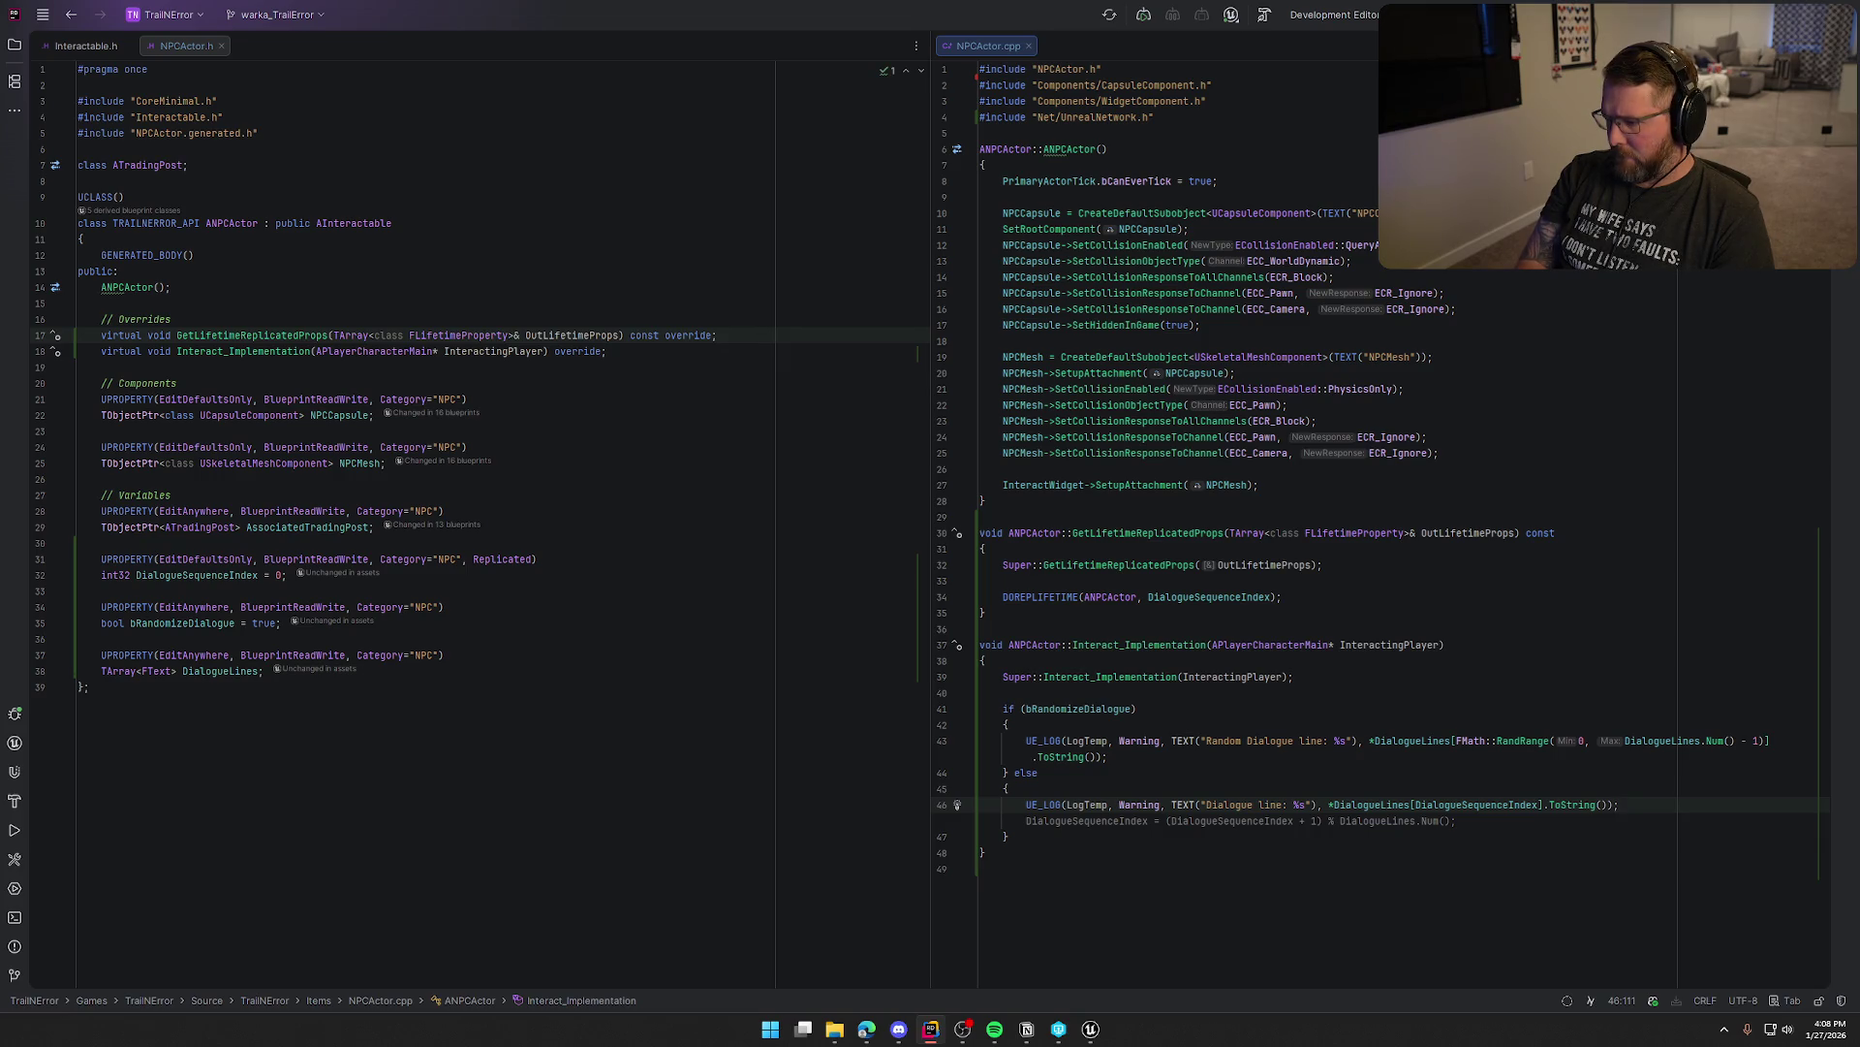
key(Tab)
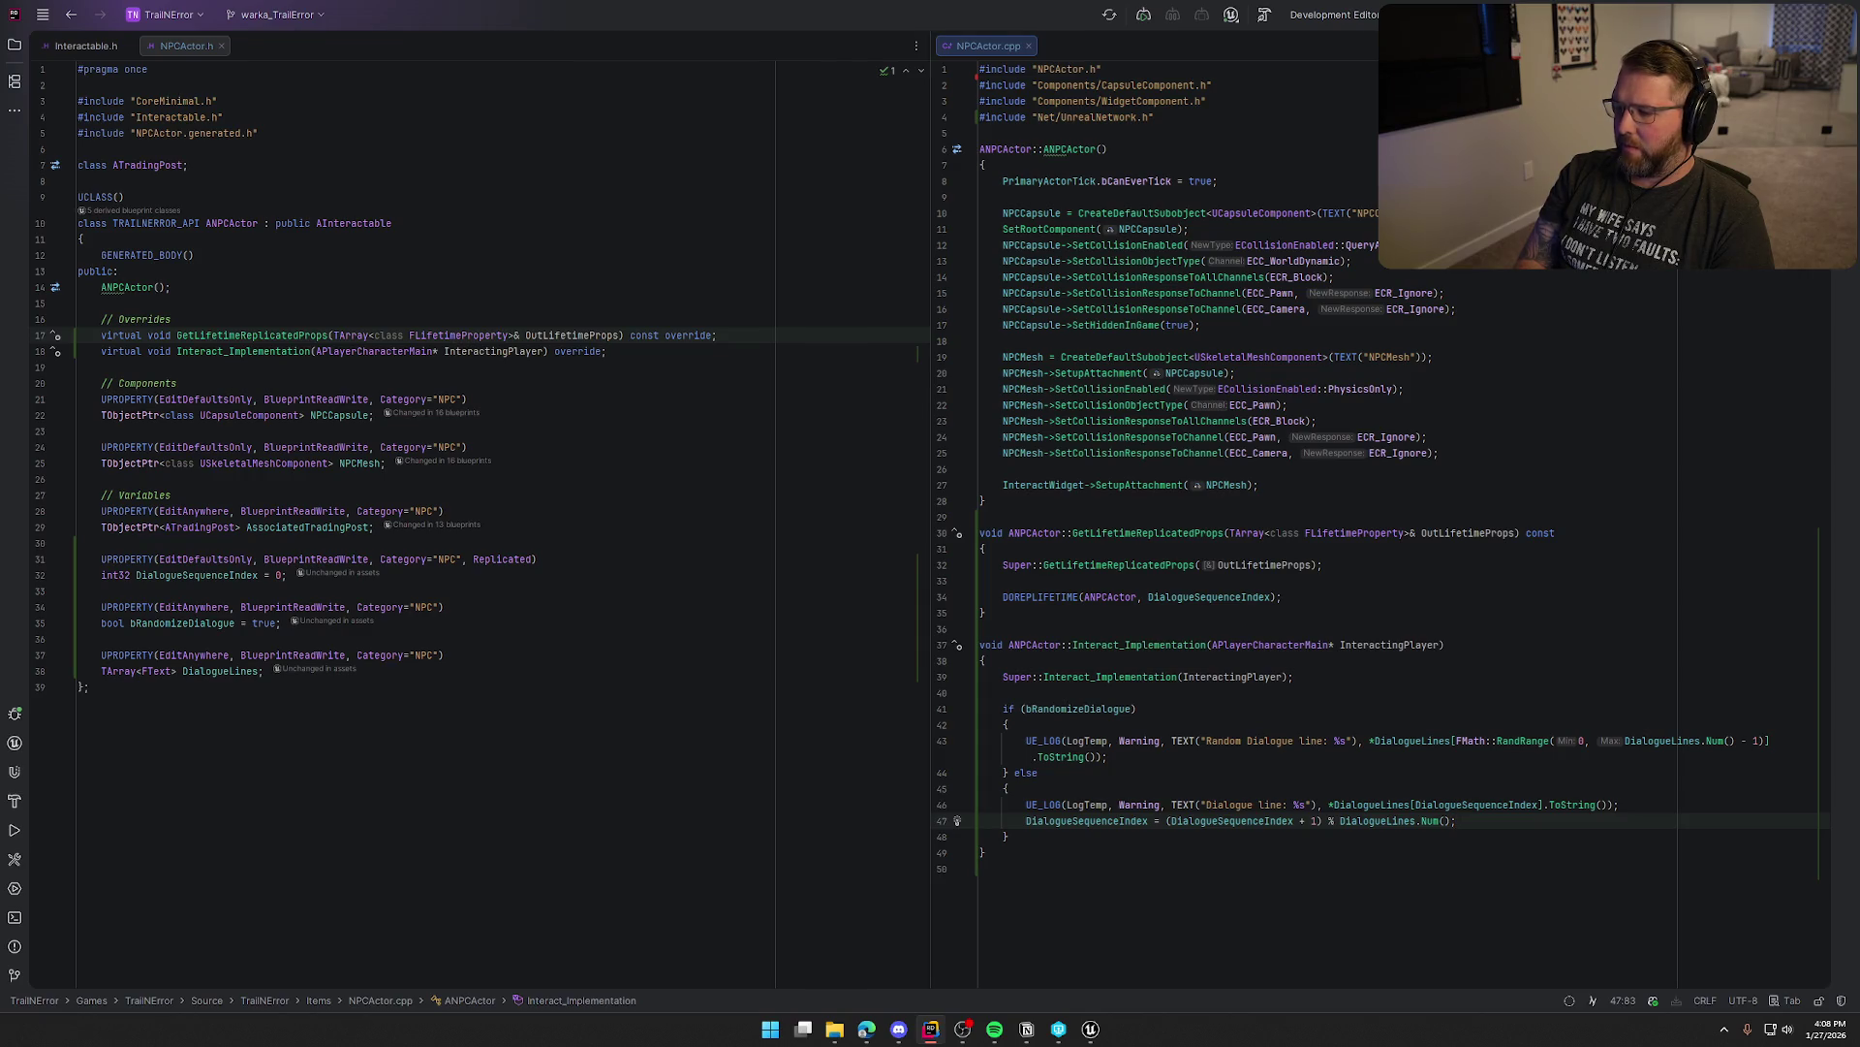
key(ctrl+End)
key(BackSpace)
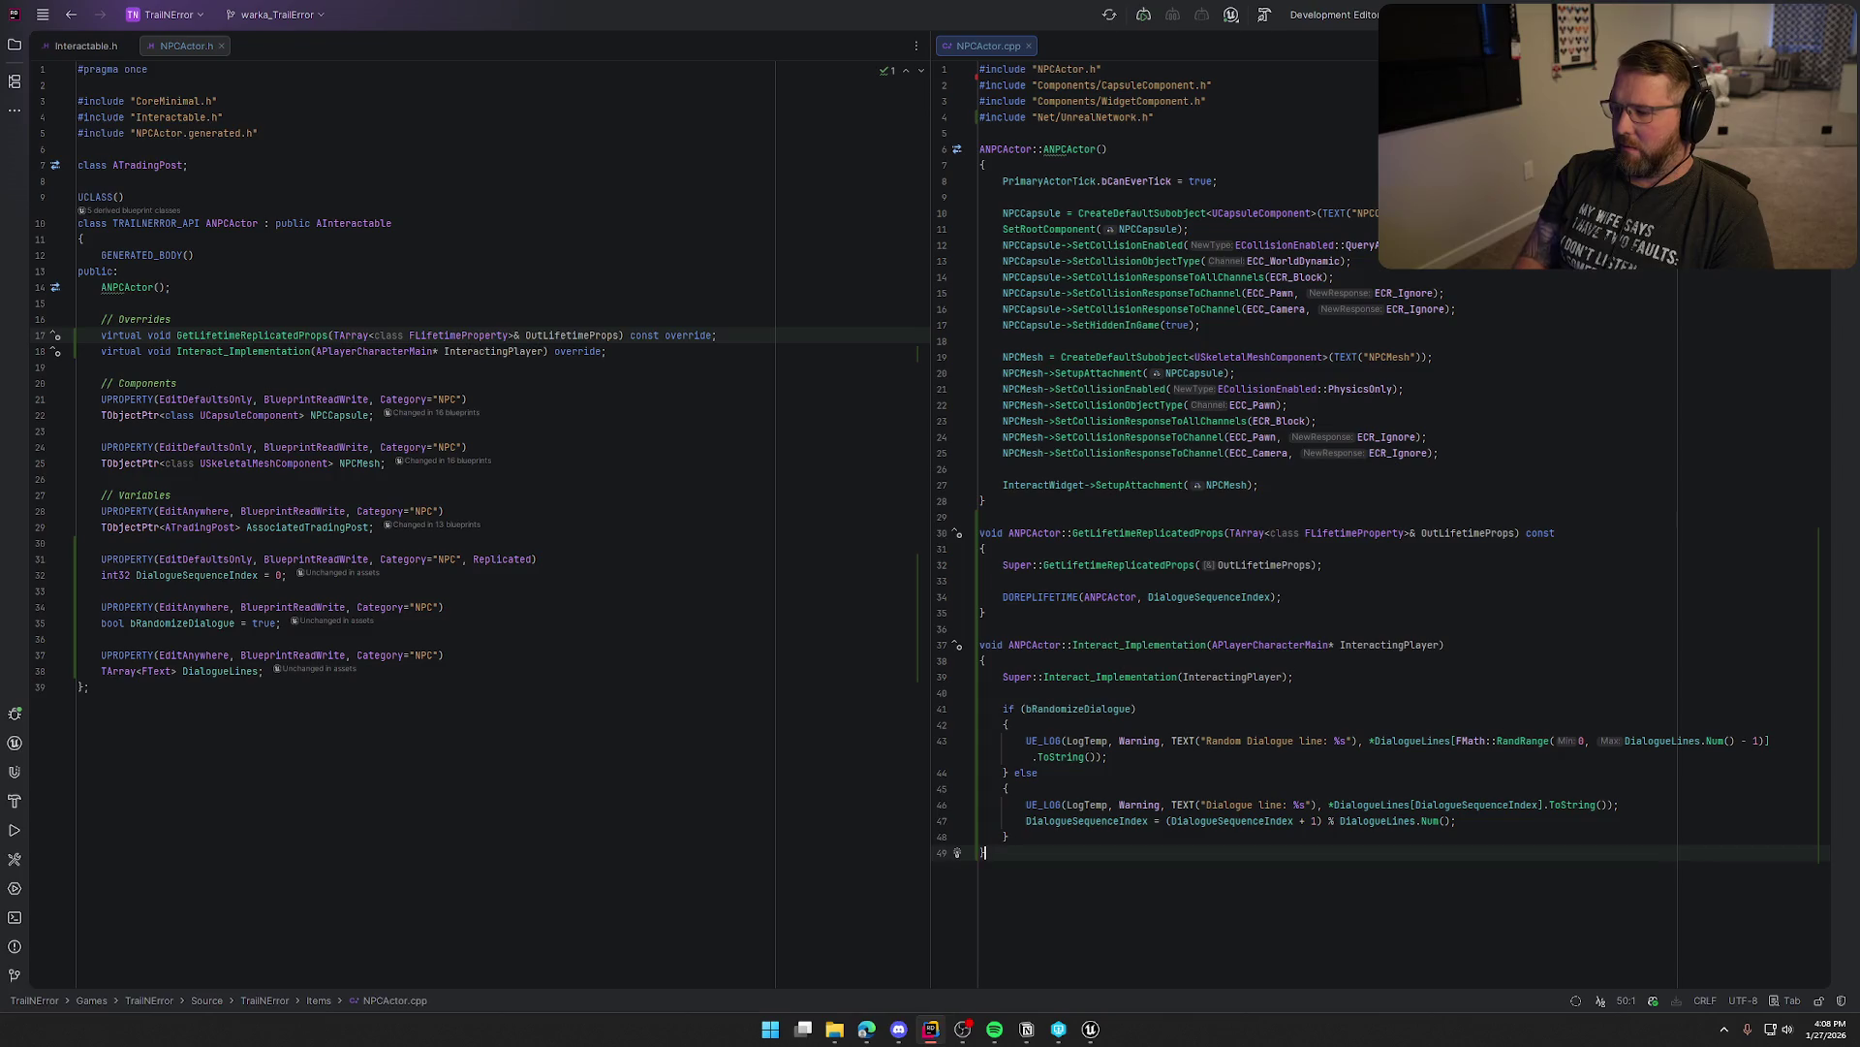
key(Up)
key(Up)
key(Up)
click(1456, 820)
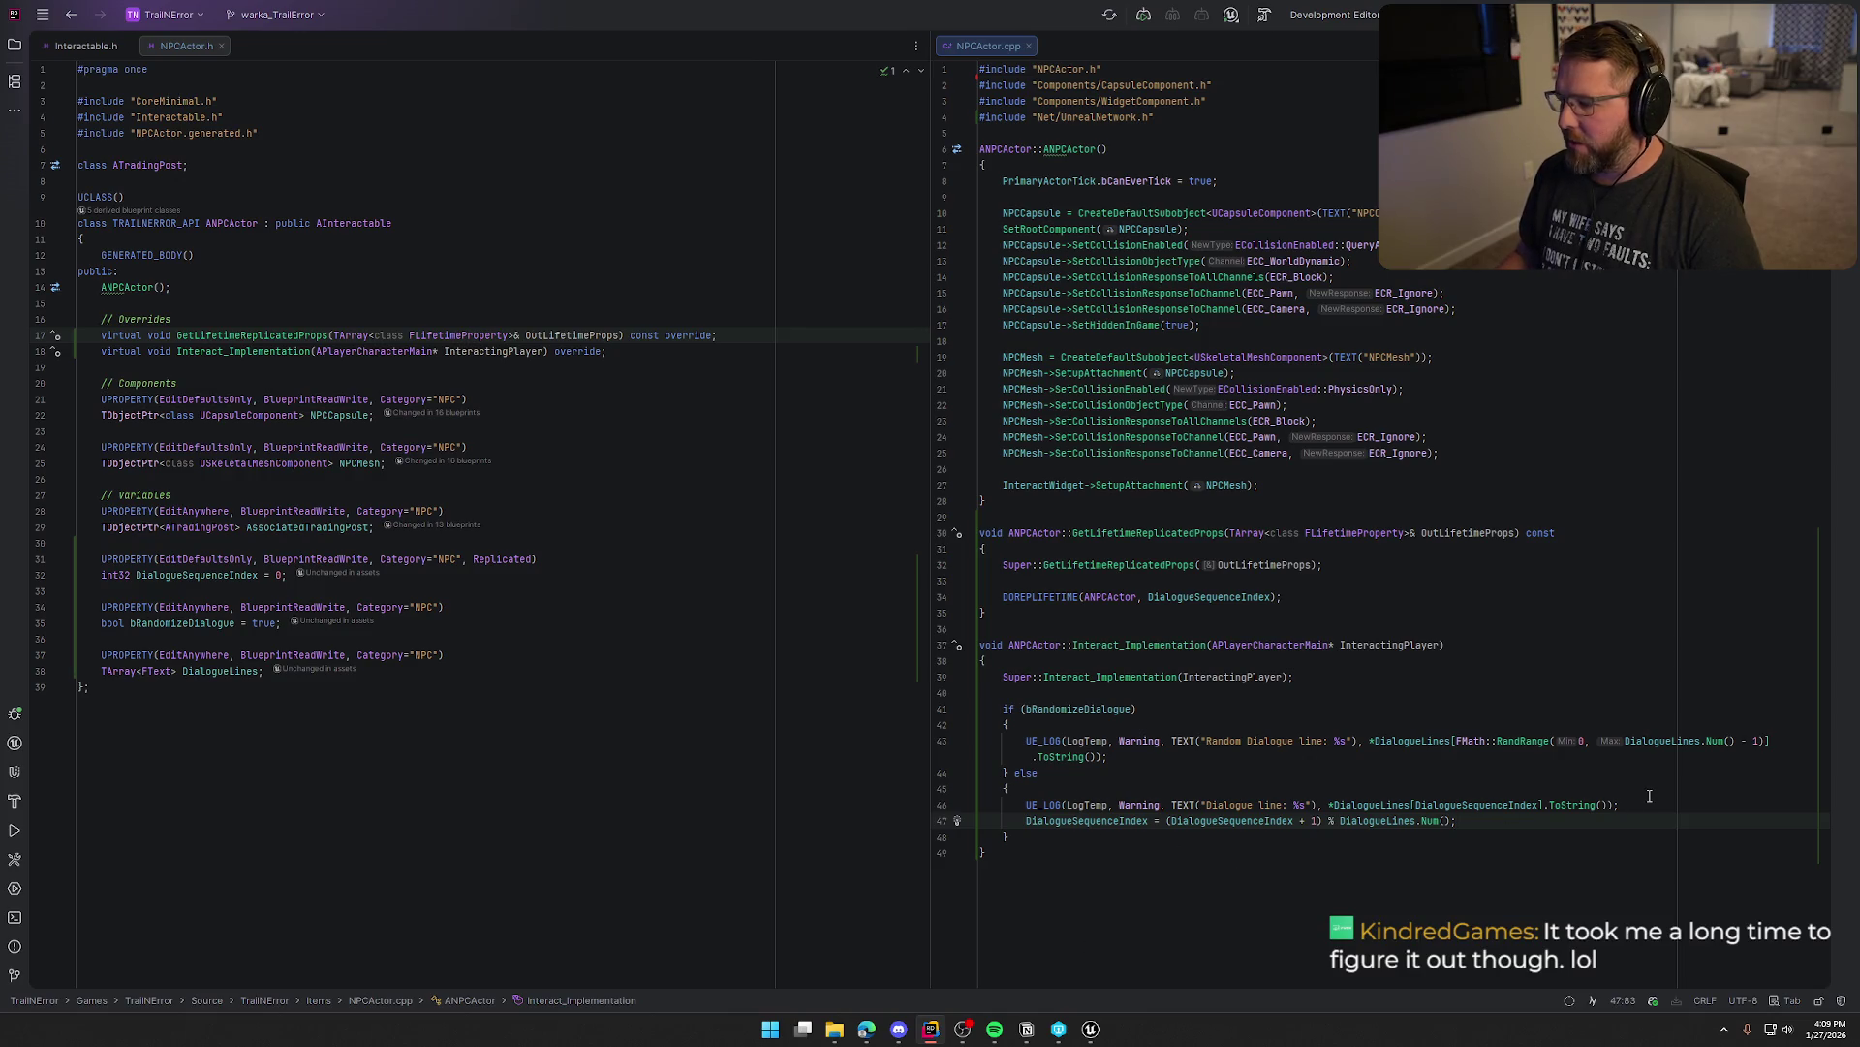
click(1040, 700)
key(Return)
text(// TODO: )
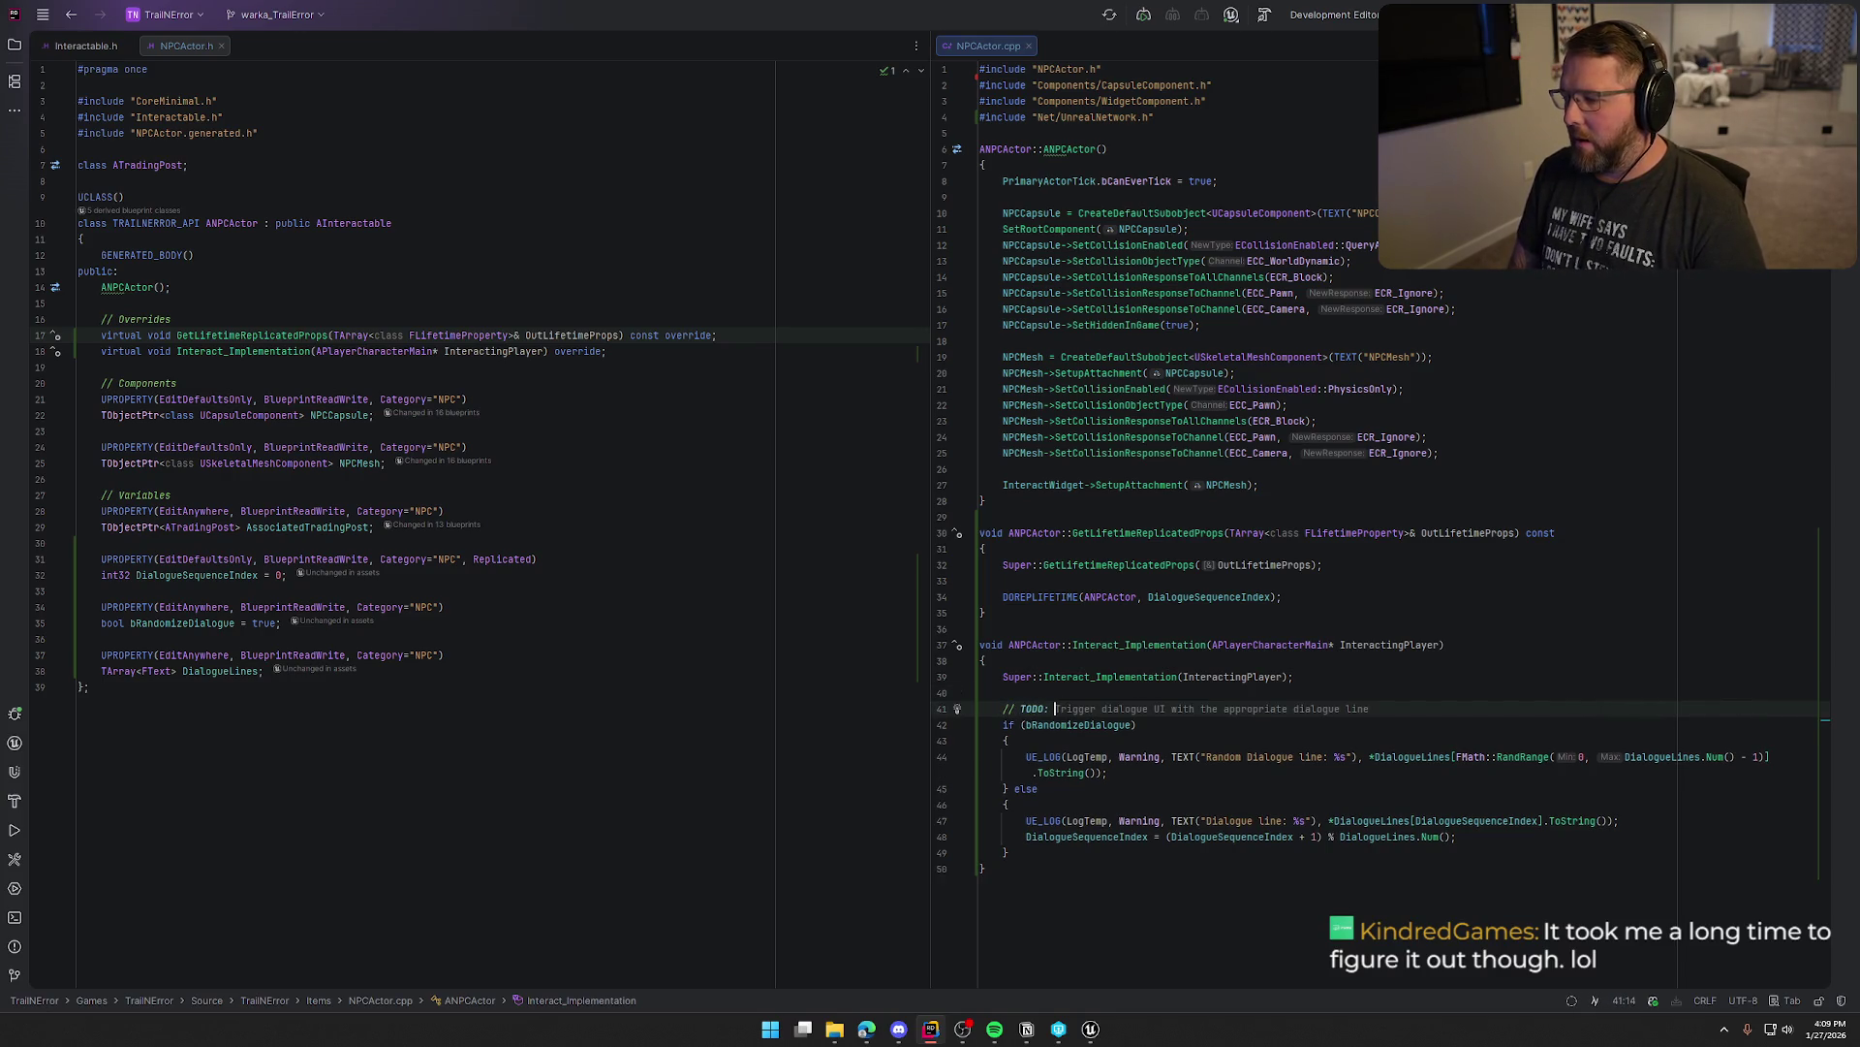
text( Make this )
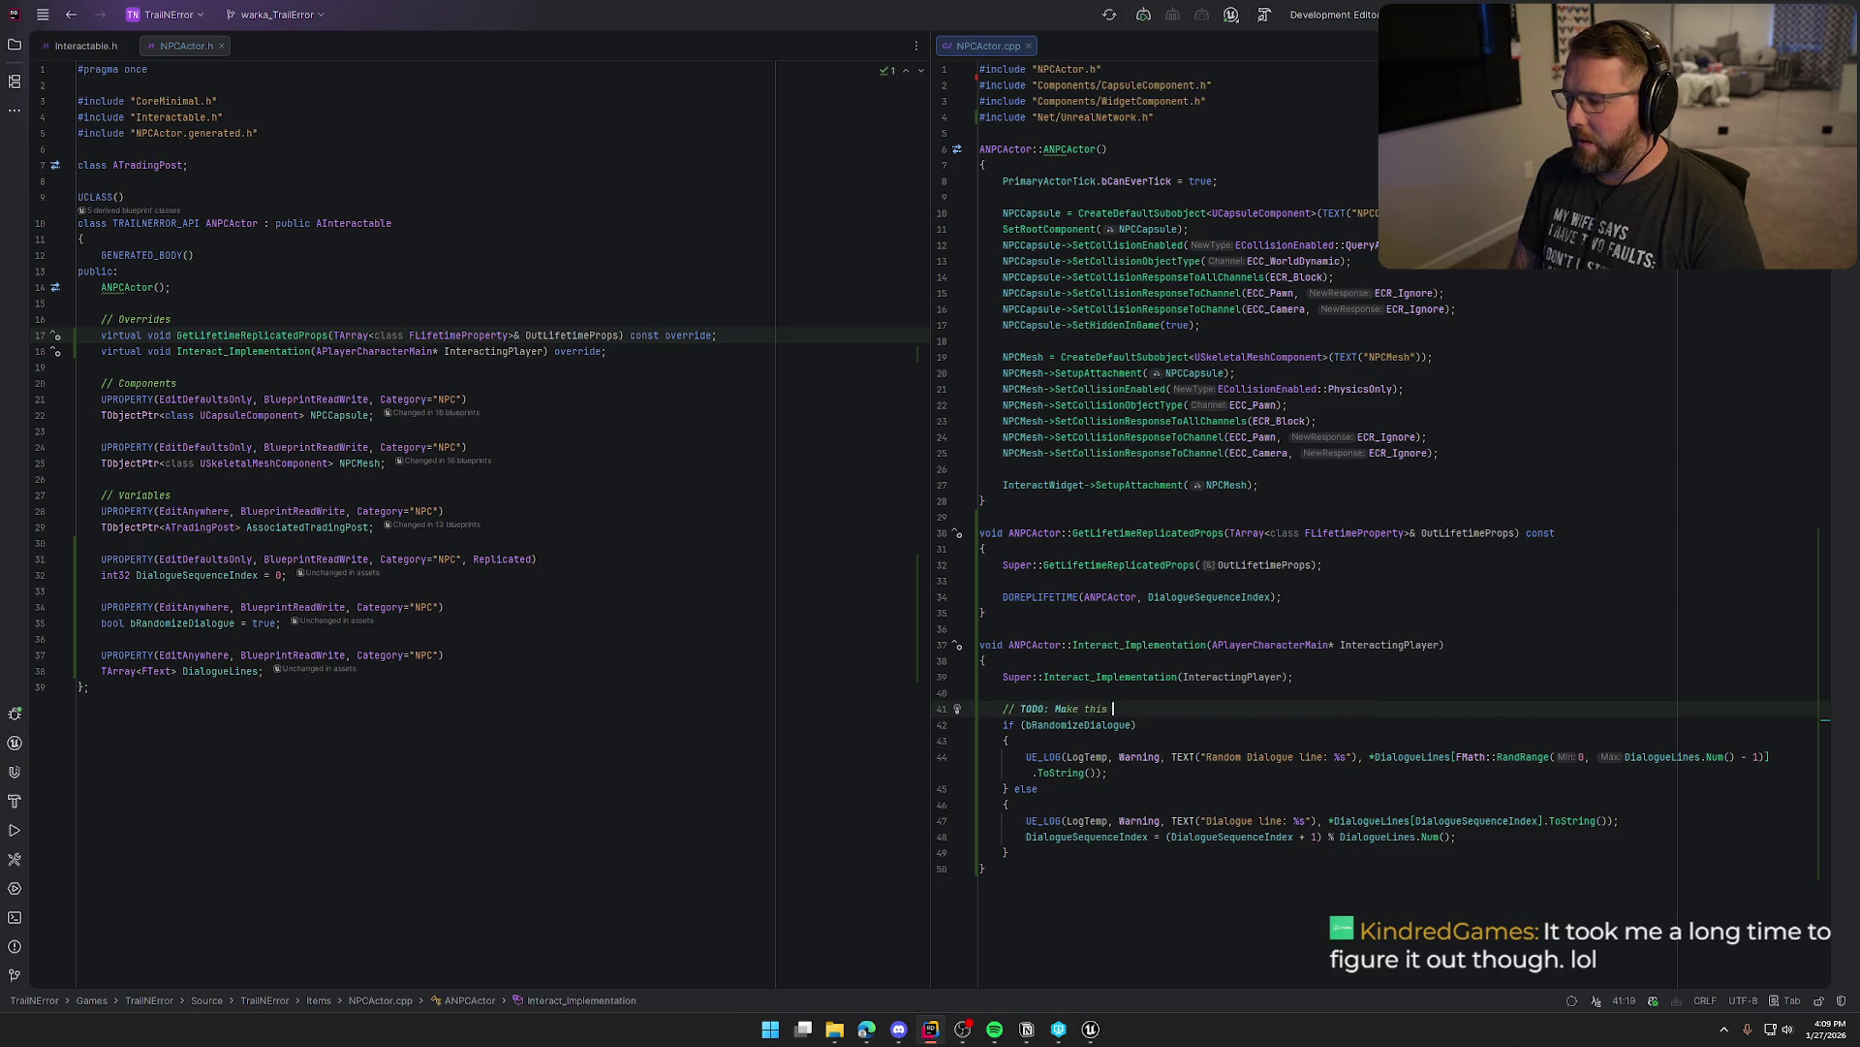
text(so that it )
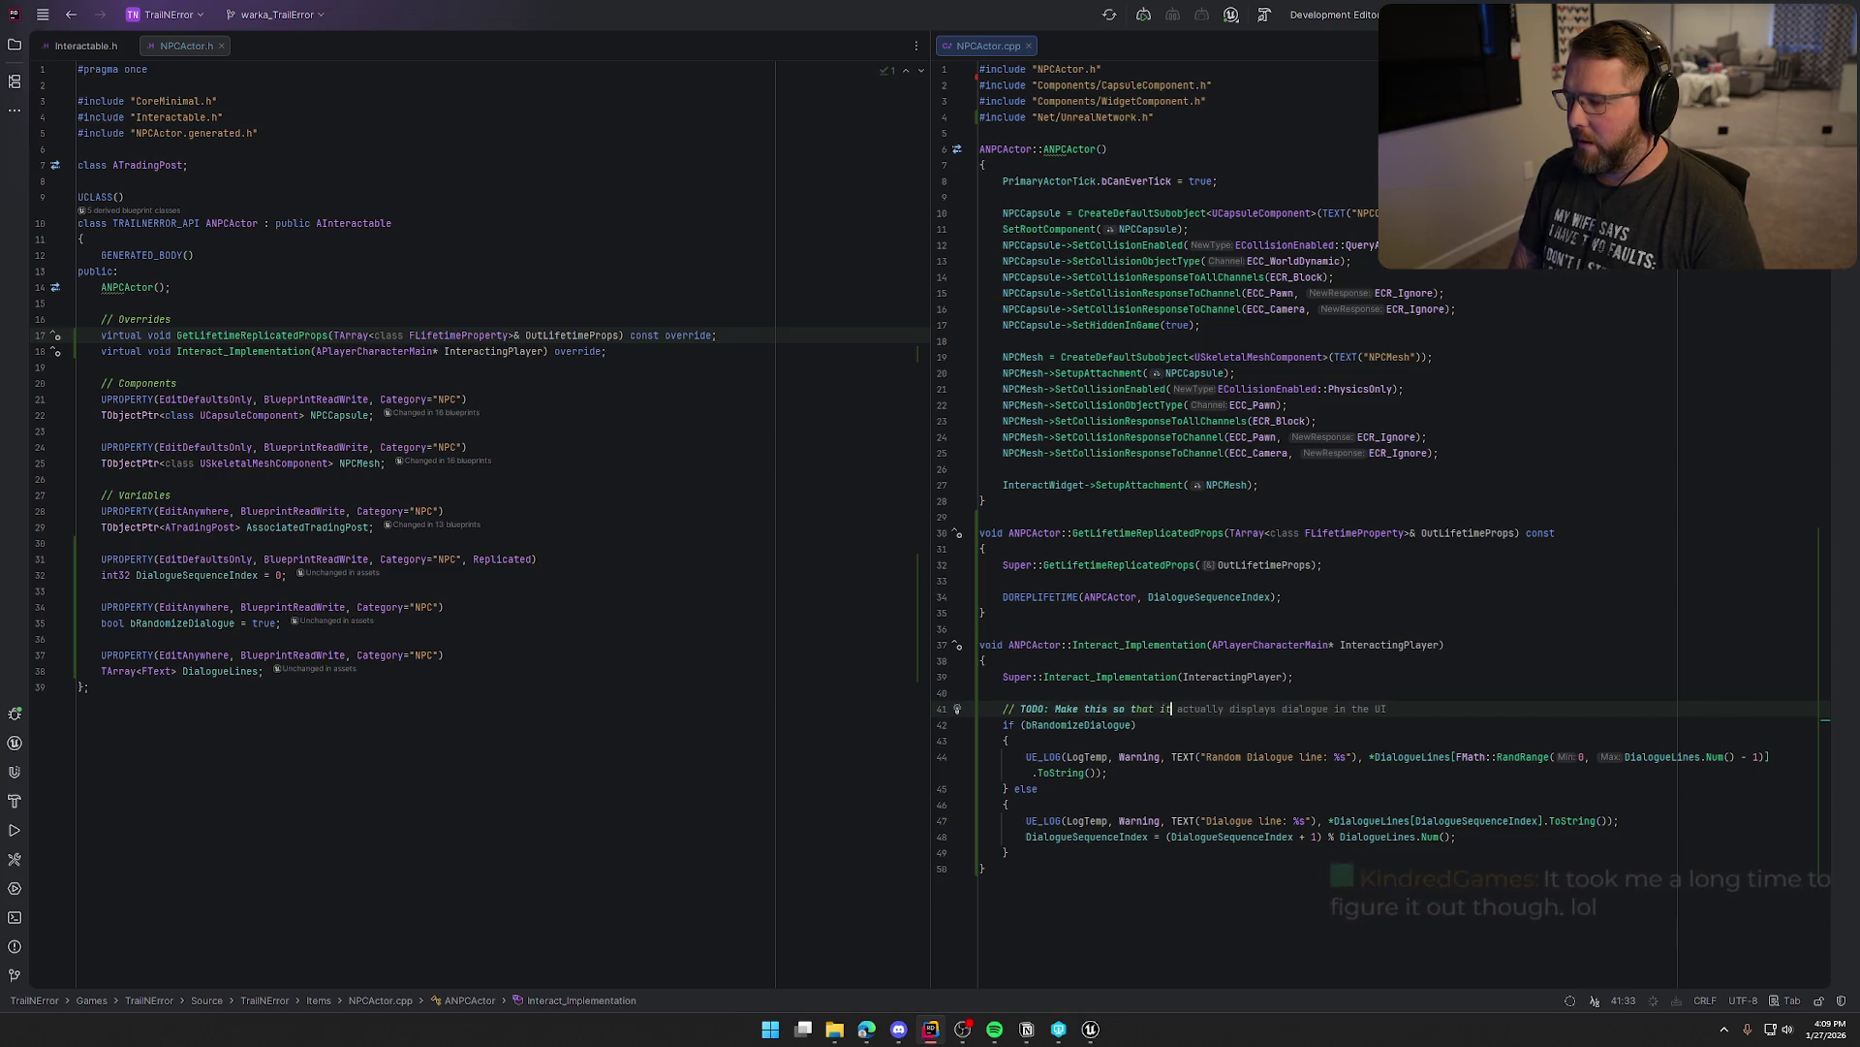
text(find)
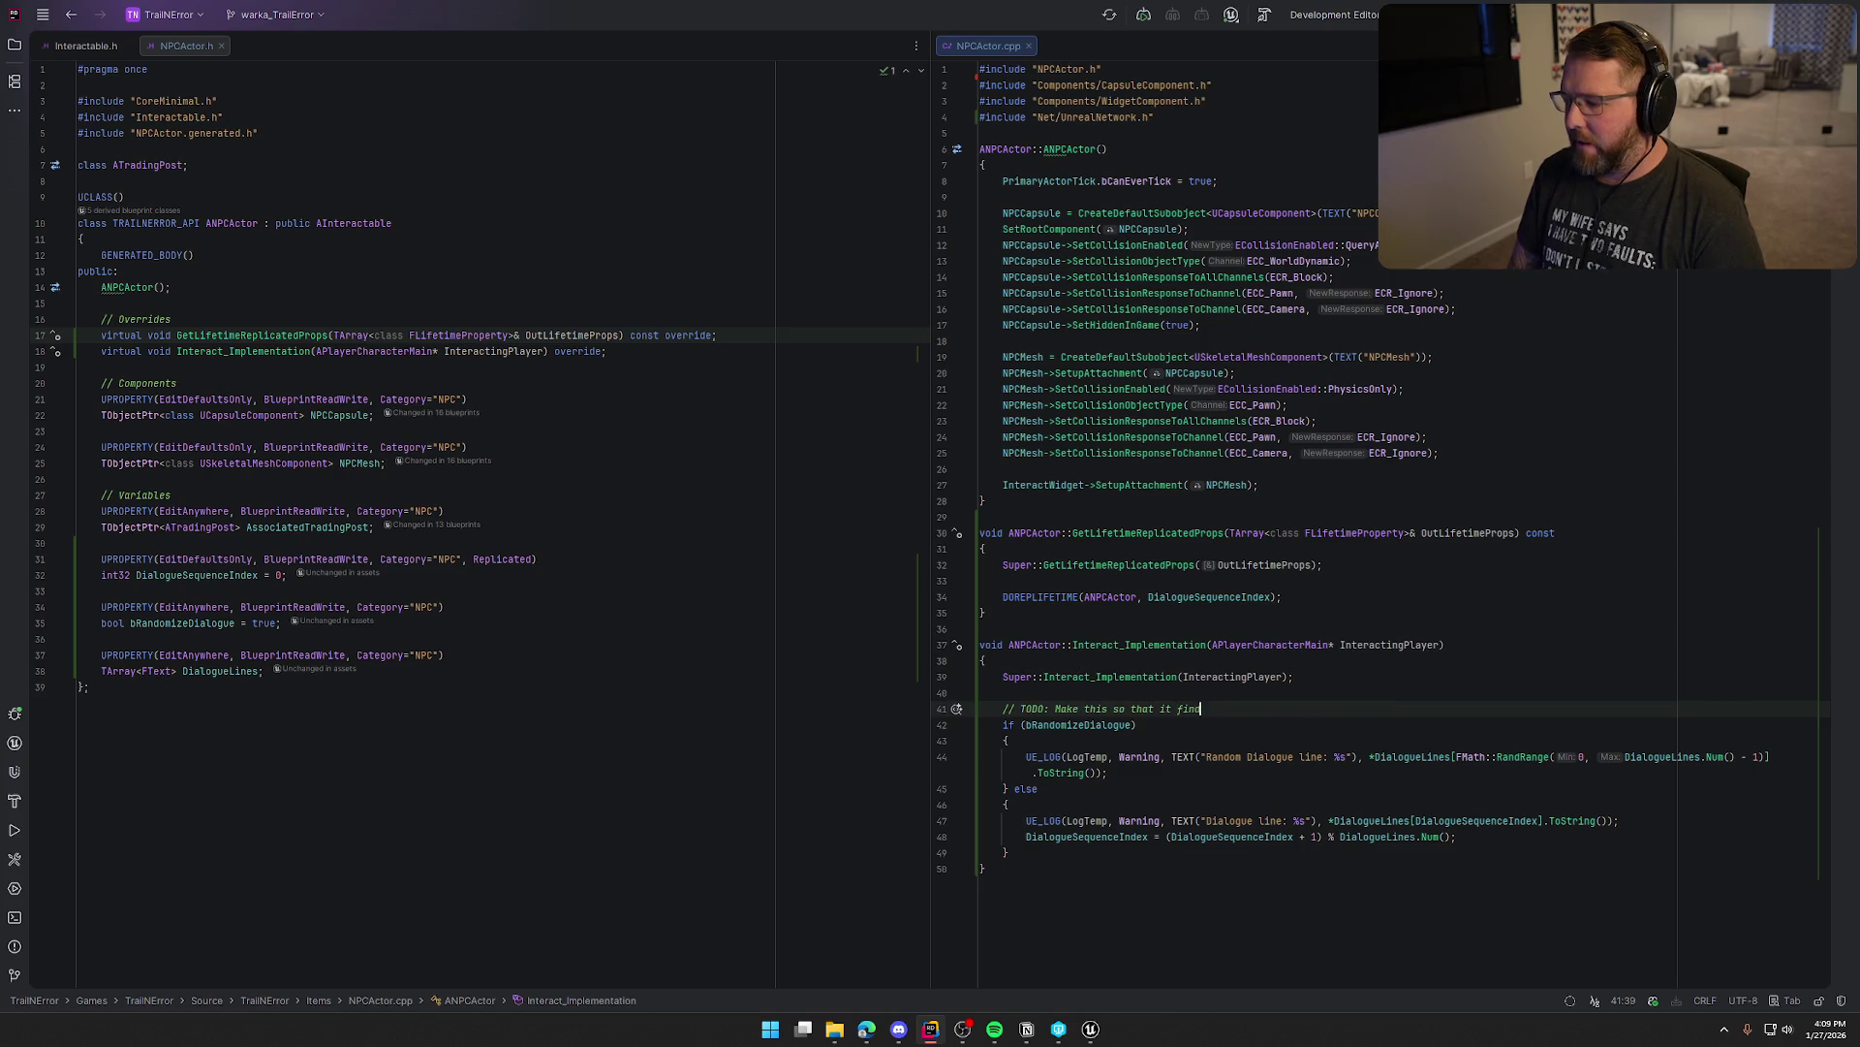
text(s all near)
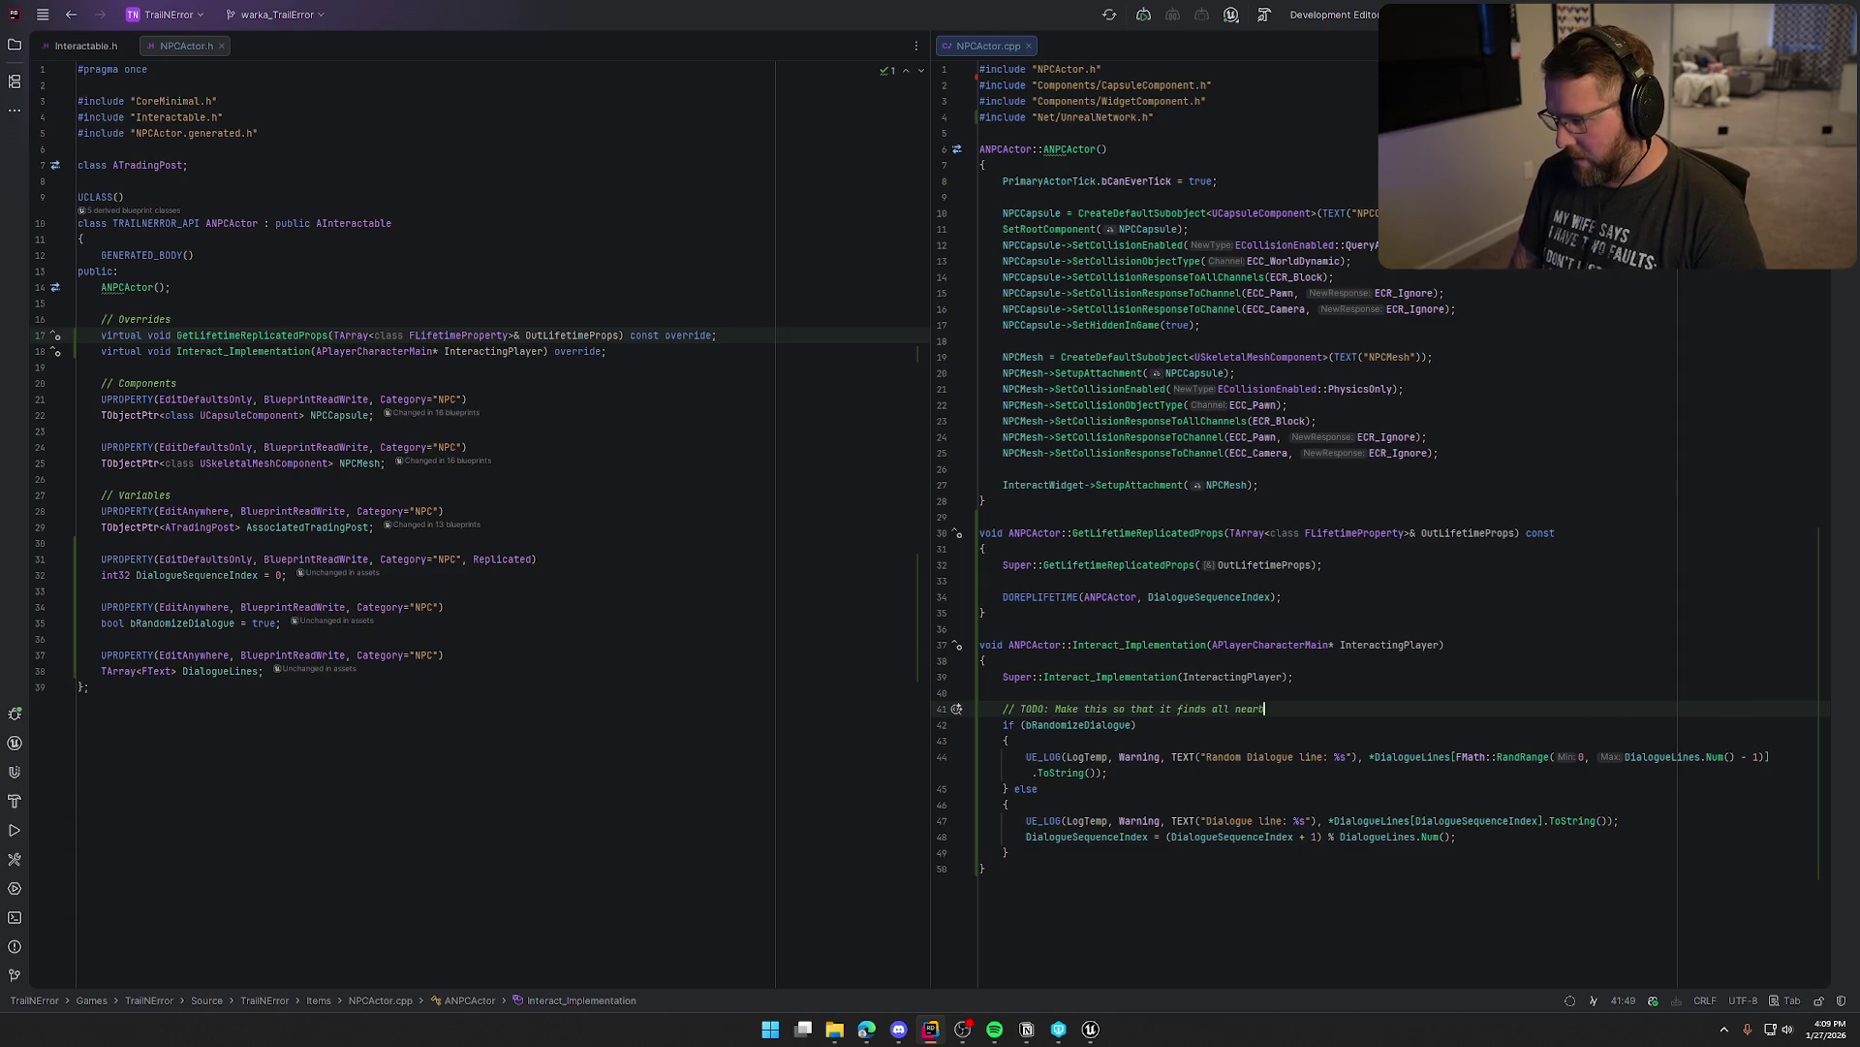
text(by players and have)
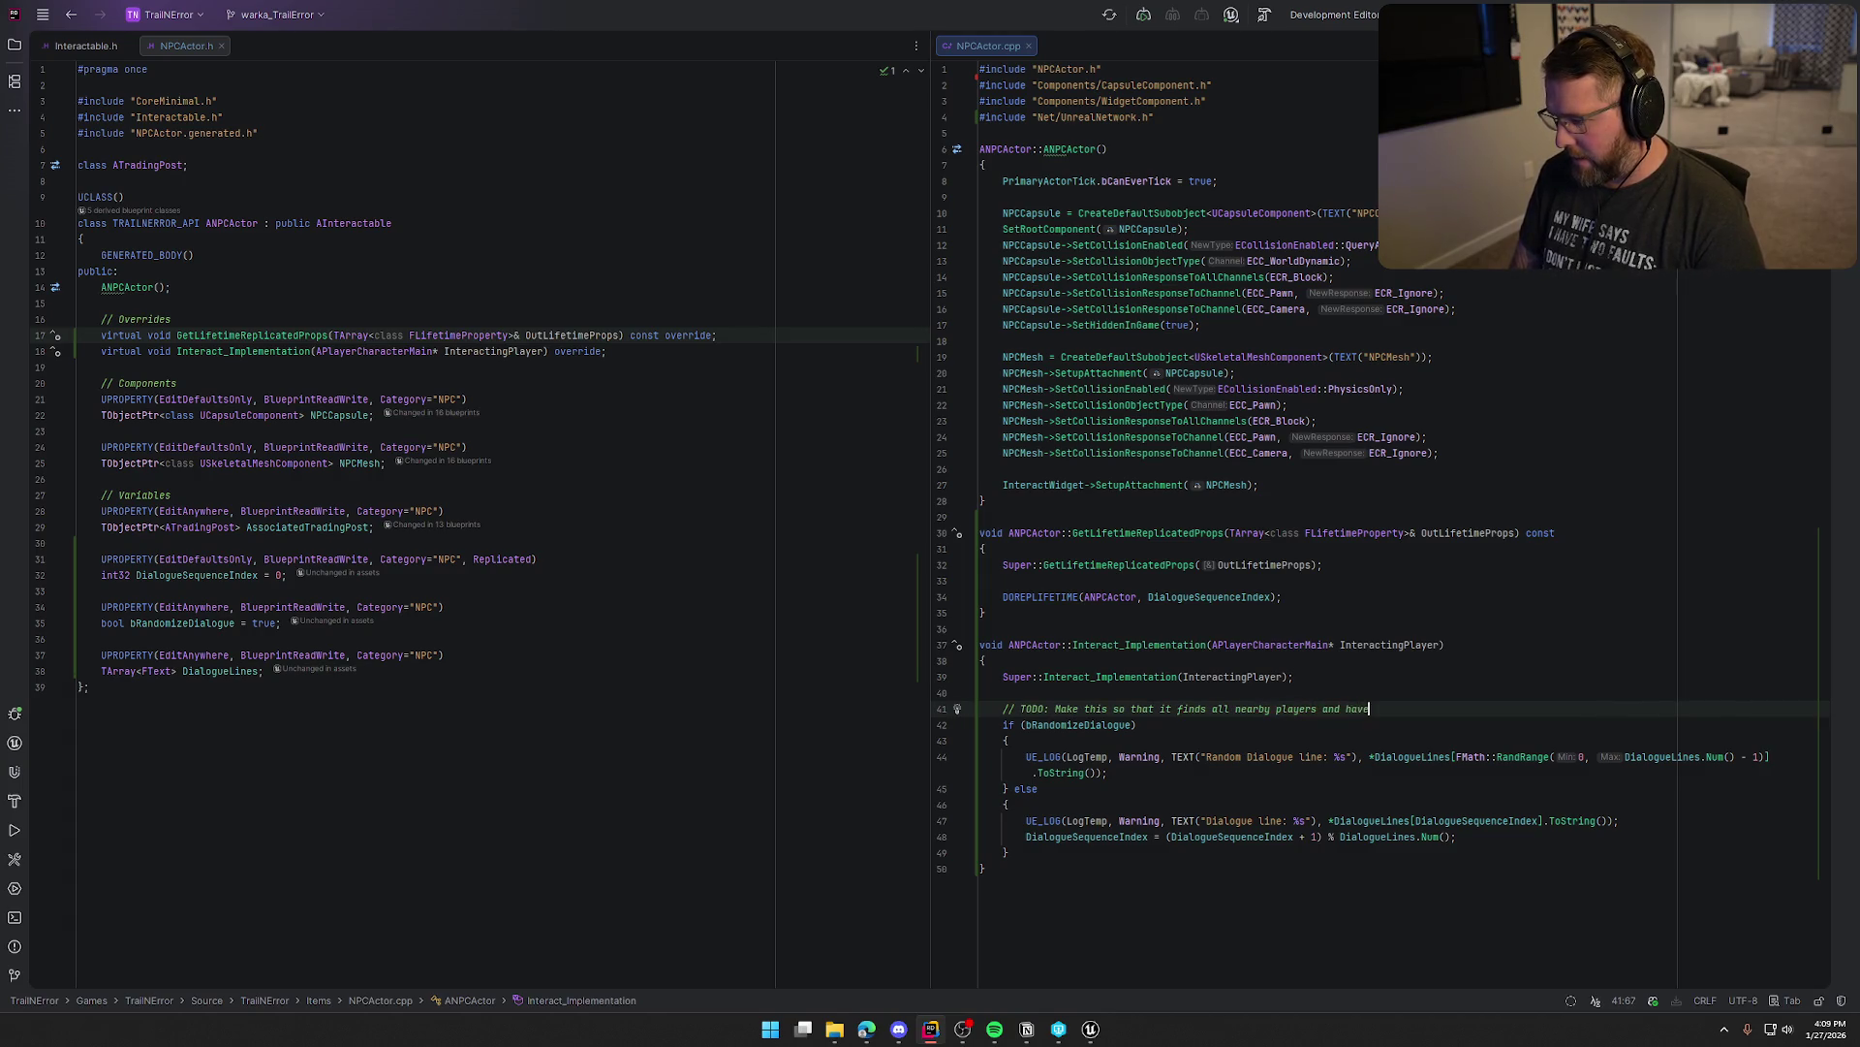
text( then run on )
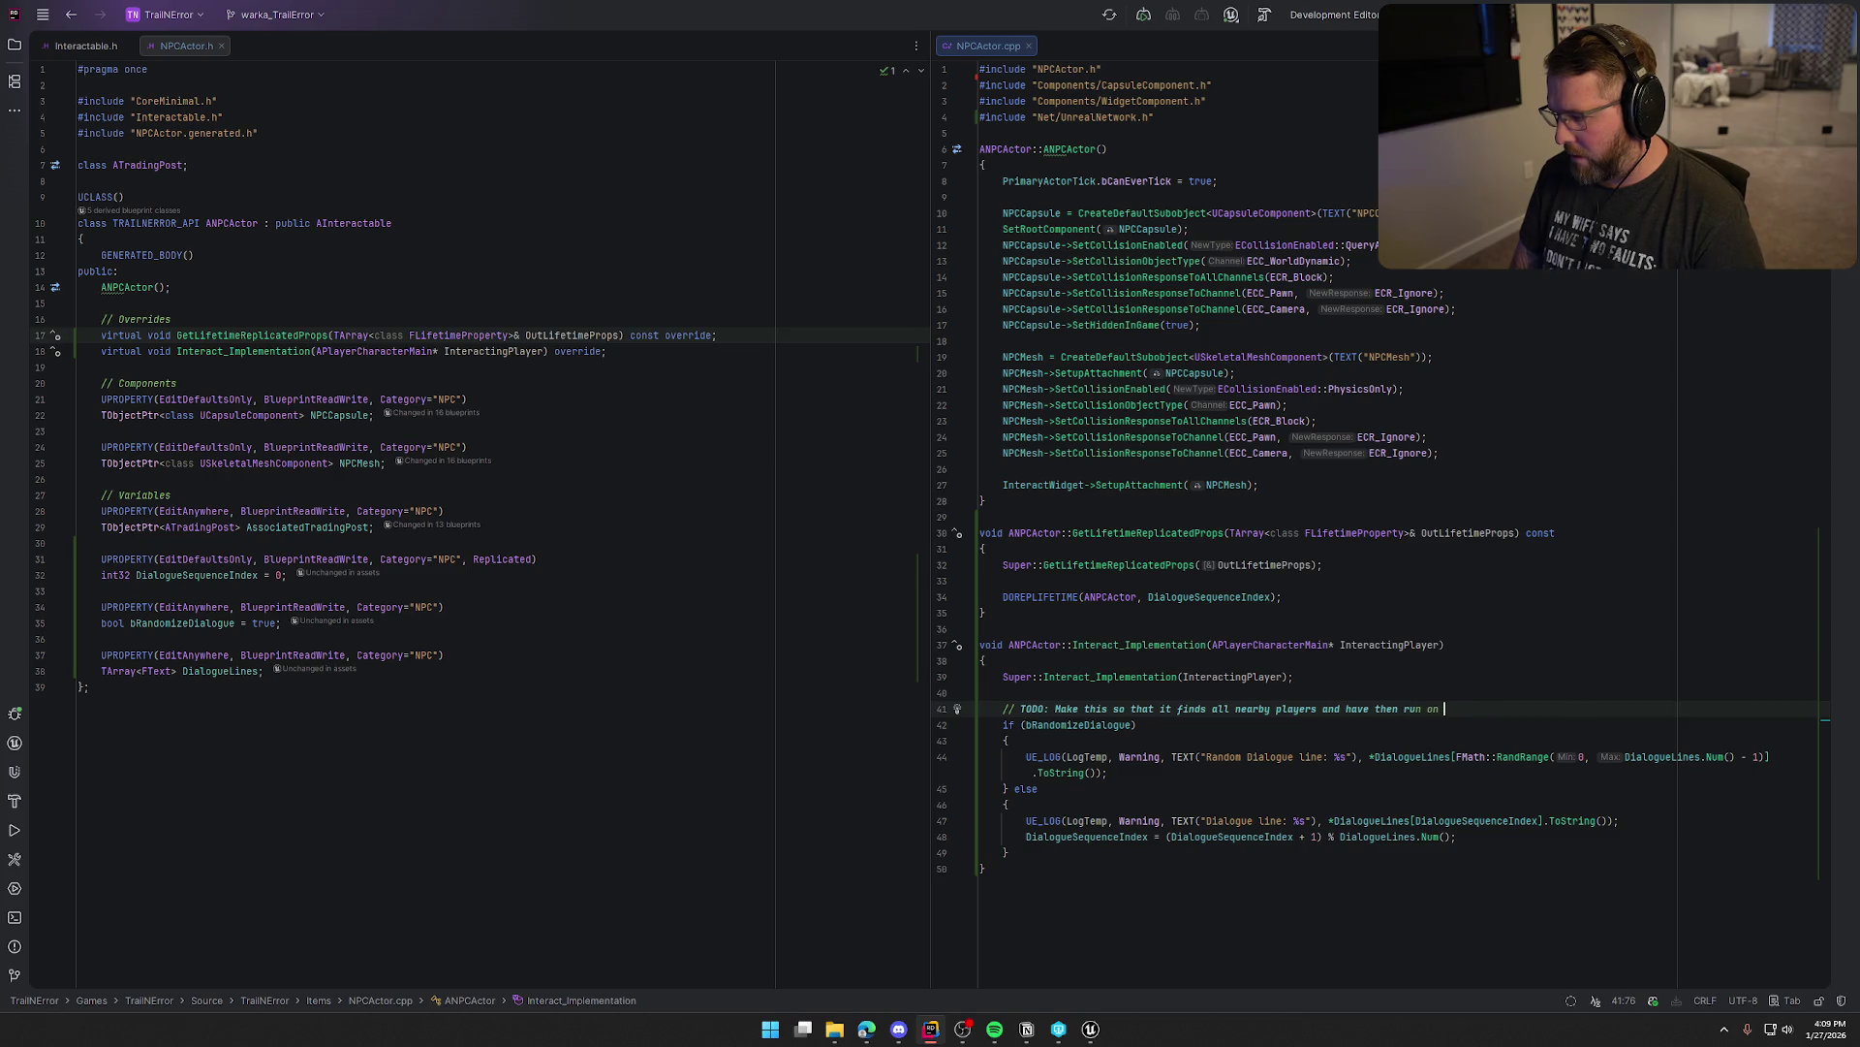
text(client t)
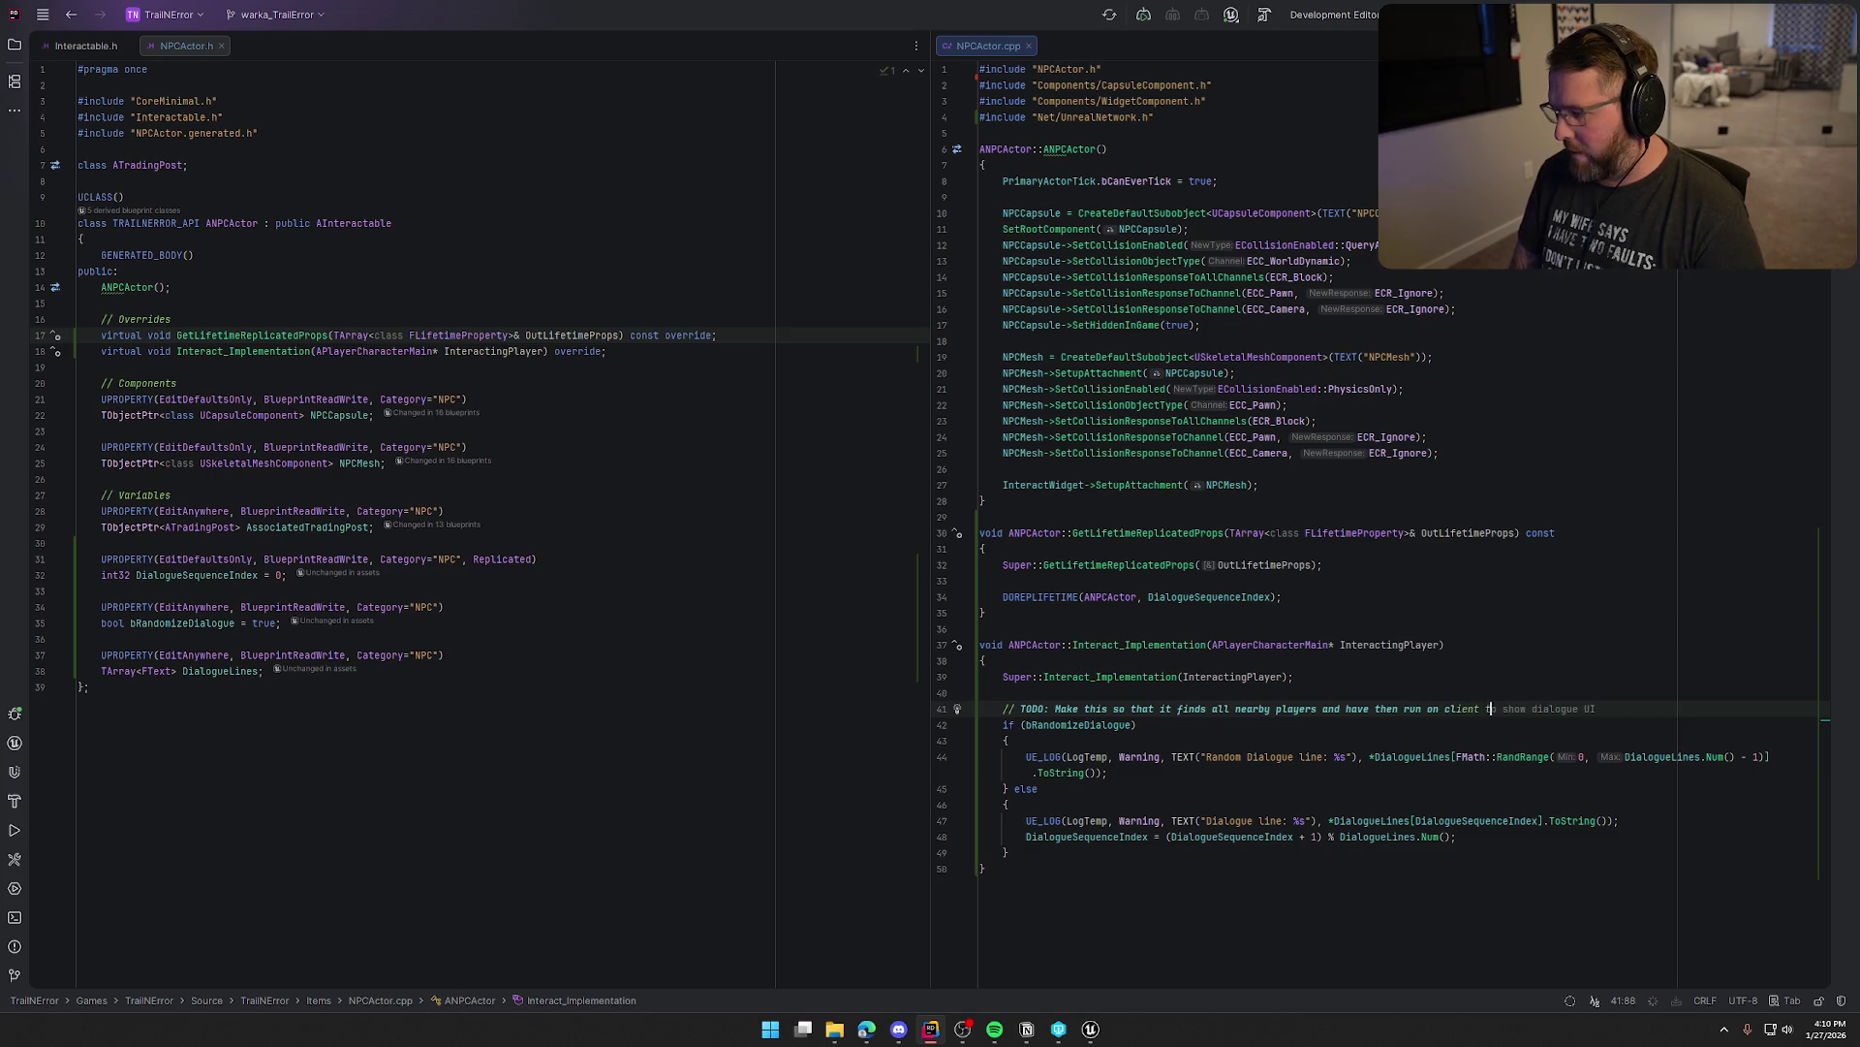
text(he show)
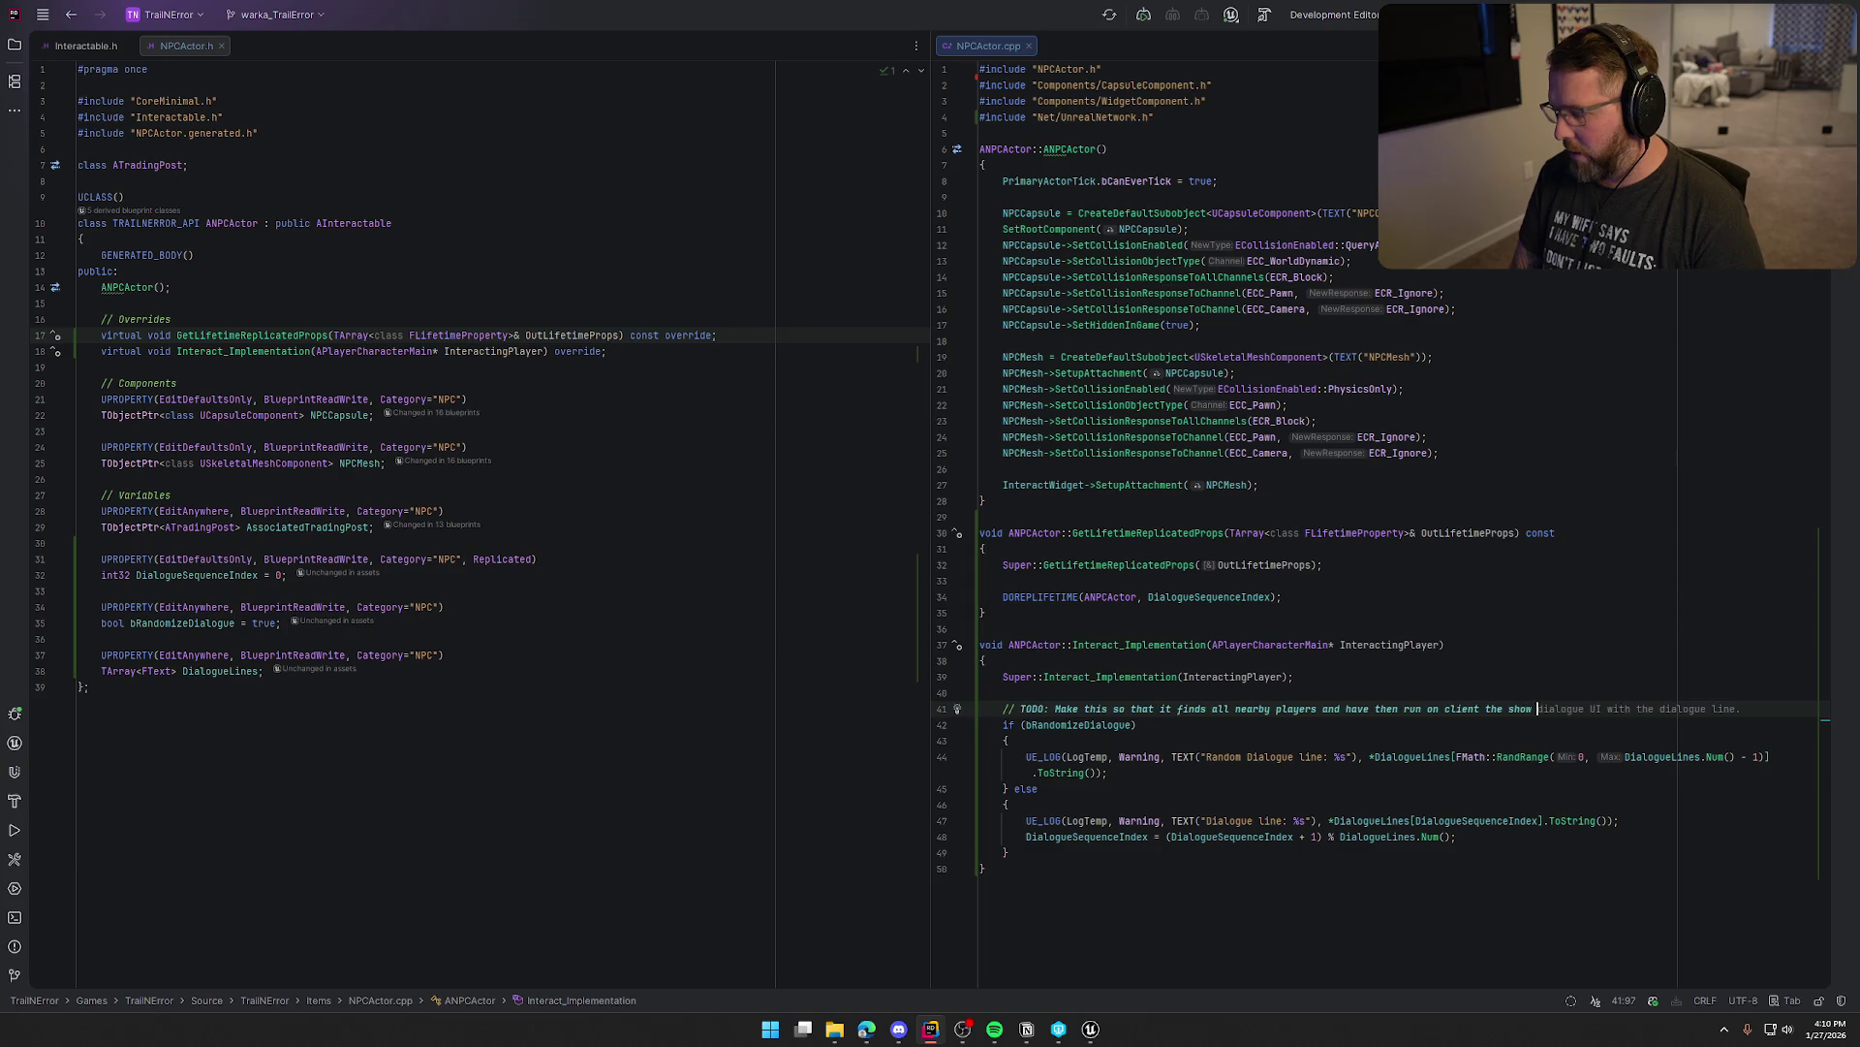
Complete the TODO about showing the dialogue UI on nearby players' clients, adding a line in the randomized branch
key(Tab)
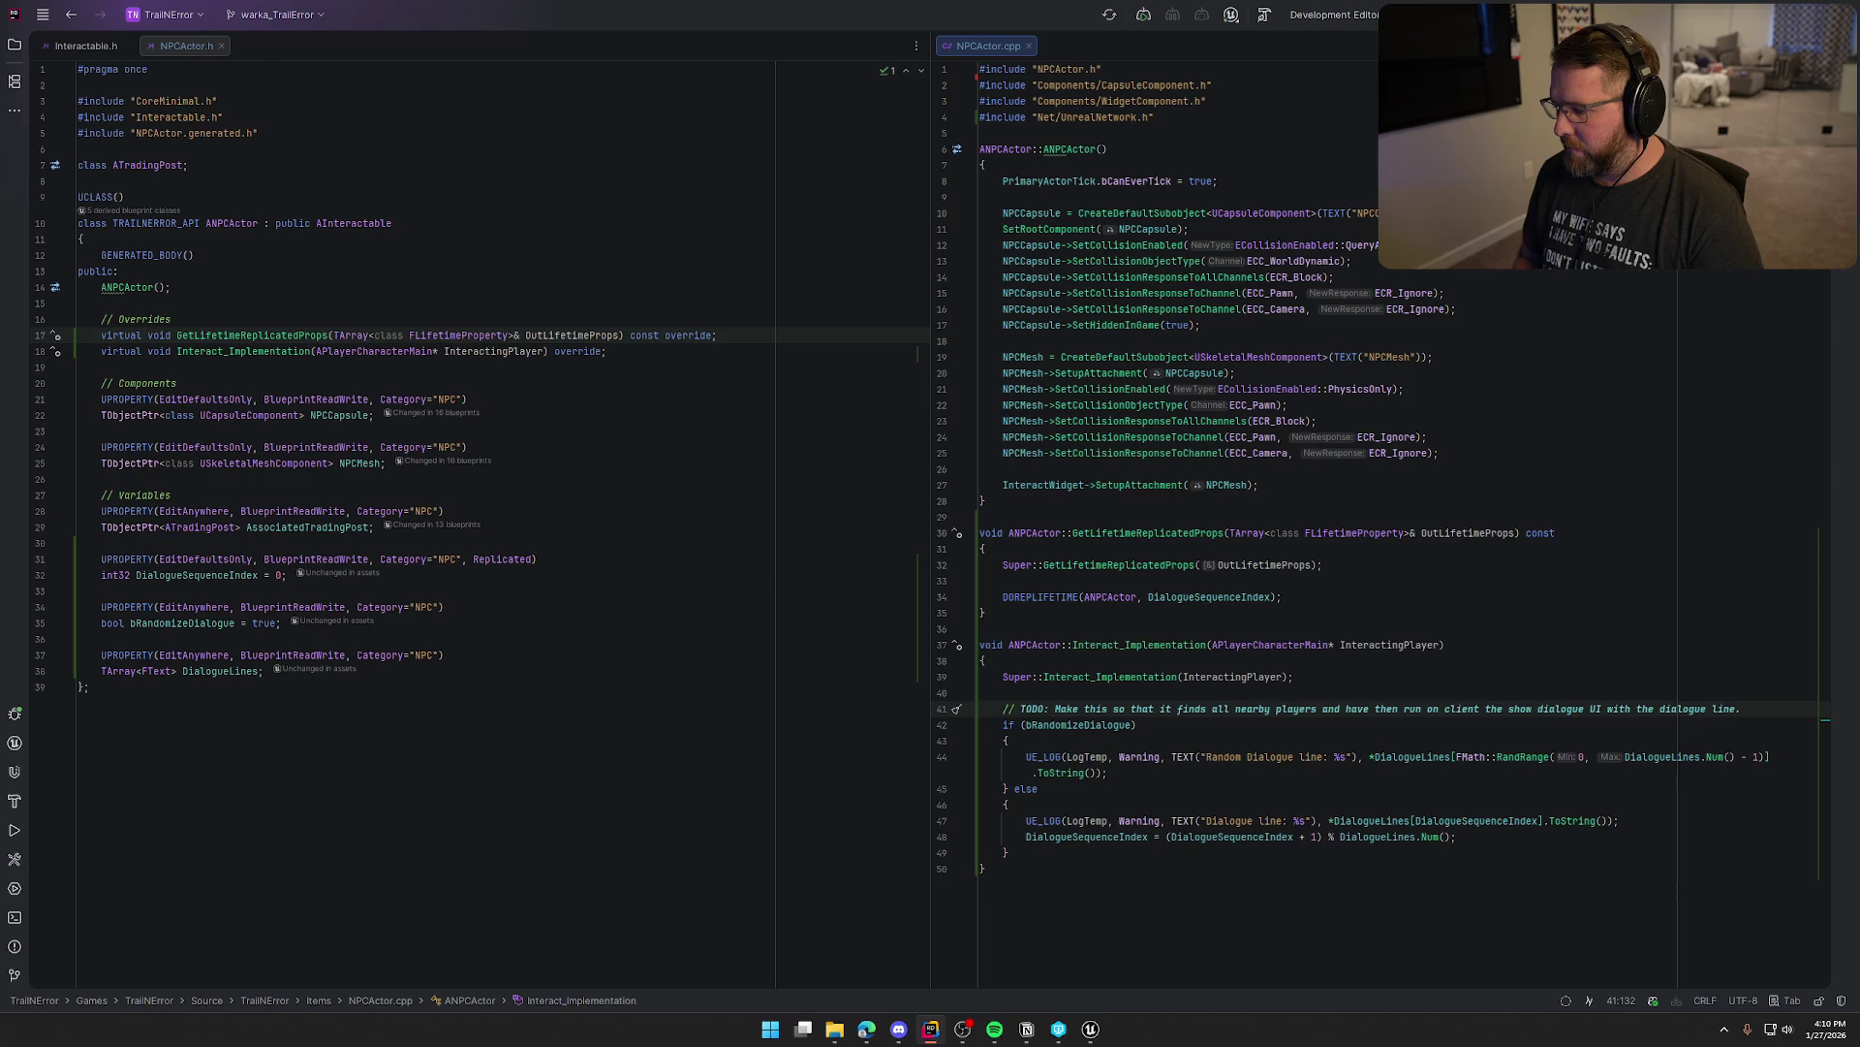
key(Down)
key(Down)
key(Down)
key(Tab)
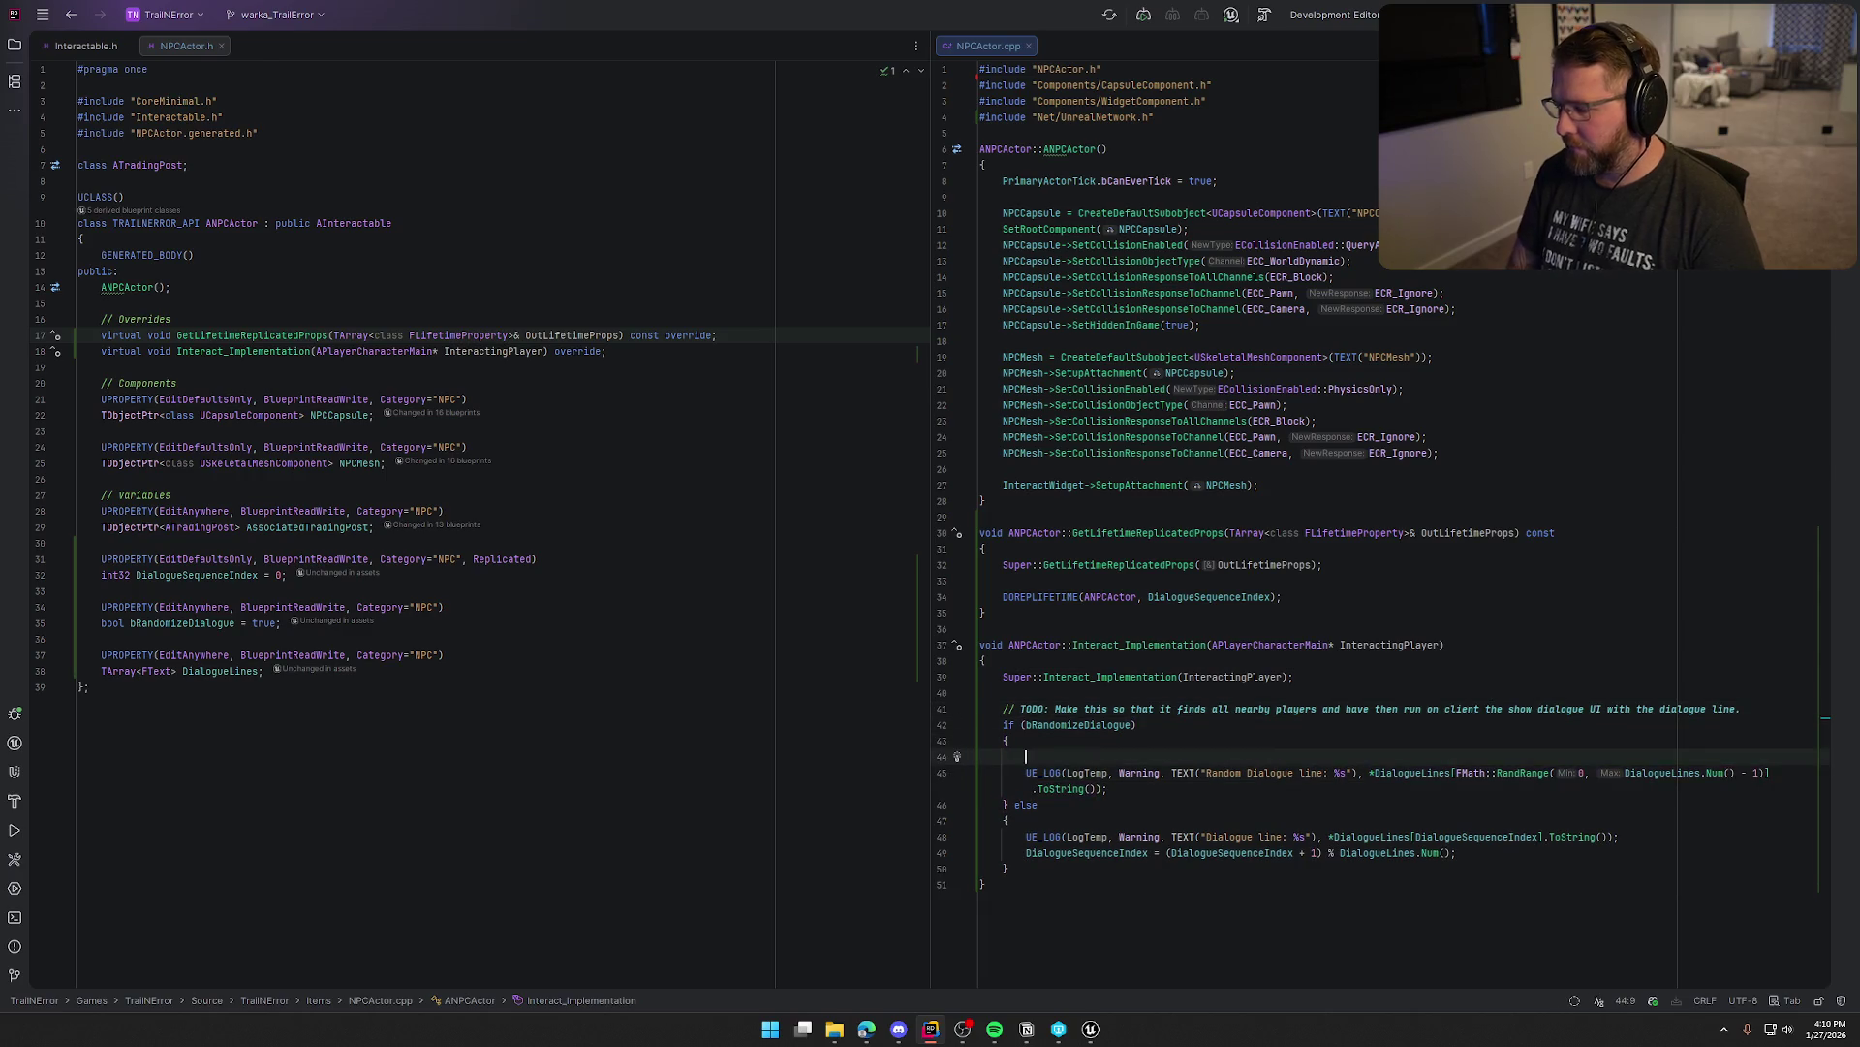
Add a '// TODO: Replace the log' comment in both the randomized and else branches
text(// TODO: Replace the p)
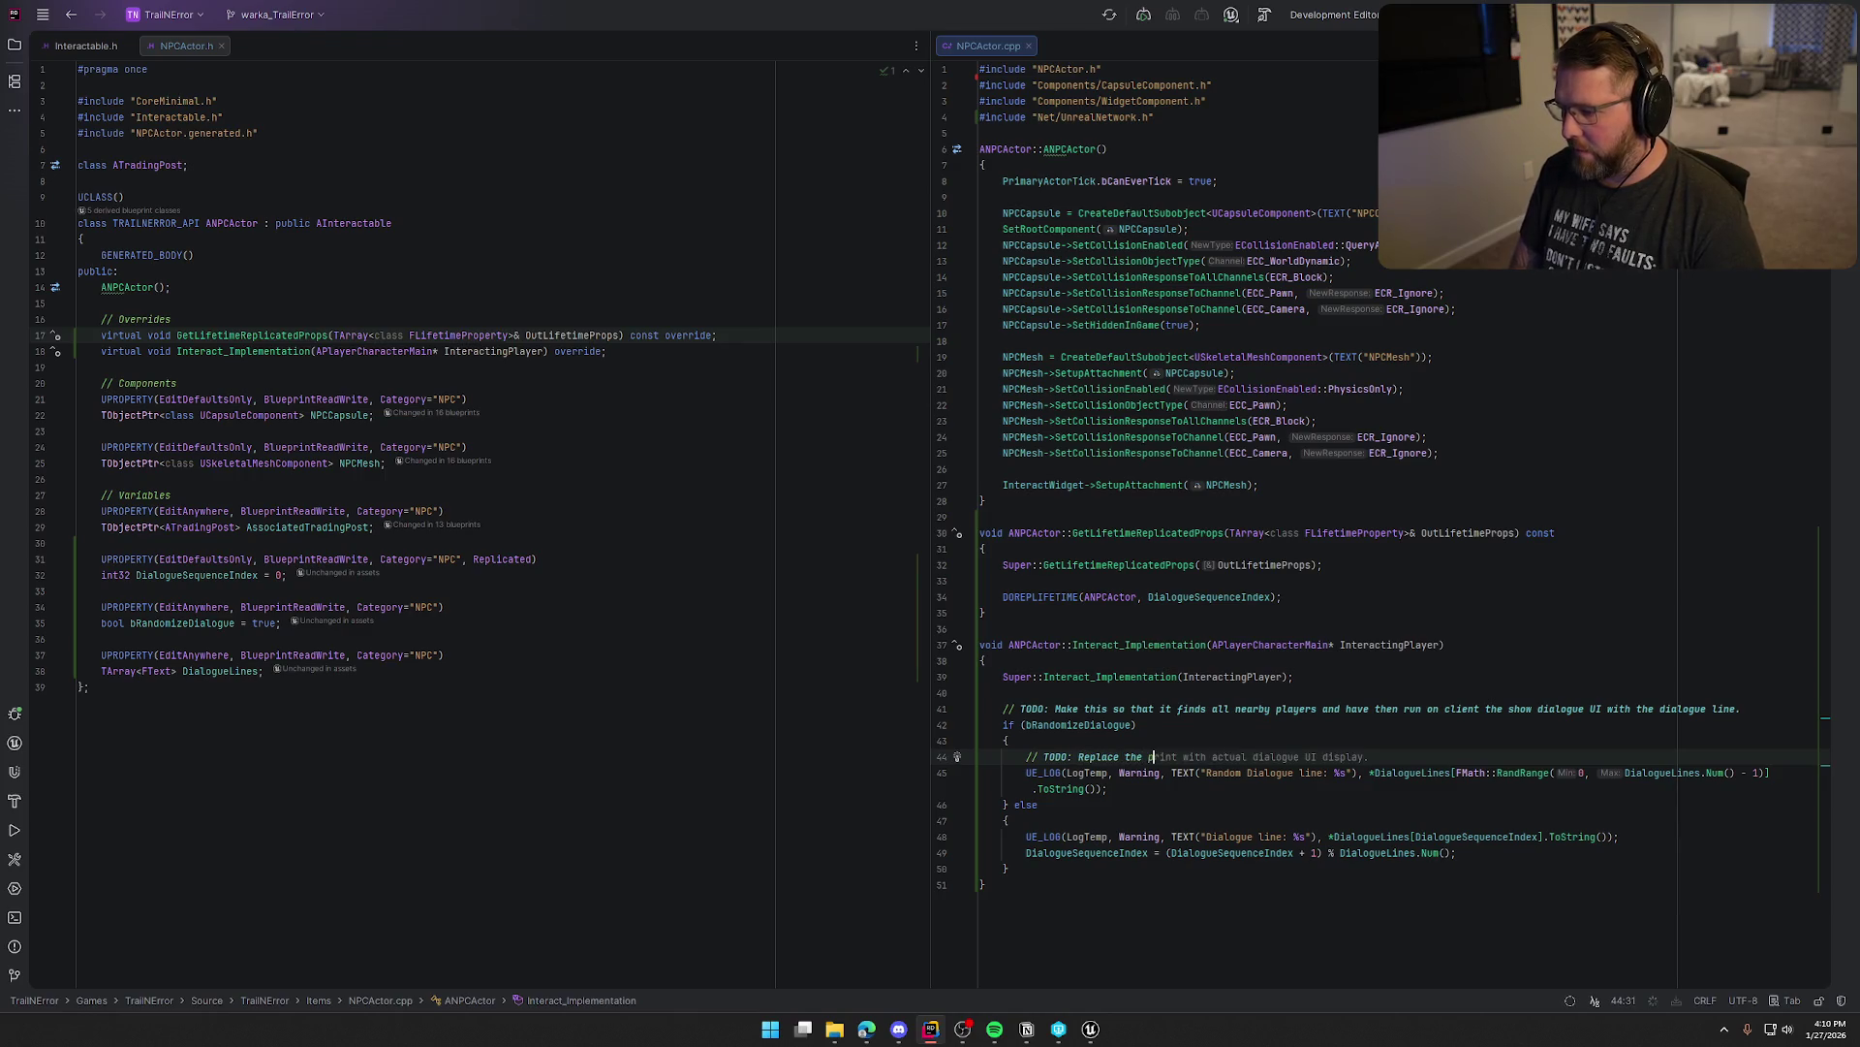
key(BackSpace)
text(log)
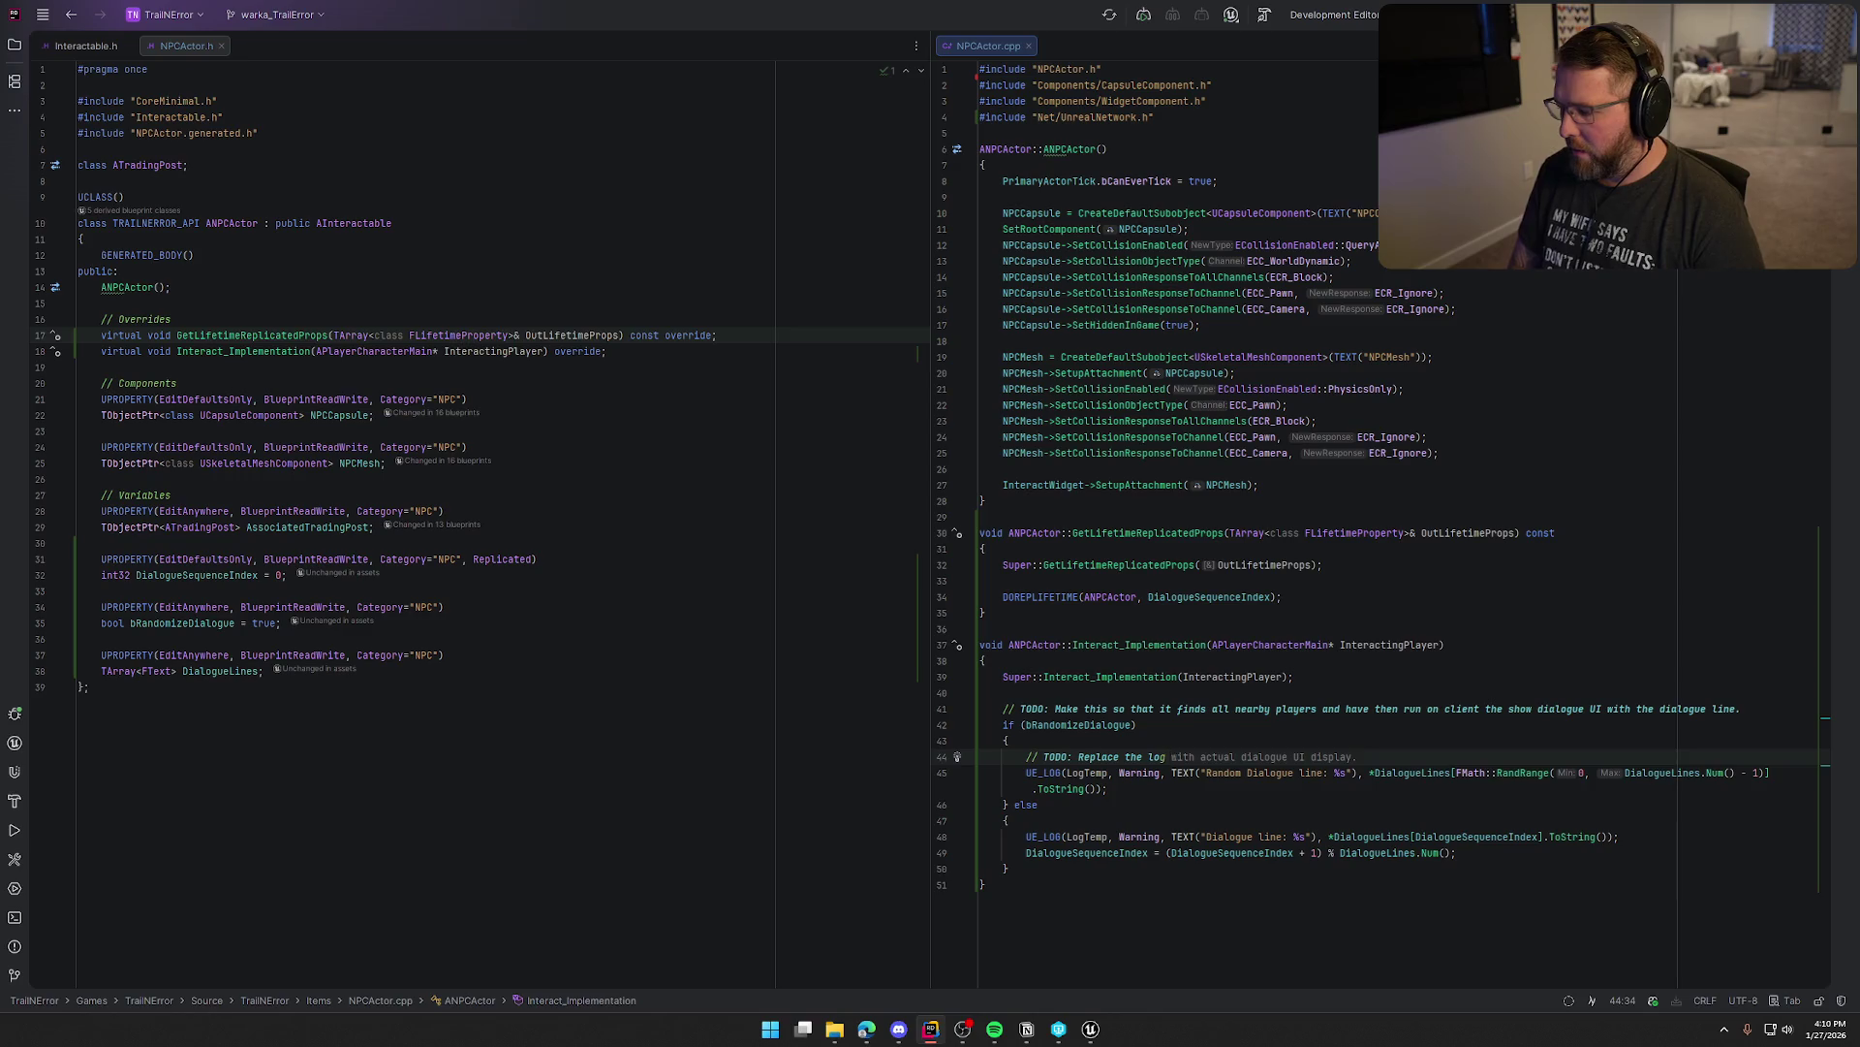
key(Tab)
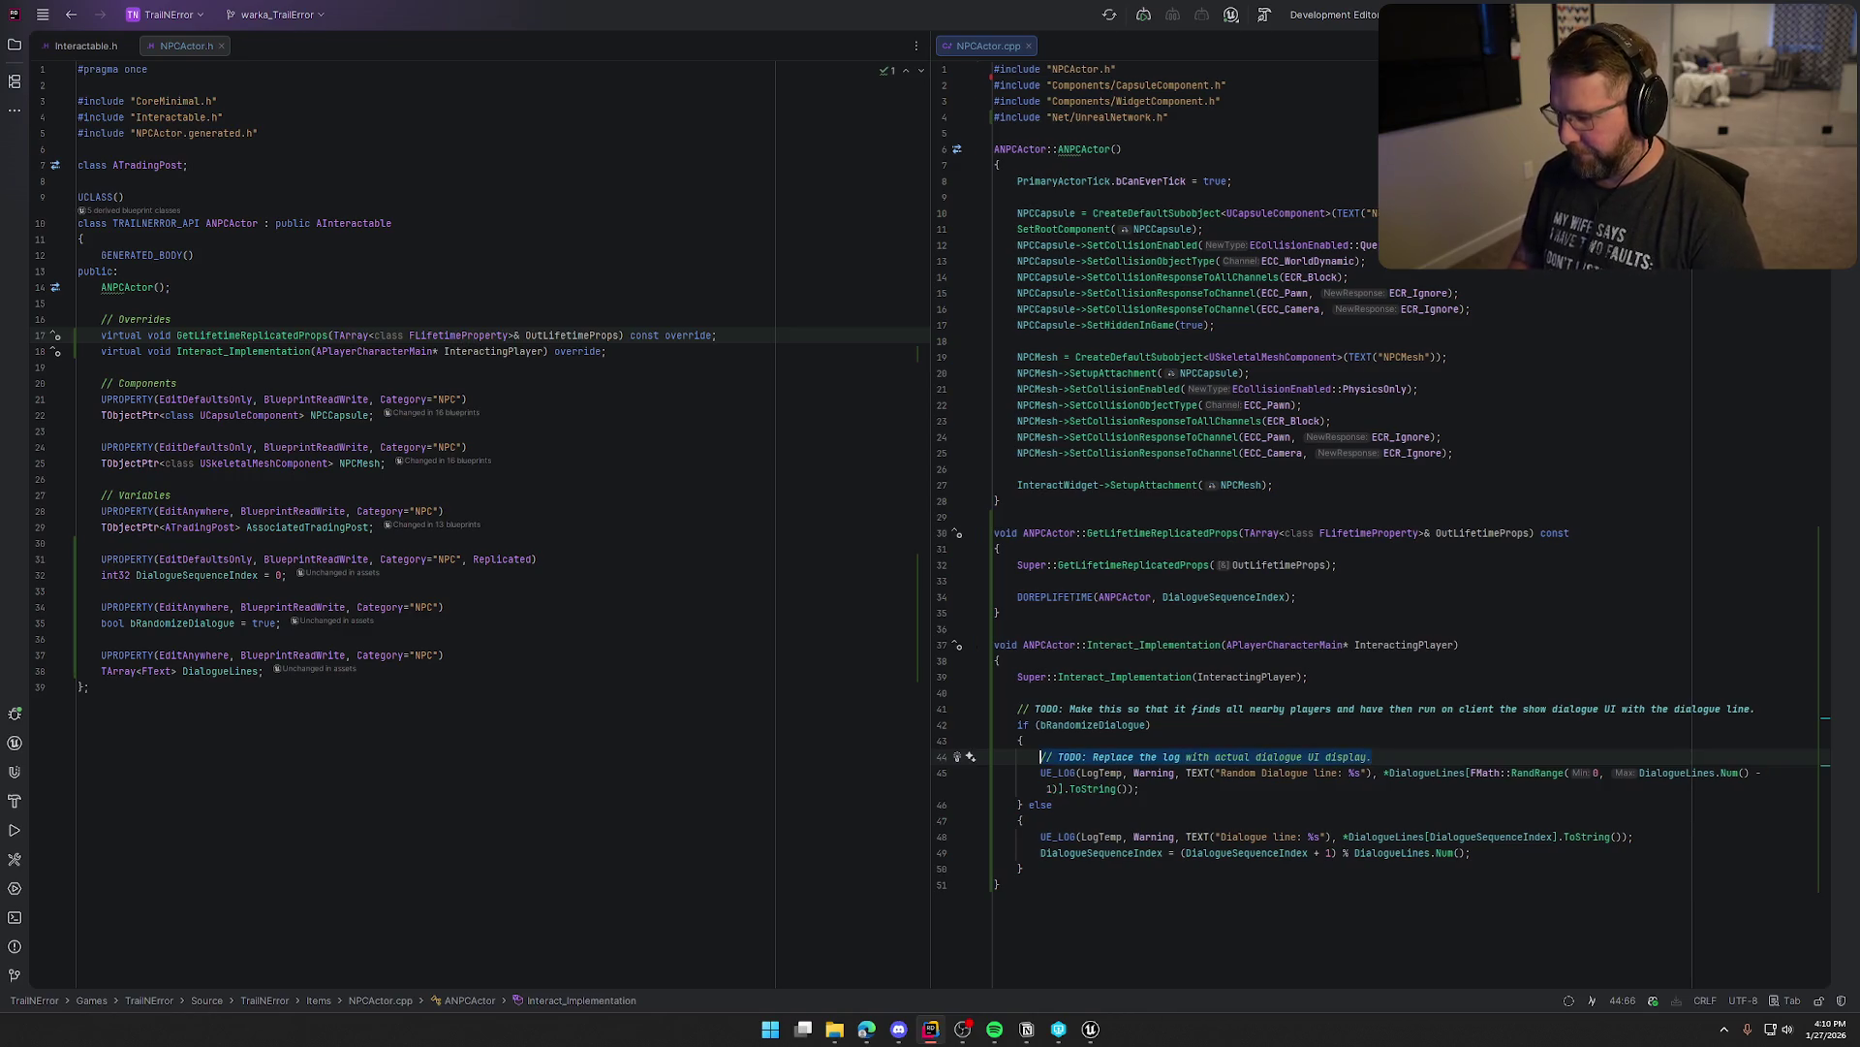
key(Down)
key(Down)
key(Down)
key(Return)
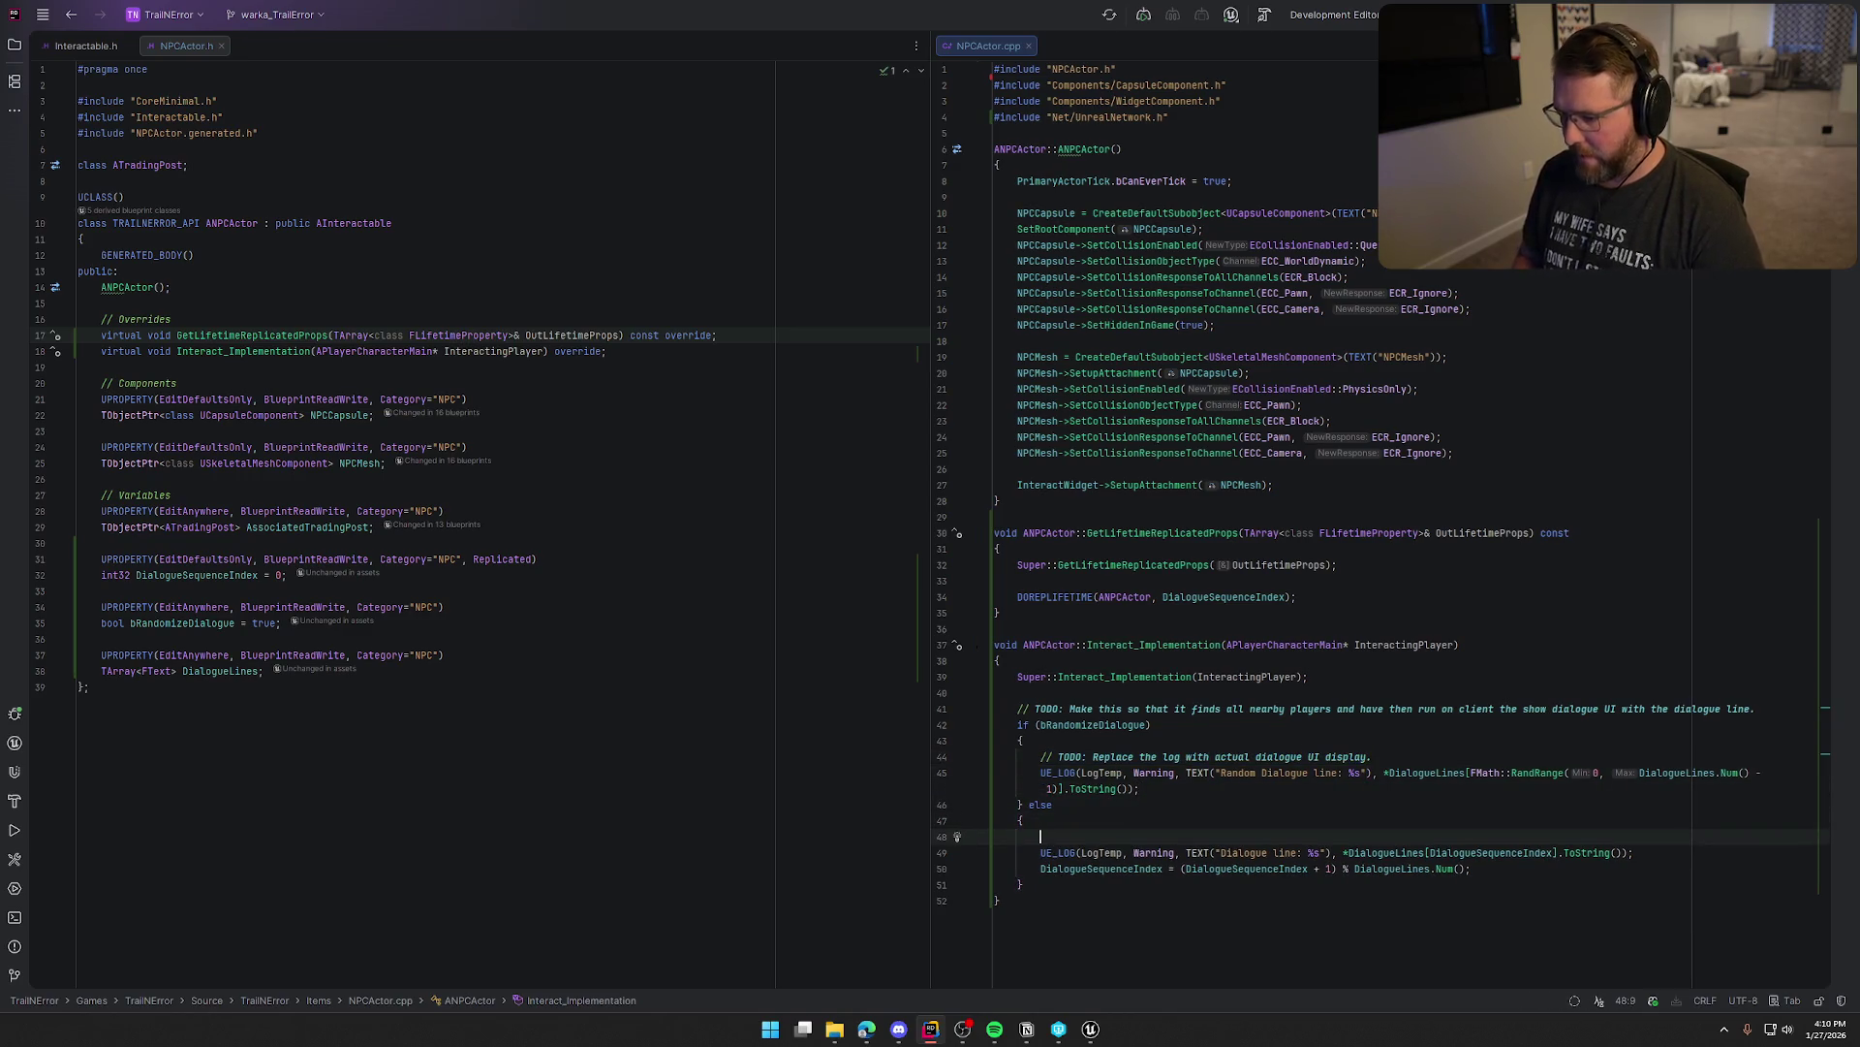
key(Tab)
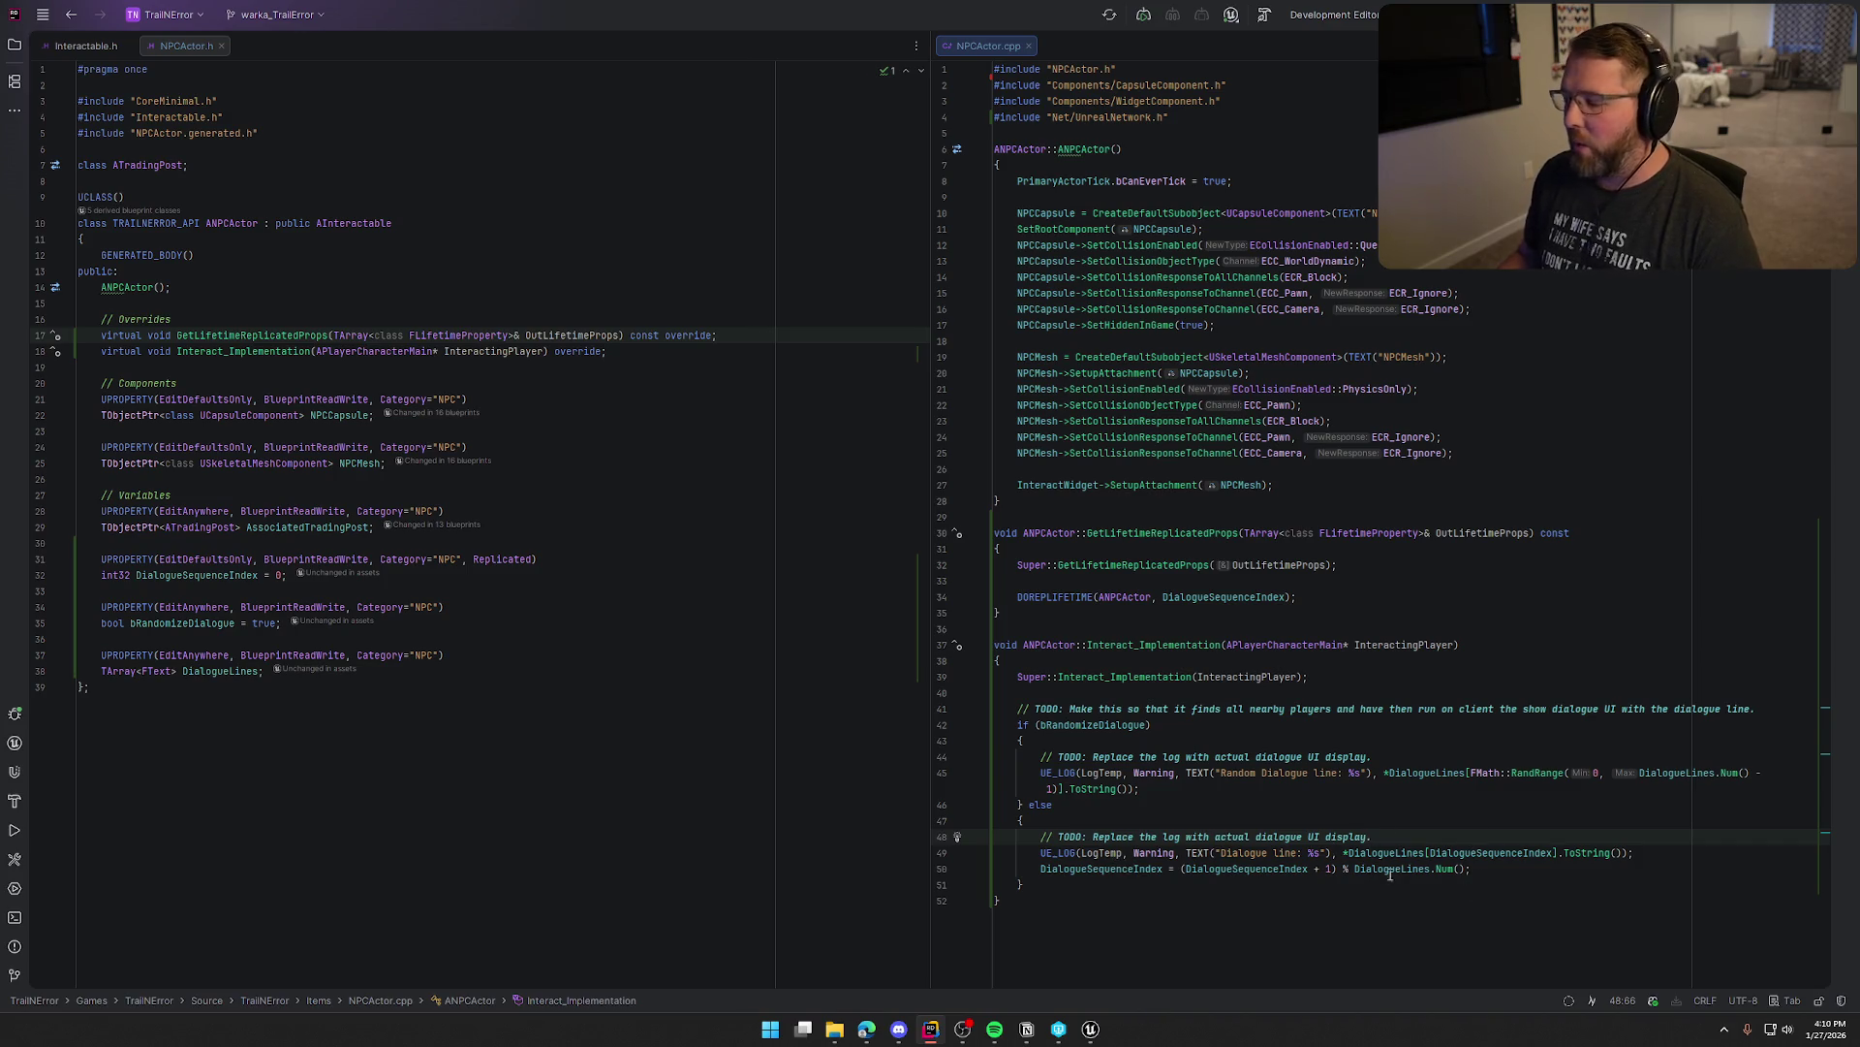
Review the DialogueSequenceIndex wrap-around statement on line 50, then return to the Unreal Editor
drag(1041, 869, 1473, 870)
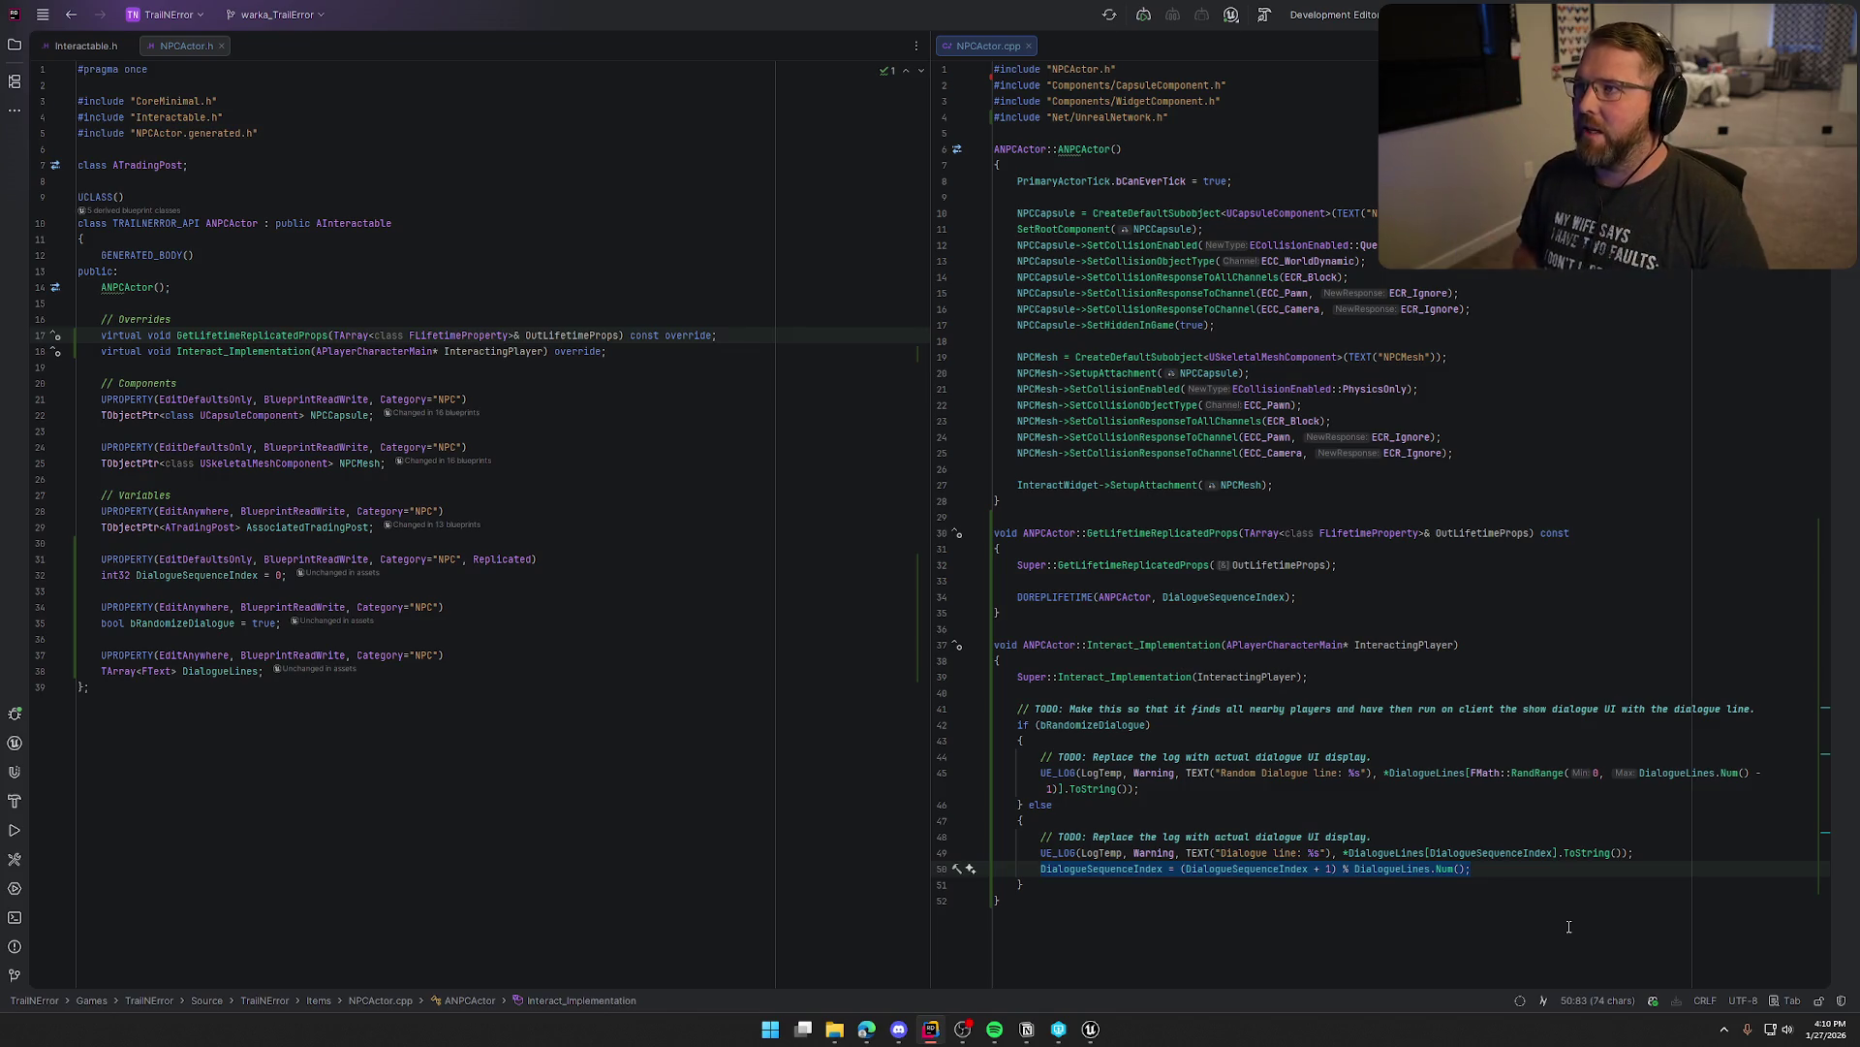
key(Escape)
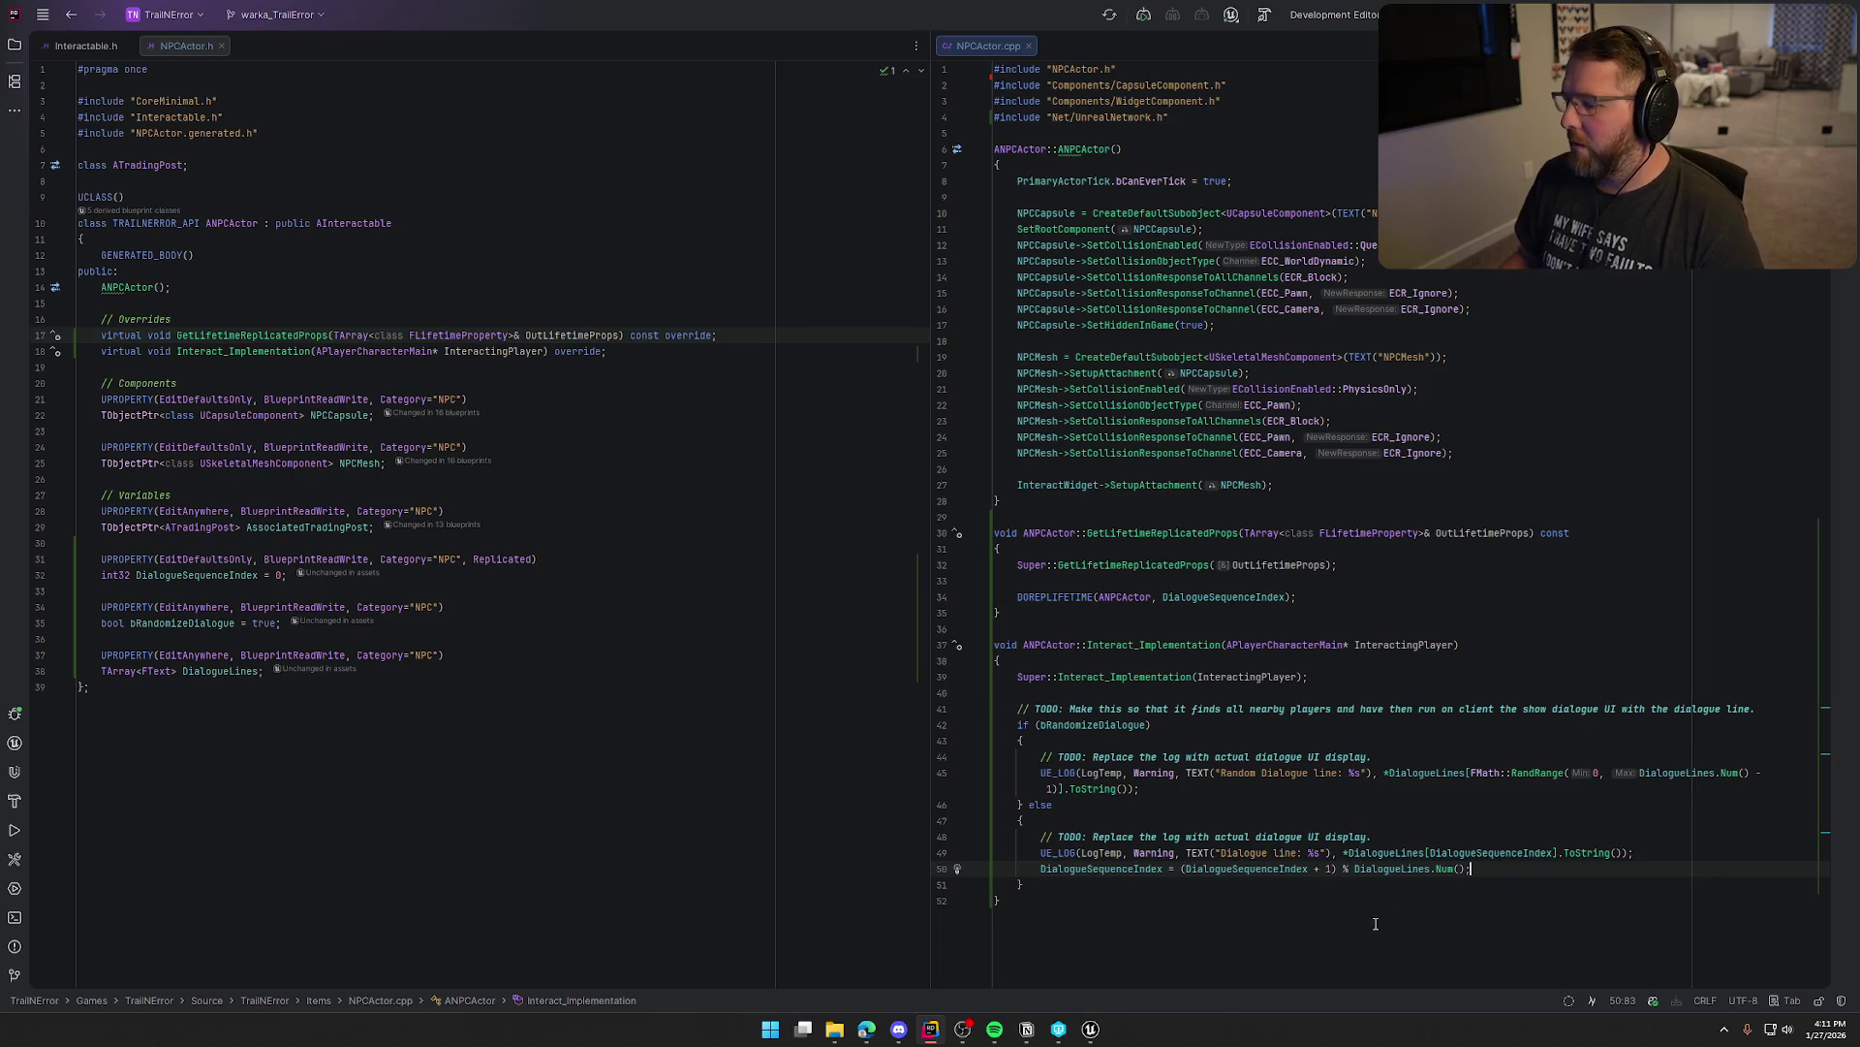
mouse_move(1089, 1029)
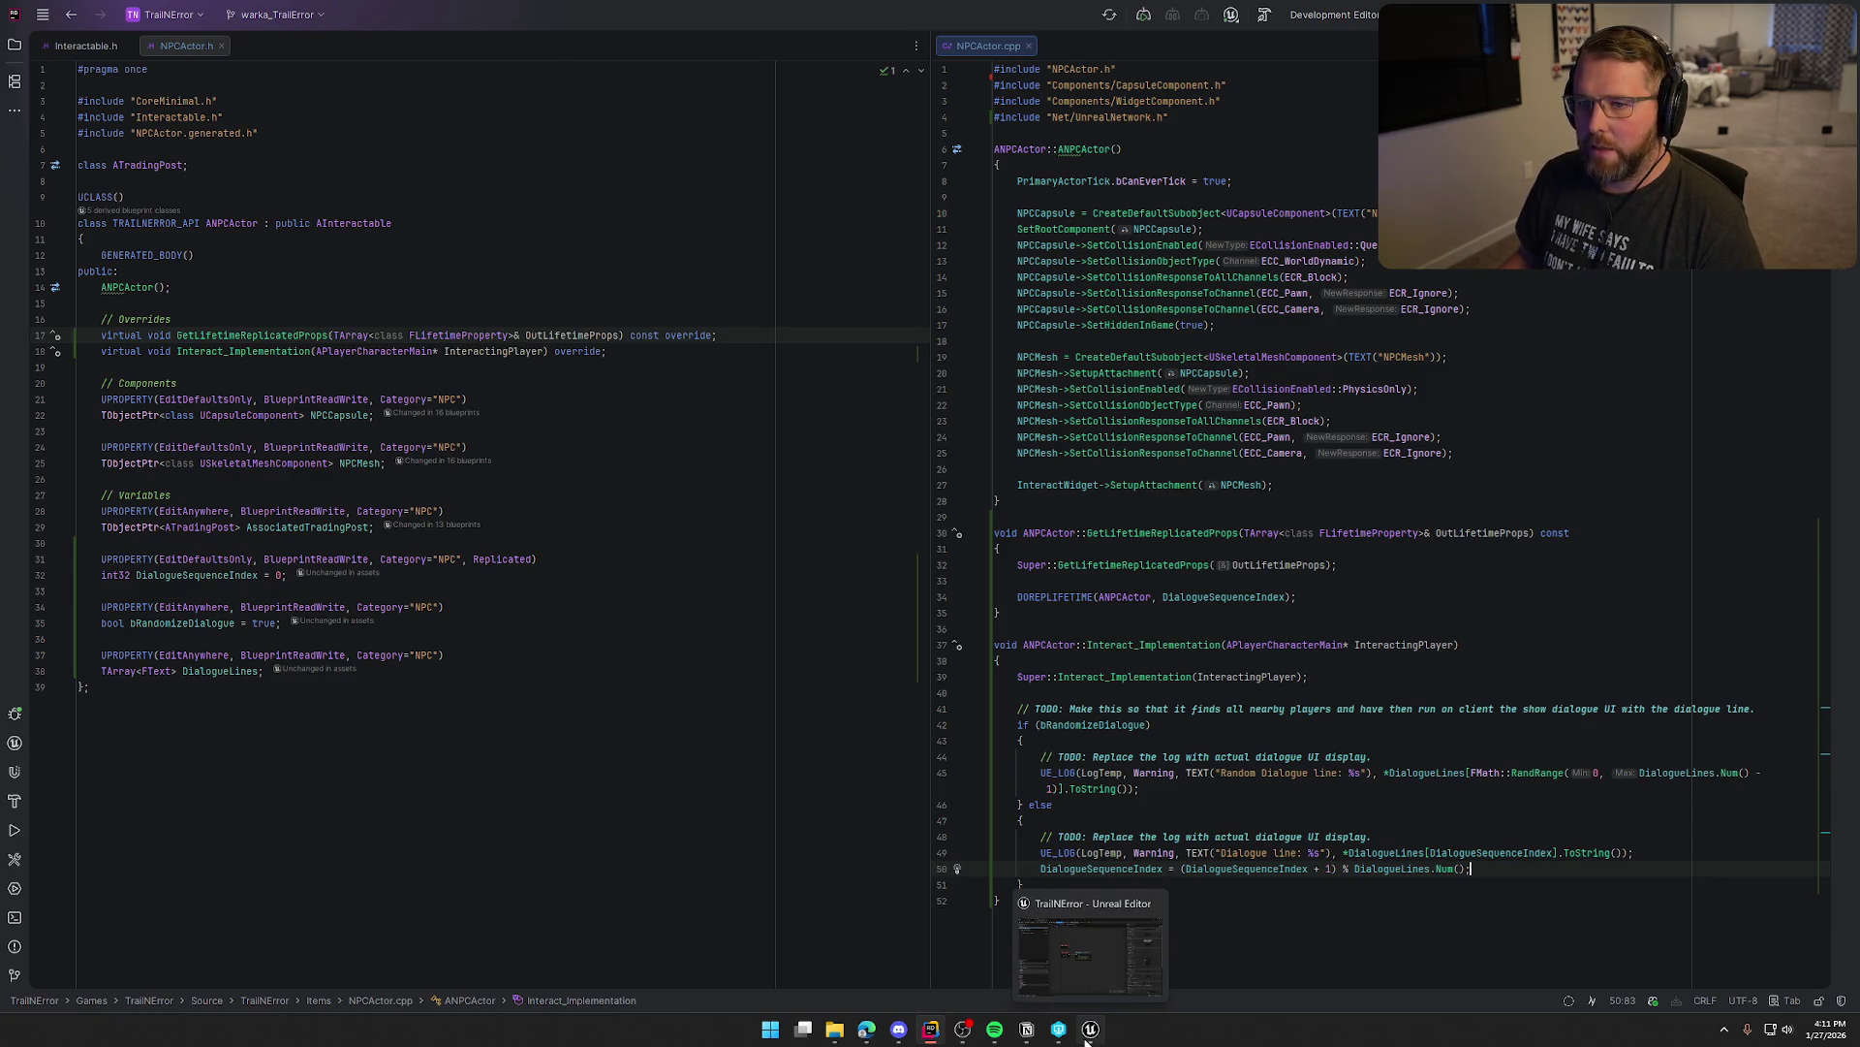
click(1086, 1039)
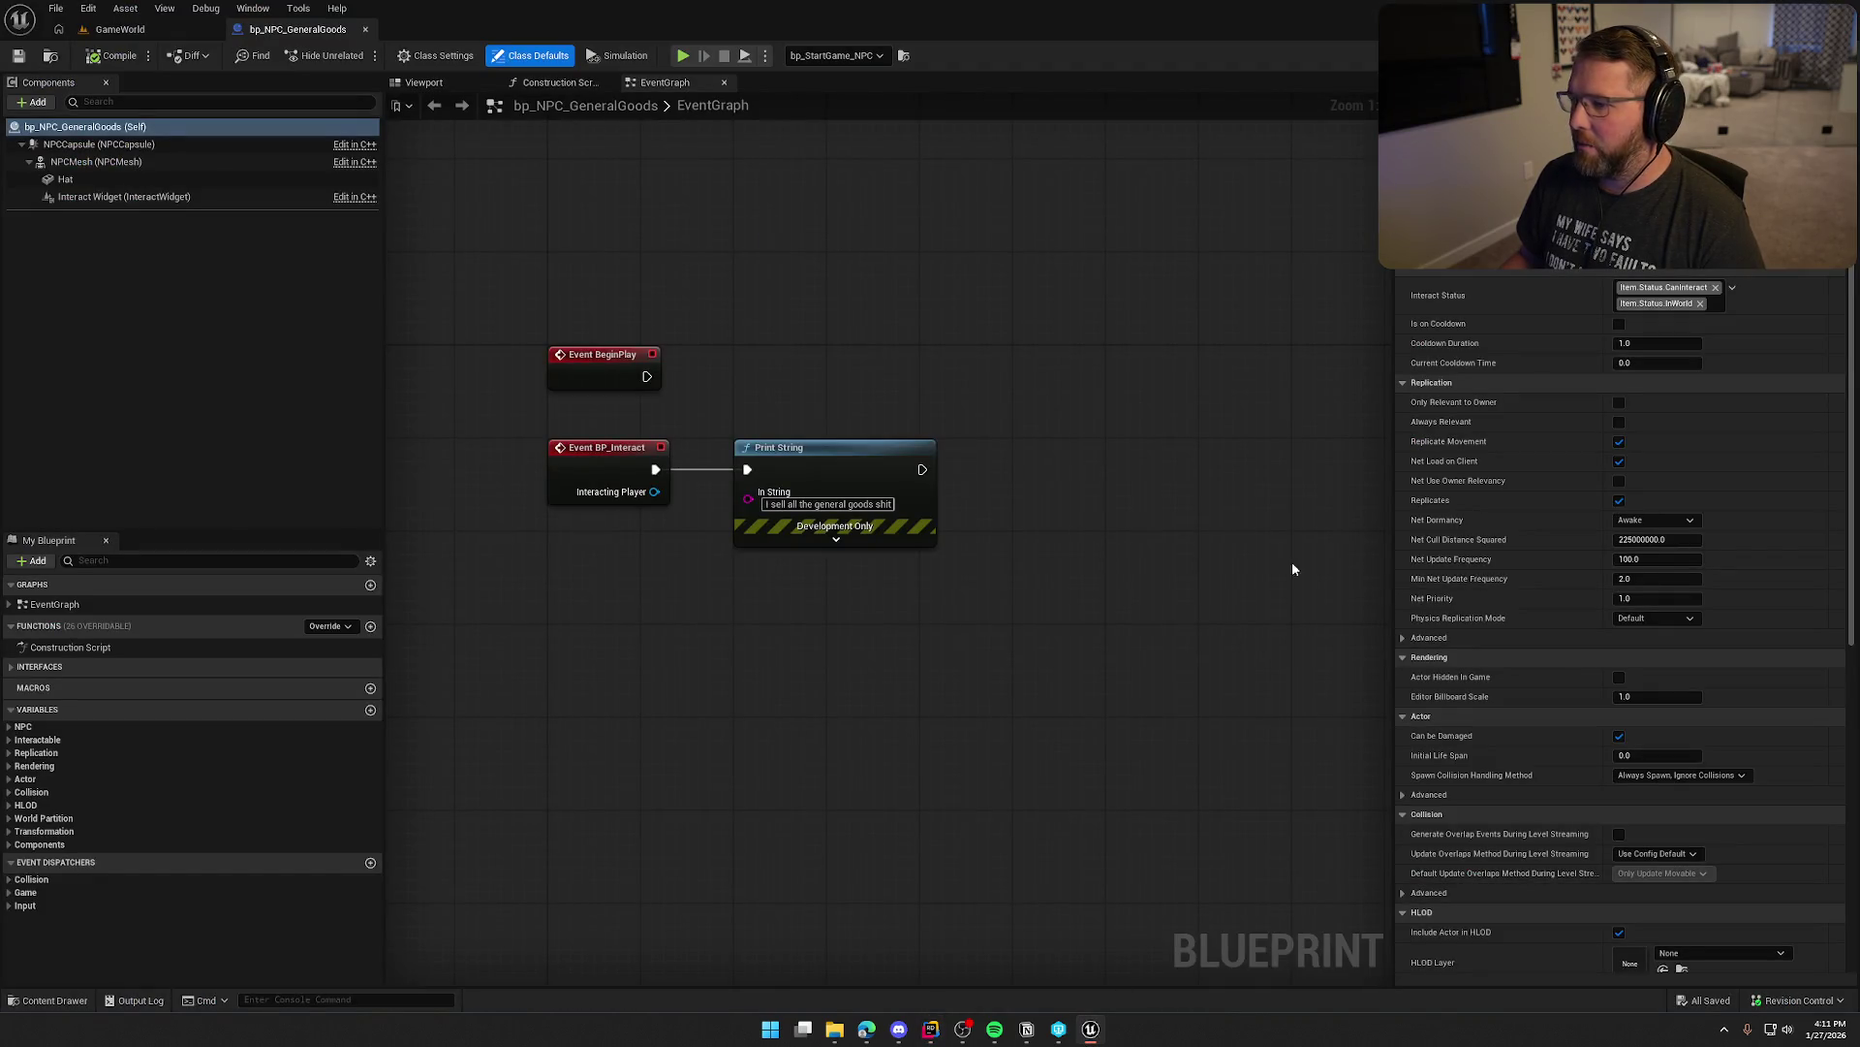
key(alt+Tab)
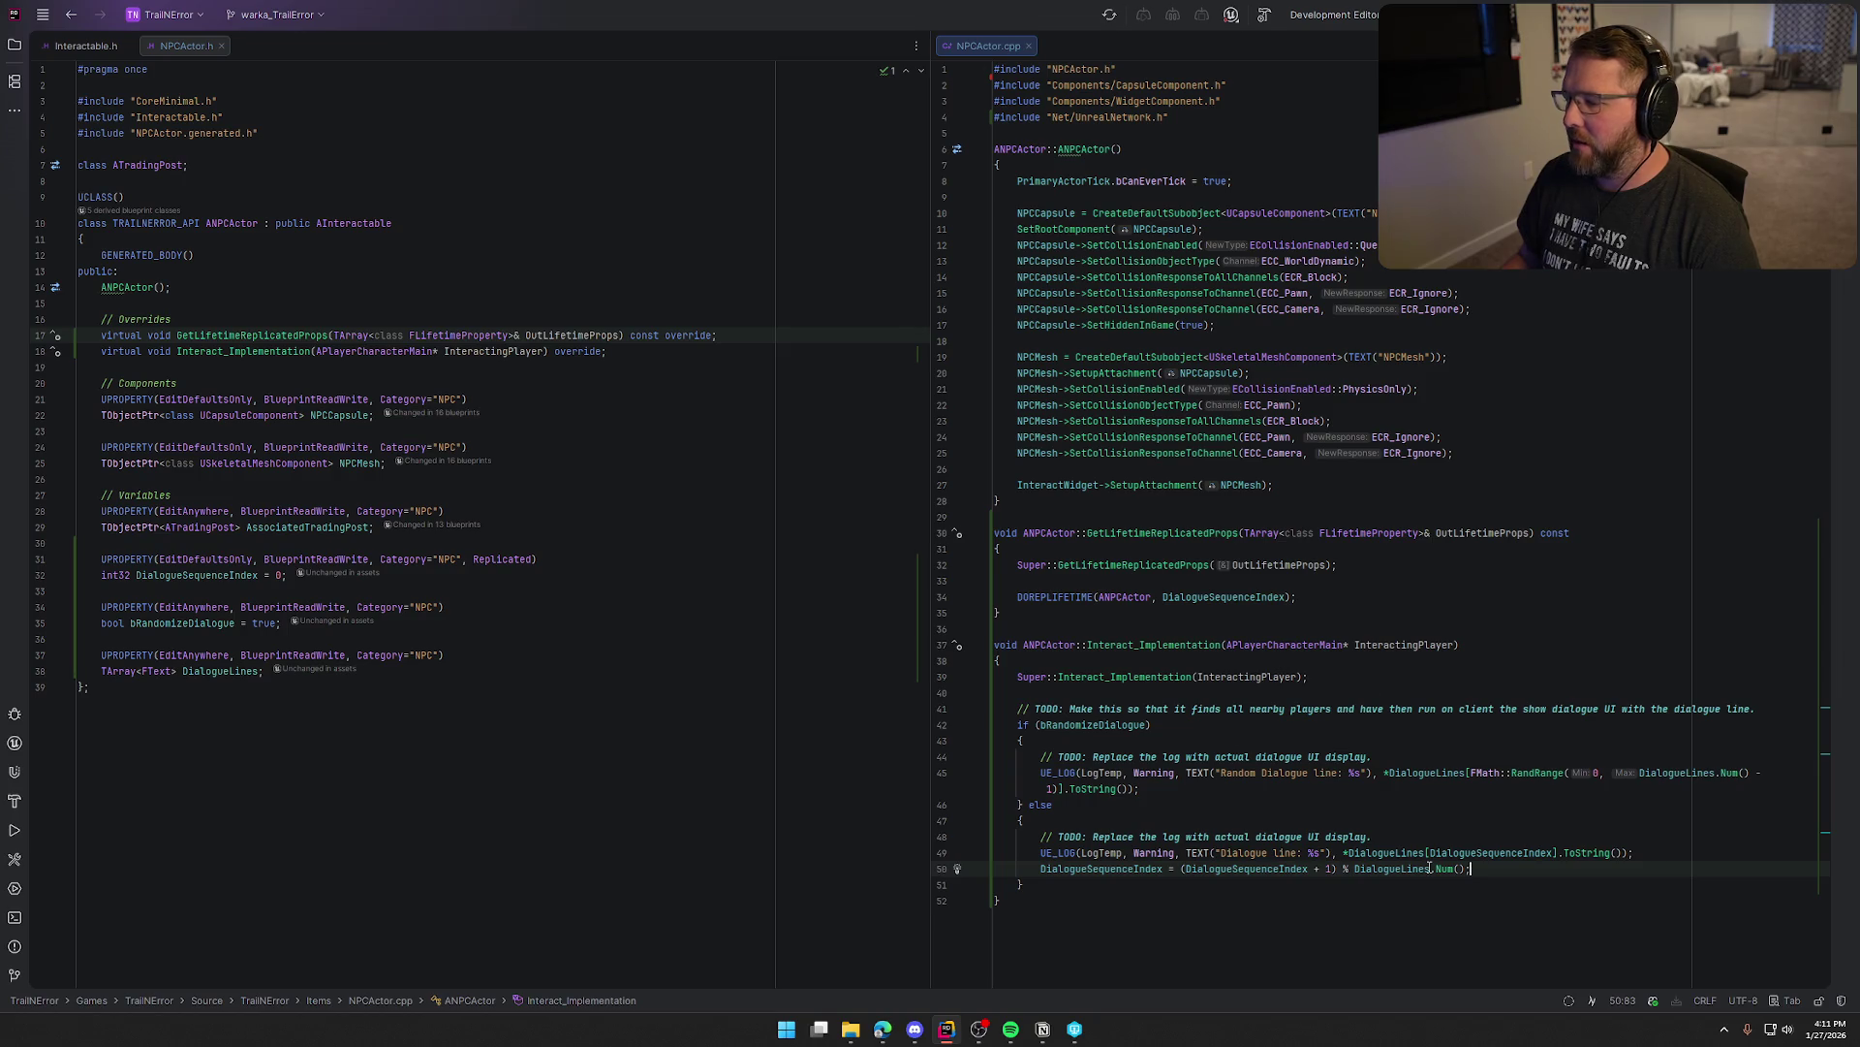
key(ctrl+shift+b)
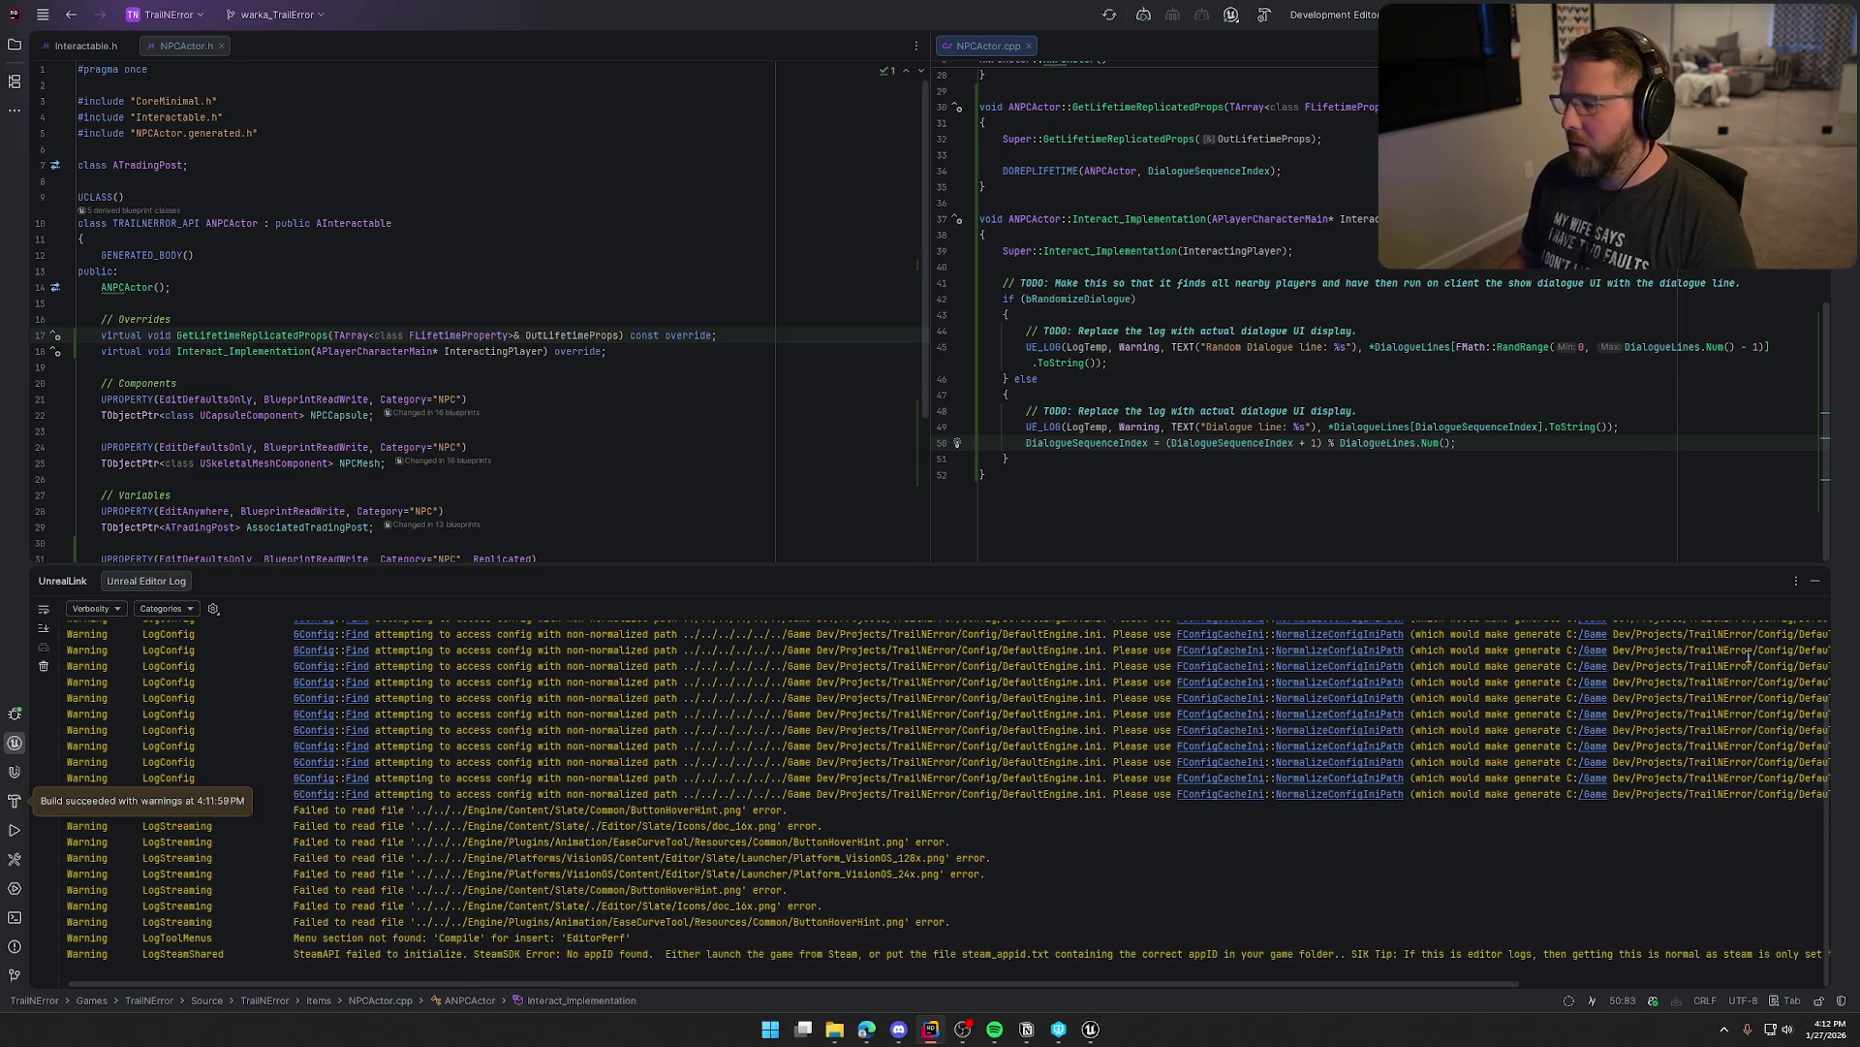
Collapse Rider's Unreal Editor Log panel and switch back to the Unreal Editor
click(1815, 581)
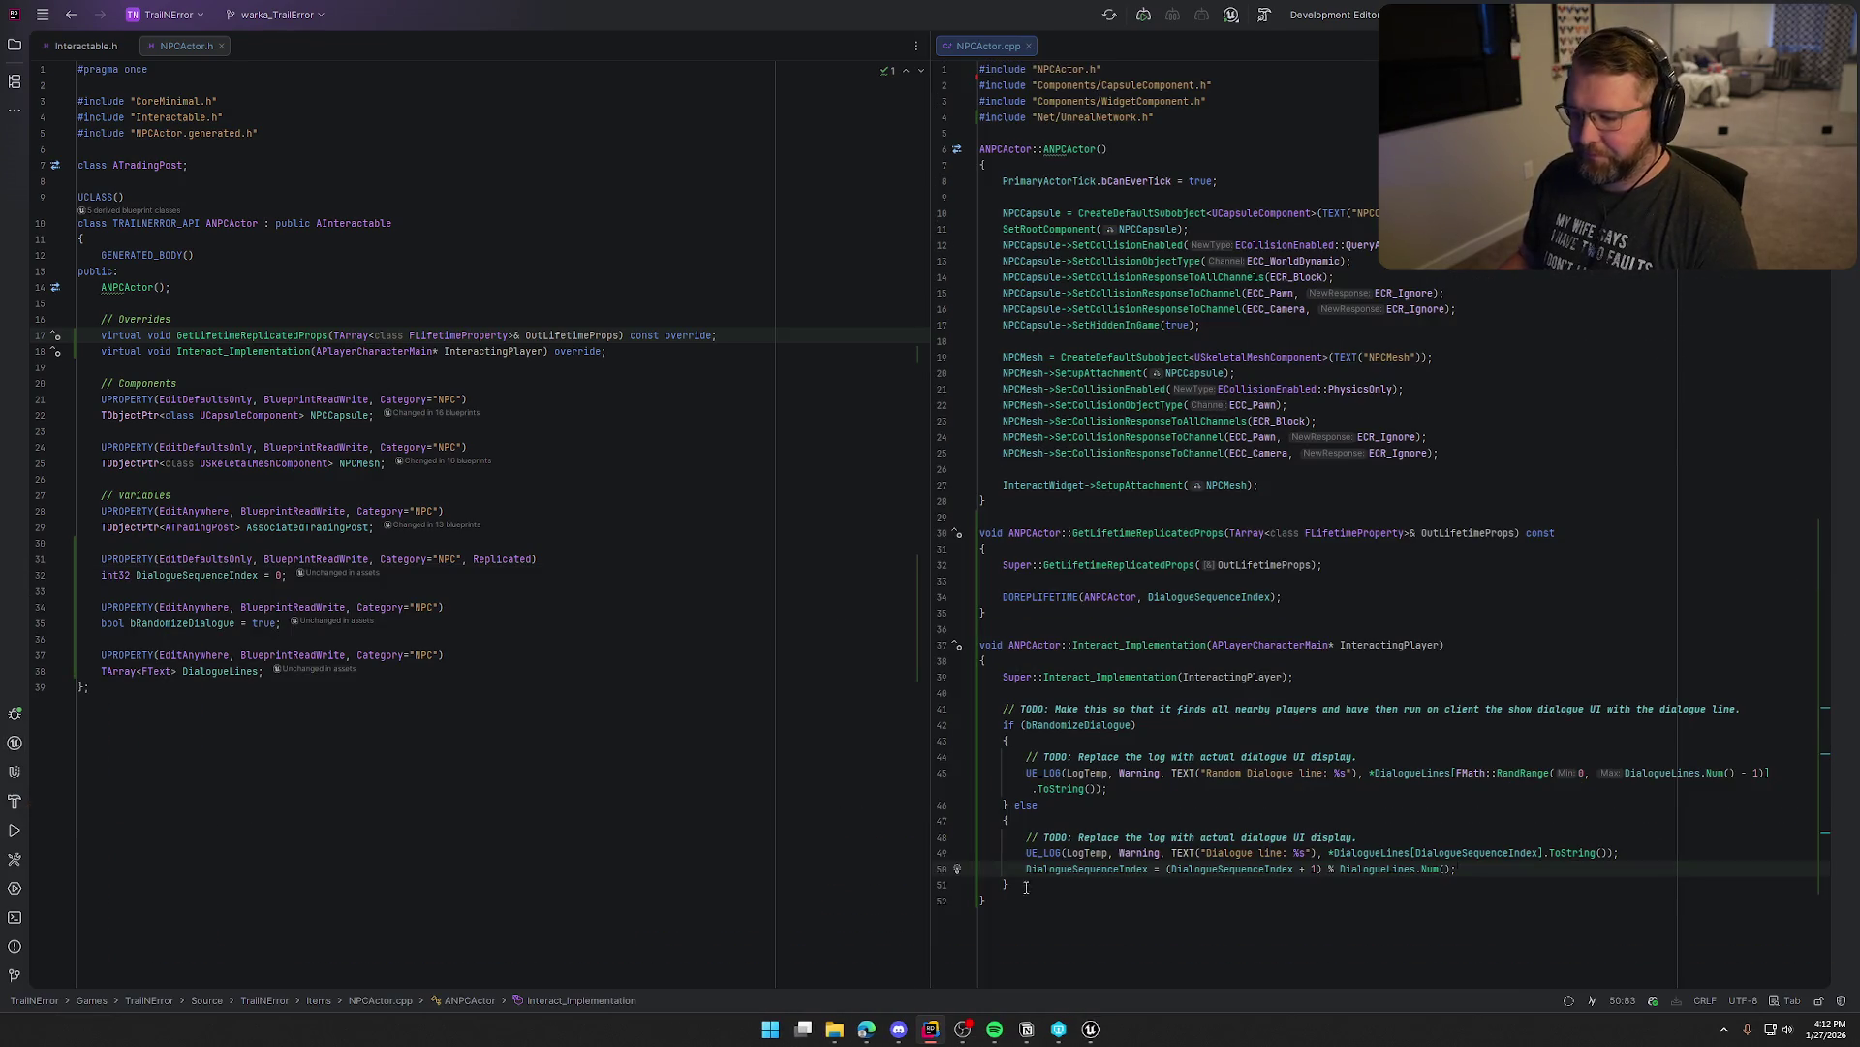
click(1090, 1029)
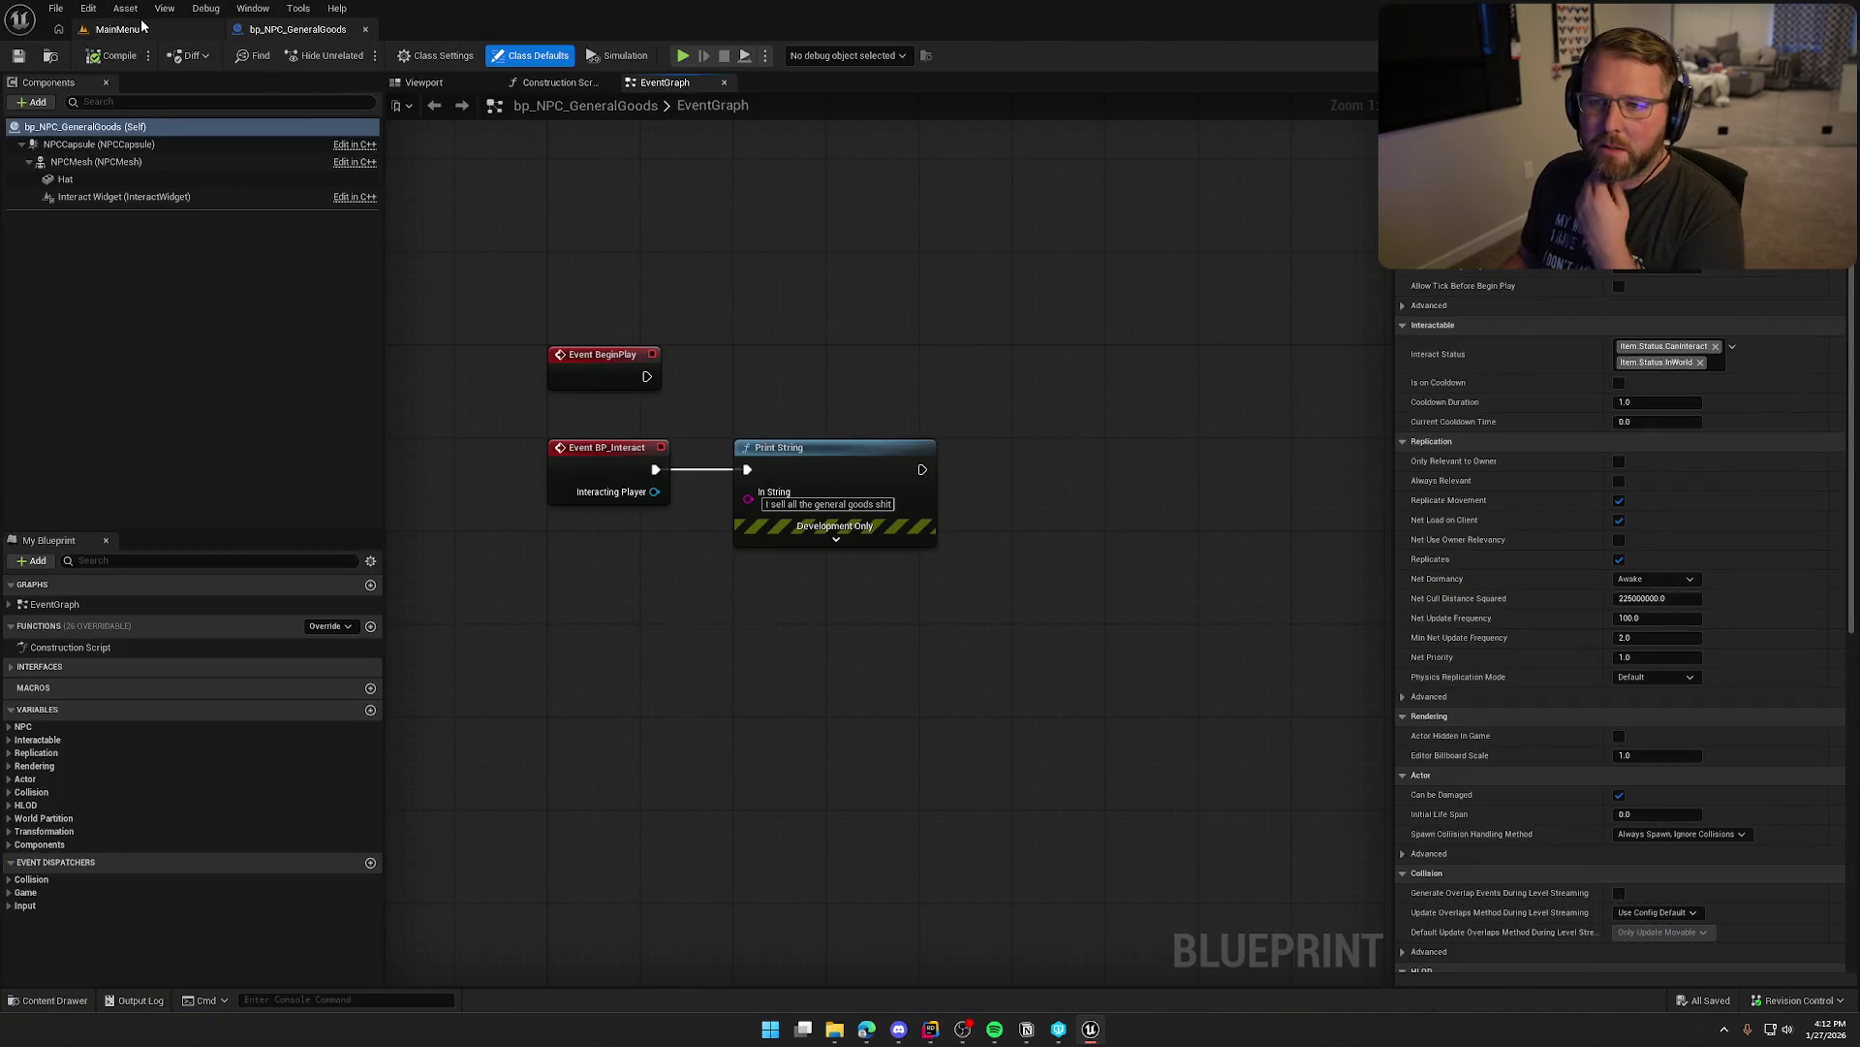
Open the GameWorld level from the Content Drawer's Maps folder
click(142, 27)
click(49, 1000)
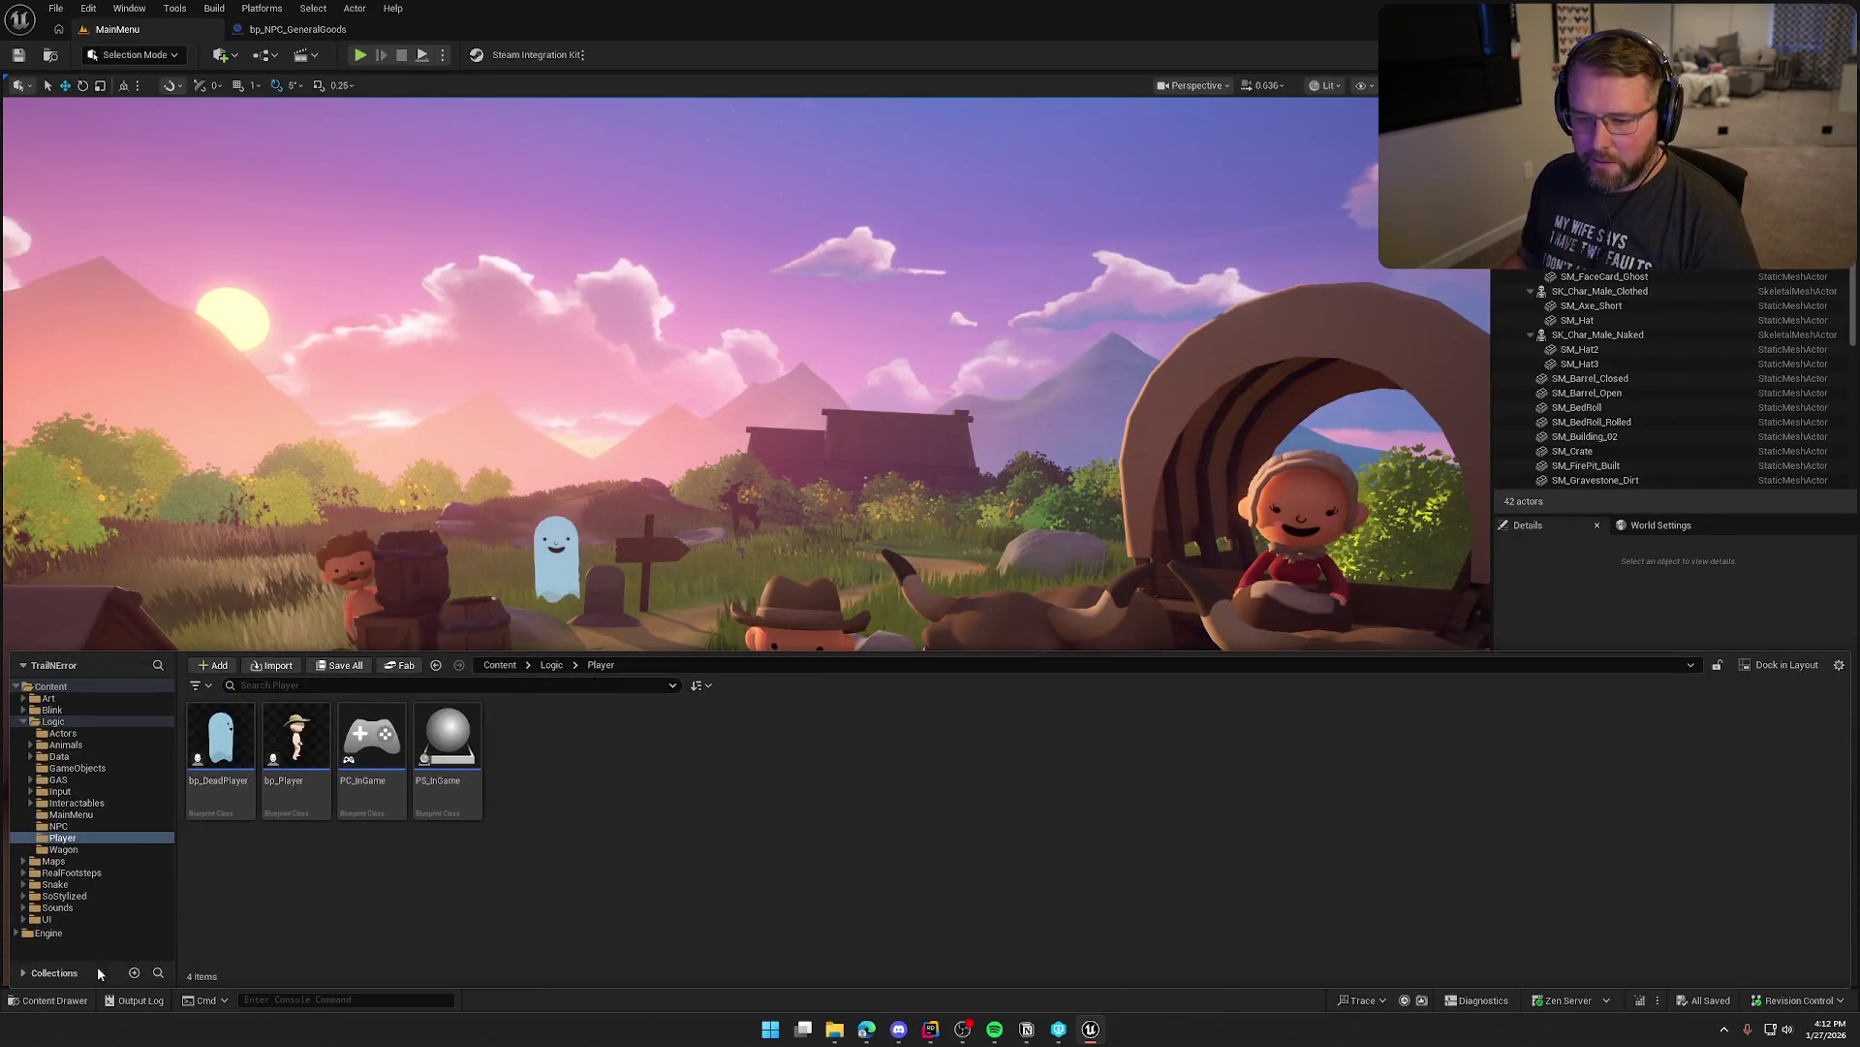
click(68, 860)
click(291, 742)
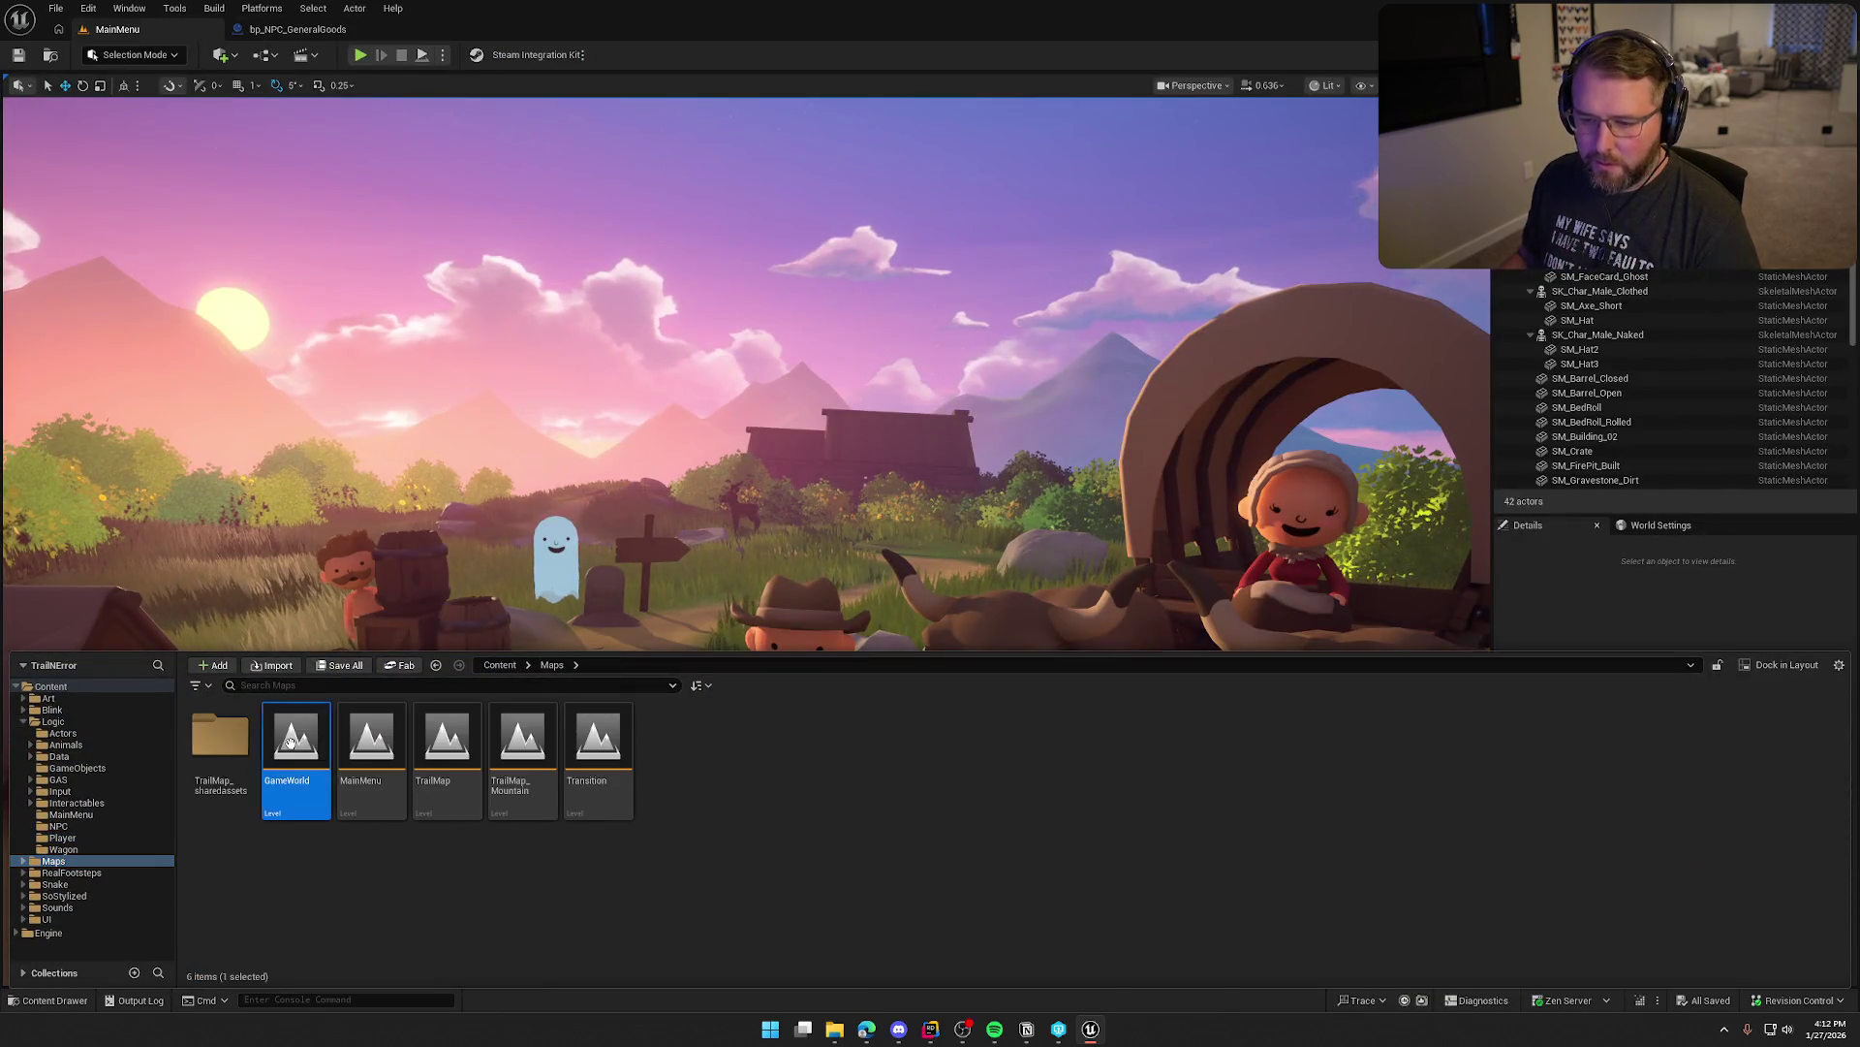
double_click(290, 743)
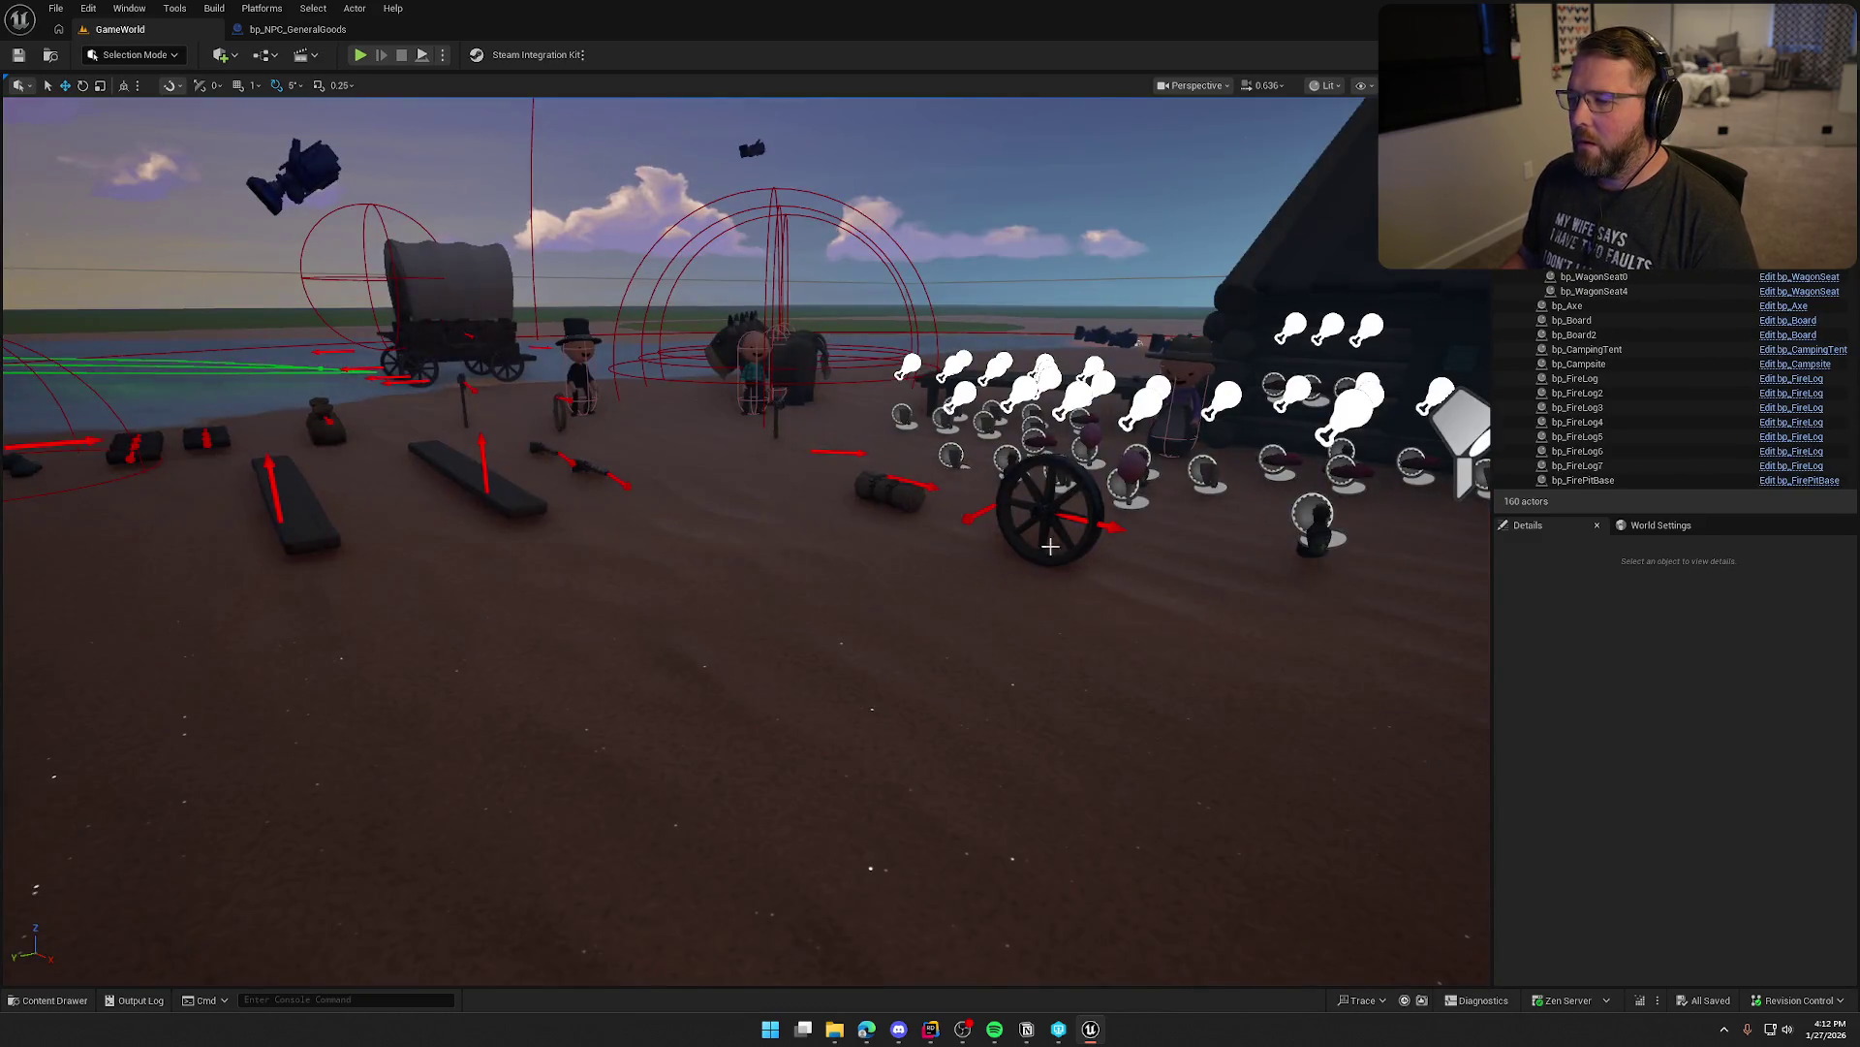
Select and focus bp_NPC_StableMaster at the trading post, widening the Details value column
mouse_move(1184, 734)
mouse_down()
mouse_move(1184, 679)
mouse_move(1173, 776)
mouse_move(1172, 601)
mouse_move(1147, 669)
mouse_up()
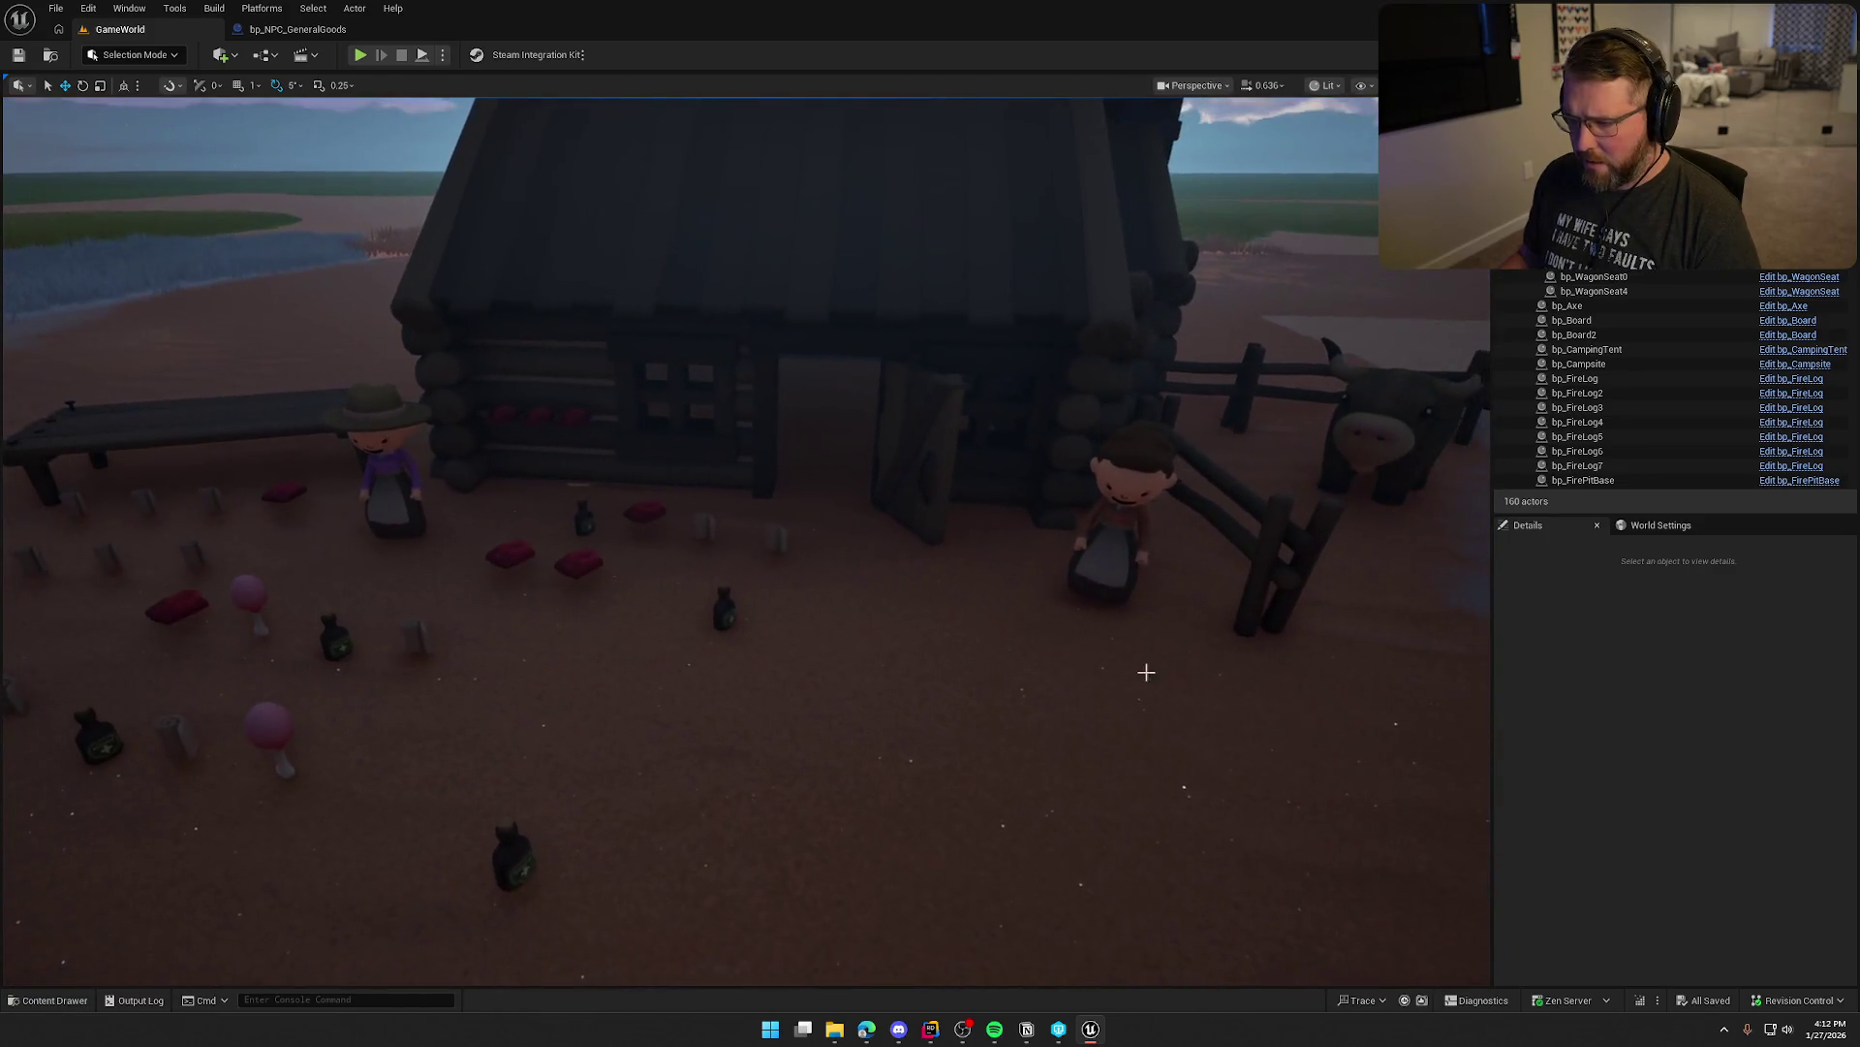
click(1124, 591)
key(f)
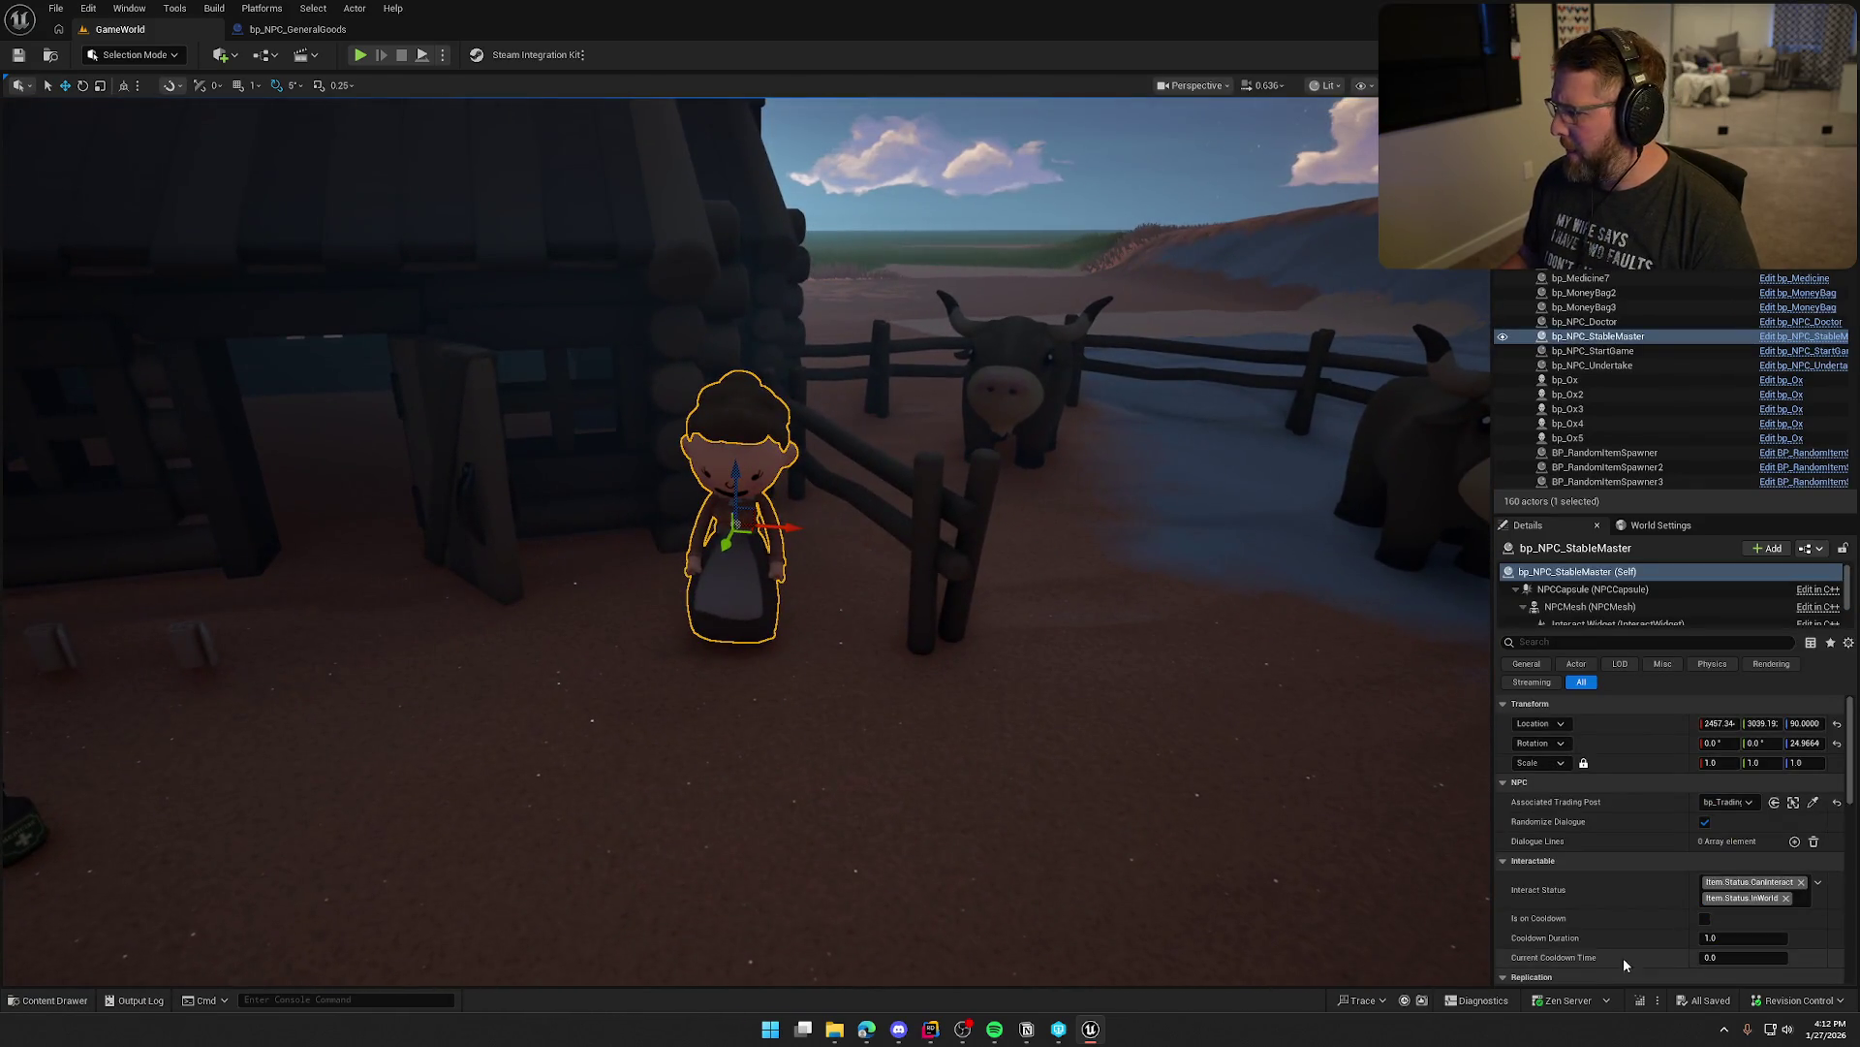
drag(1691, 824, 1637, 877)
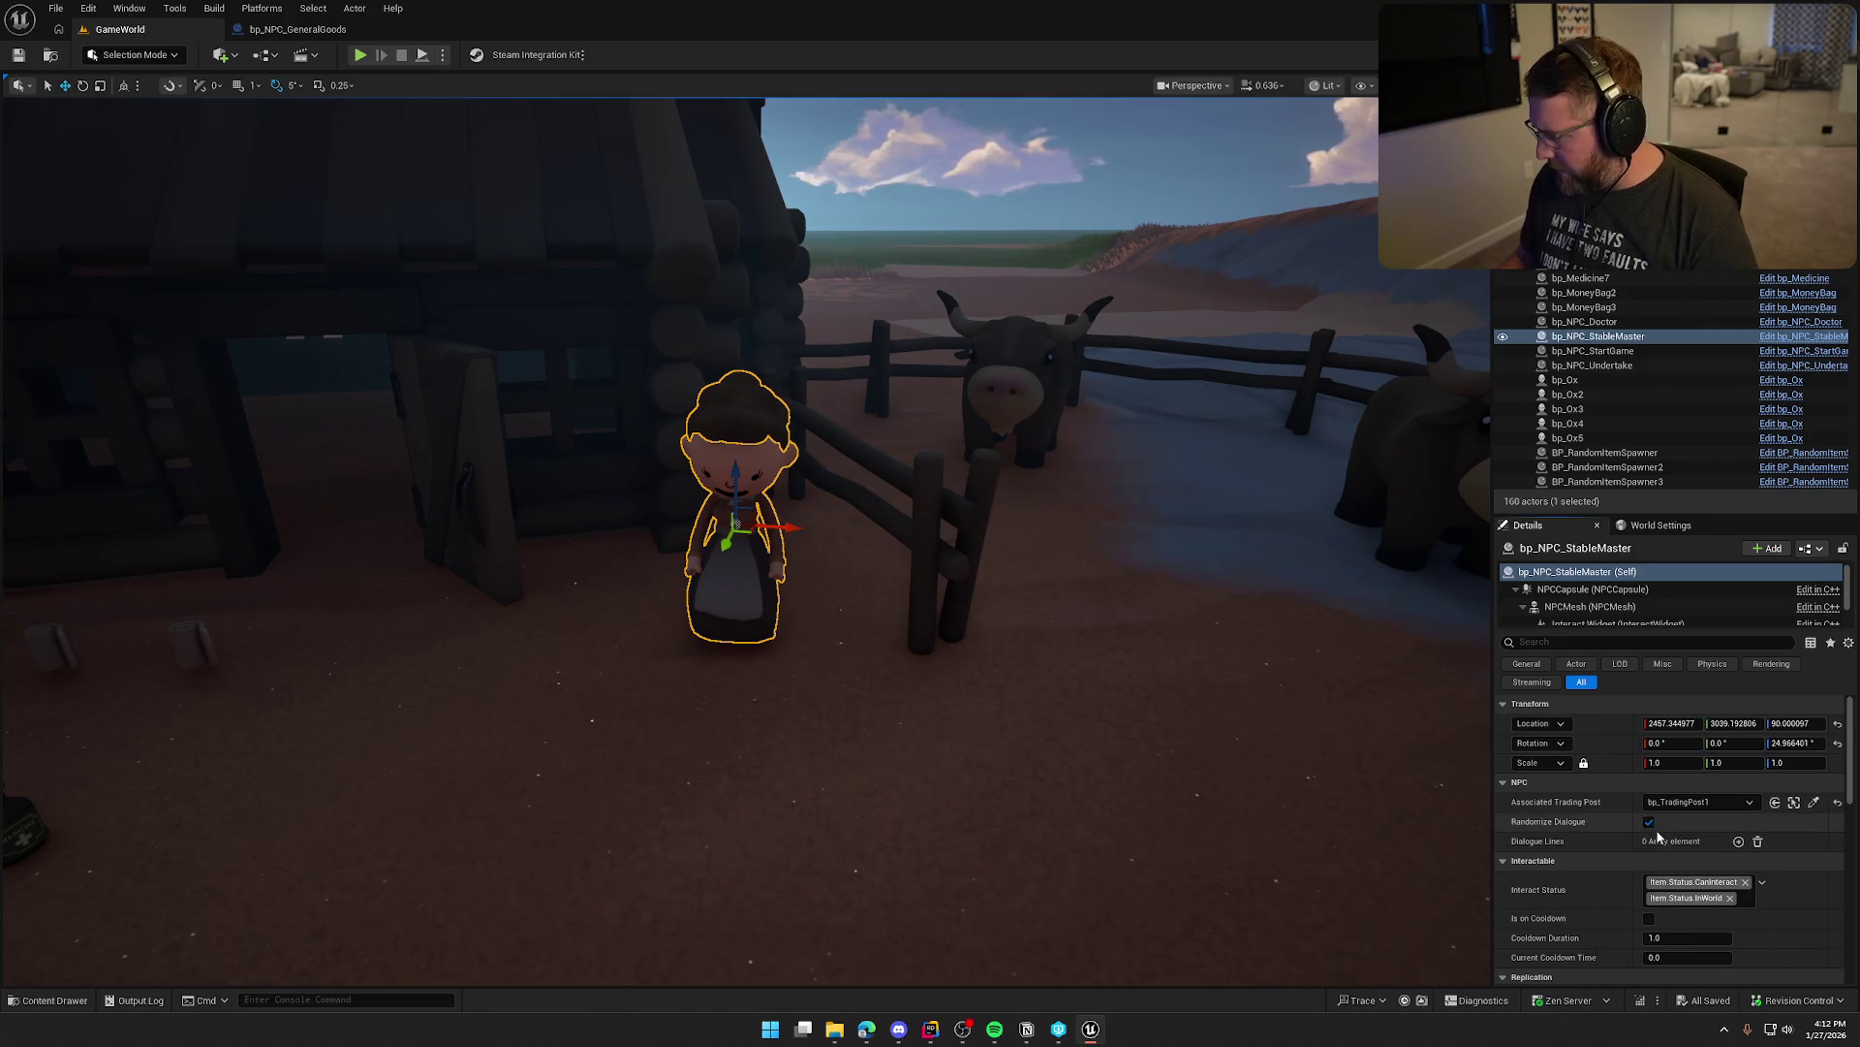
Disable Randomize Dialogue and add lines 'What do you want?' and 'Just trying to sell some ox ver here...'
click(1648, 822)
click(1738, 841)
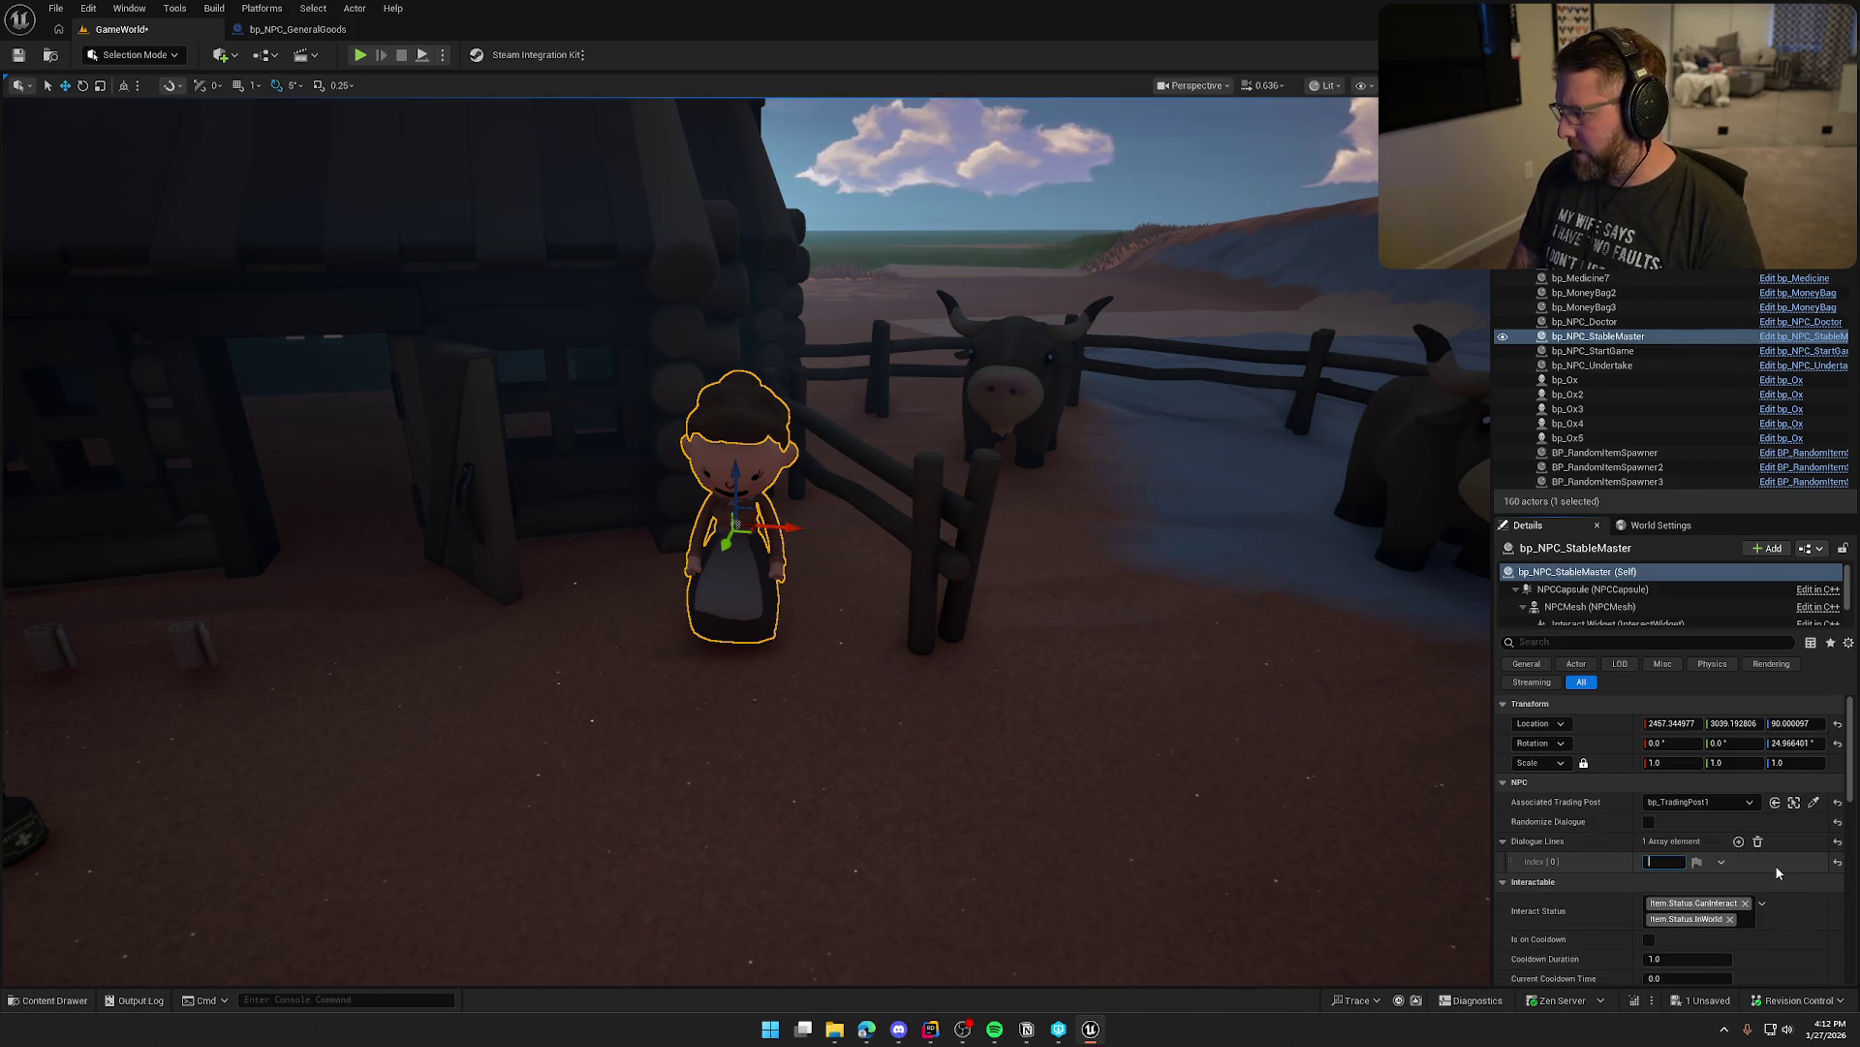
text(What do you want?)
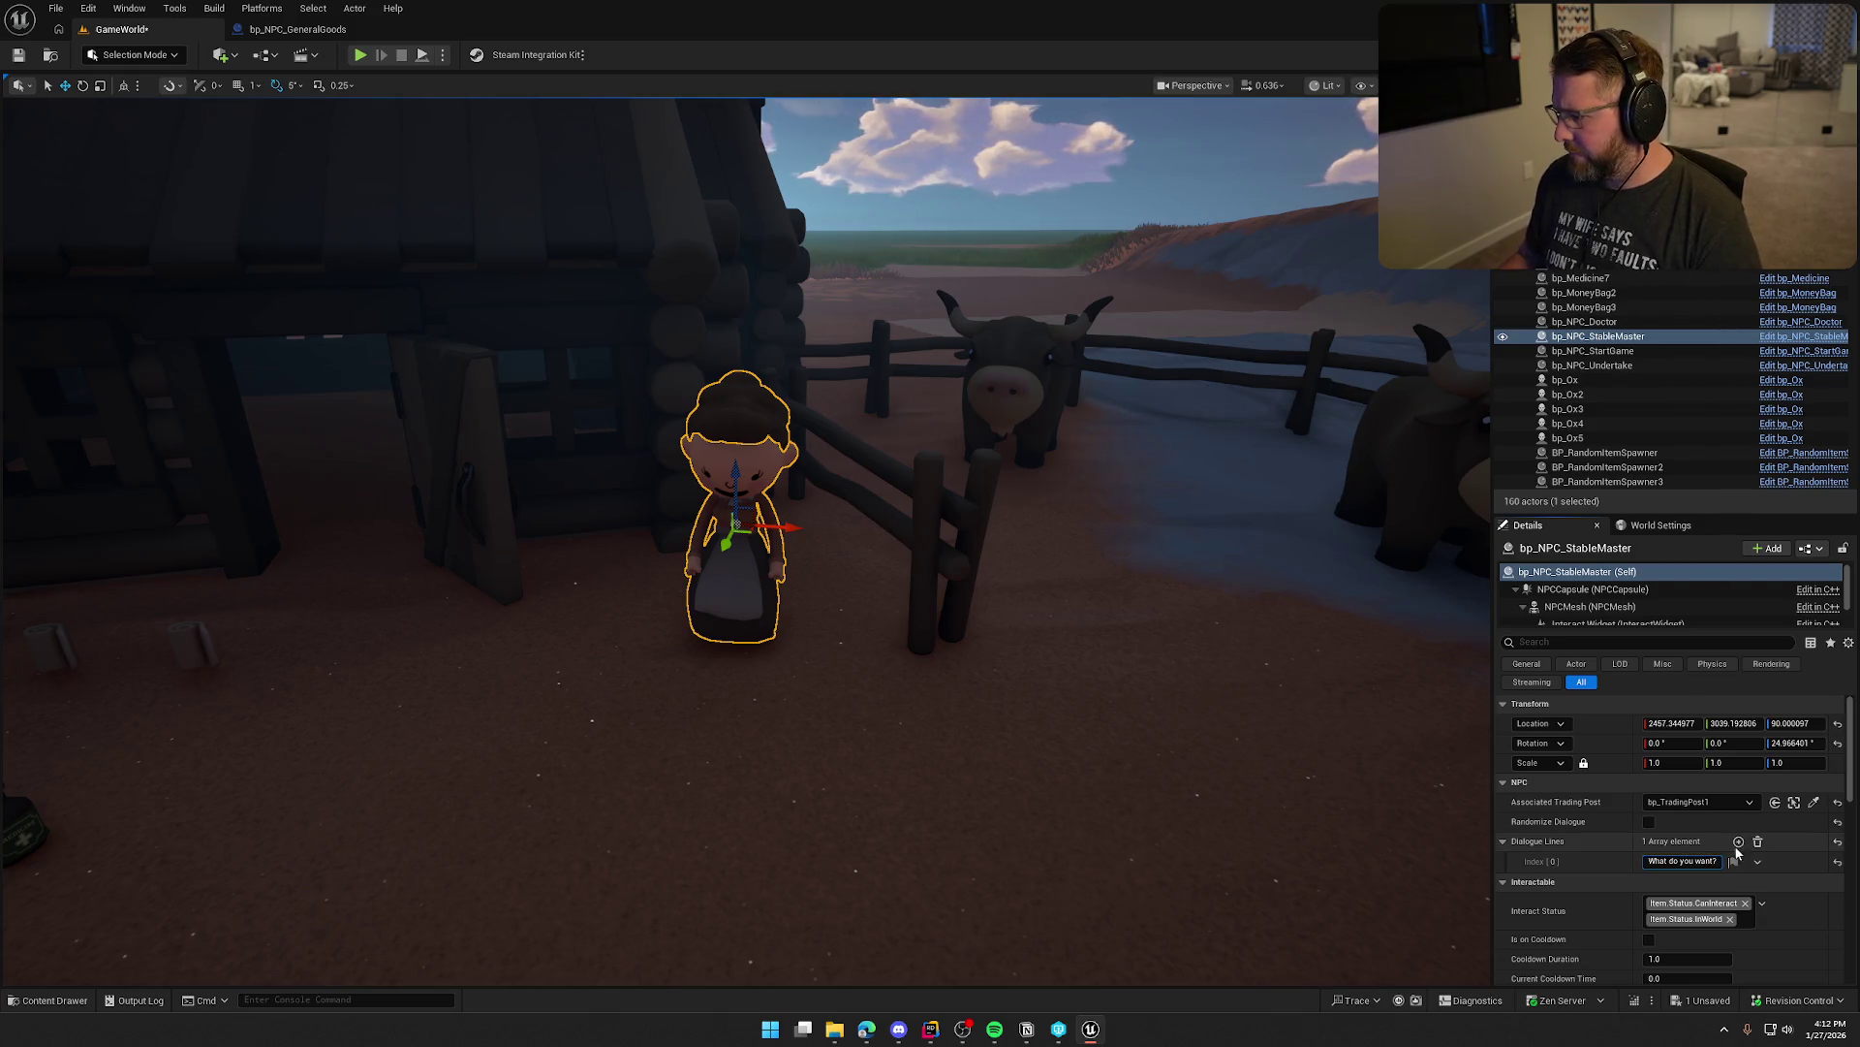
click(1738, 842)
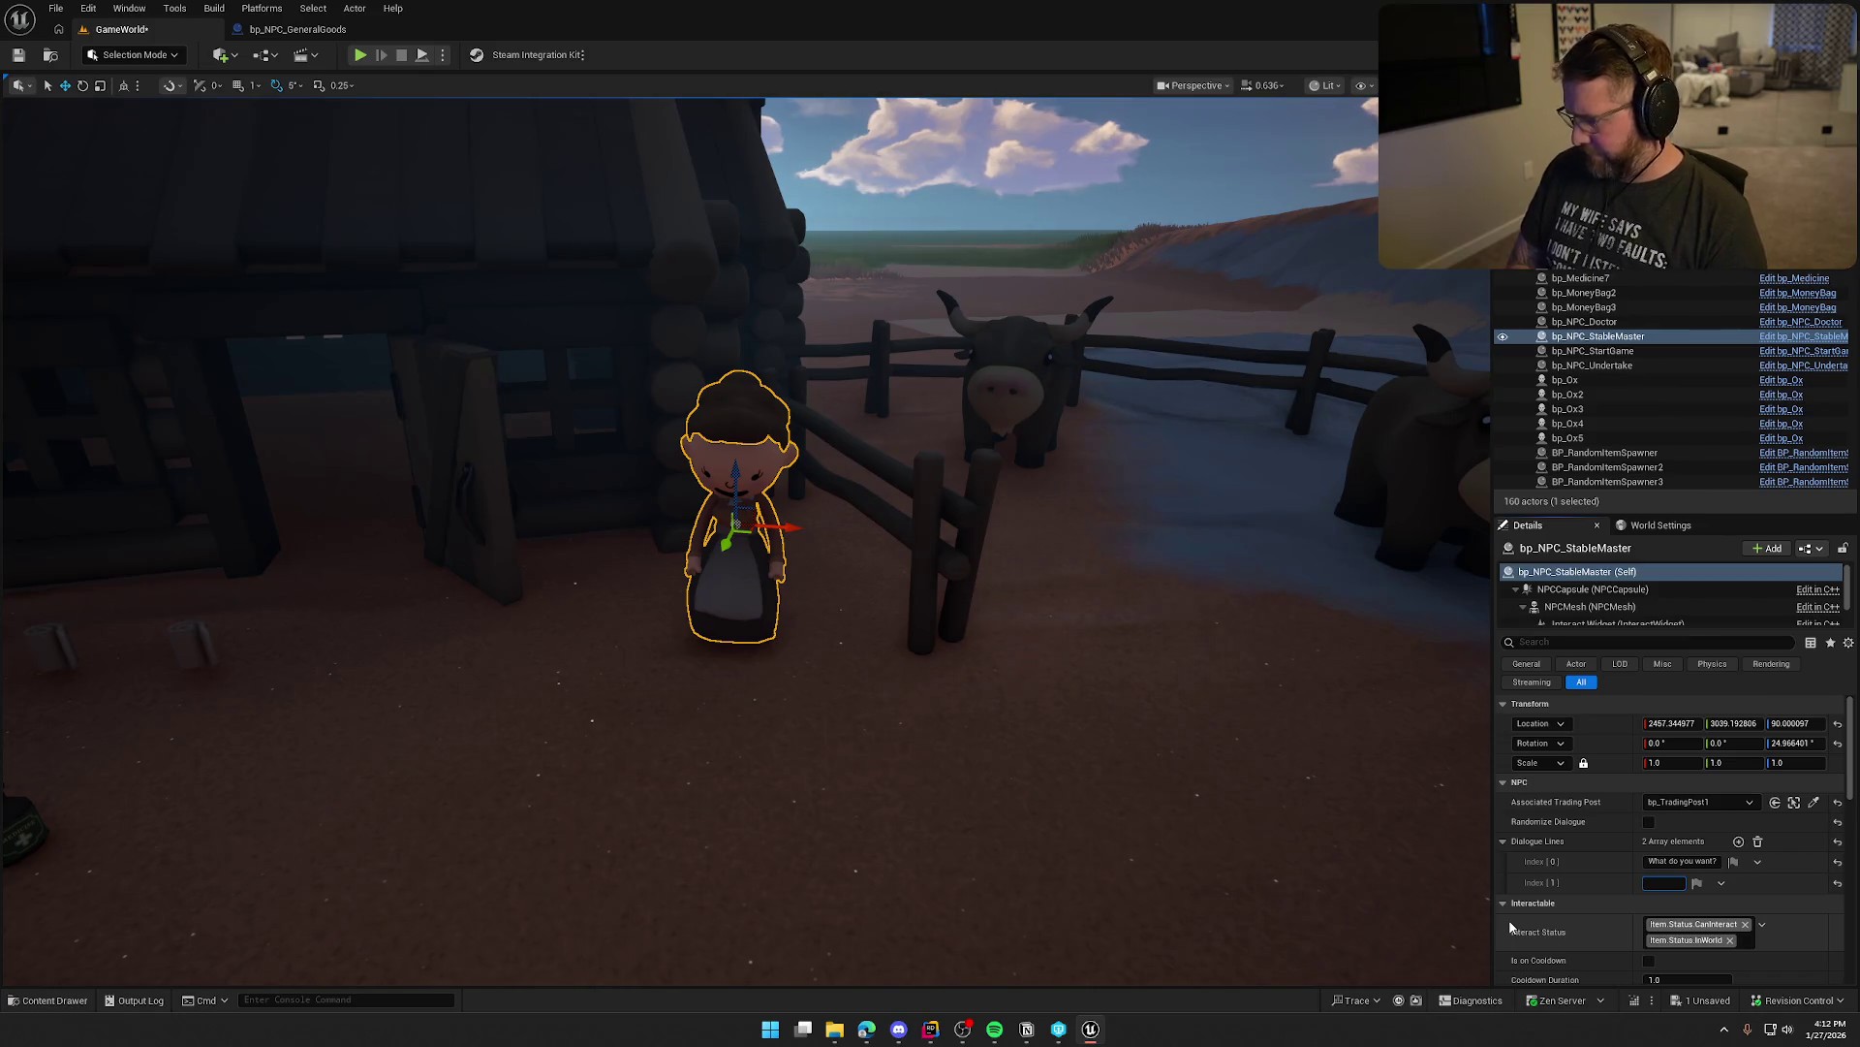
text(Just trying t)
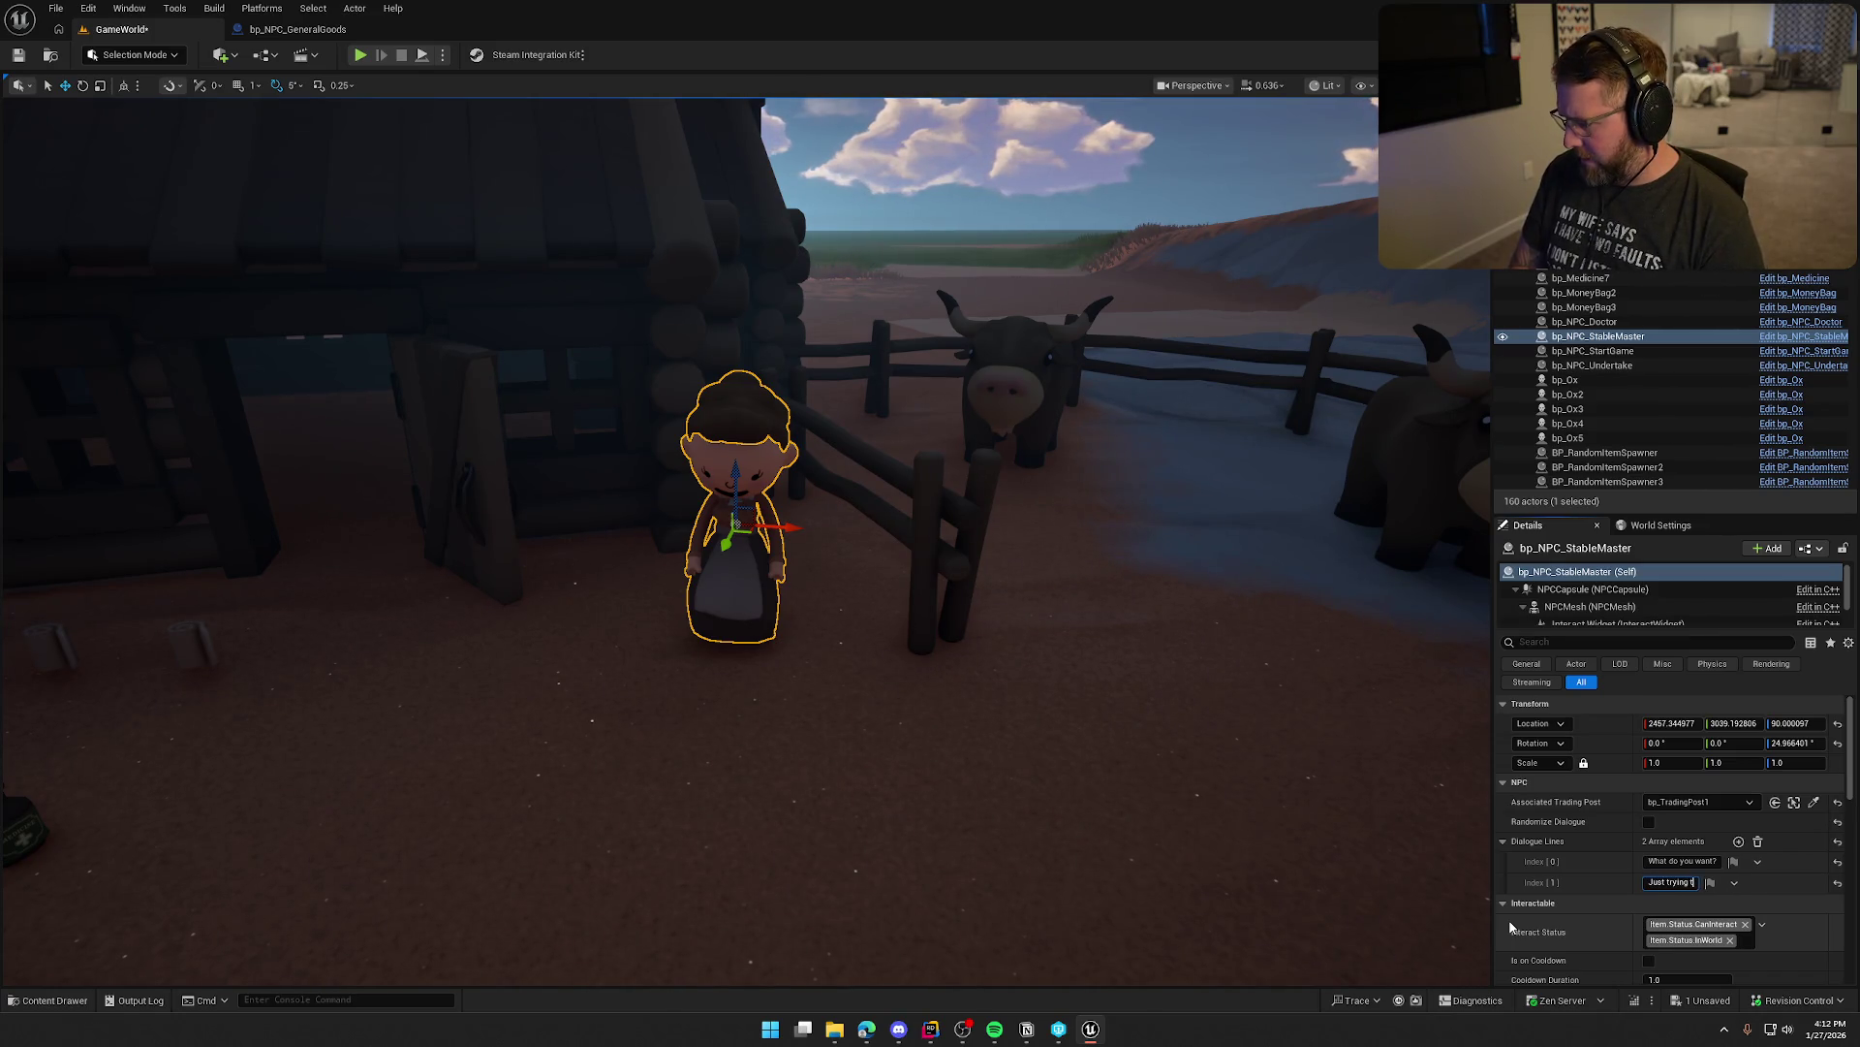
text(o sell some o)
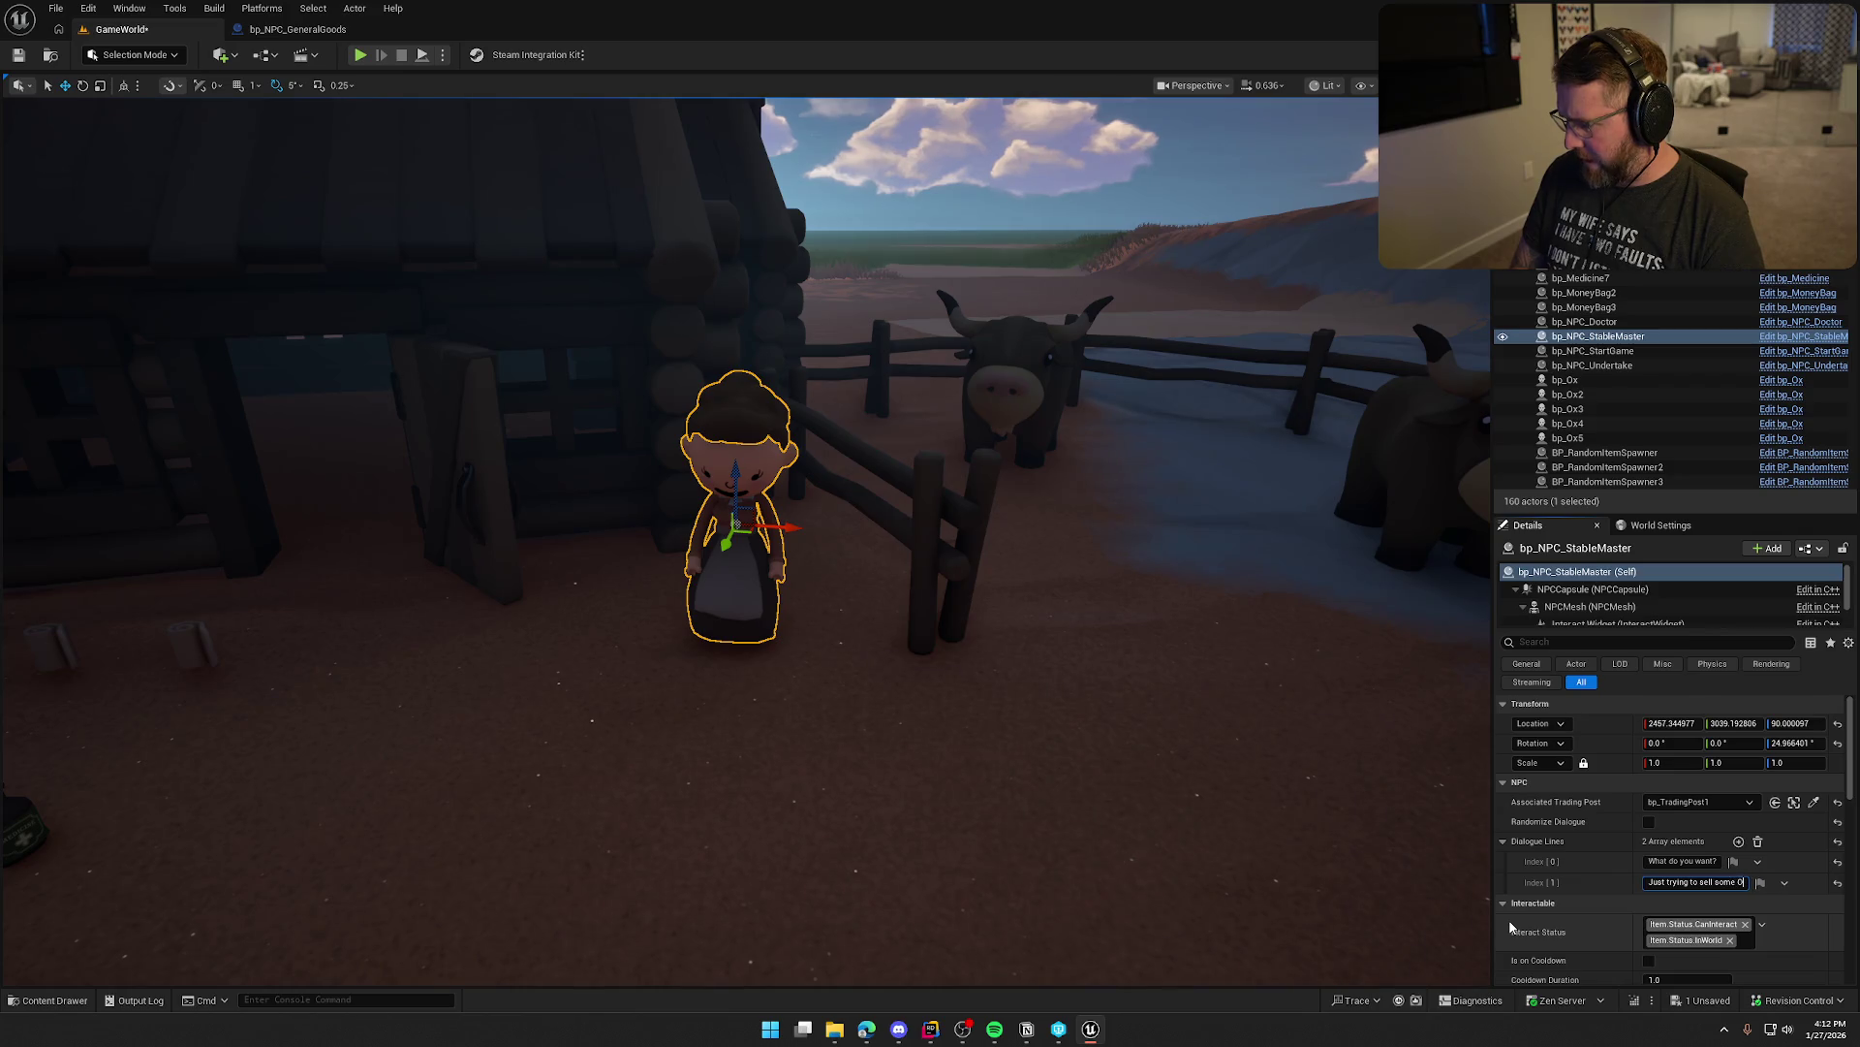
text(x v)
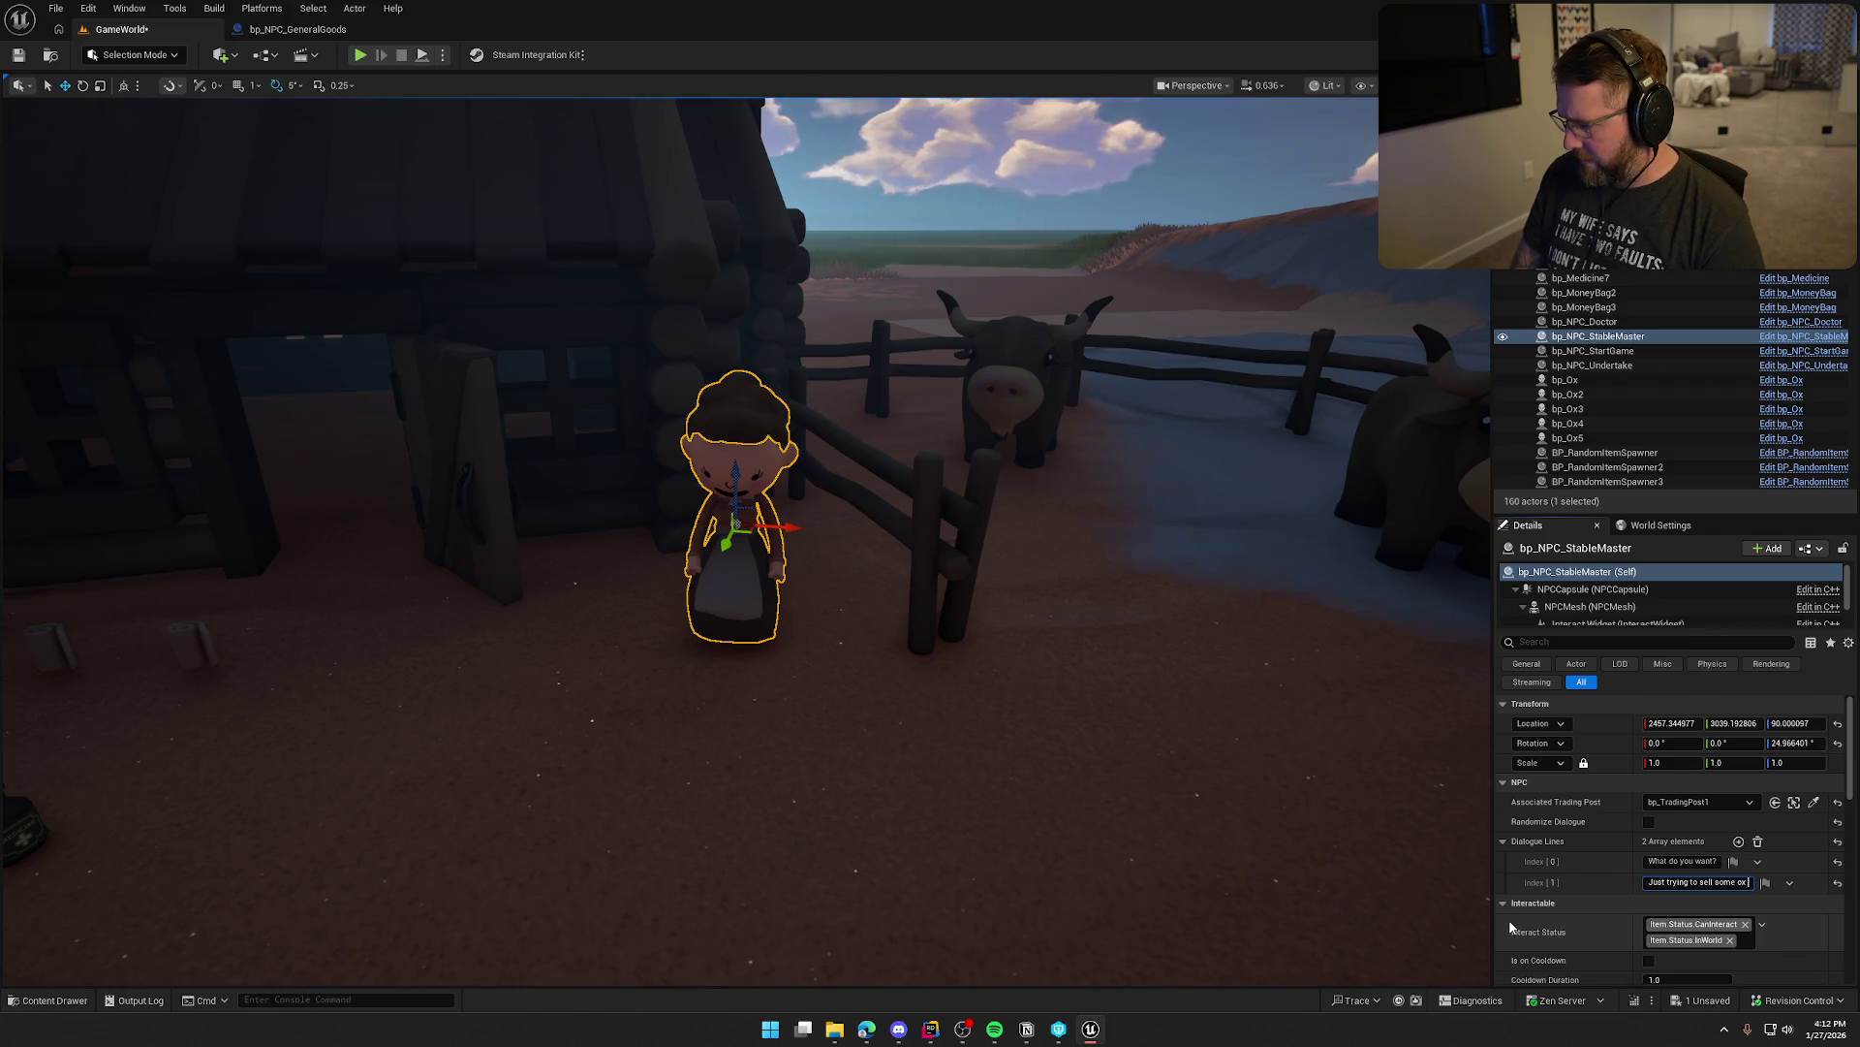
text(er here...)
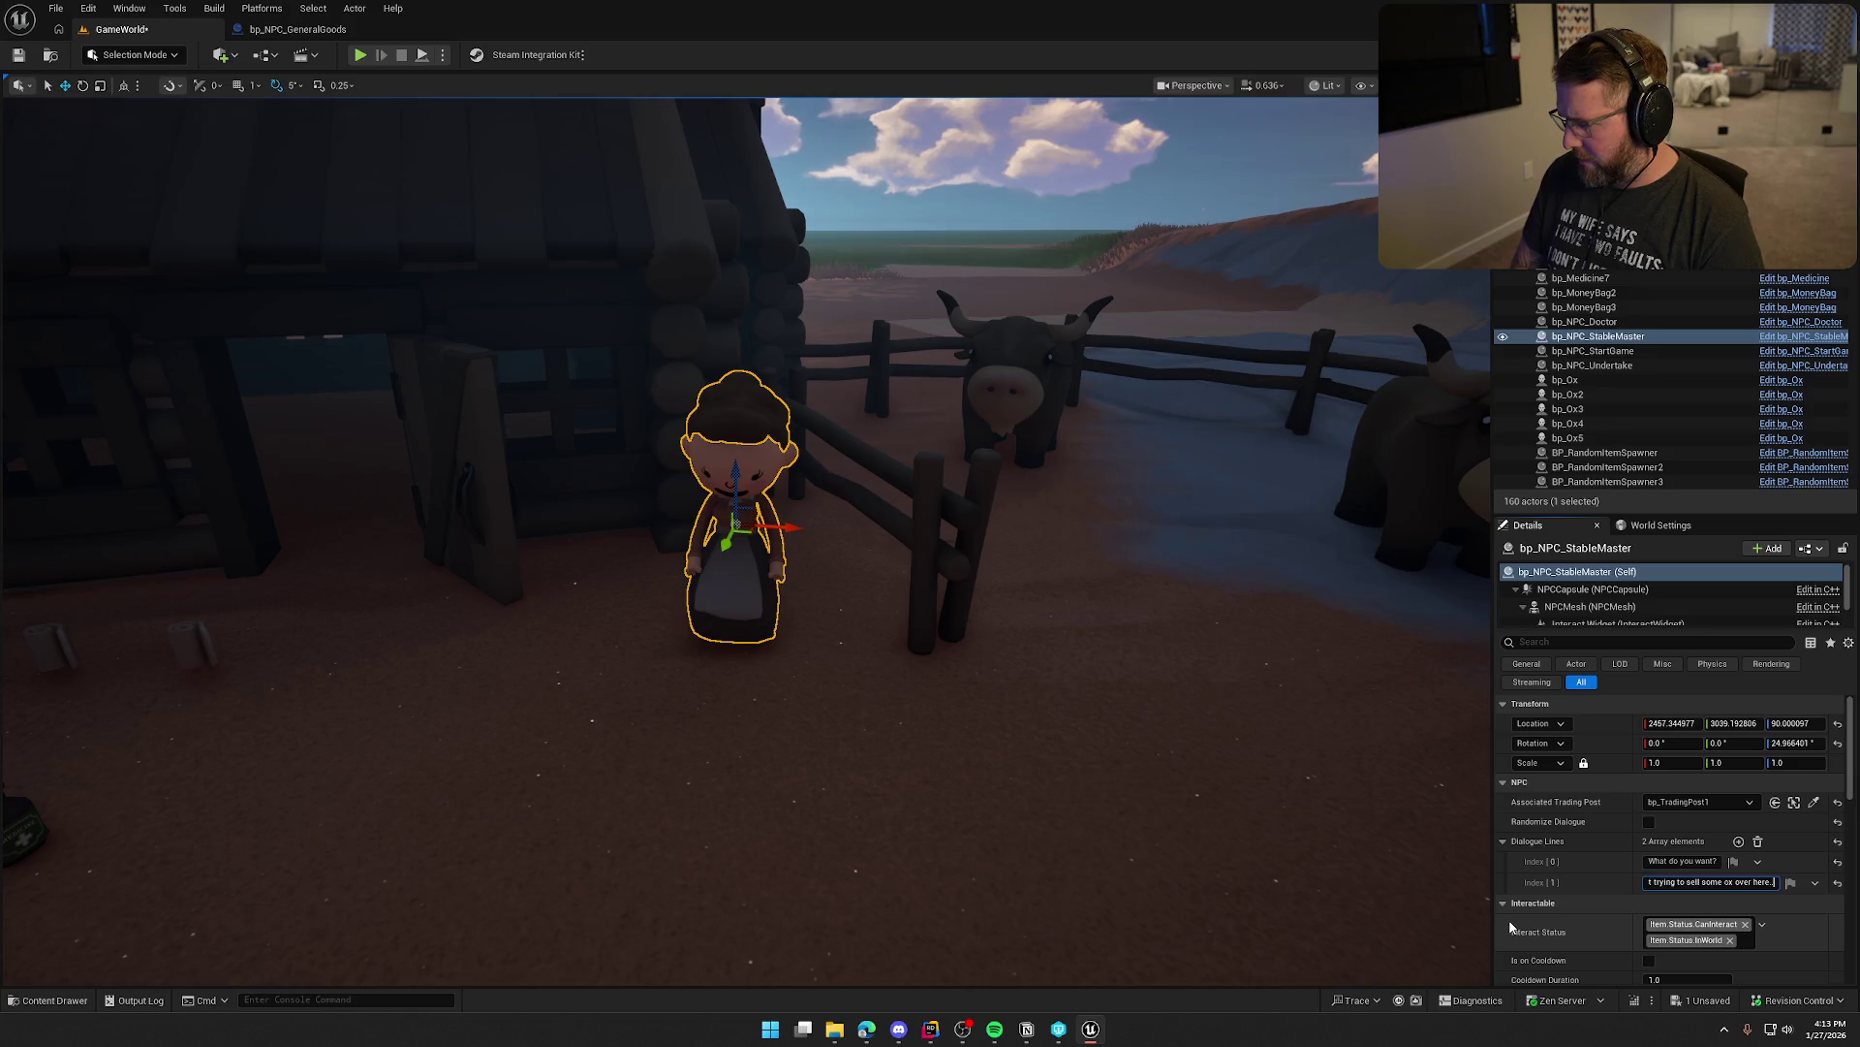
key(Return)
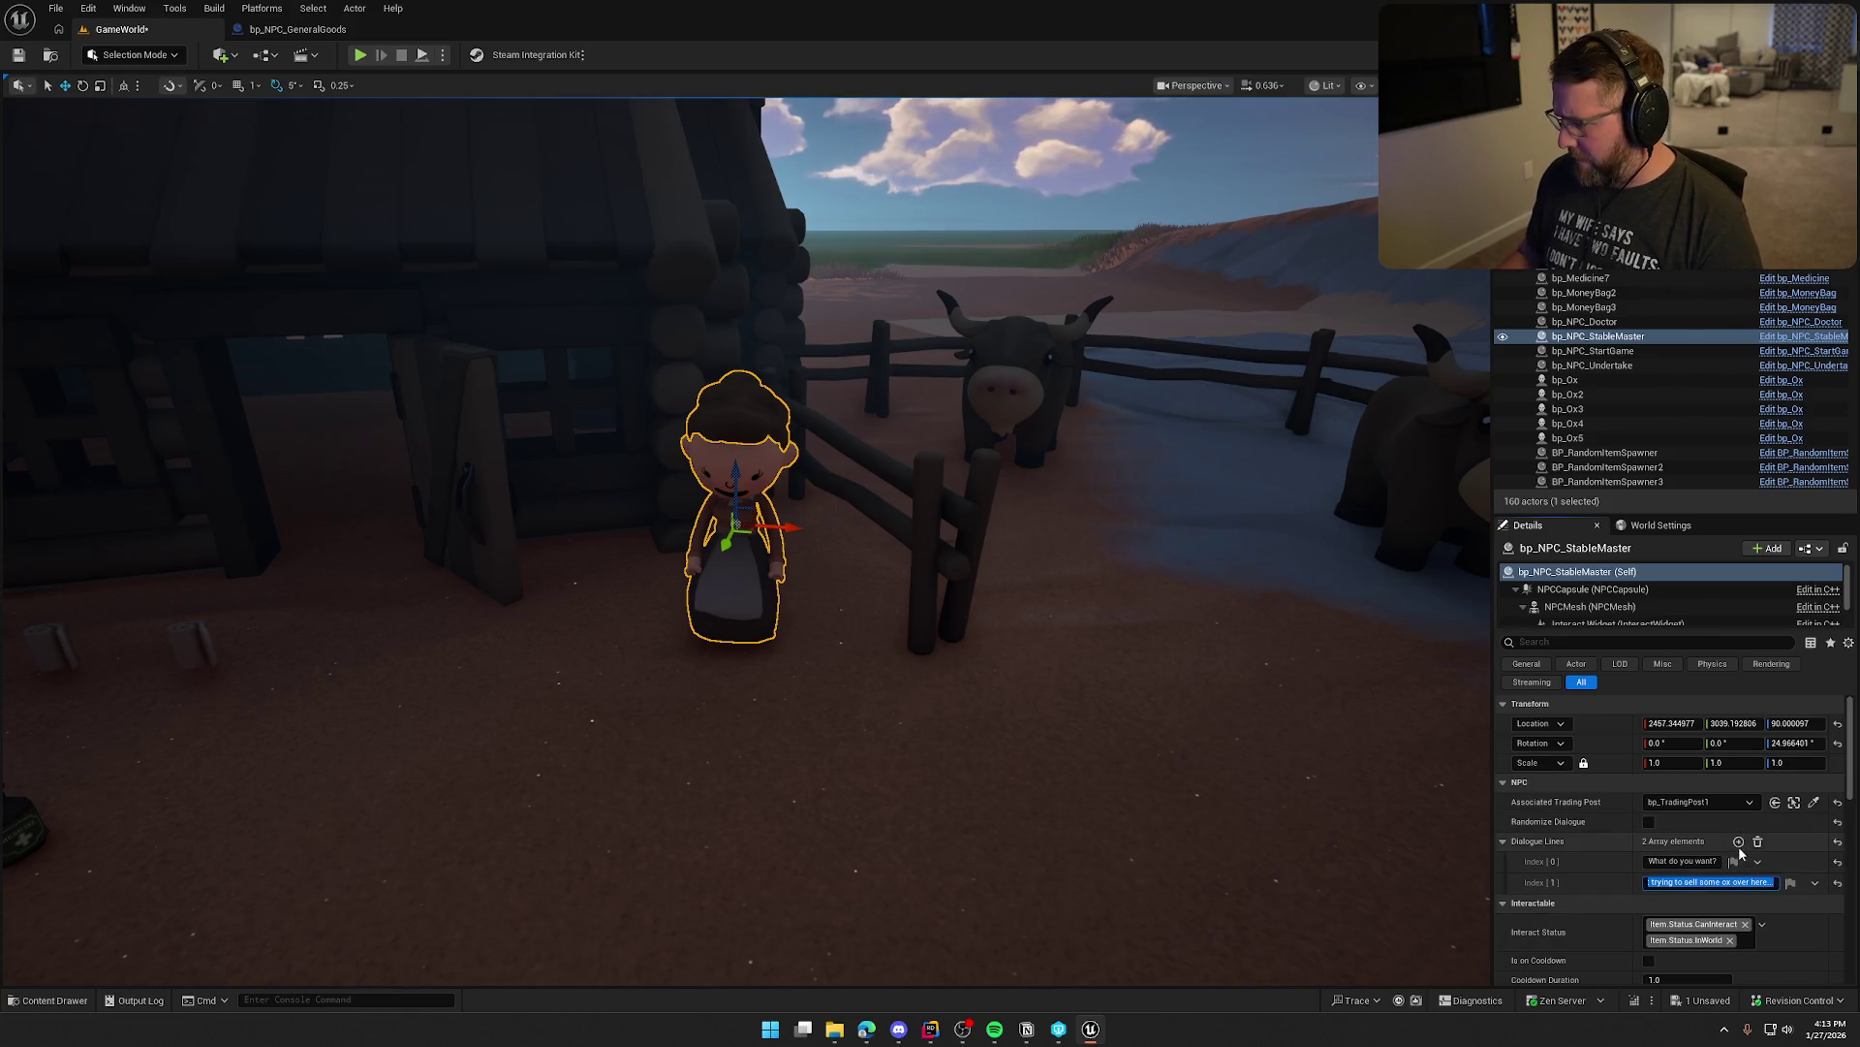
Add the third line 'Do you want something or not?' and save the GameWorld level
click(1739, 841)
click(1677, 902)
text(Do you)
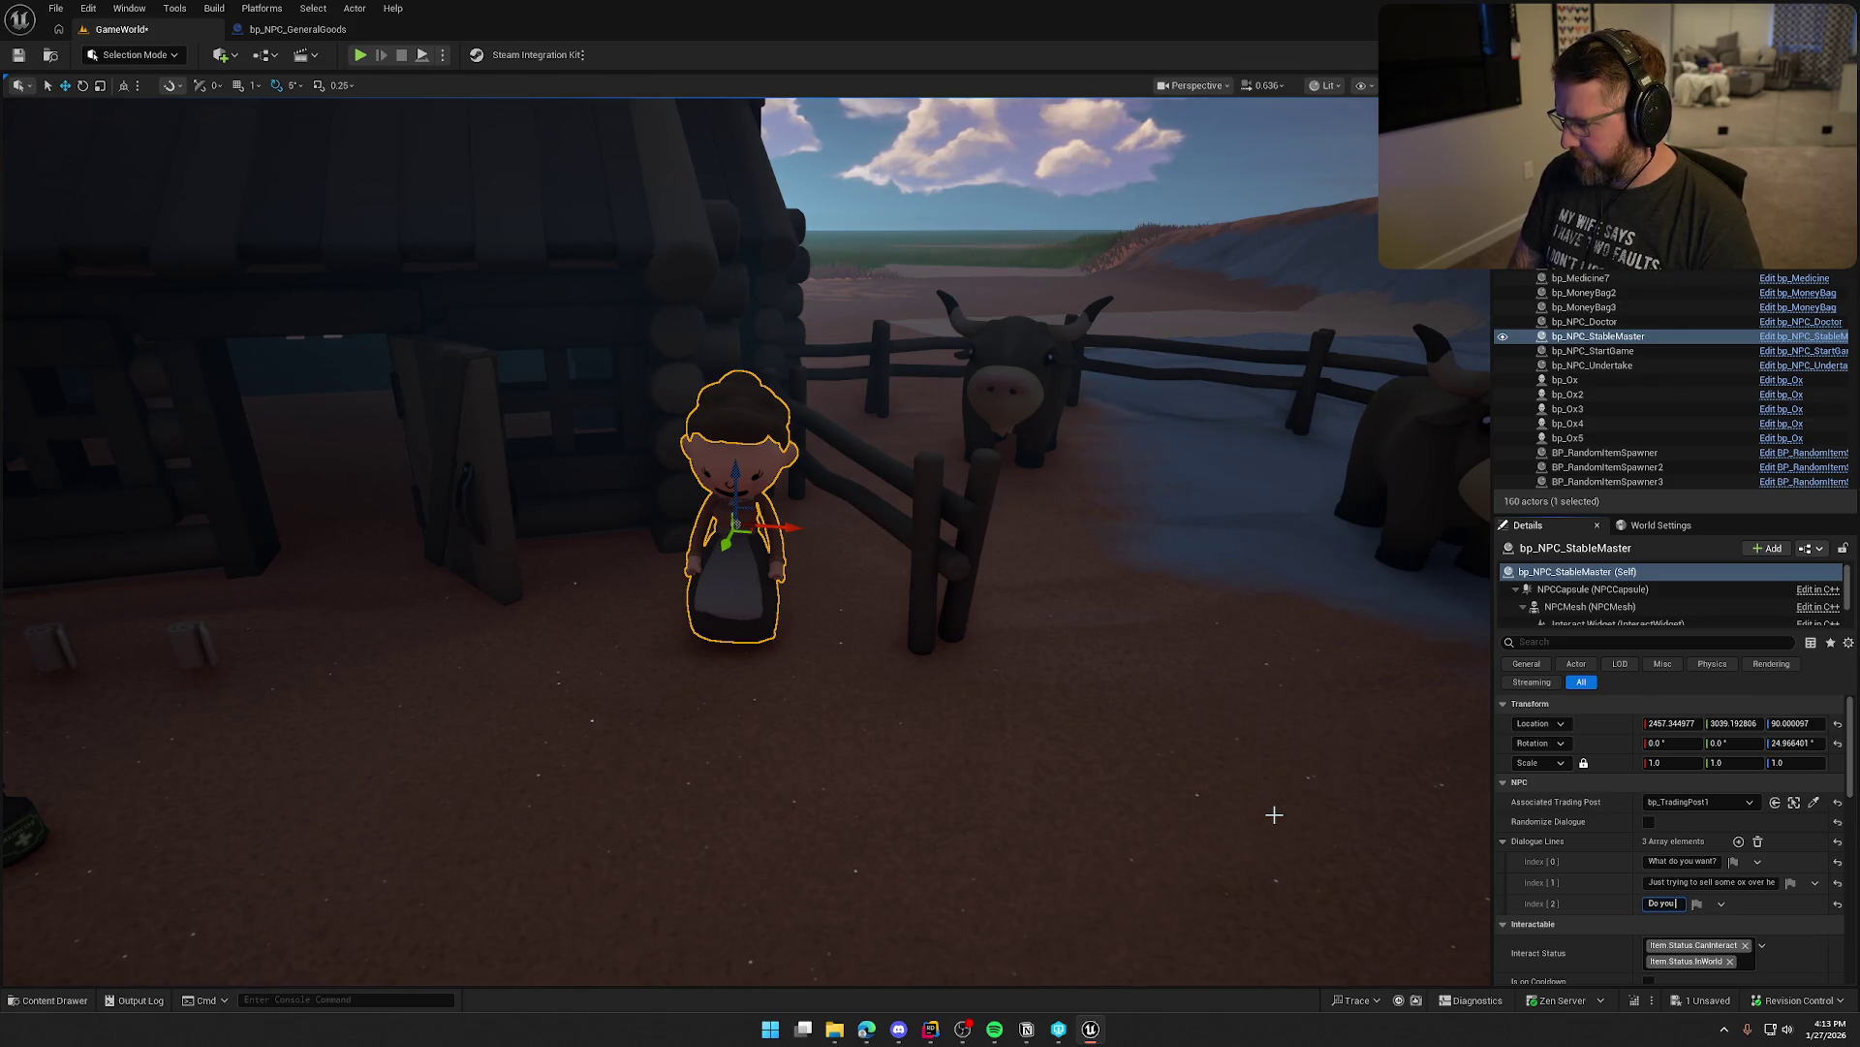
text(want something or not)
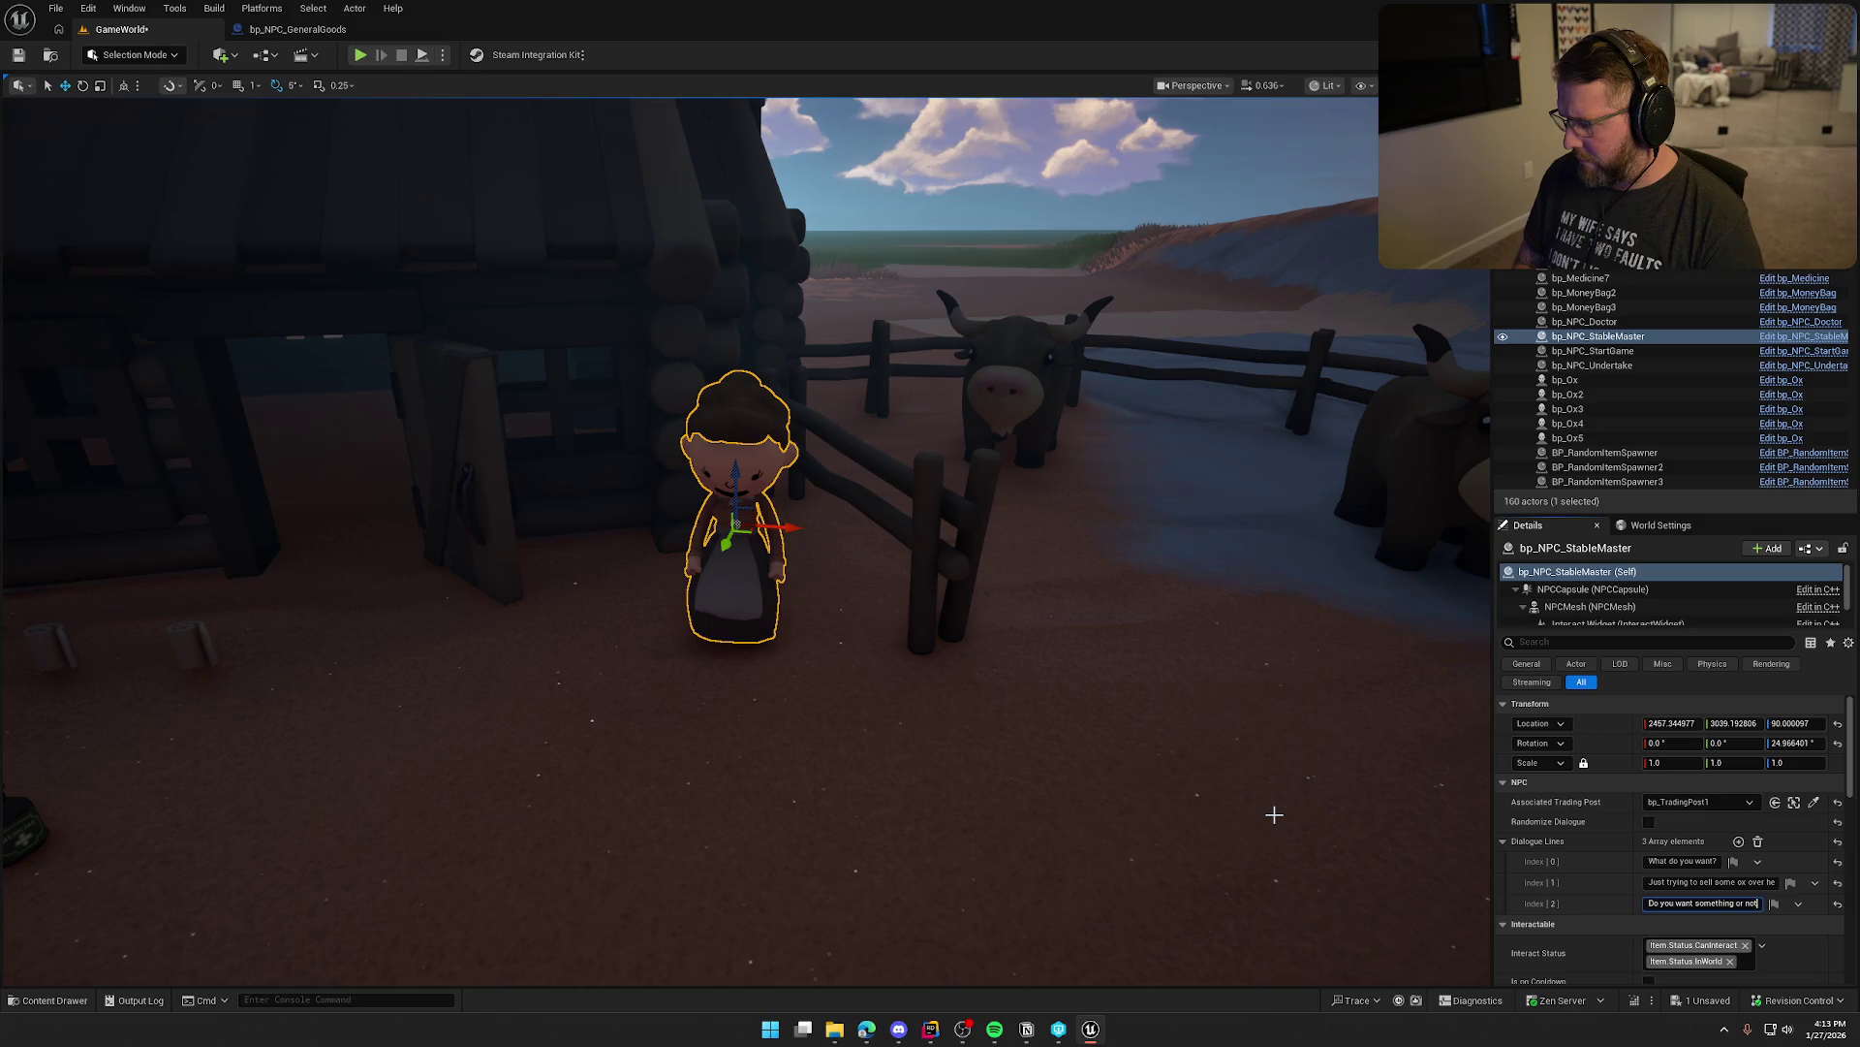
text(?)
key(Return)
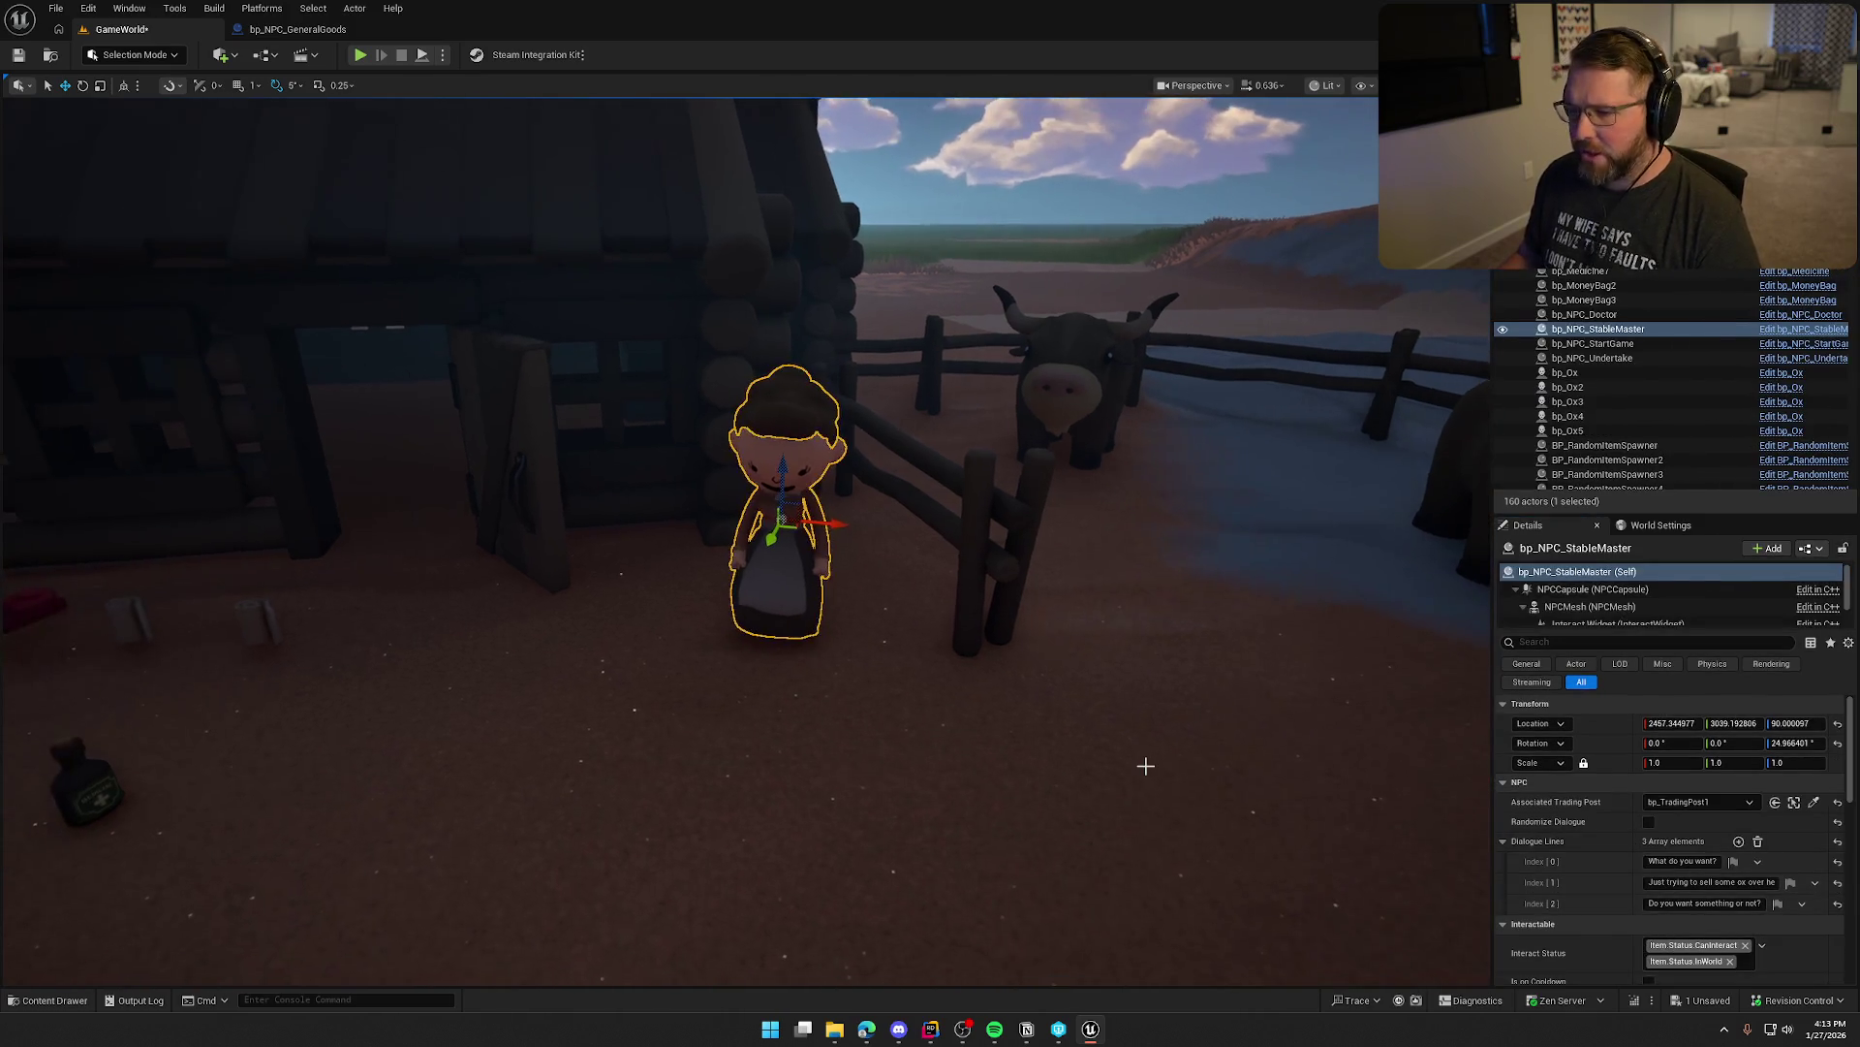
key(ctrl+s)
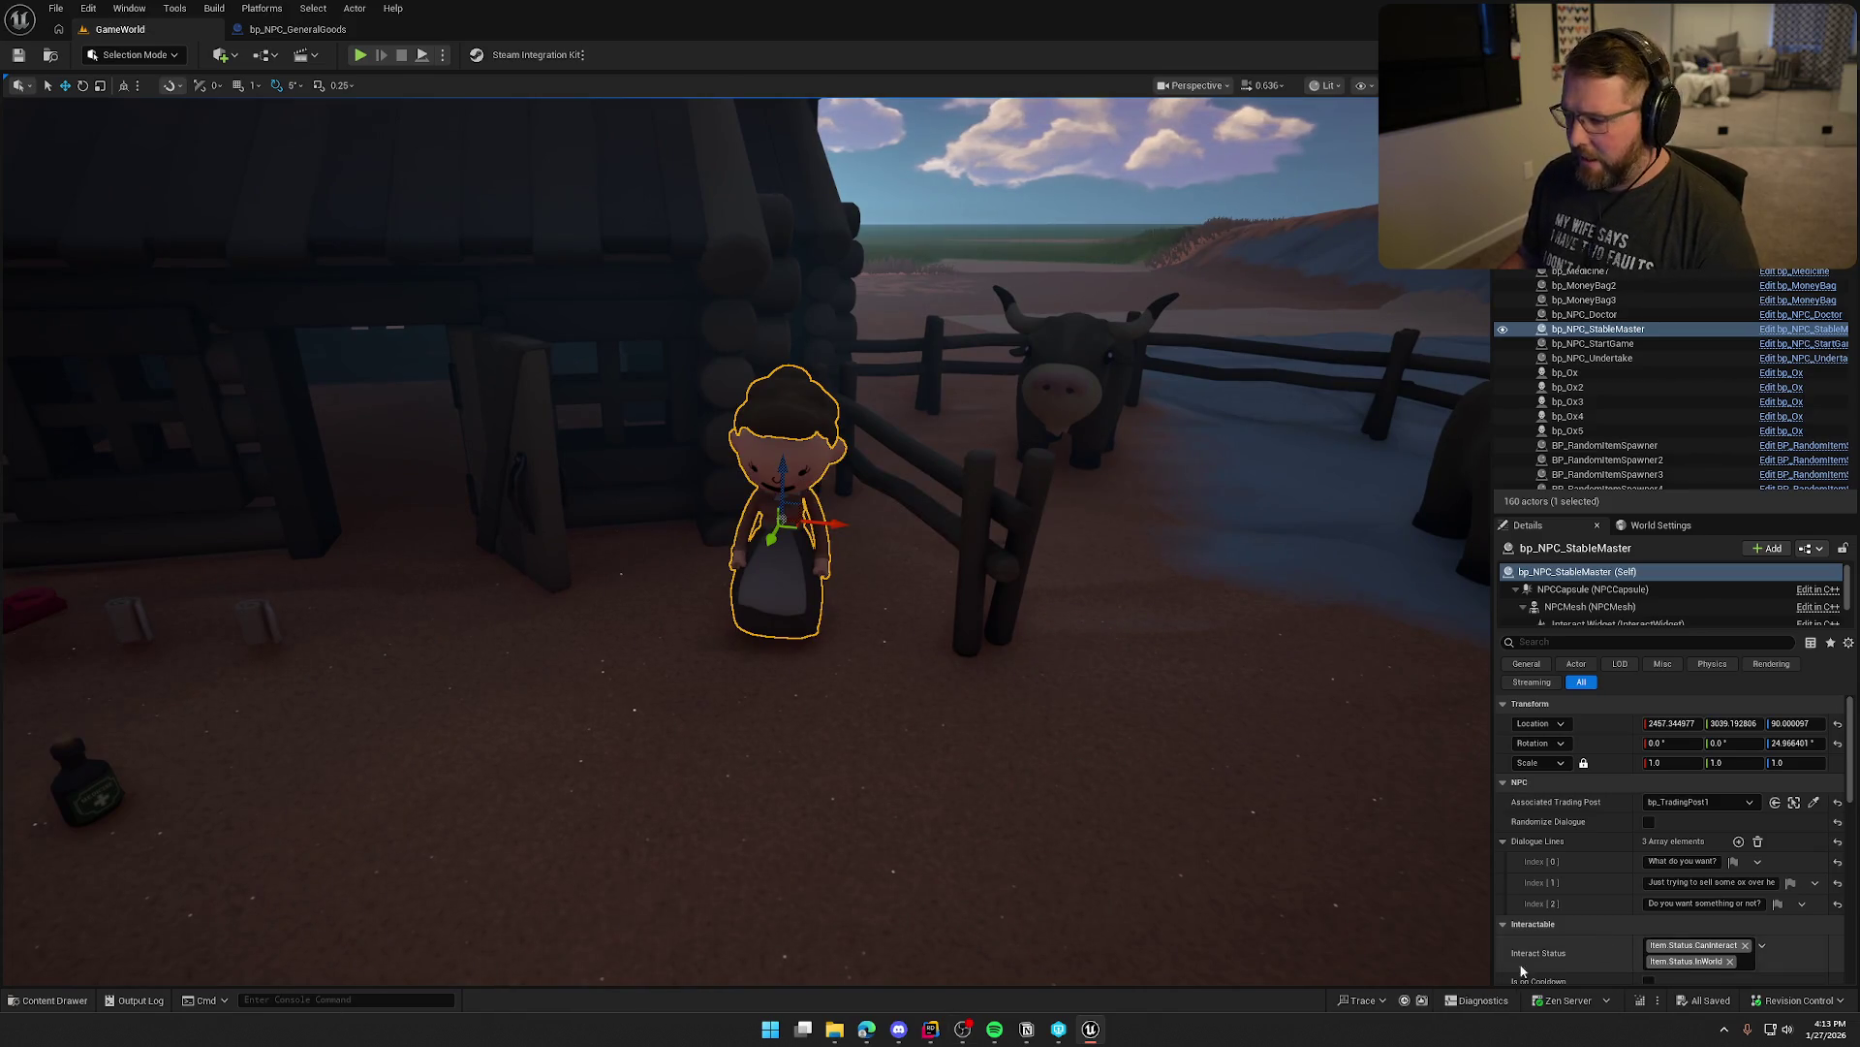
click(138, 1000)
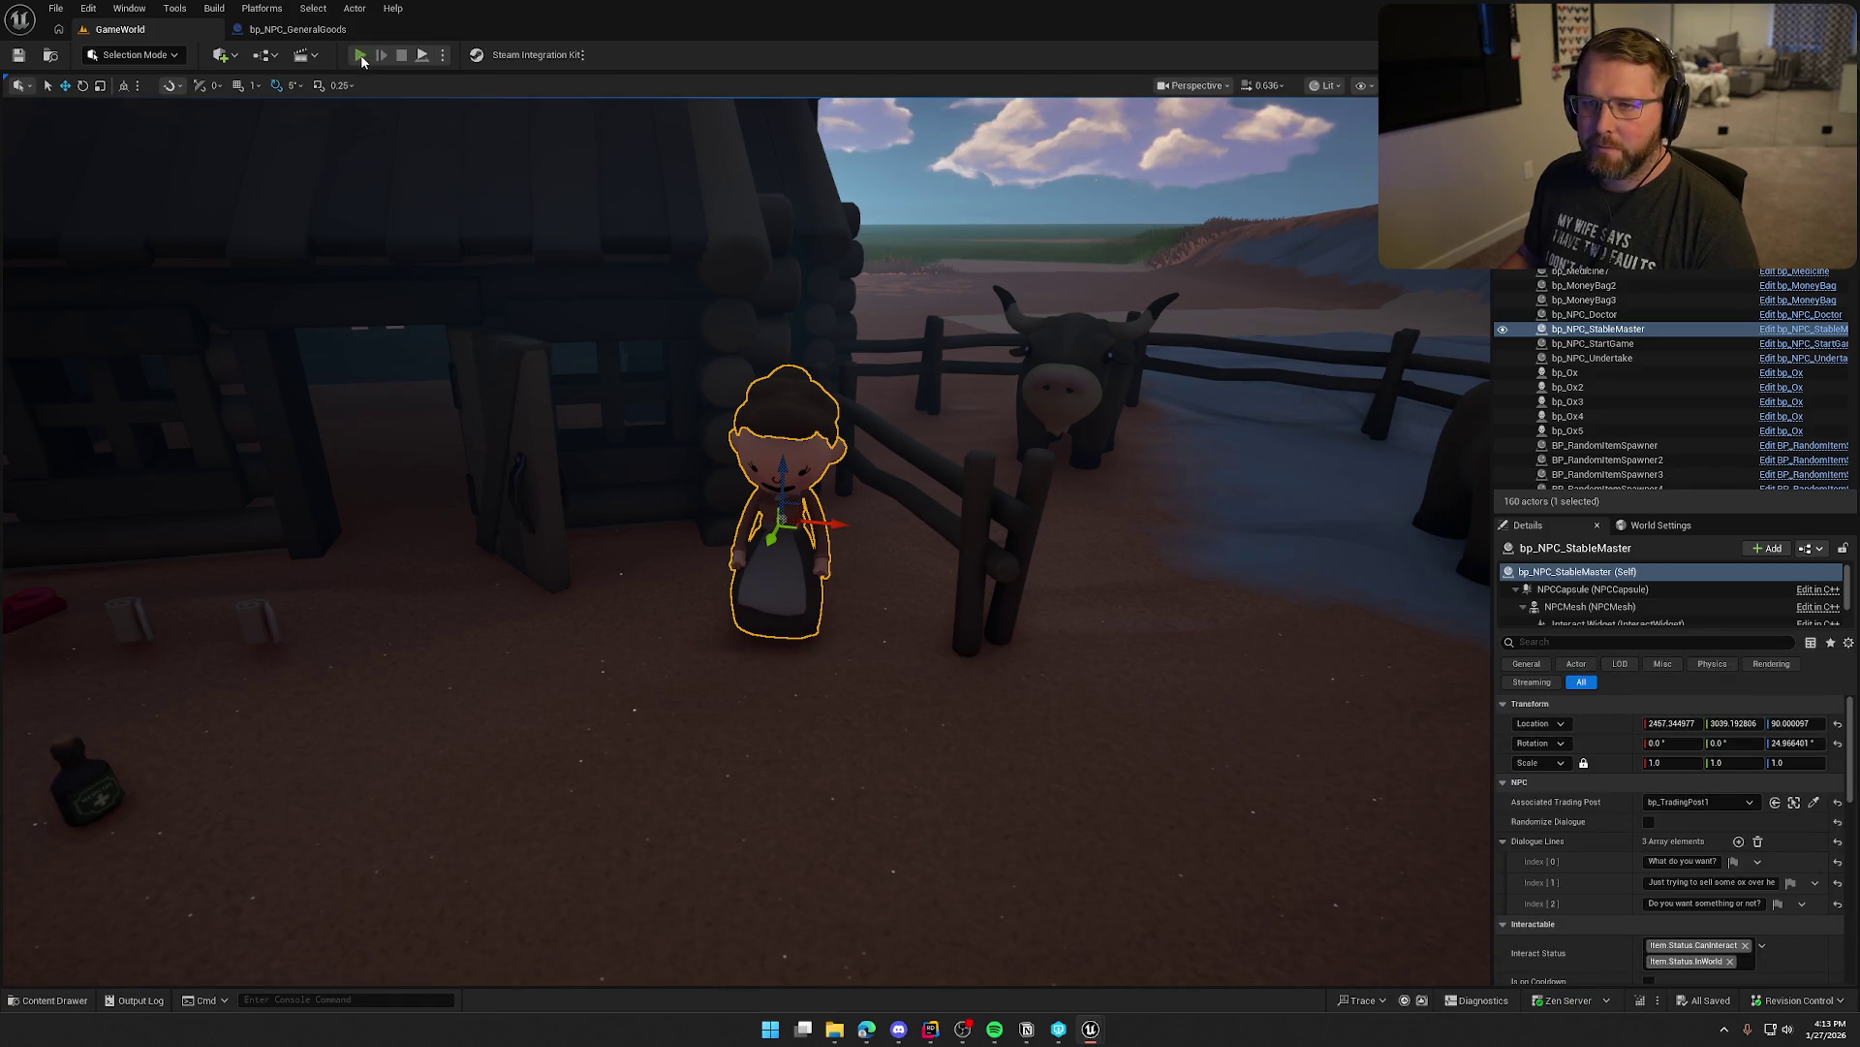
Play-test the level, run to the StableMaster and talk to him three times, then stop
click(359, 55)
key(shift+w)
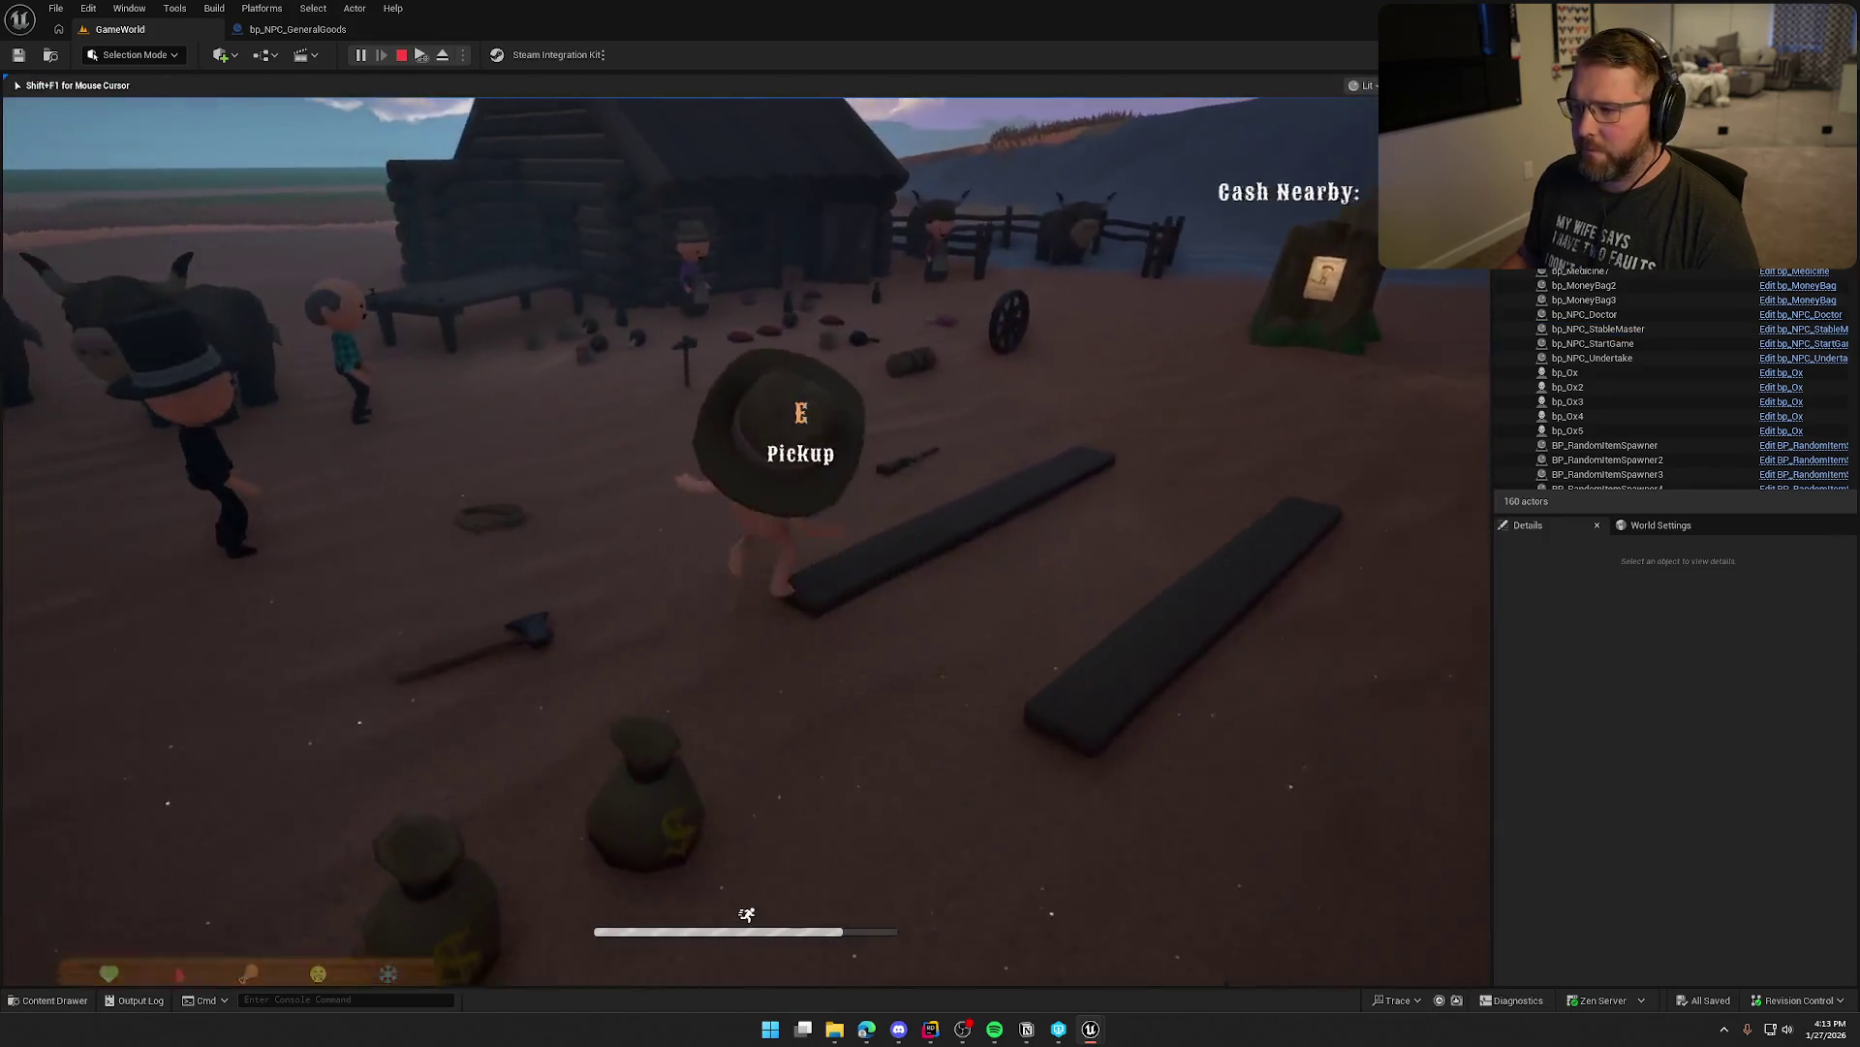
key(shift+w)
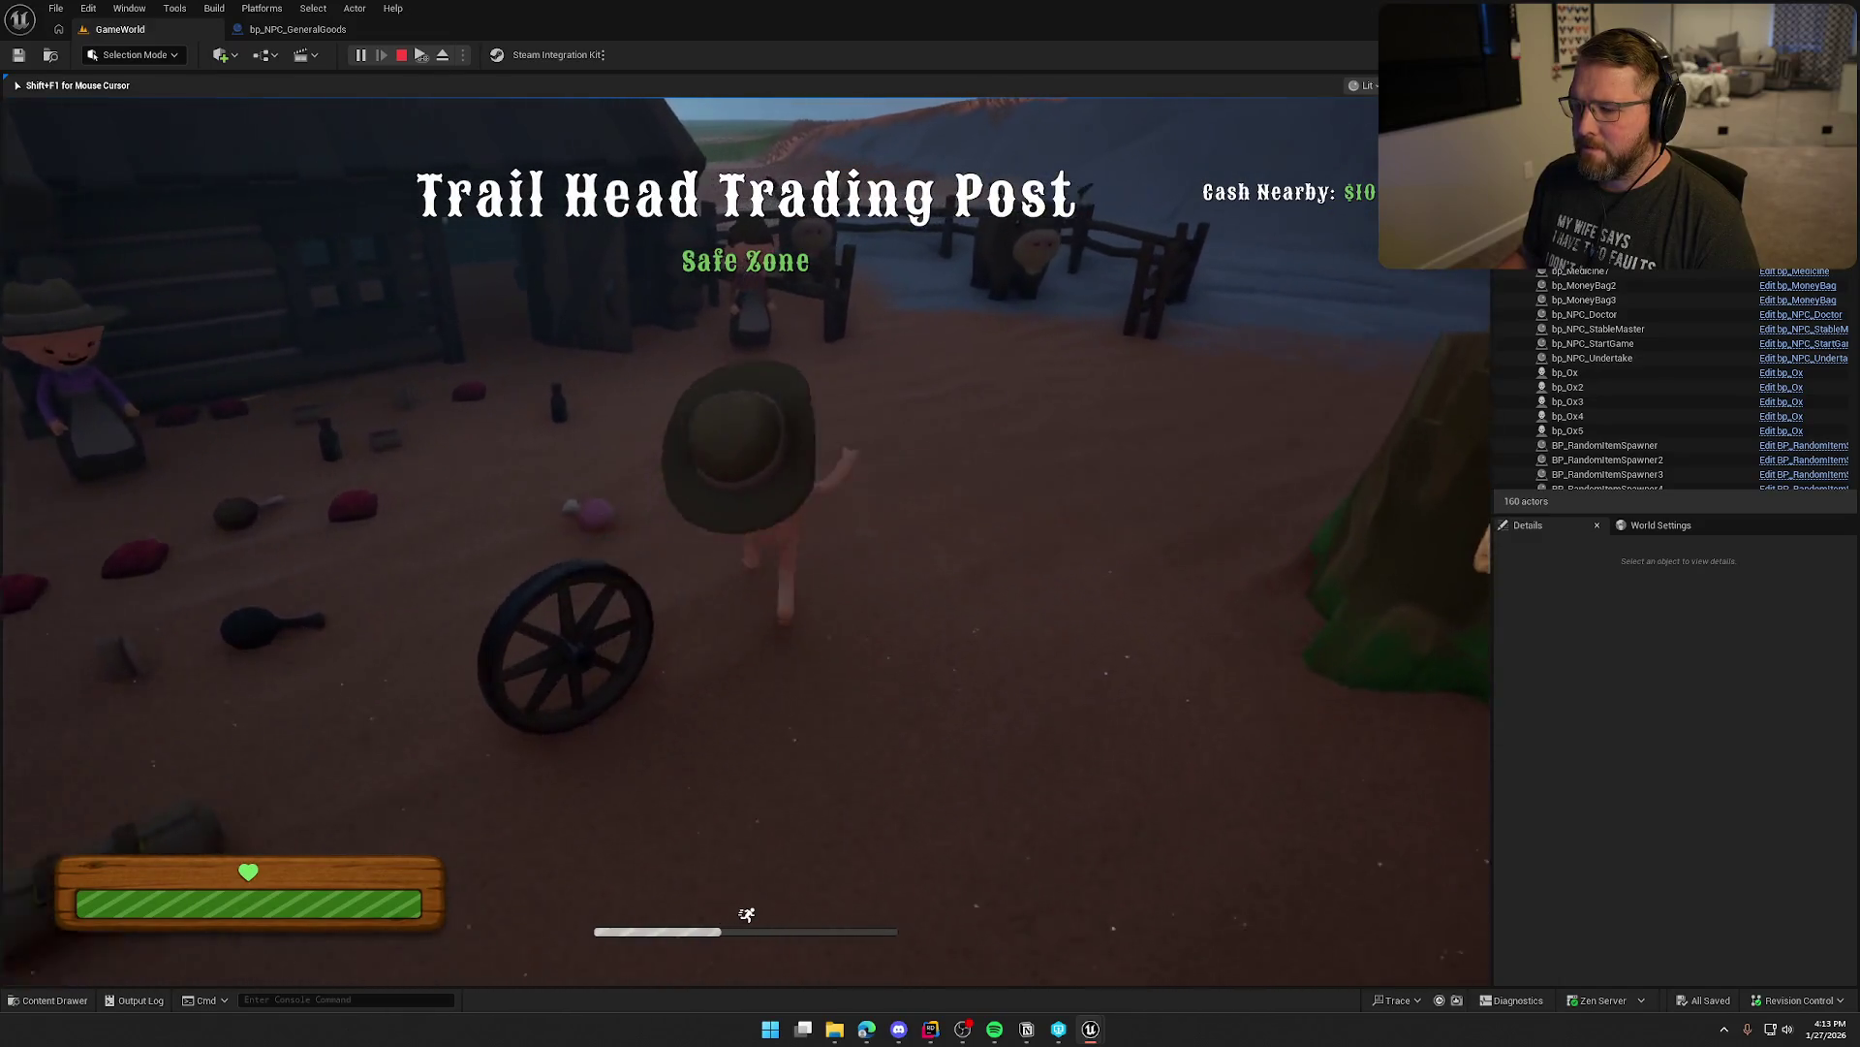
key(e)
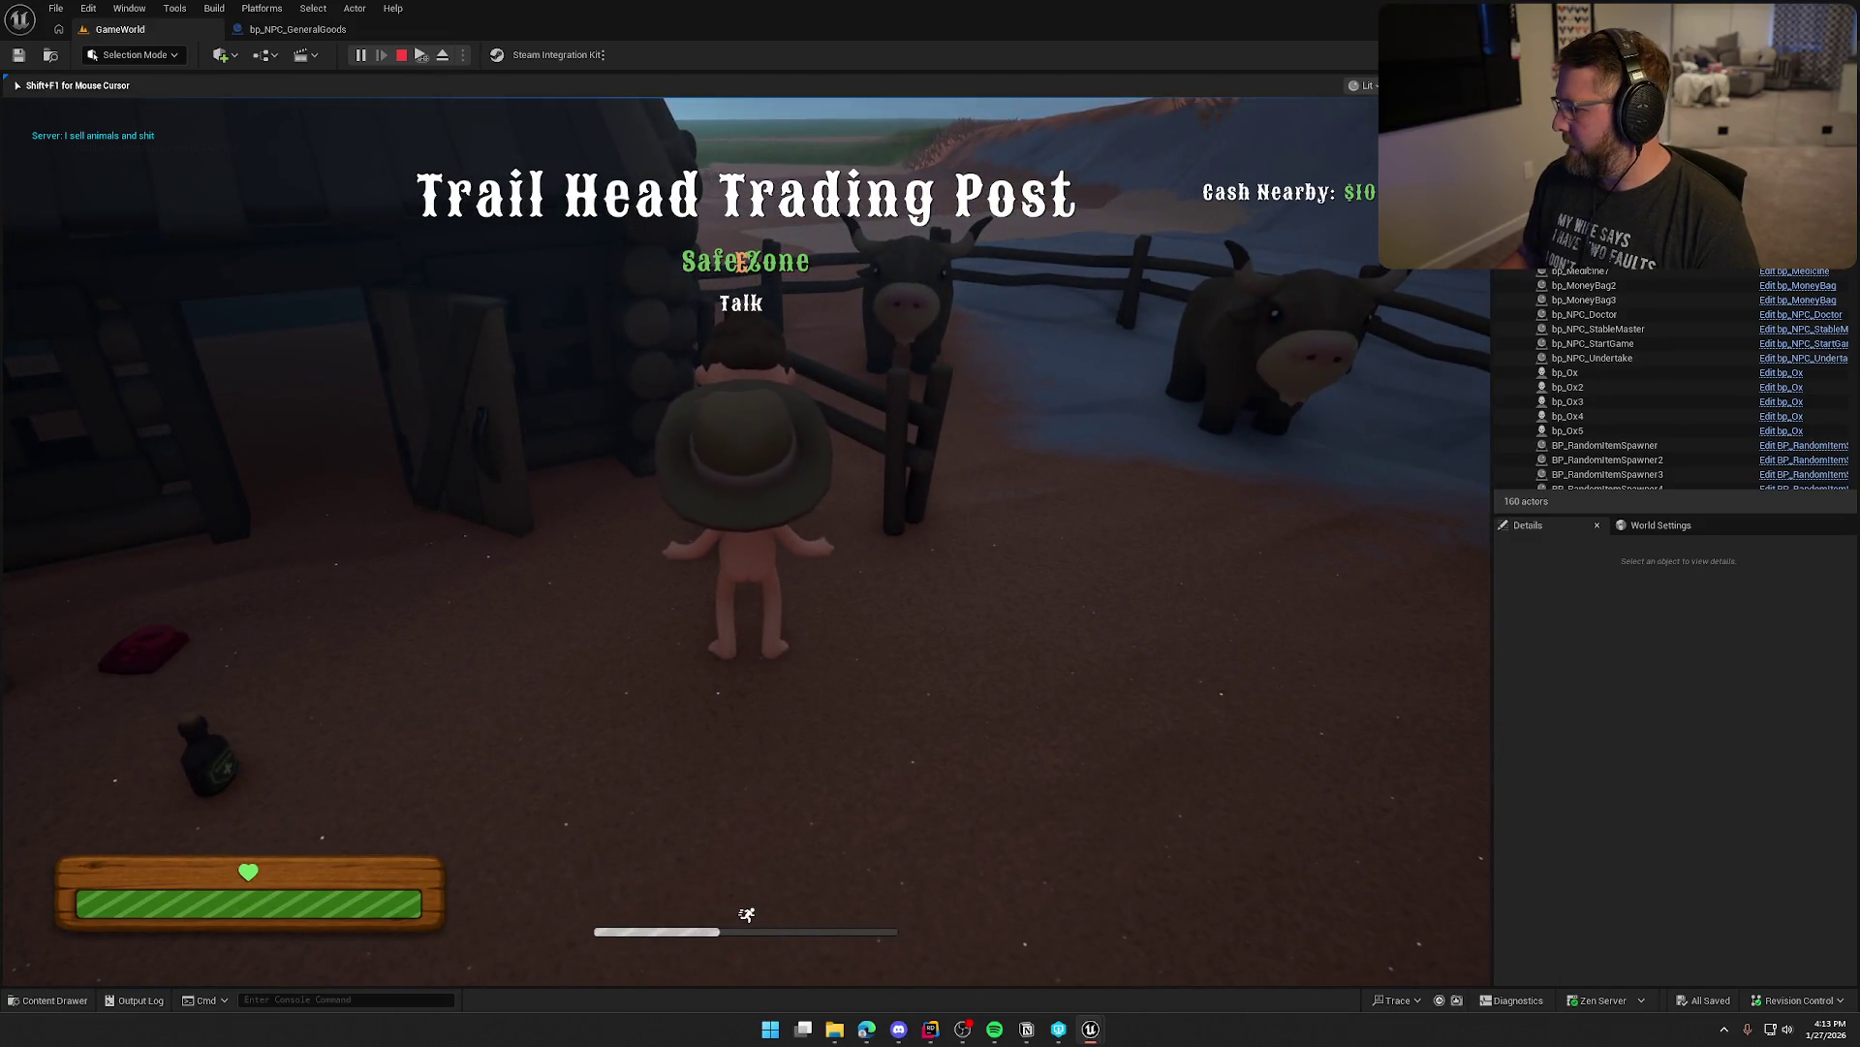
key(e)
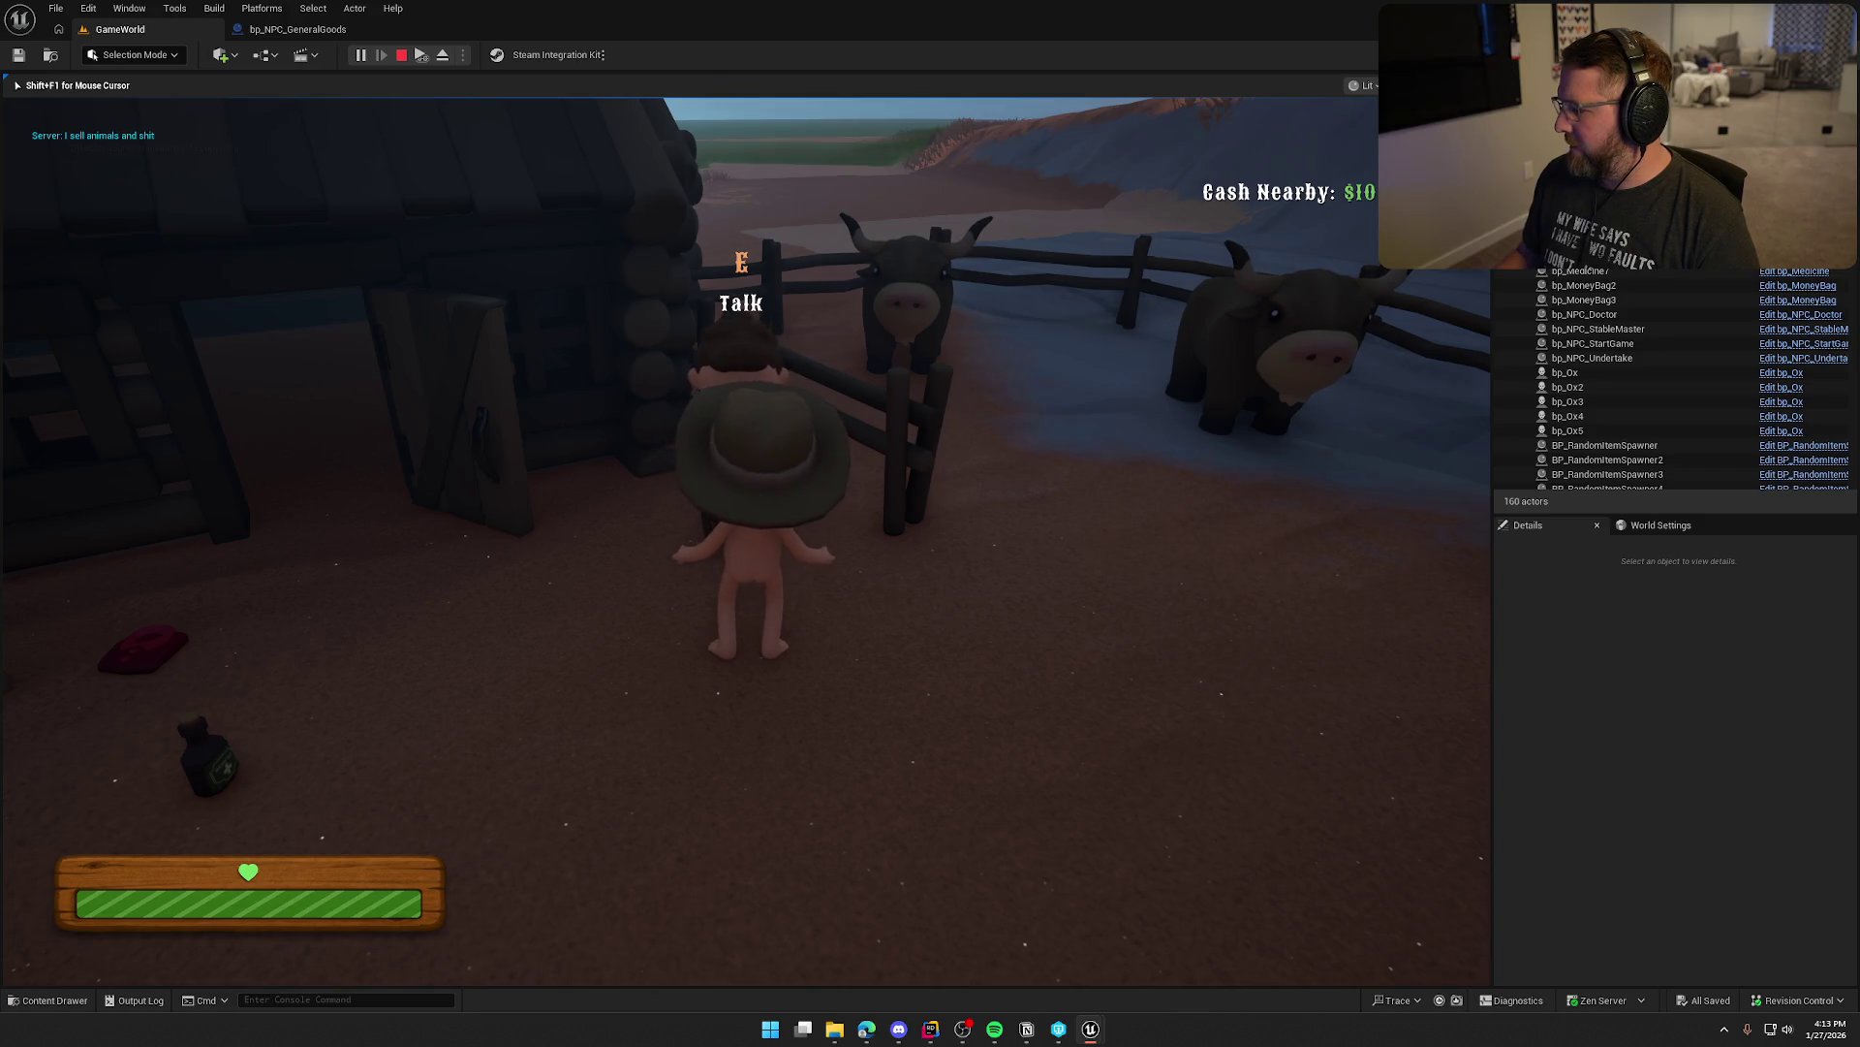
key(e)
key(e)
key(e)
key(e)
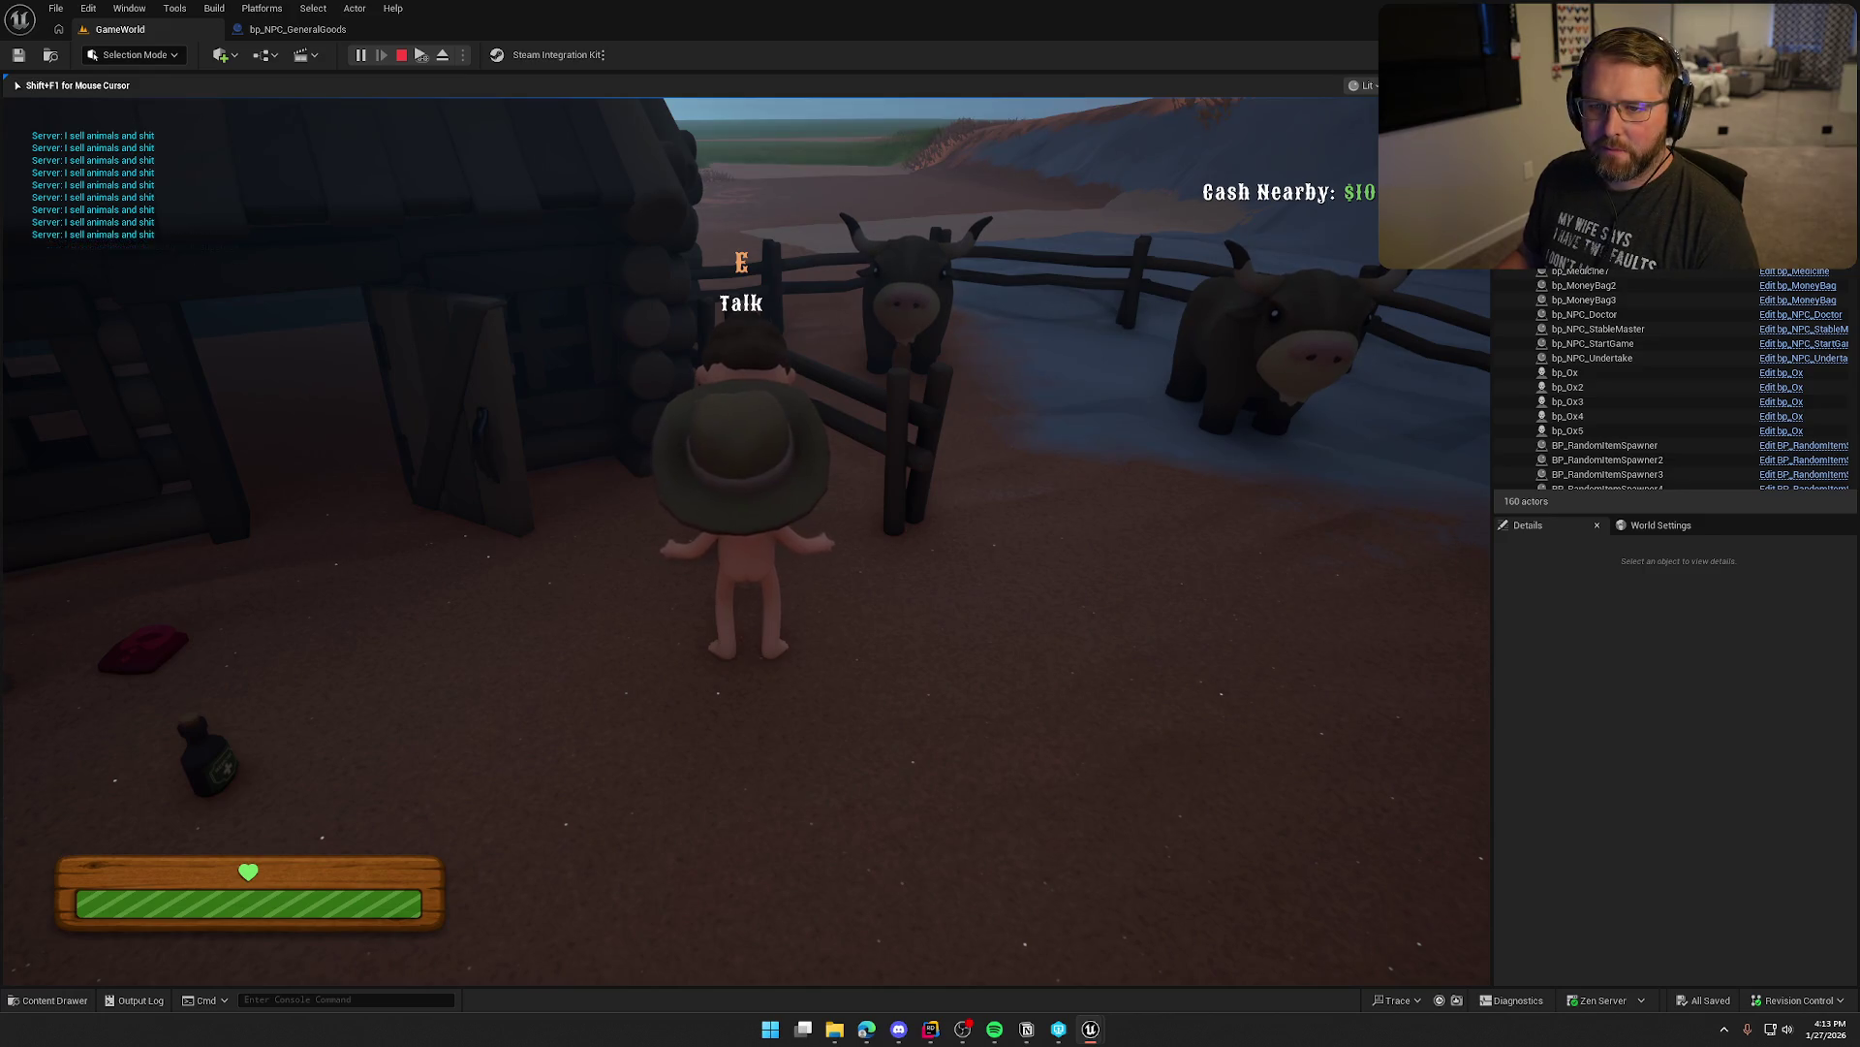
key(Escape)
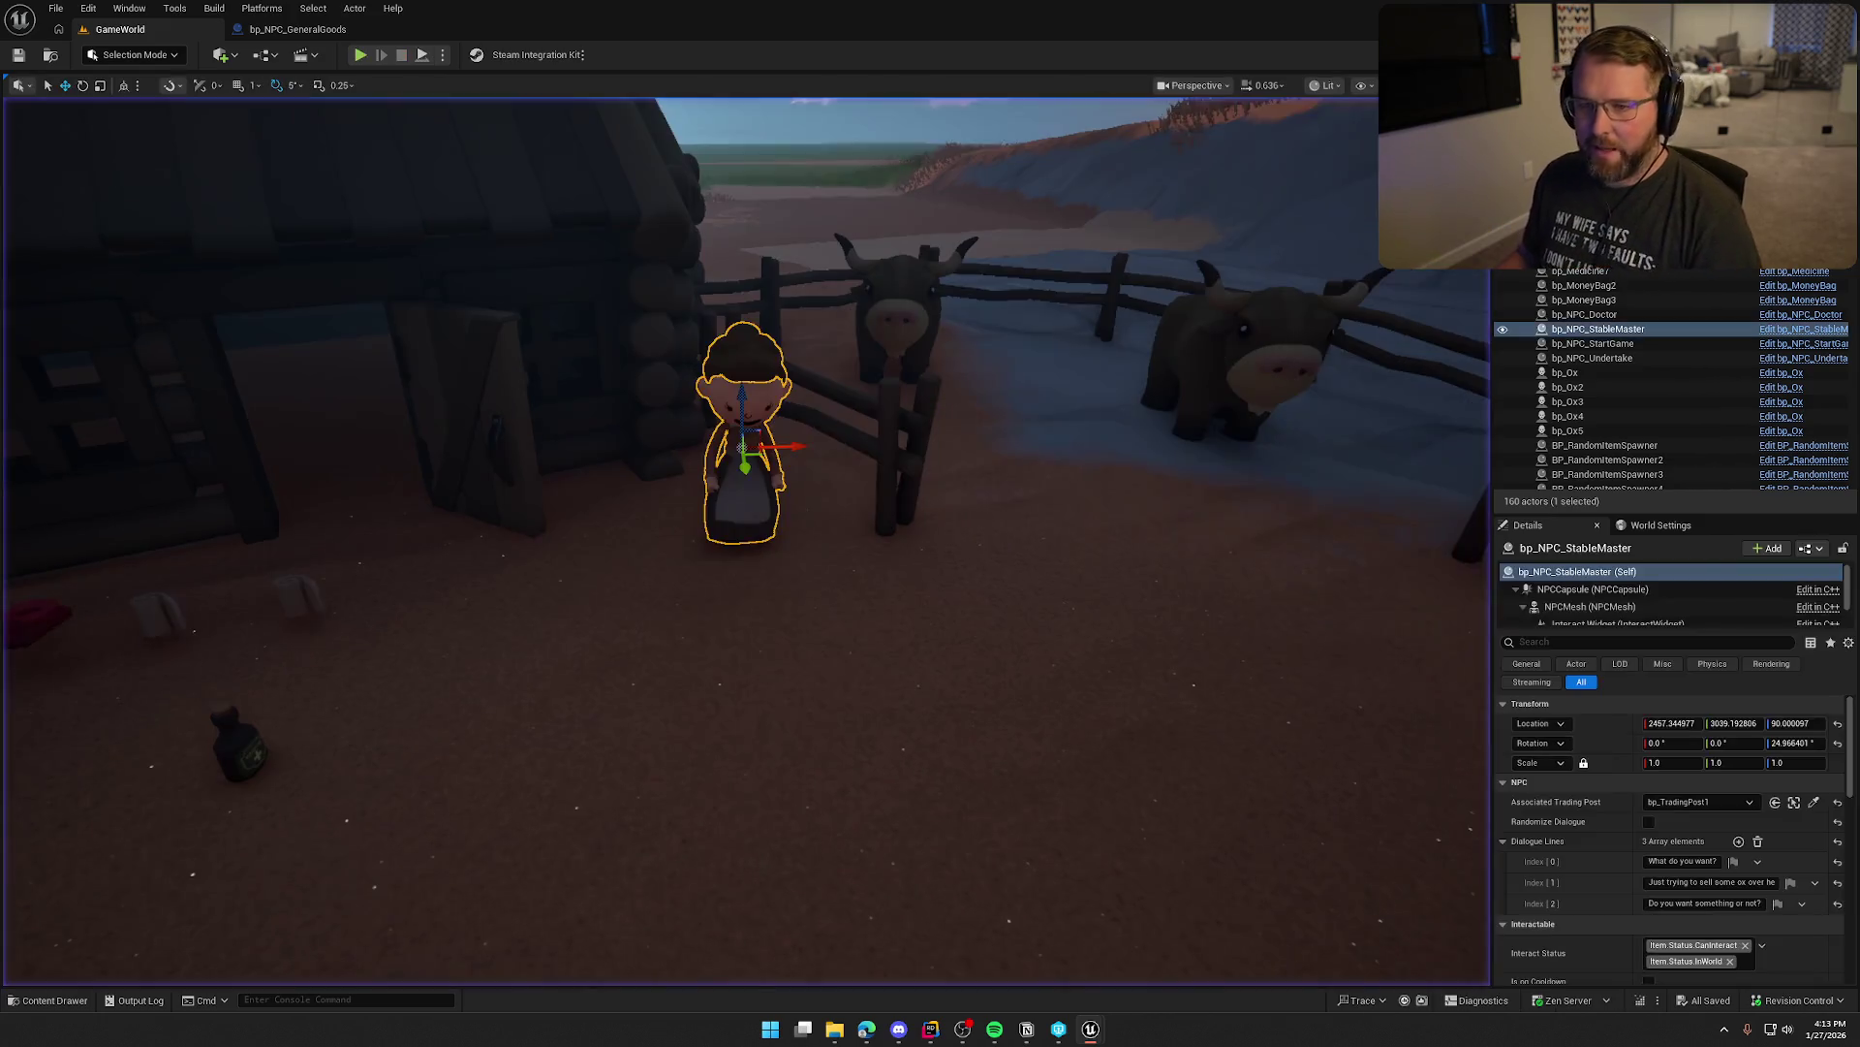
Delete the BeginPlay, BP_Interact and Print String test nodes from bp_NPC_StableMaster and recompile
click(1792, 330)
mouse_move(642, 465)
mouse_down()
mouse_move(797, 507)
mouse_move(742, 599)
mouse_move(539, 333)
mouse_up()
key(Delete)
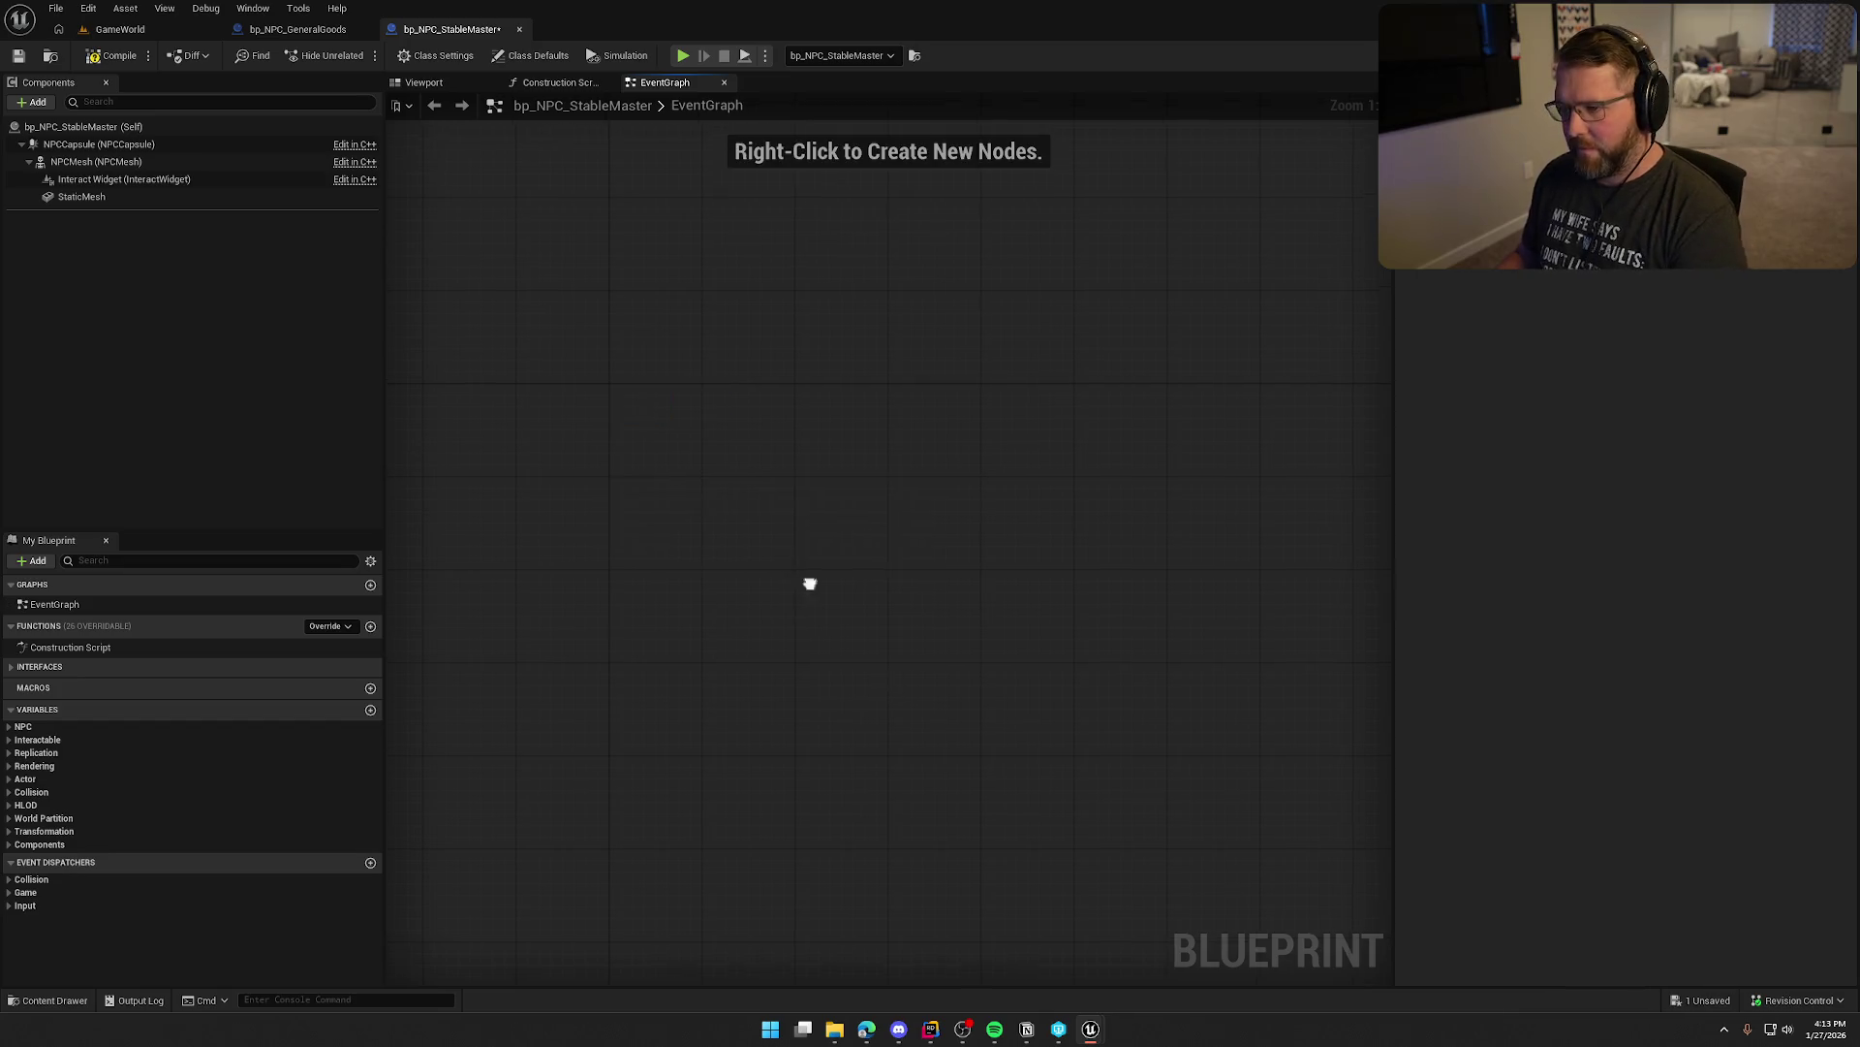
click(115, 55)
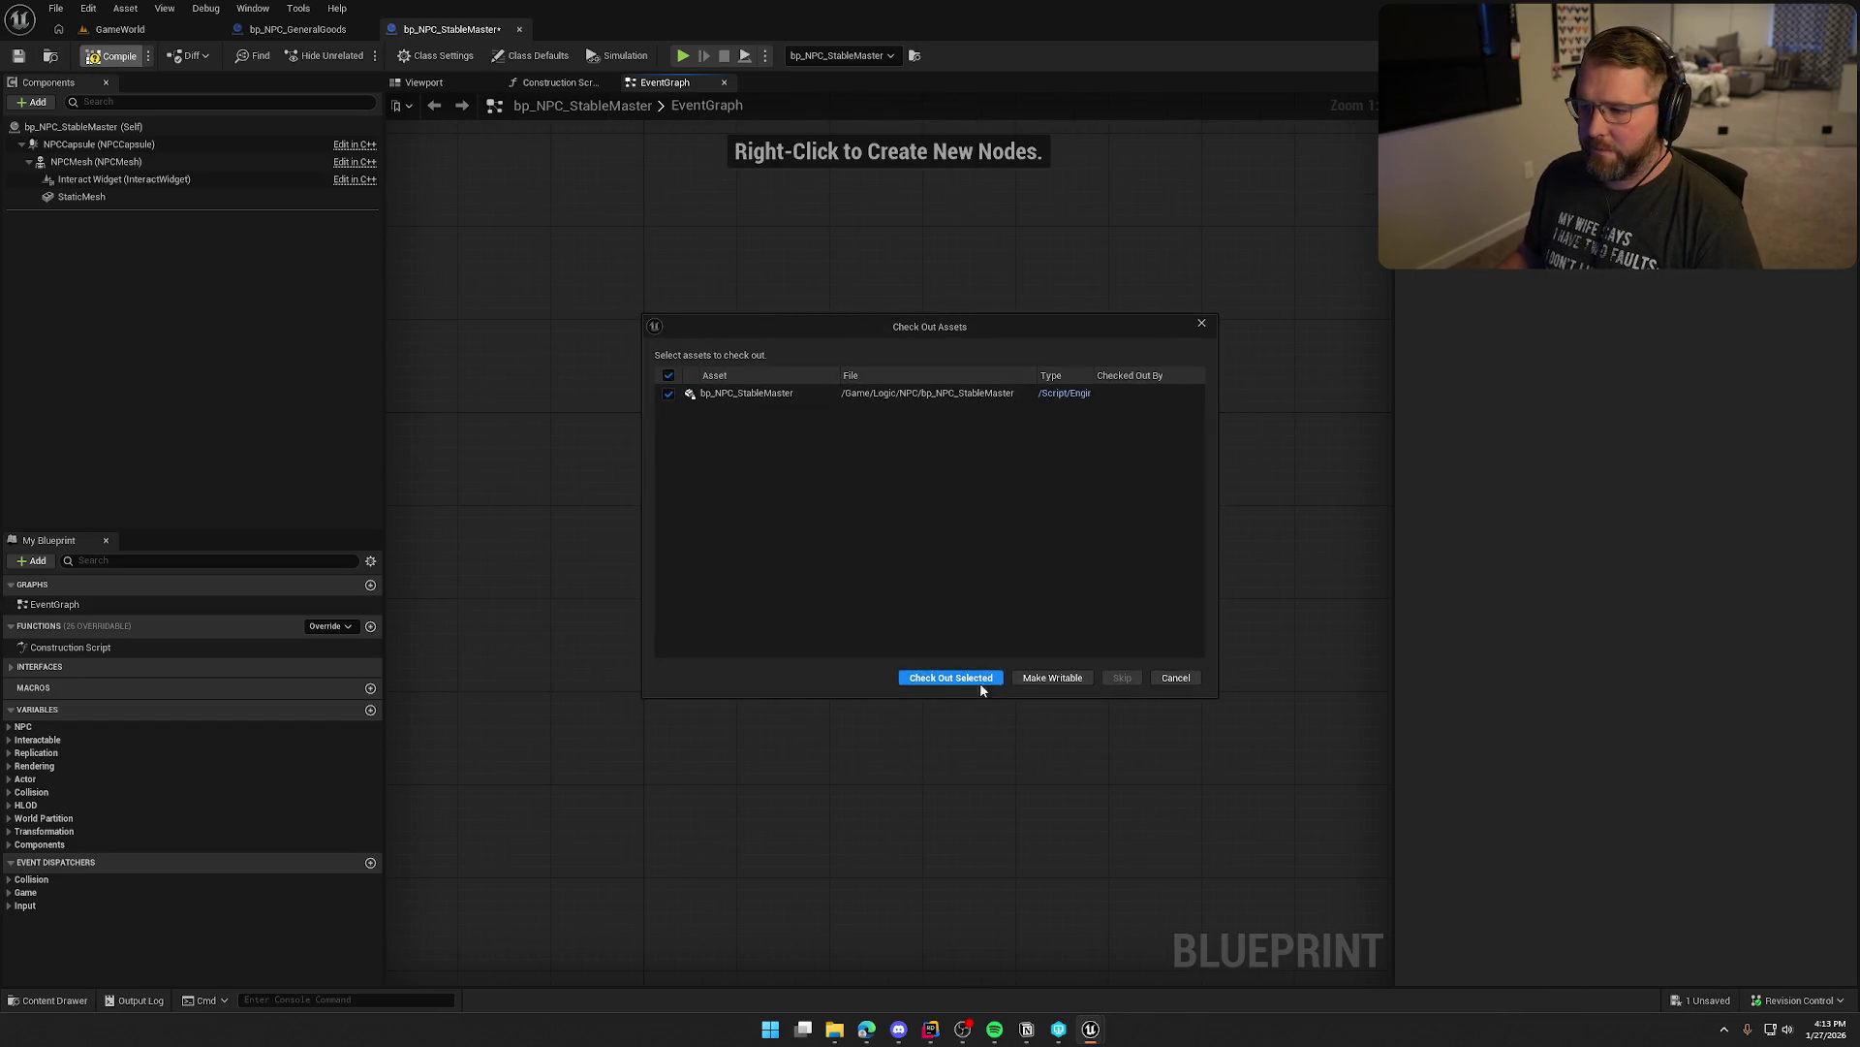
Check out the StableMaster Blueprint, return to GameWorld and enlarge the Output Log
click(979, 682)
click(120, 29)
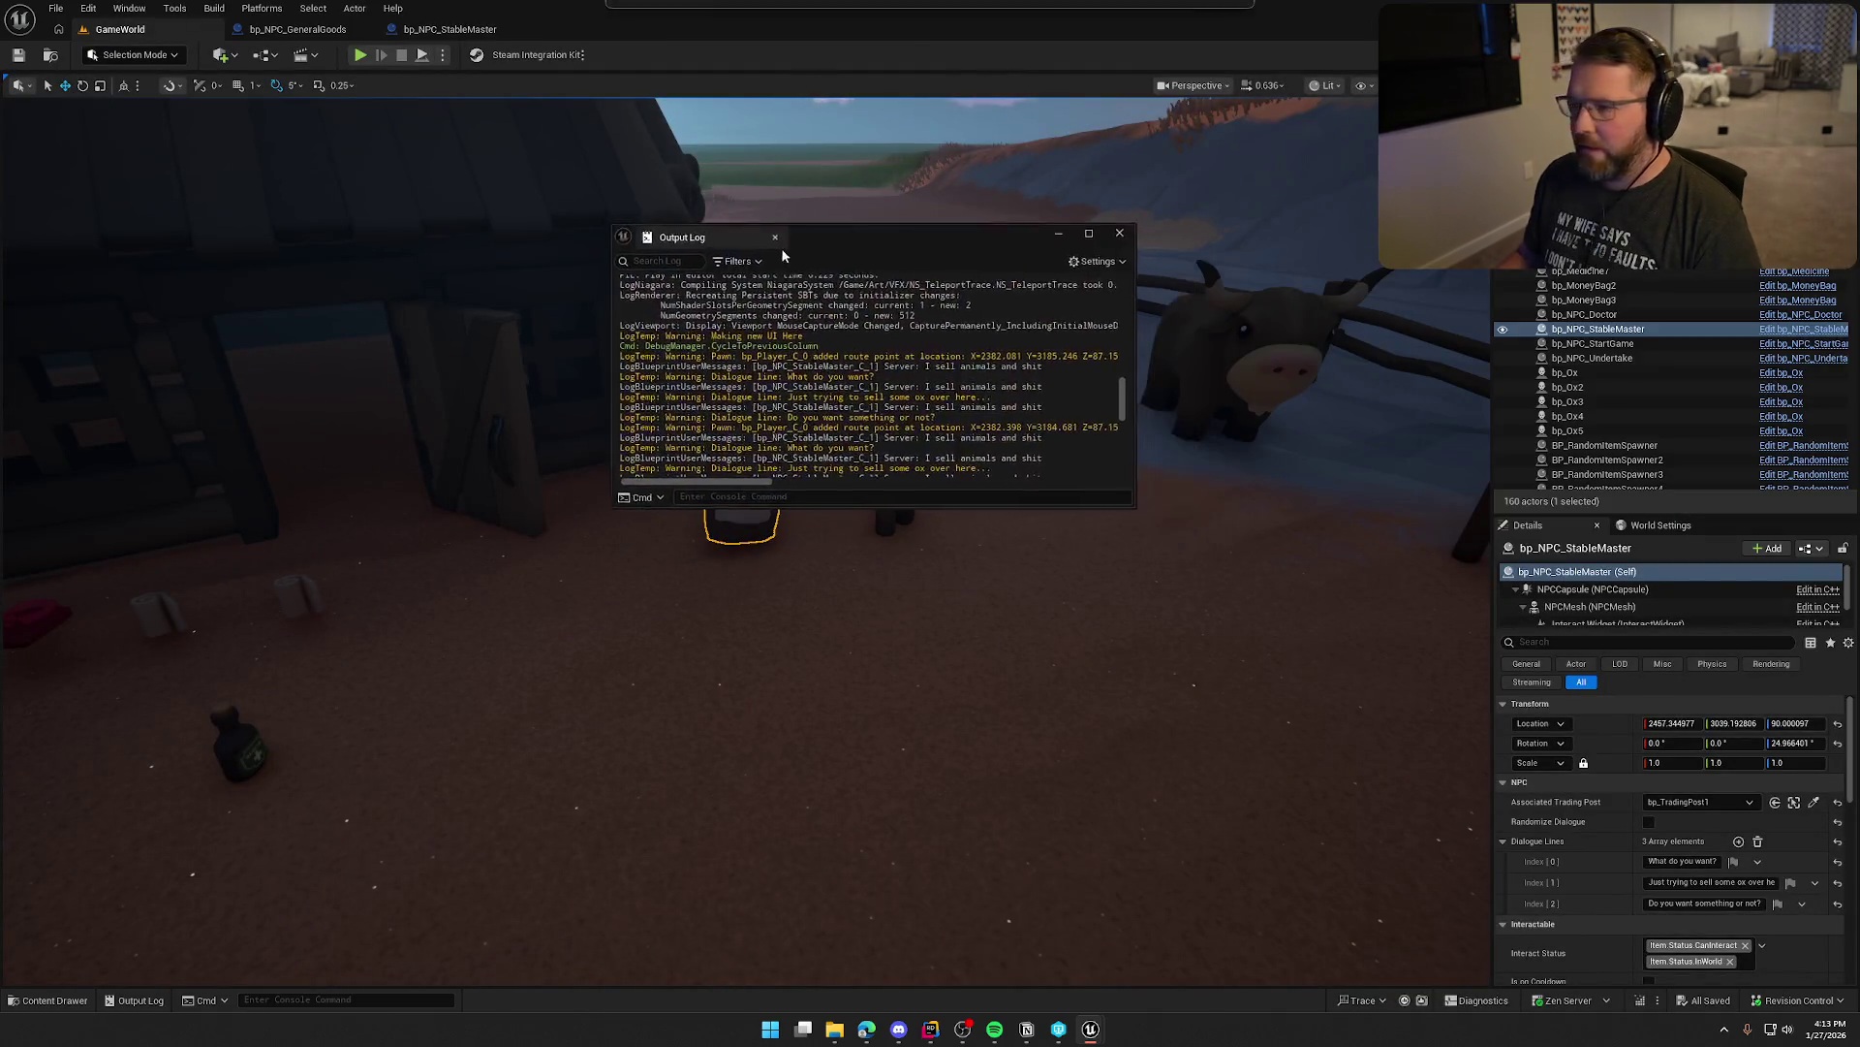
drag(1101, 503, 1298, 682)
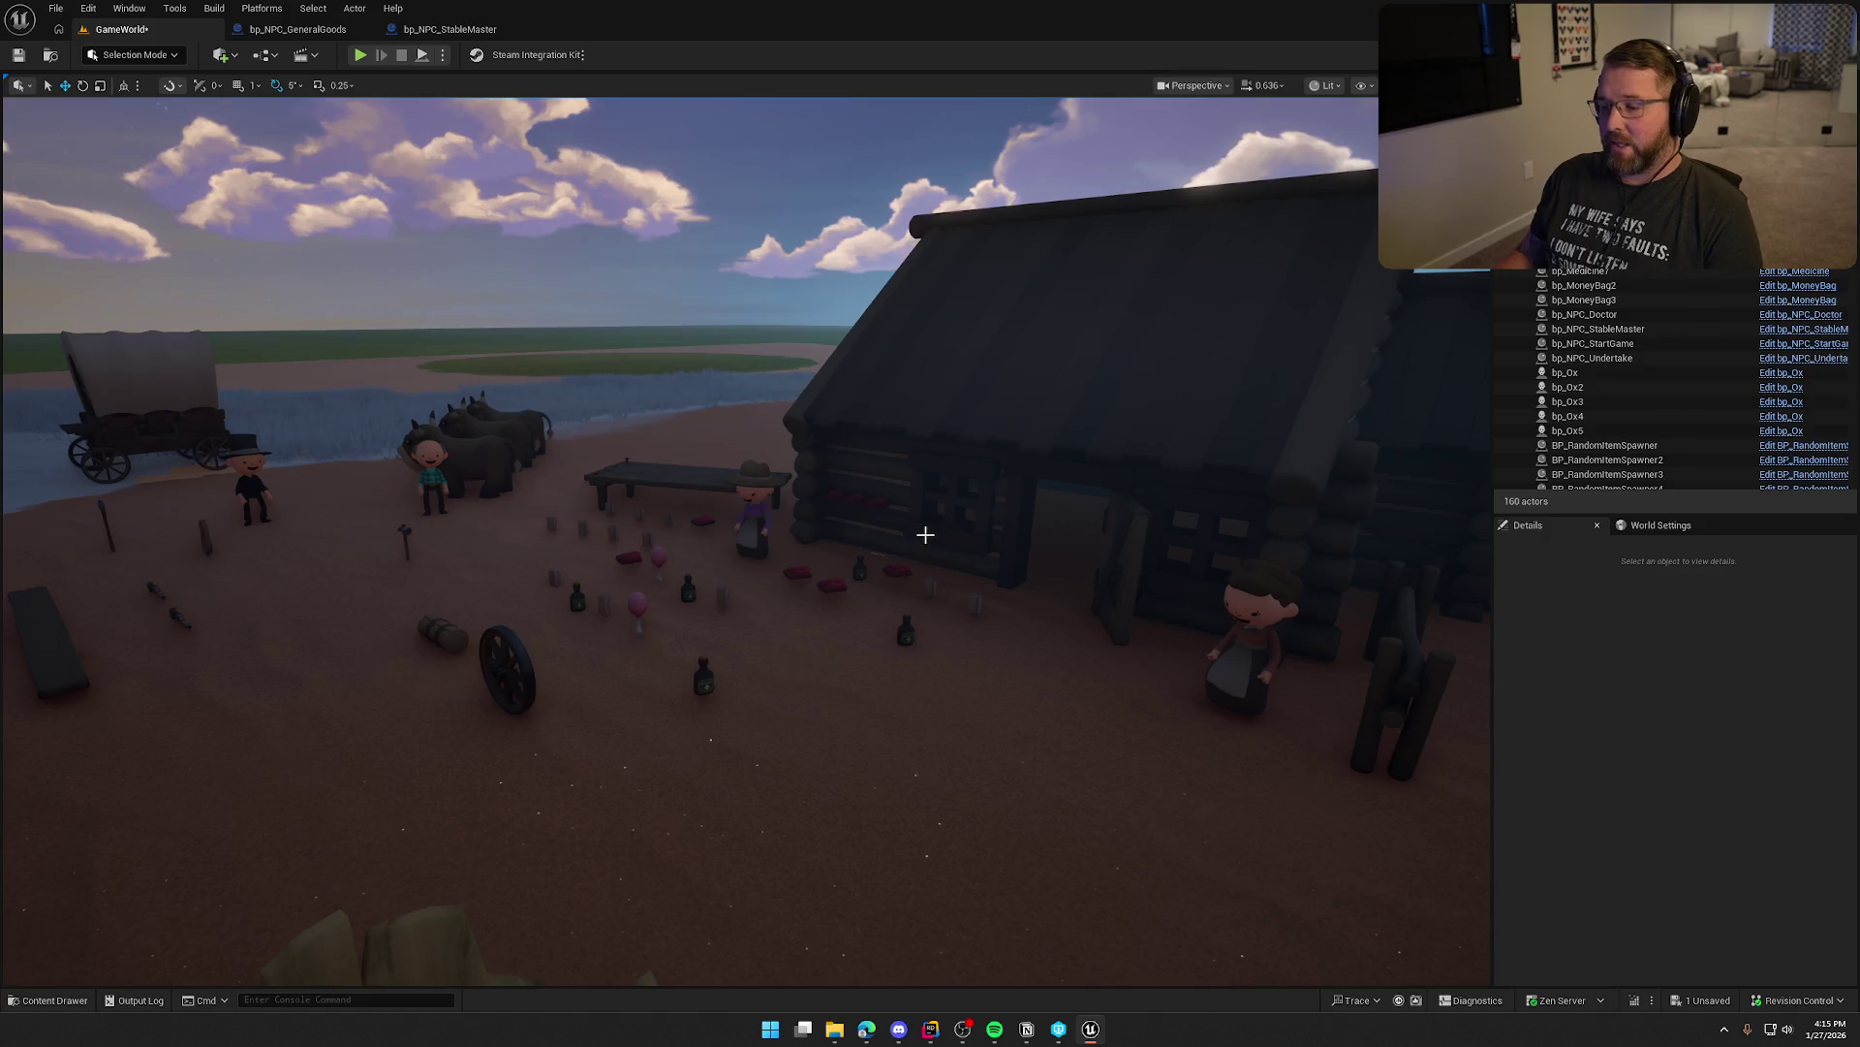
drag(921, 549, 911, 504)
mouse_move(1038, 583)
mouse_down()
mouse_move(1047, 621)
mouse_move(998, 596)
mouse_move(1038, 583)
mouse_up()
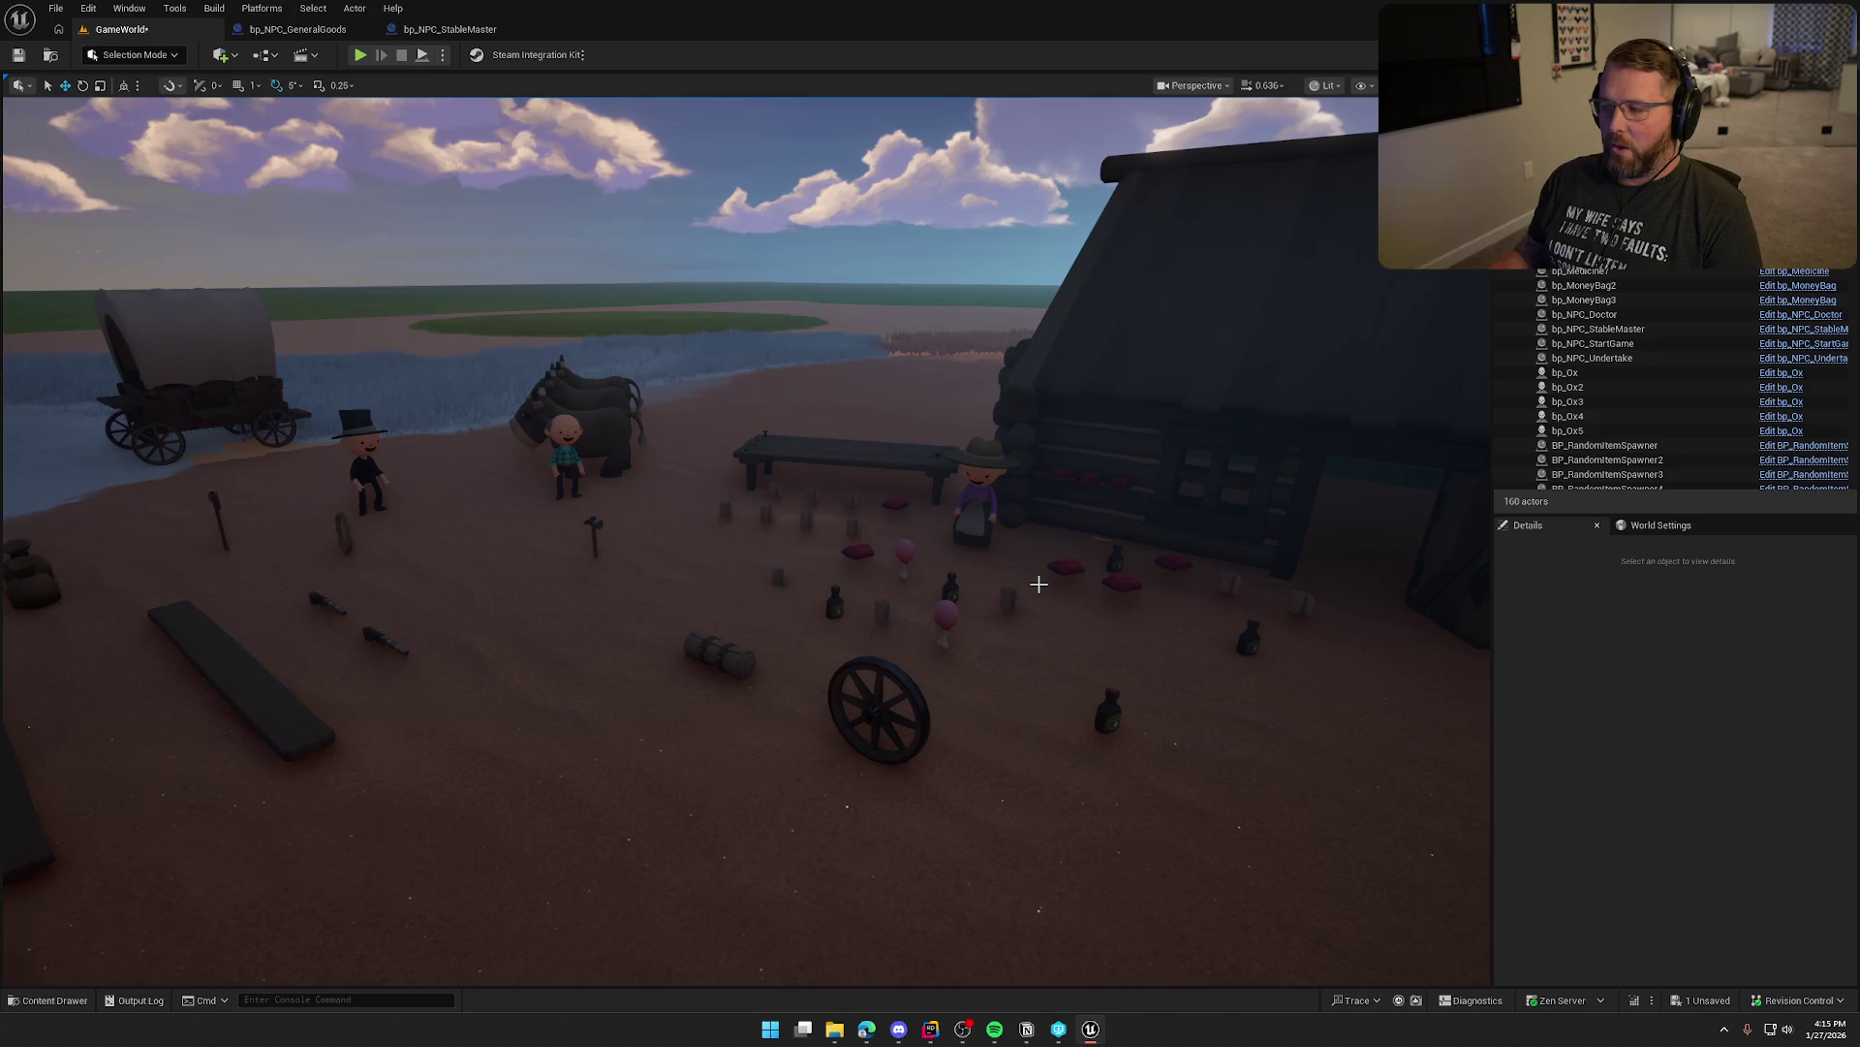
mouse_move(908, 516)
mouse_down()
mouse_move(901, 587)
mouse_move(912, 517)
mouse_move(969, 494)
mouse_move(911, 547)
mouse_up()
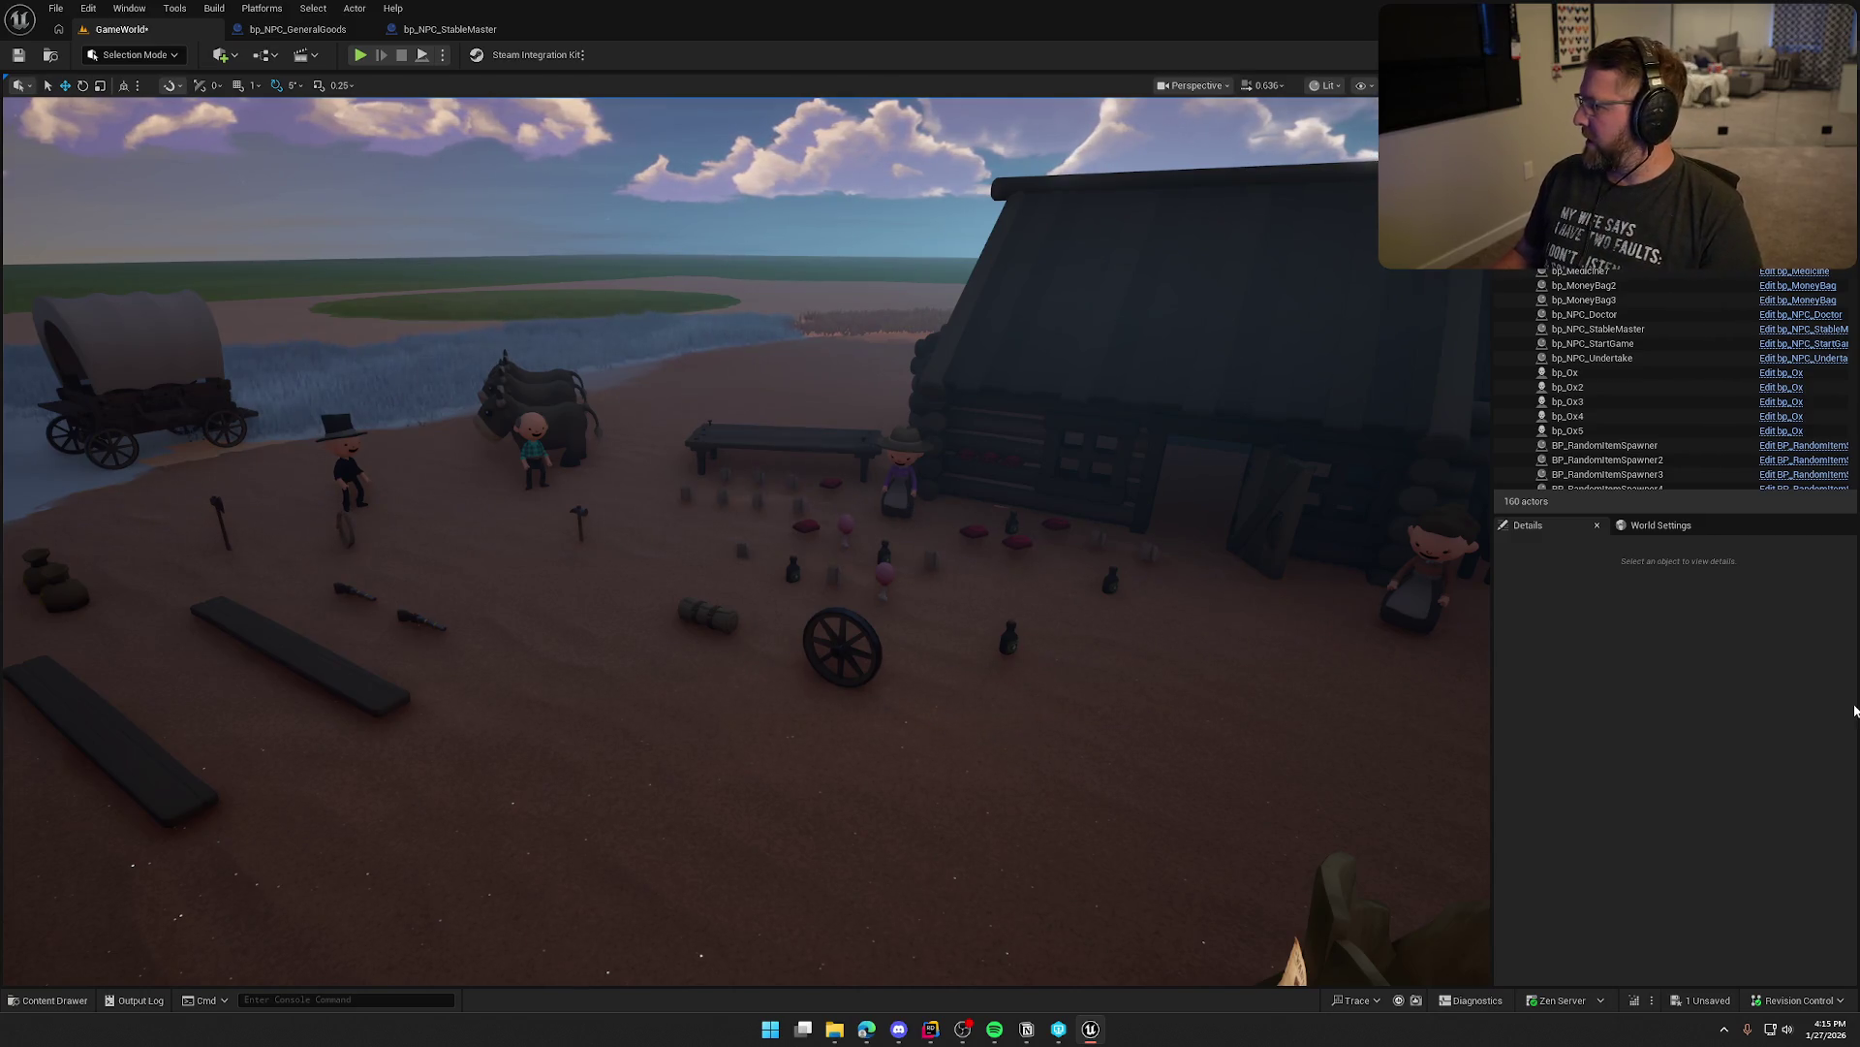
key(alt+Tab)
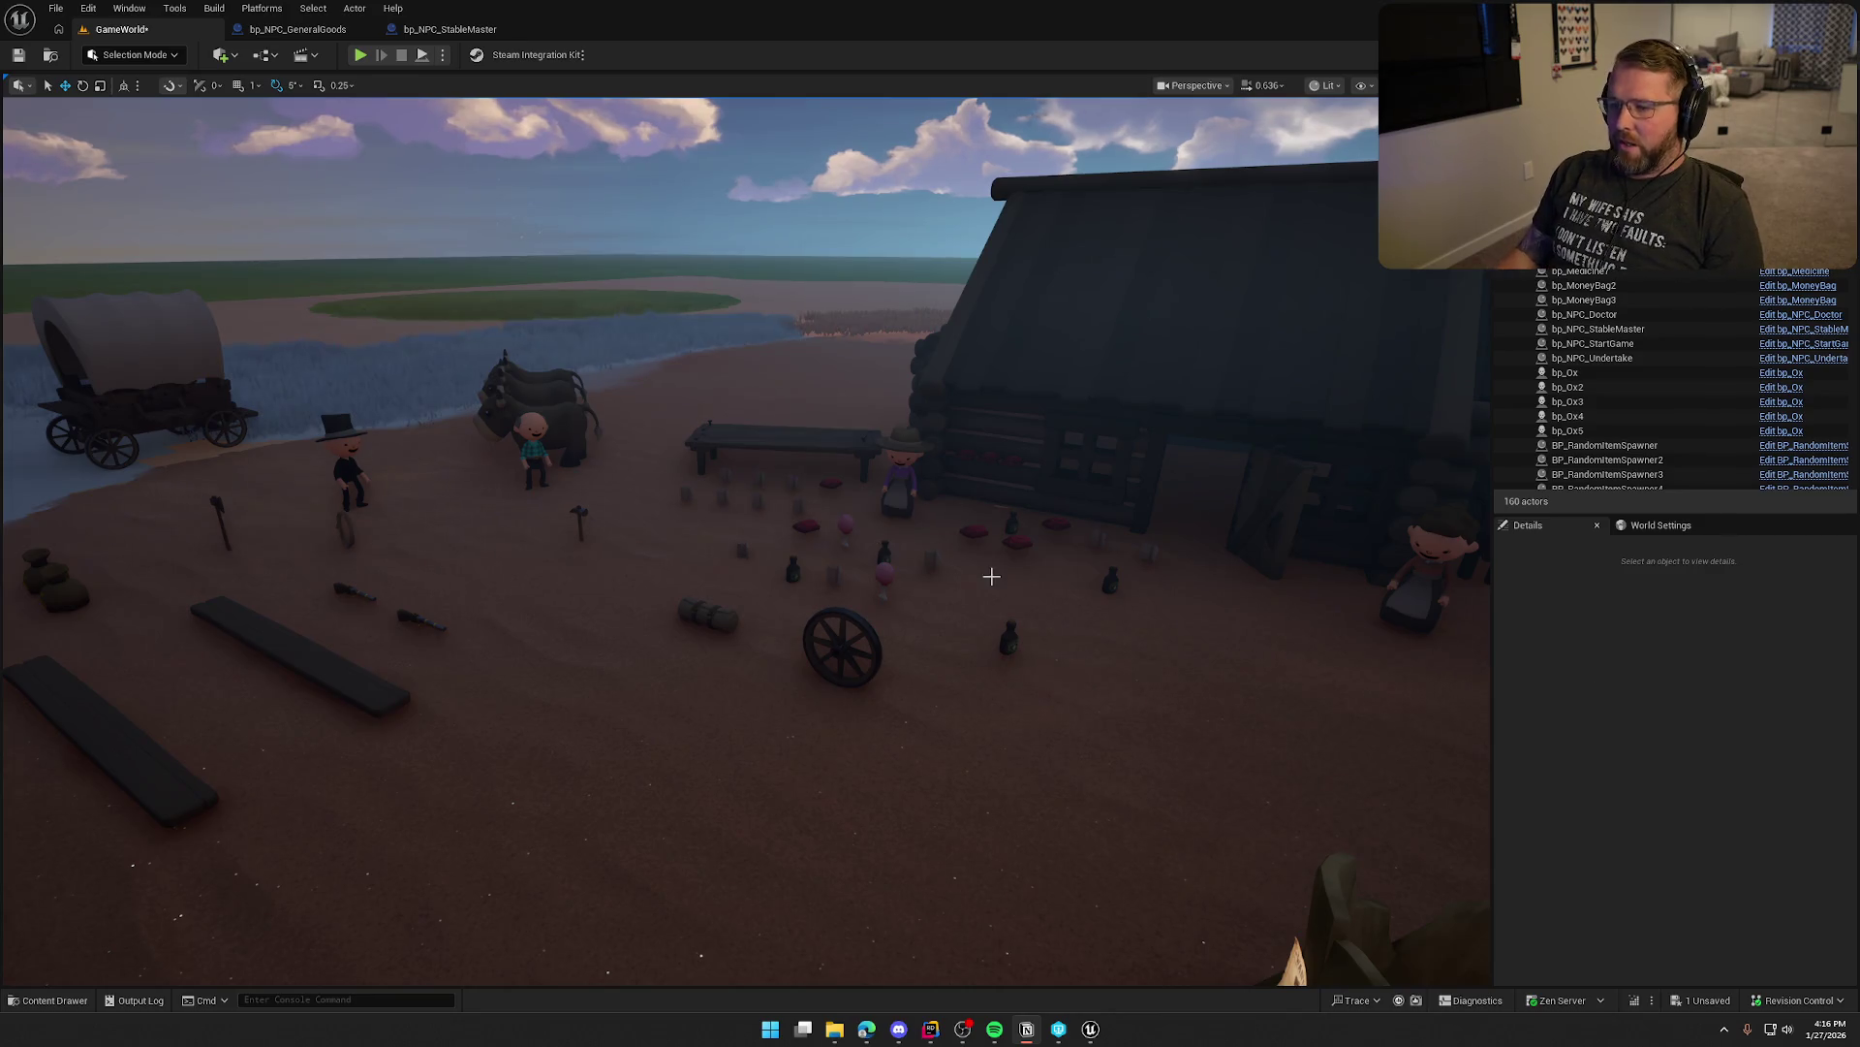
mouse_move(991, 576)
mouse_down()
mouse_move(702, 611)
mouse_move(796, 592)
mouse_up()
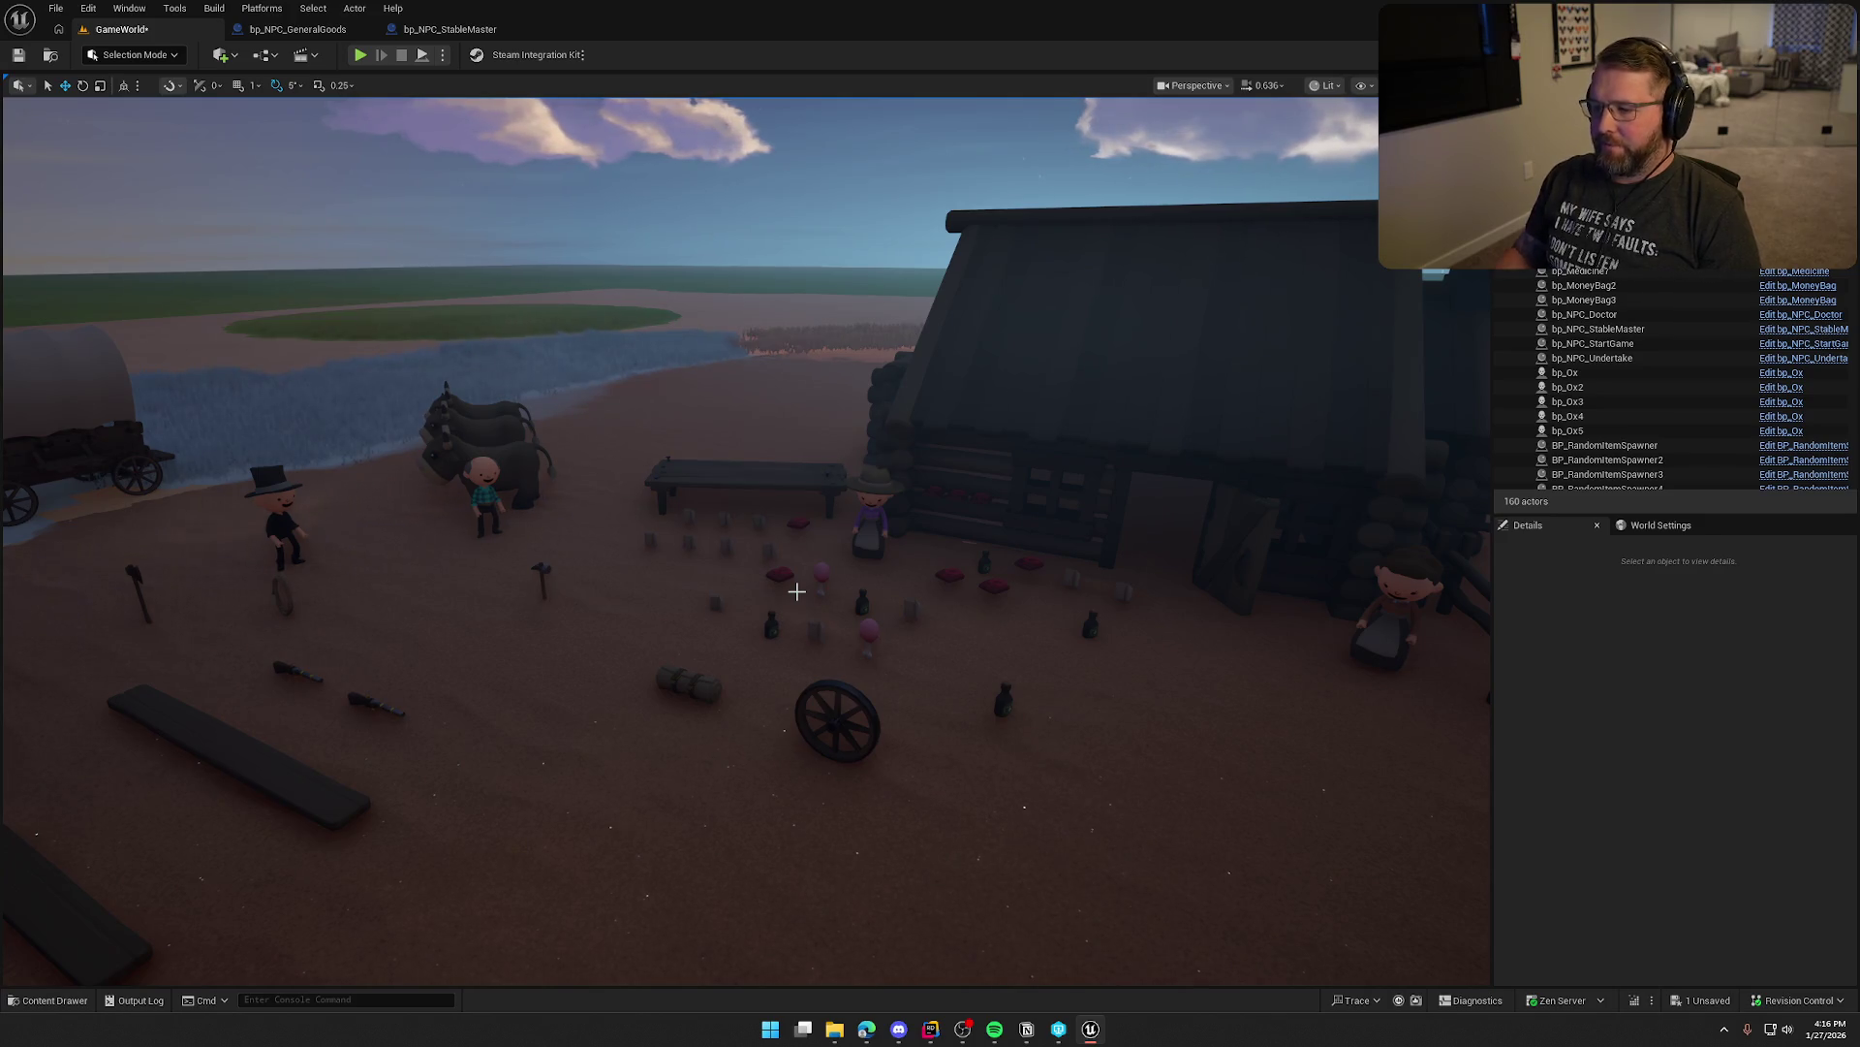
mouse_move(796, 591)
mouse_down()
mouse_move(853, 581)
mouse_move(853, 553)
mouse_move(755, 552)
mouse_move(916, 557)
mouse_move(853, 533)
mouse_move(804, 465)
mouse_move(882, 489)
mouse_move(824, 426)
mouse_move(148, 606)
mouse_up()
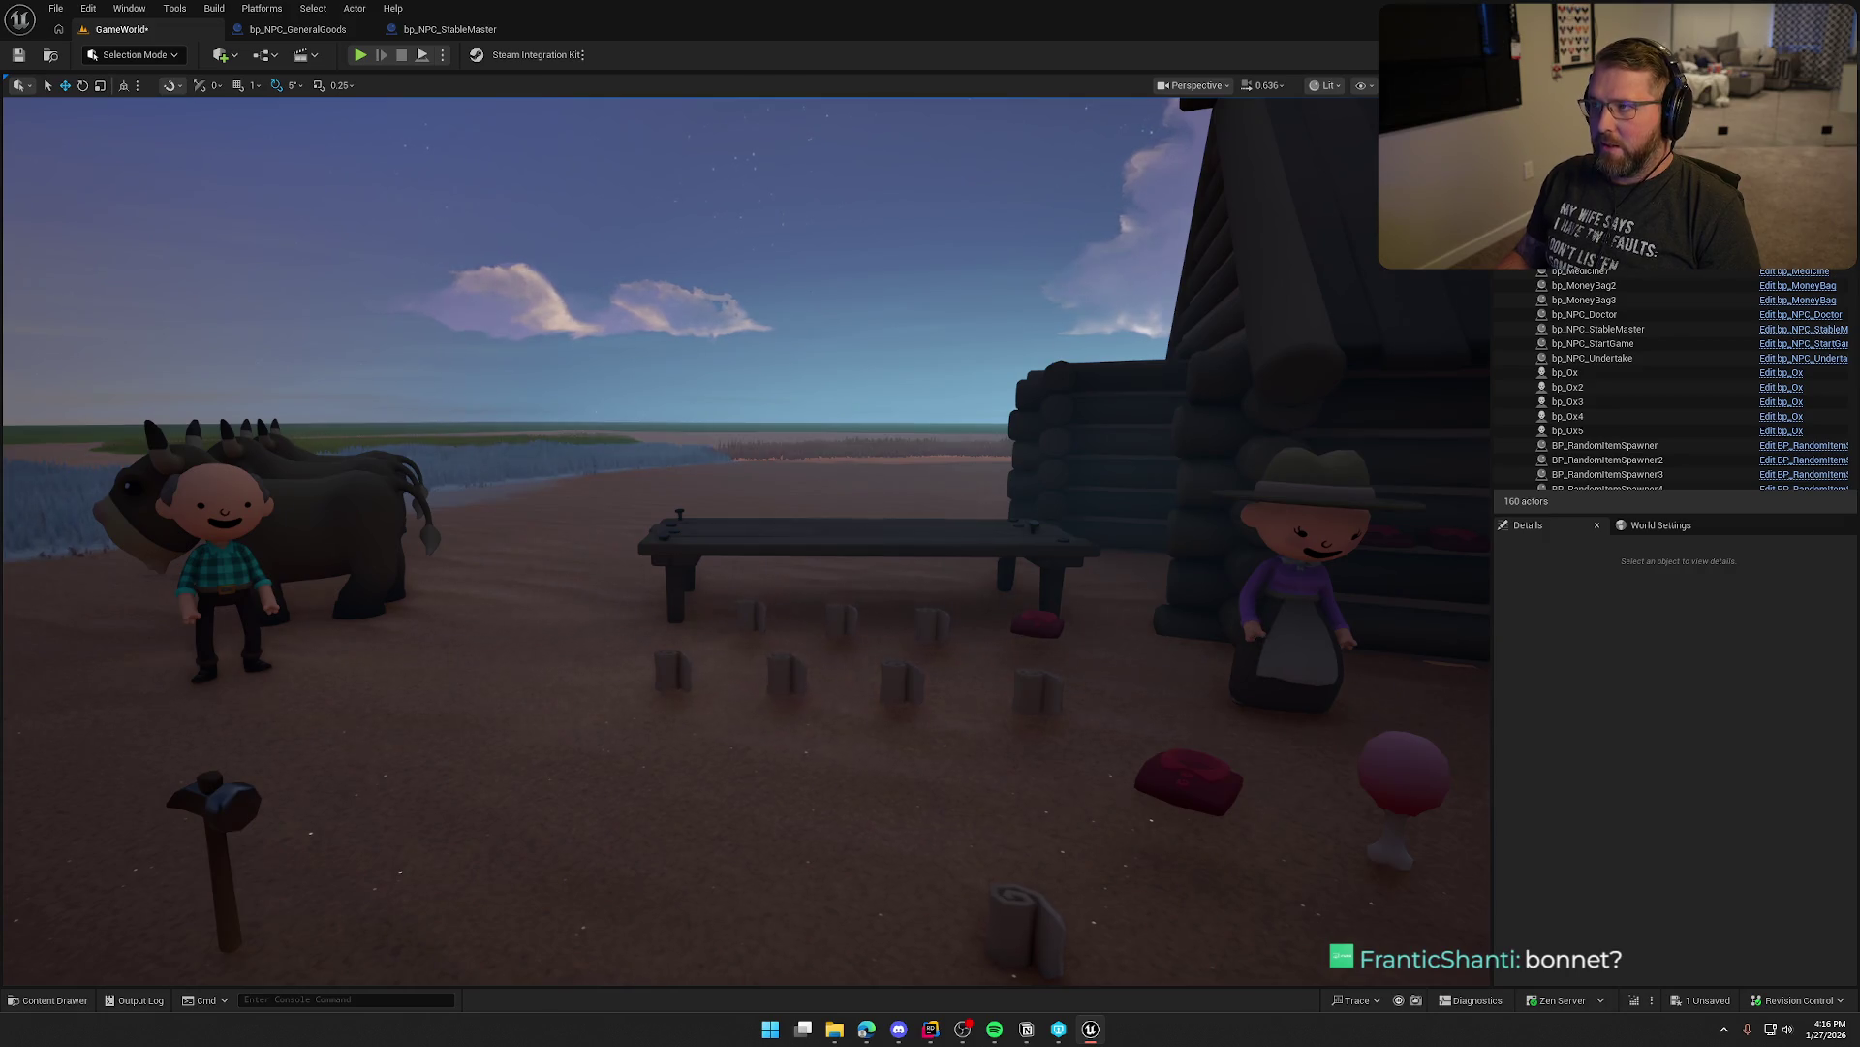
mouse_move(736, 543)
mouse_down()
mouse_move(679, 523)
mouse_move(795, 528)
mouse_move(736, 552)
mouse_move(659, 548)
mouse_move(697, 548)
mouse_move(669, 514)
mouse_move(666, 465)
mouse_move(717, 495)
mouse_move(679, 499)
mouse_move(649, 533)
mouse_up()
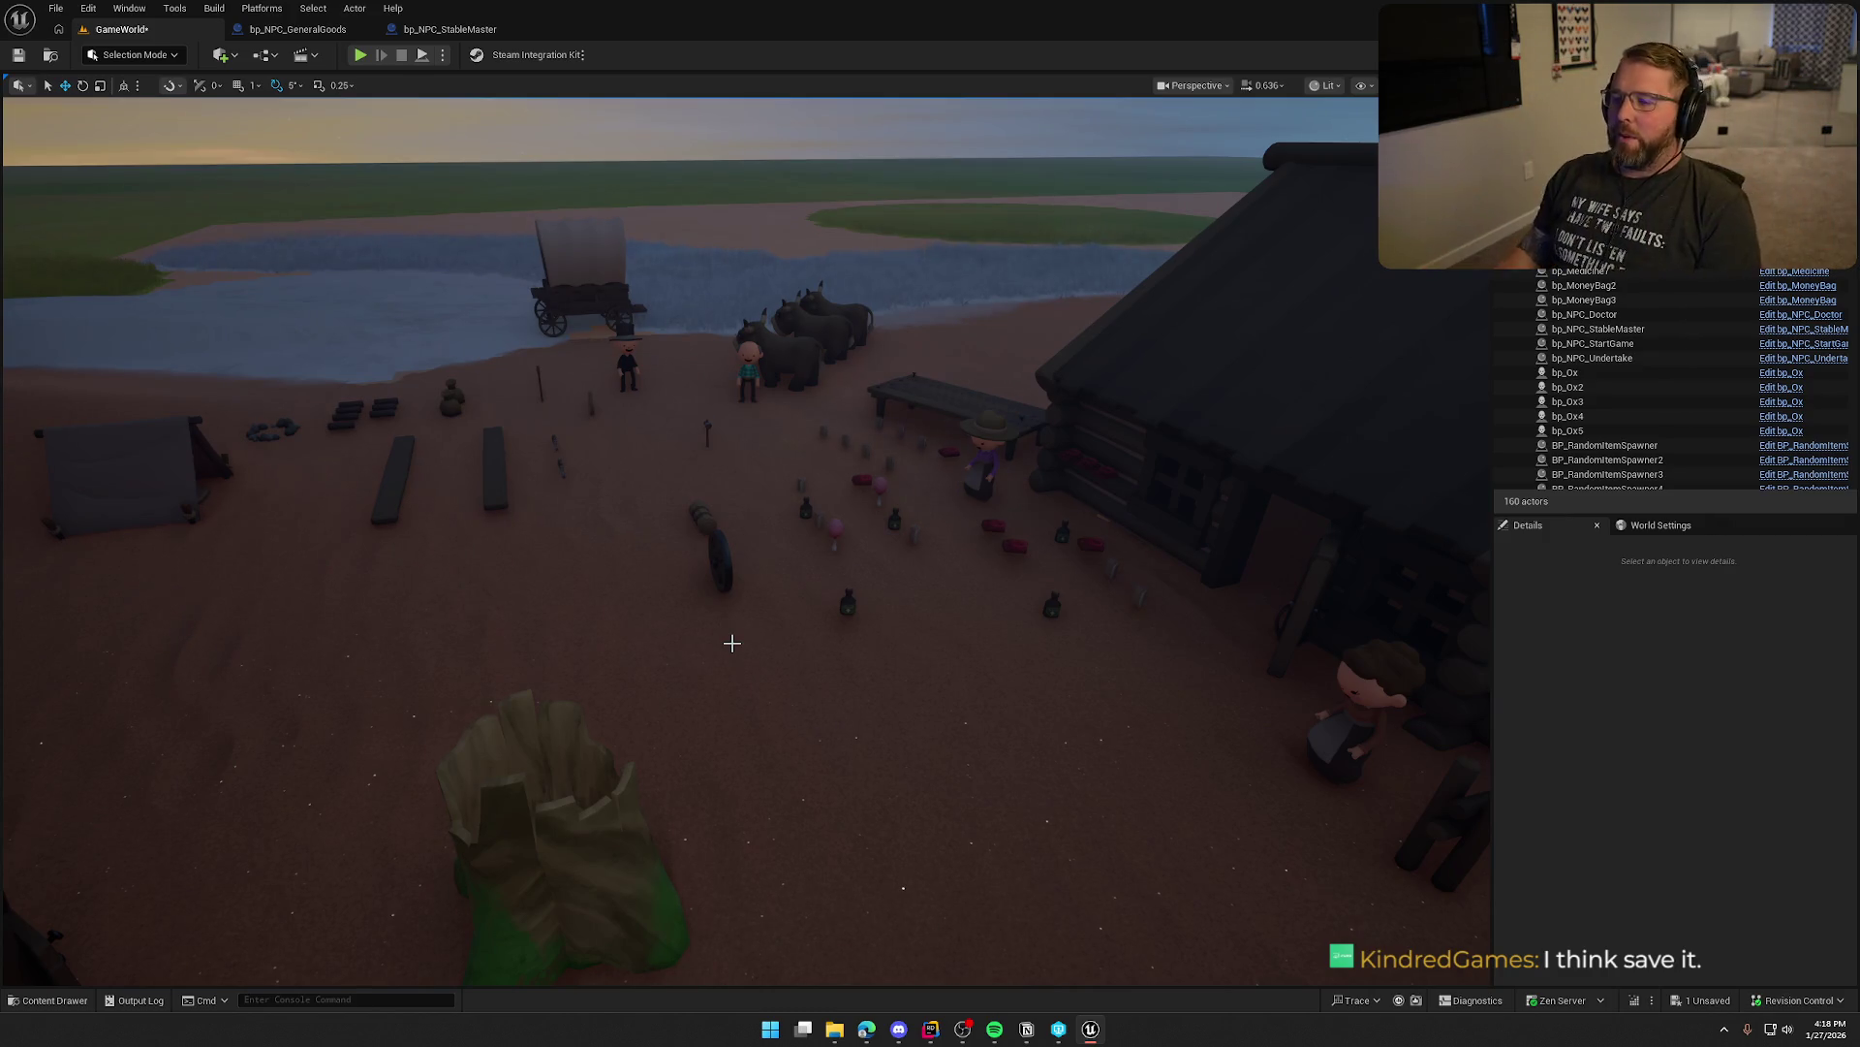
mouse_move(731, 642)
mouse_down()
mouse_move(731, 513)
mouse_move(703, 514)
mouse_up()
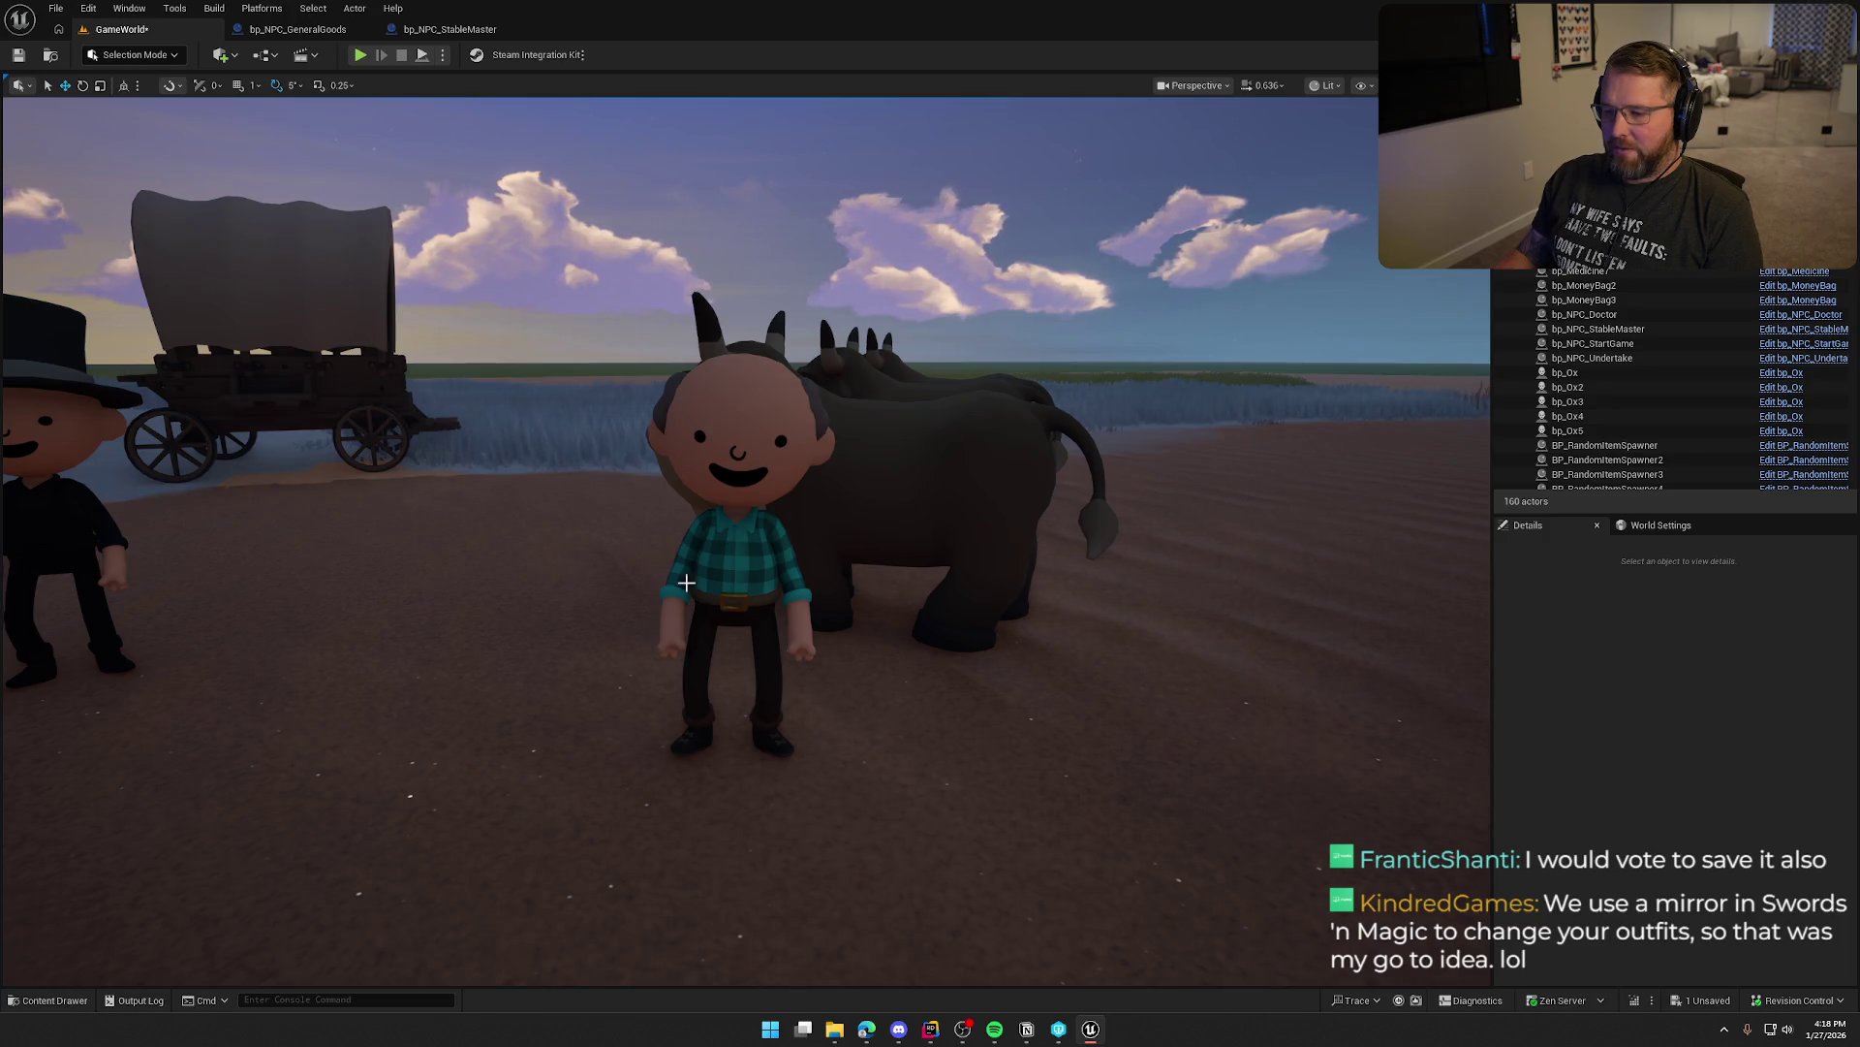
mouse_move(810, 540)
mouse_down()
mouse_move(810, 504)
mouse_move(909, 618)
mouse_up()
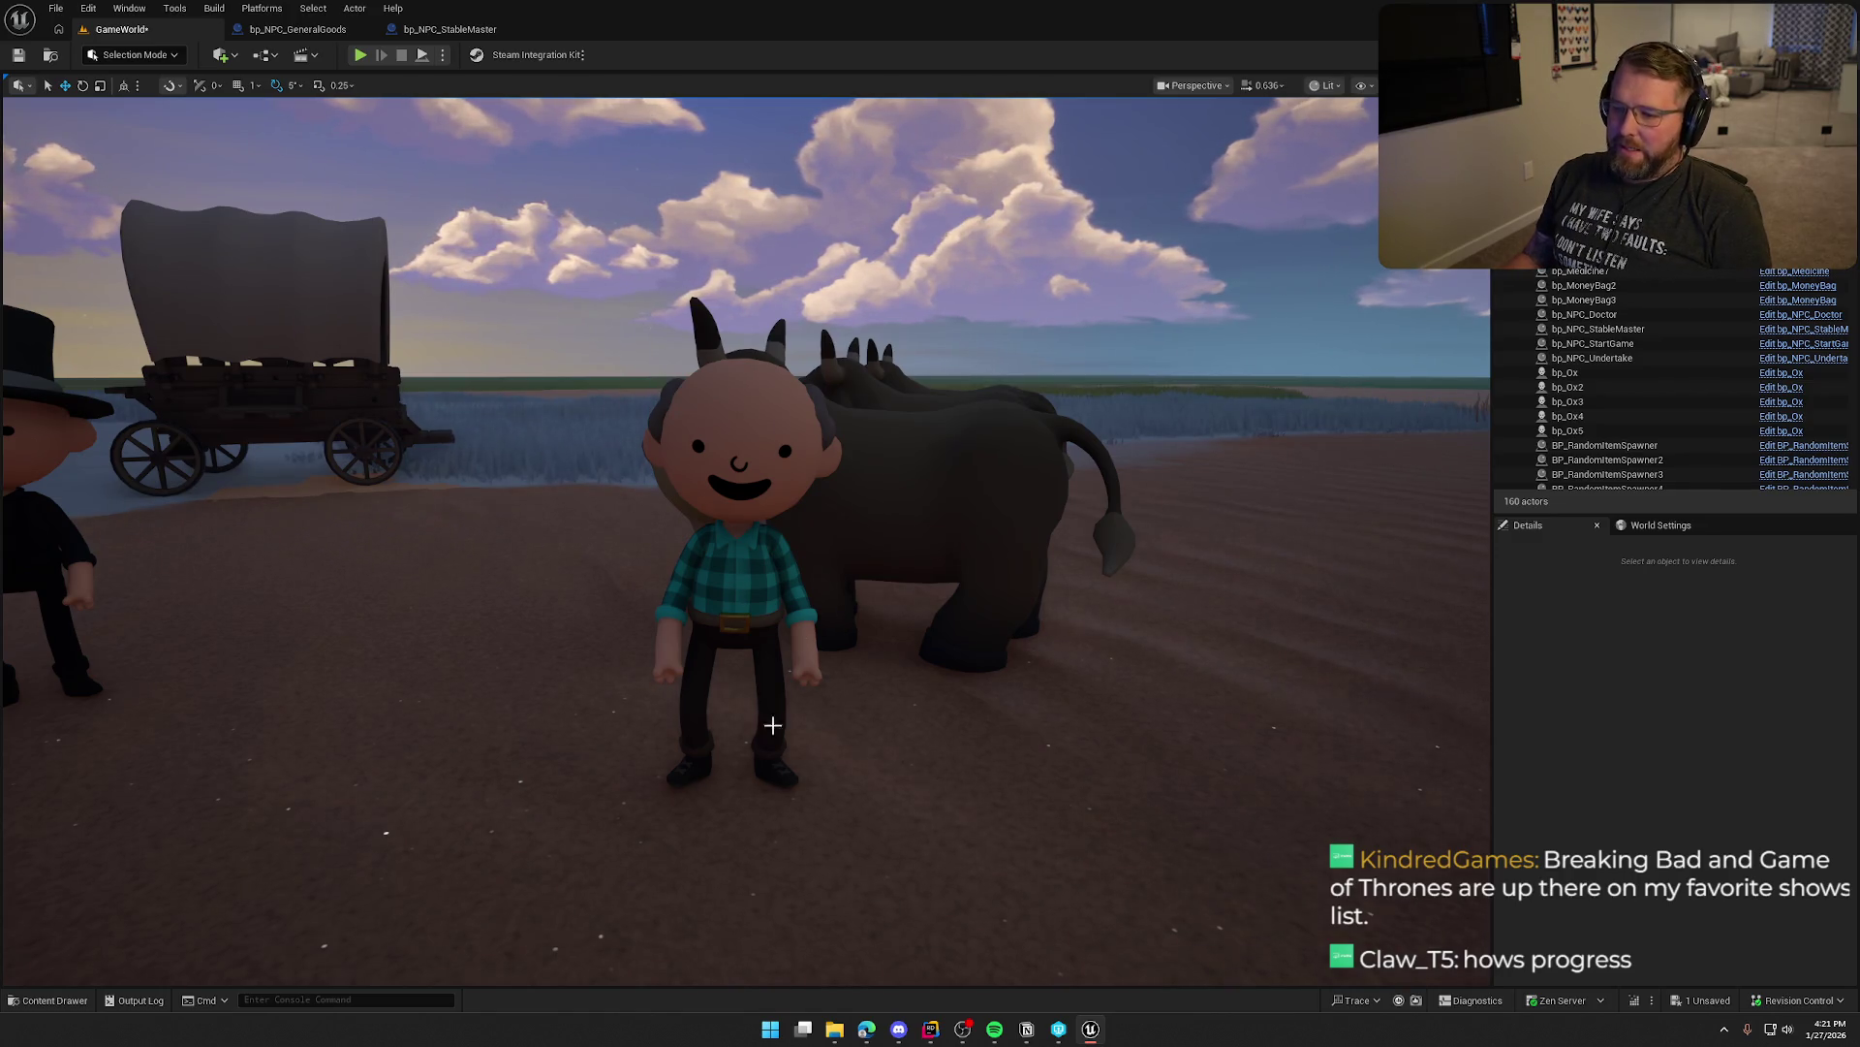
Orbit around the farmer and ox, then pull back to overlook the whole camp
scroll(859, 664, down, 3)
mouse_move(859, 665)
mouse_down()
mouse_move(843, 665)
mouse_move(848, 640)
mouse_move(851, 683)
mouse_move(851, 649)
mouse_move(850, 665)
mouse_up()
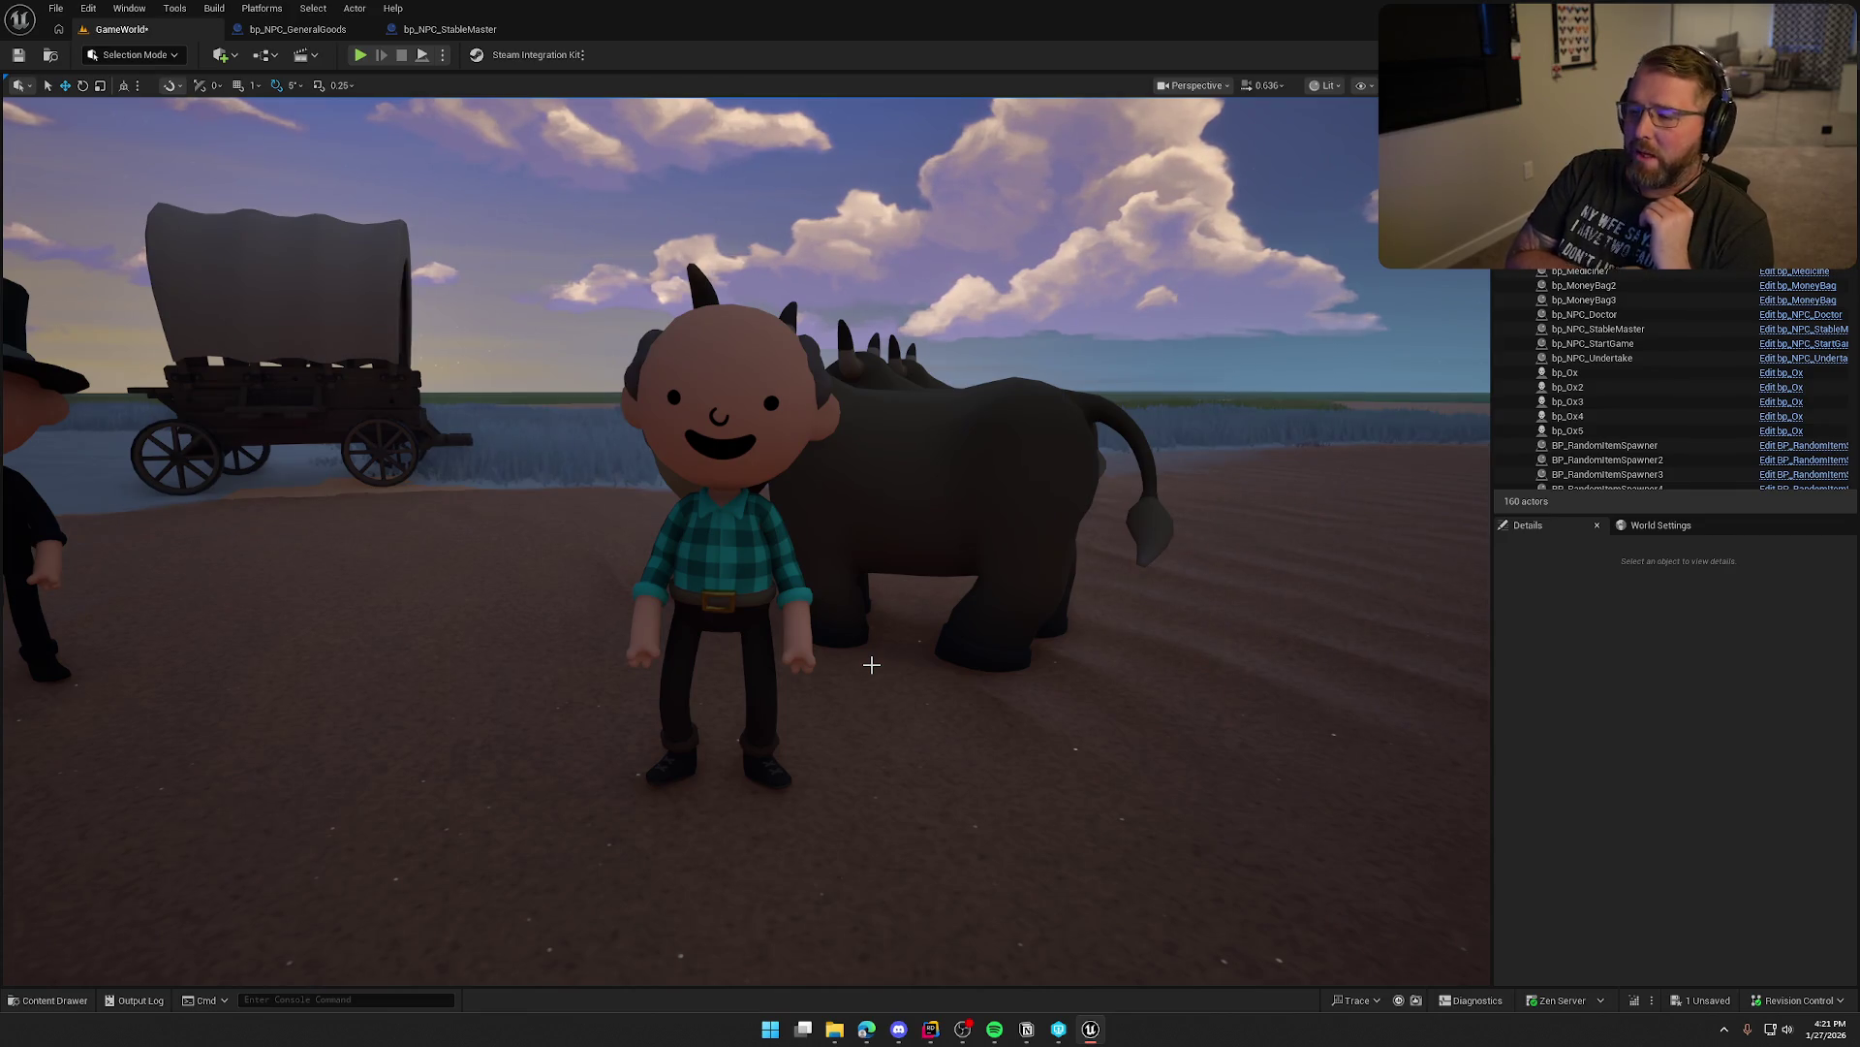
mouse_move(871, 664)
mouse_down()
mouse_move(871, 717)
mouse_move(920, 717)
mouse_move(920, 679)
mouse_move(901, 678)
mouse_move(930, 678)
mouse_move(963, 565)
mouse_up()
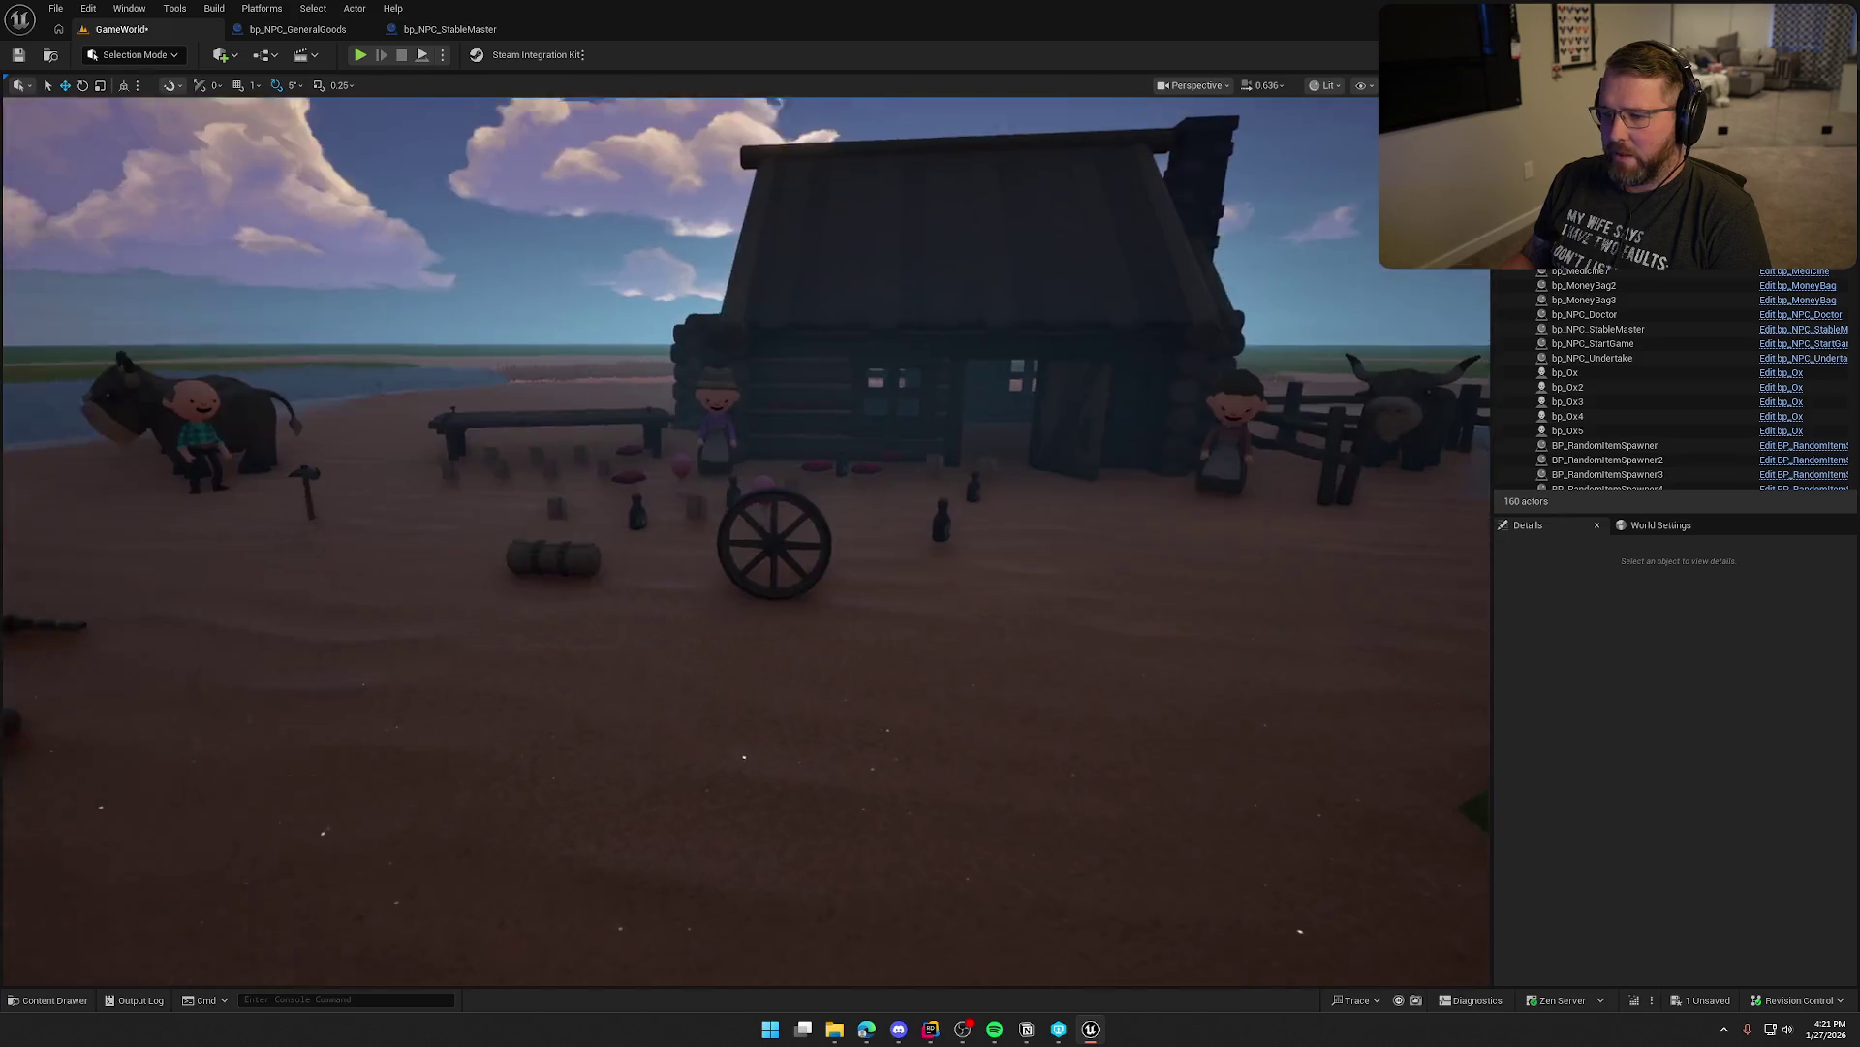
scroll(963, 564, up, 3)
click(359, 54)
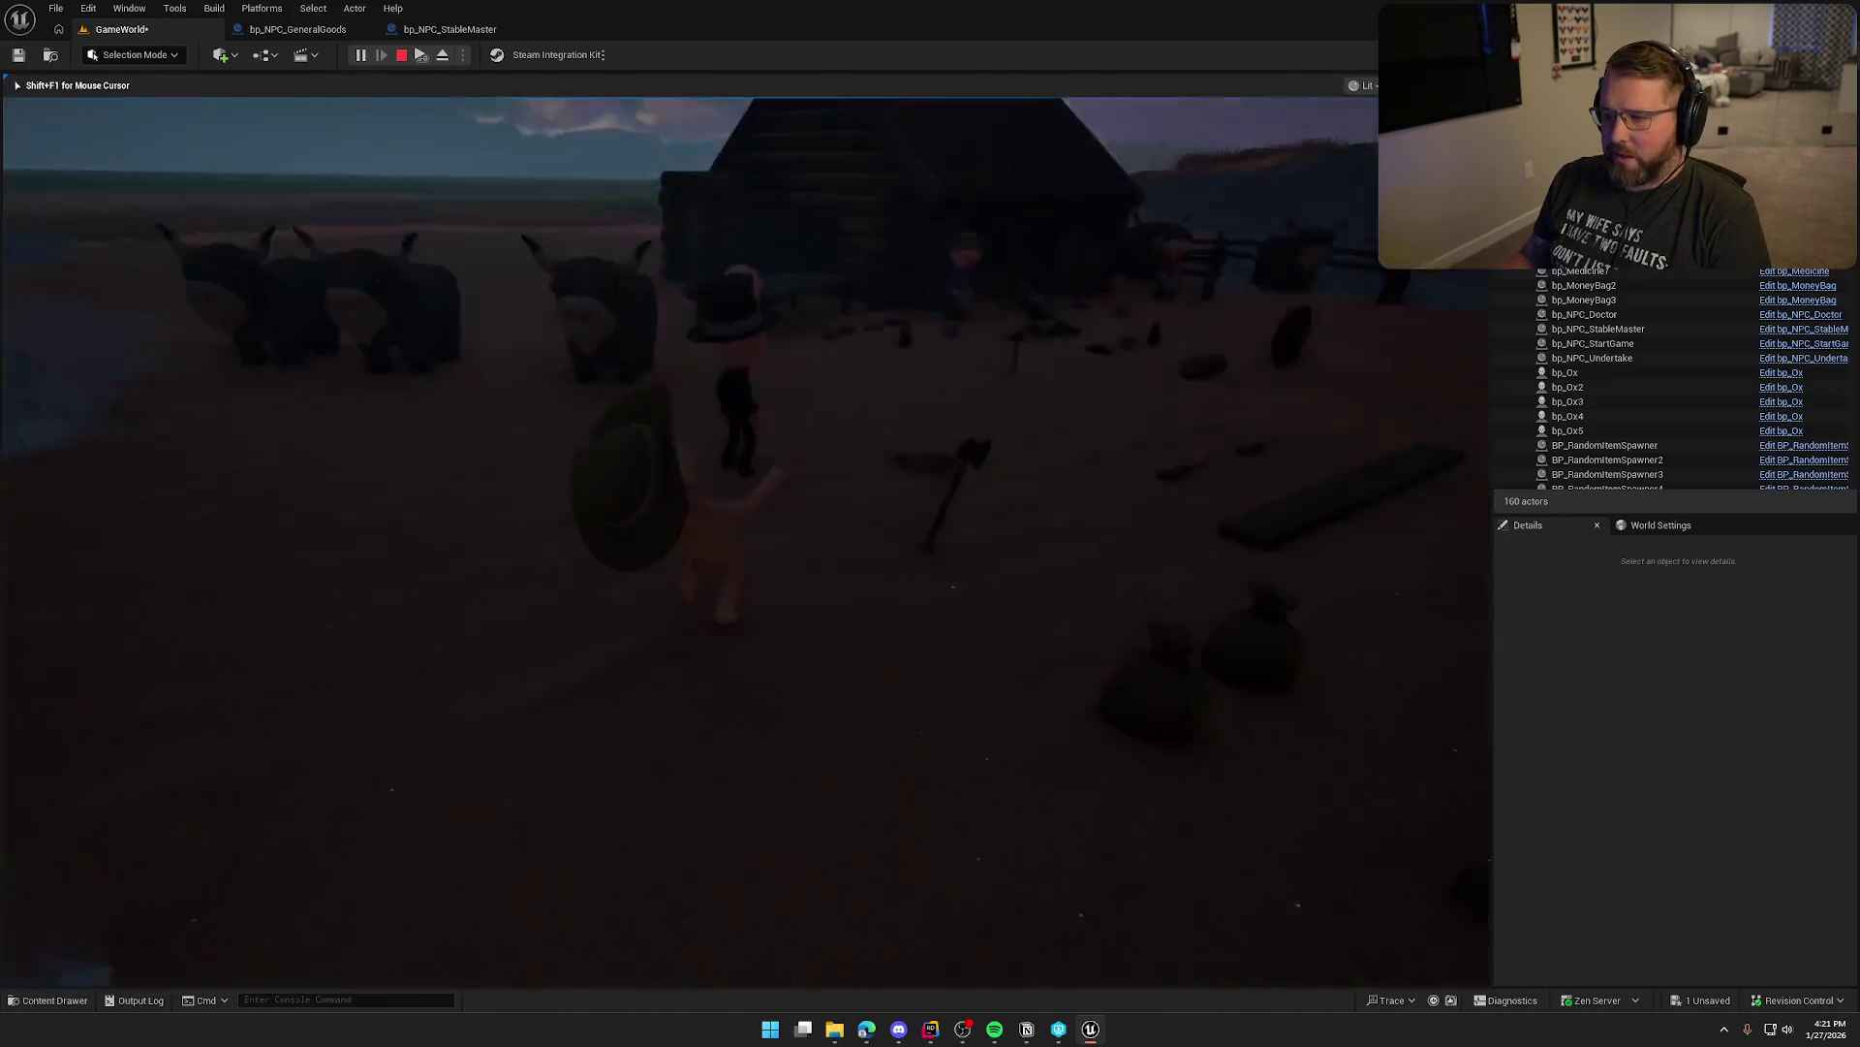
Pick up the wagon wheel, drop it near the wagon, and climb onto the wagon
key(w)
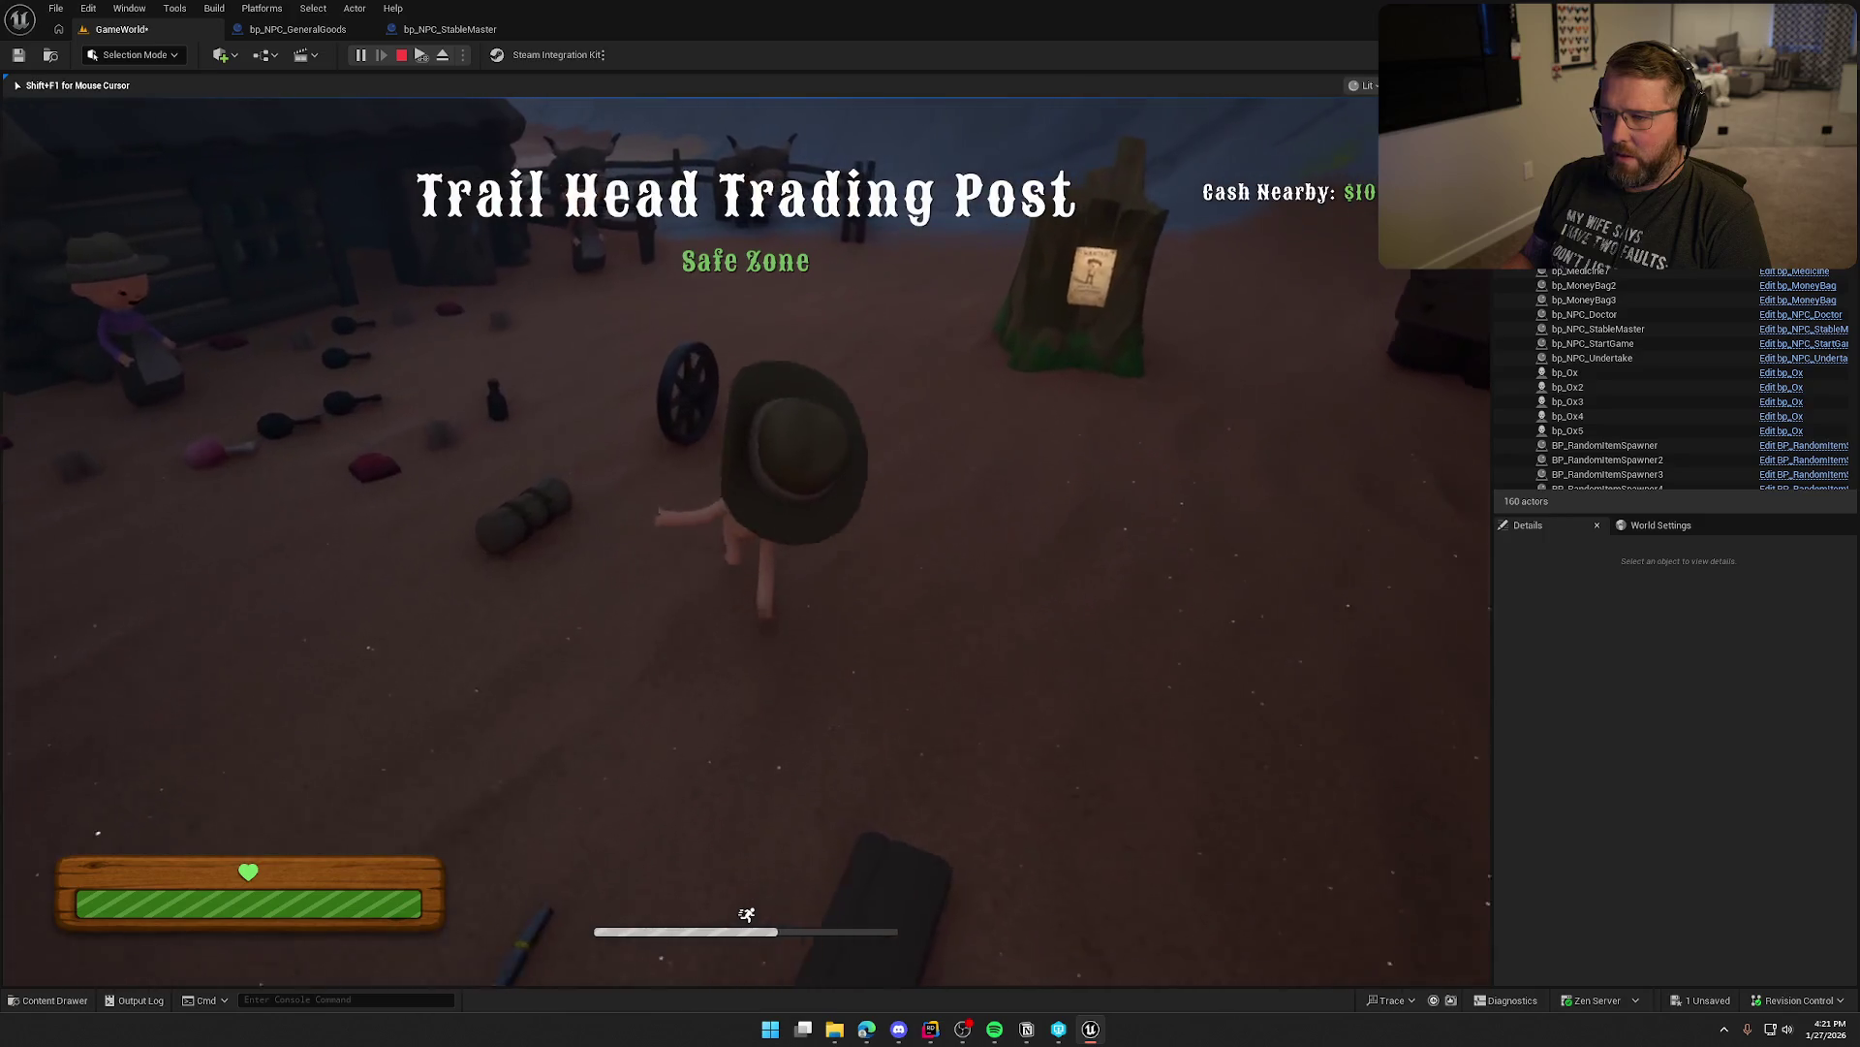
key(e)
key(shift+w)
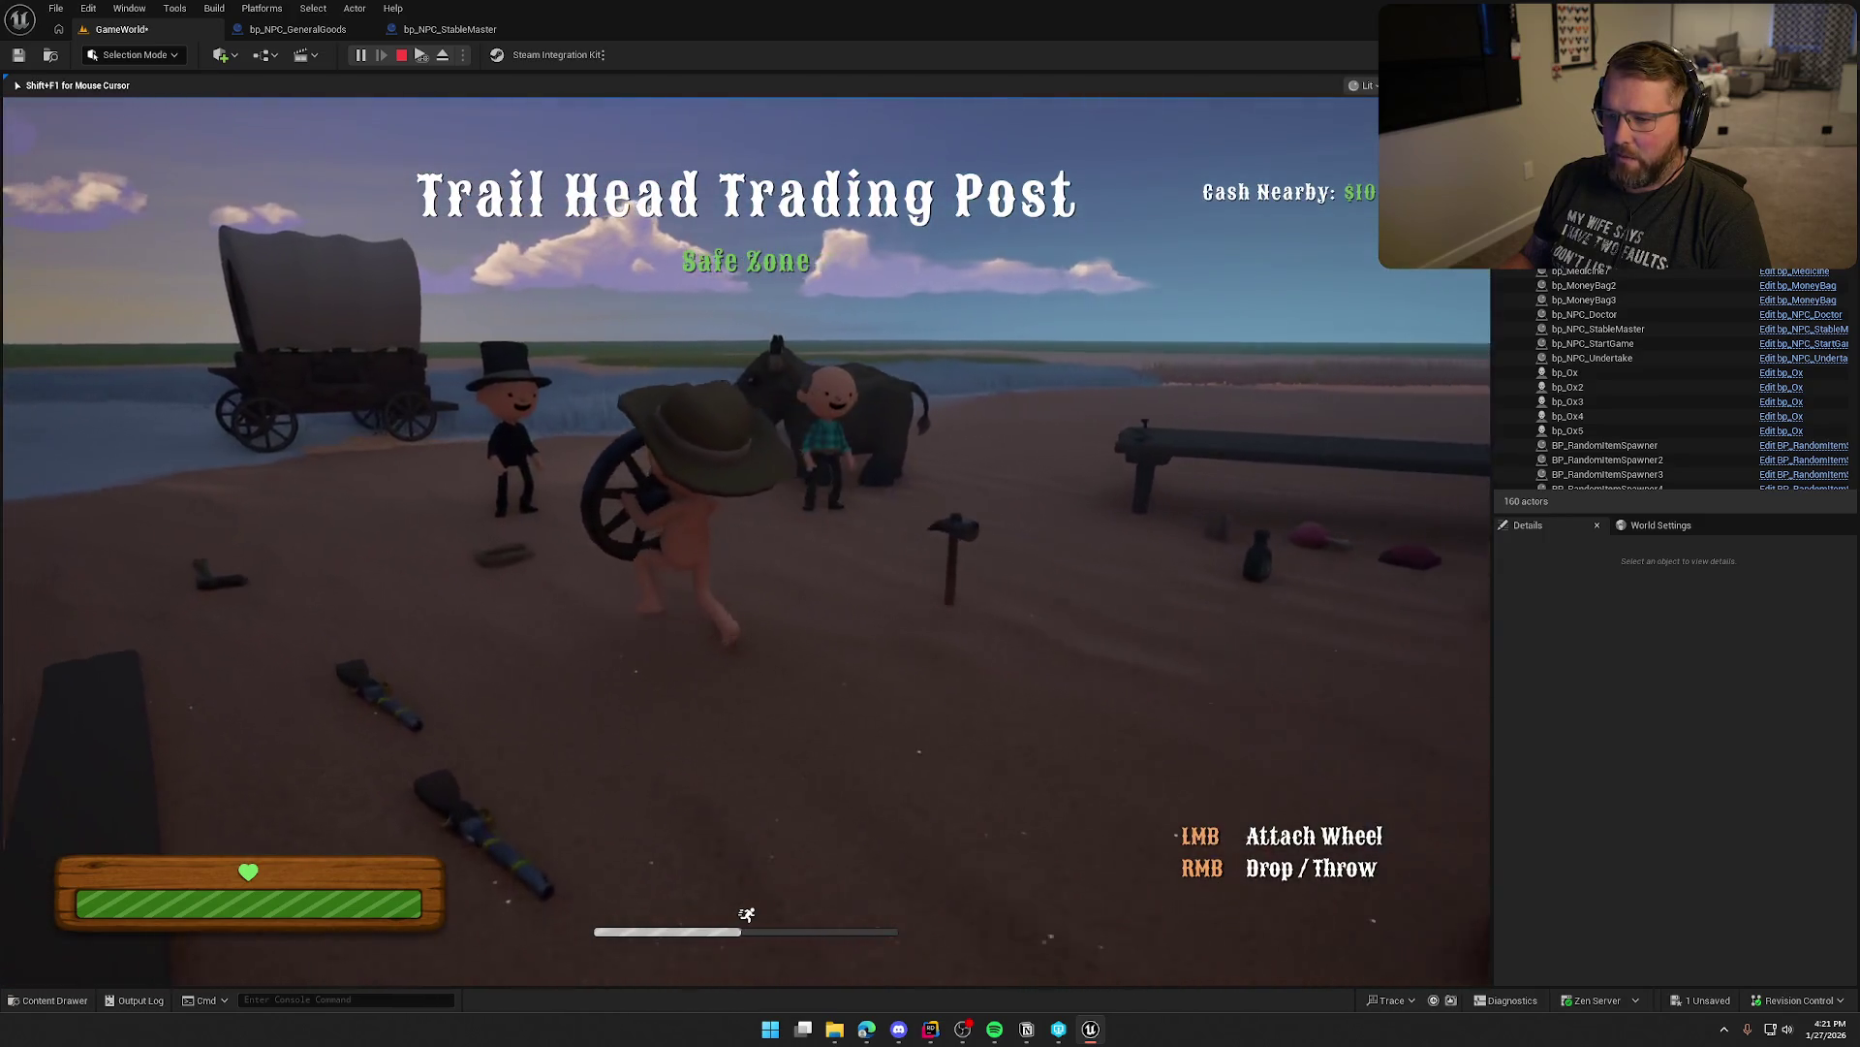
right_click(746, 541)
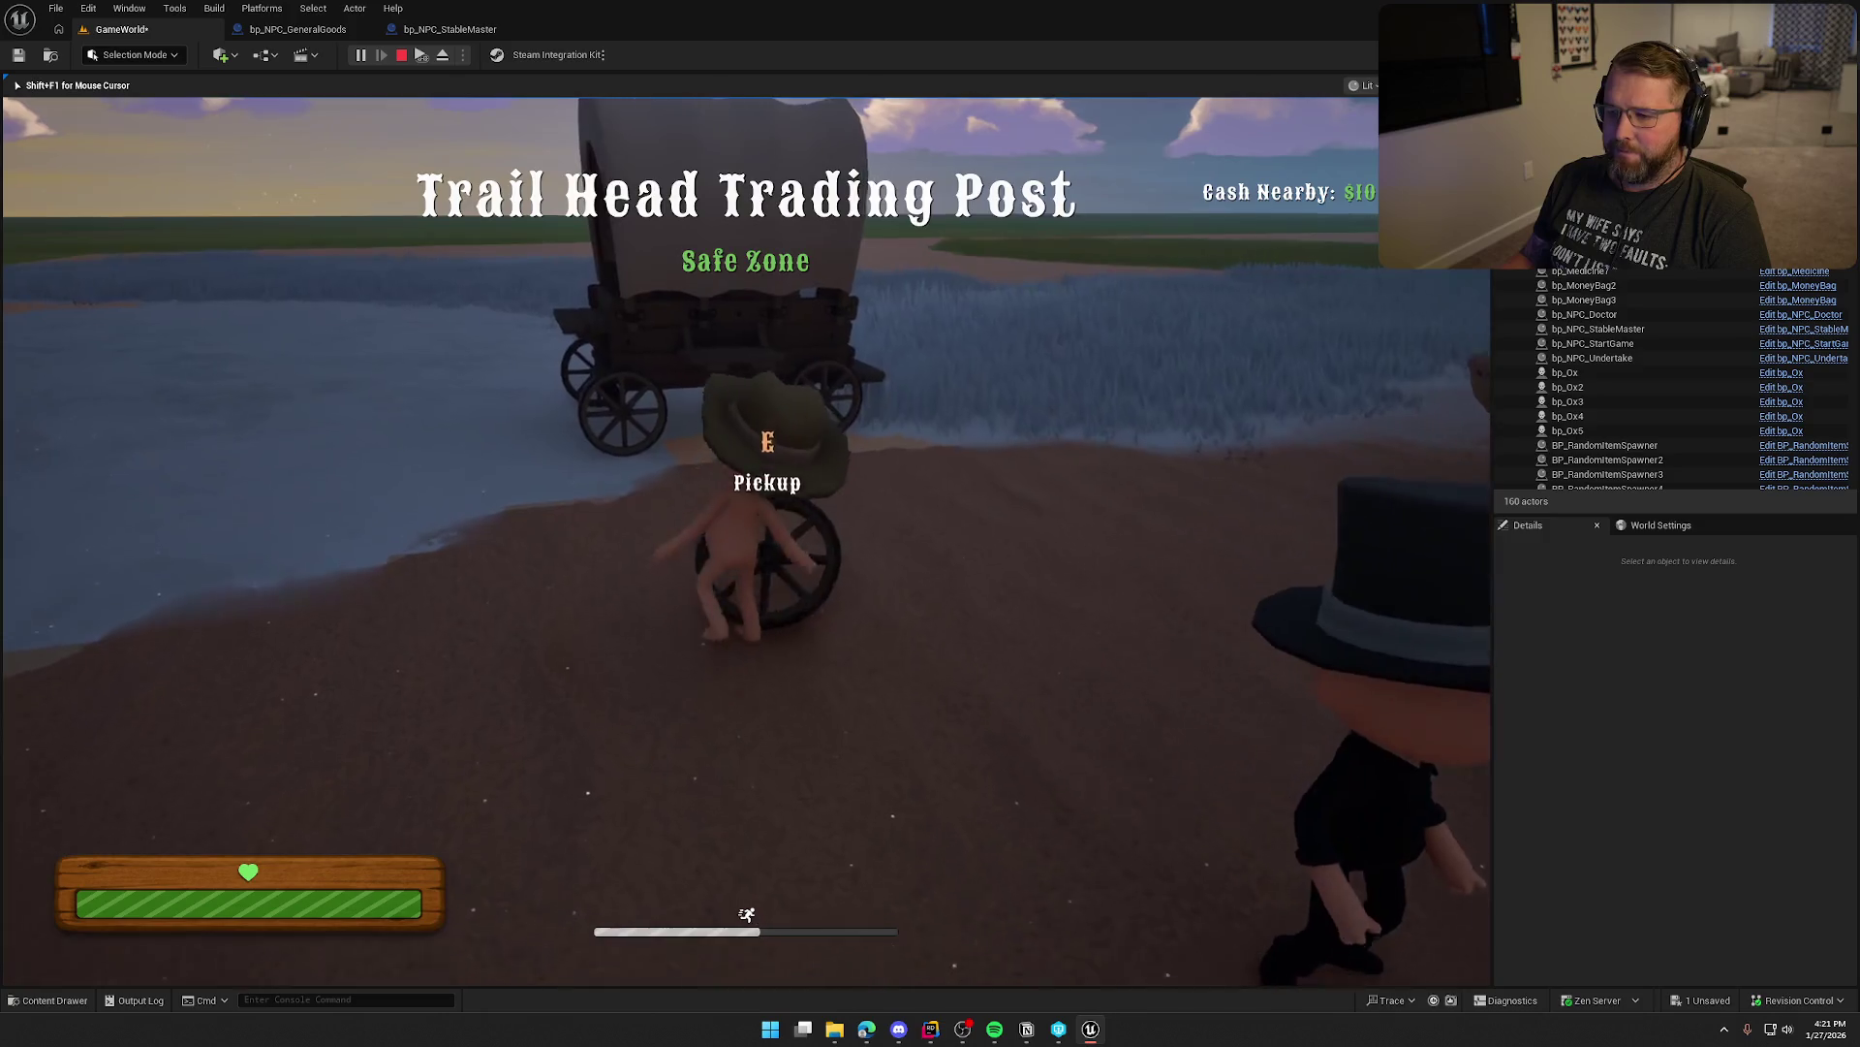
key(w)
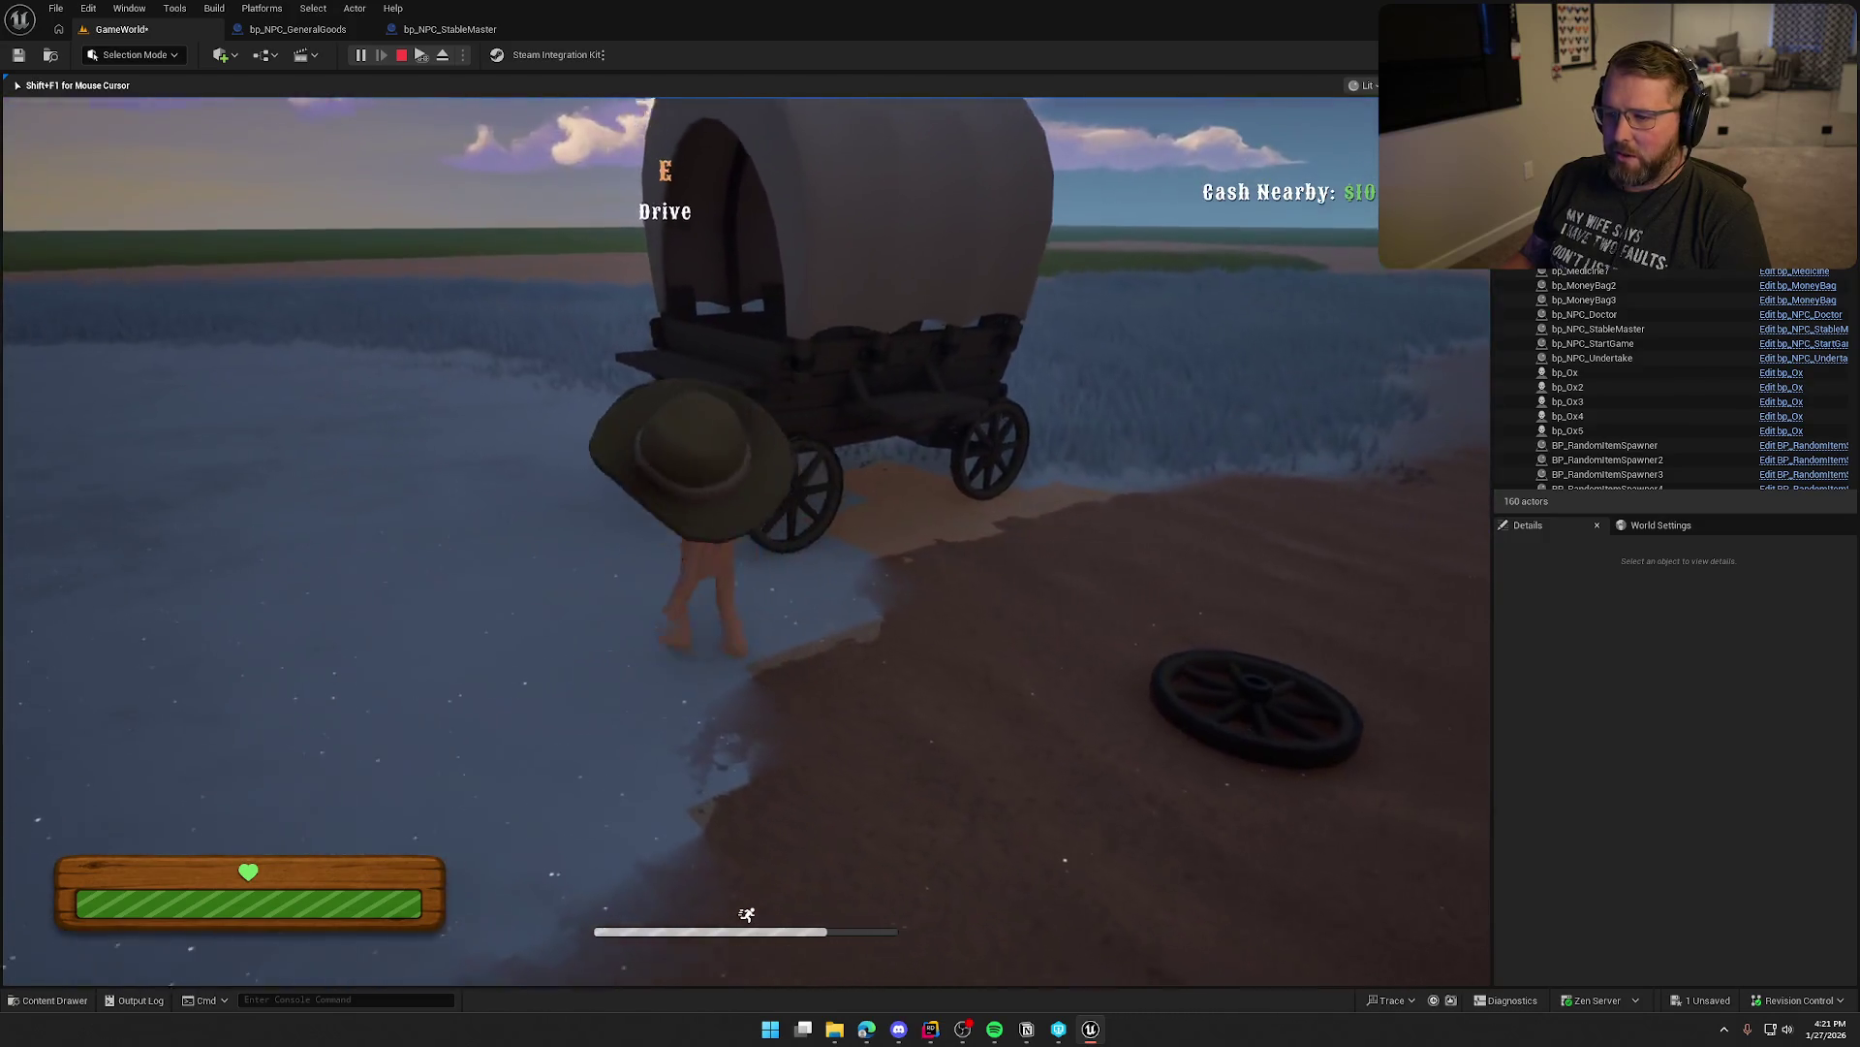
key(w)
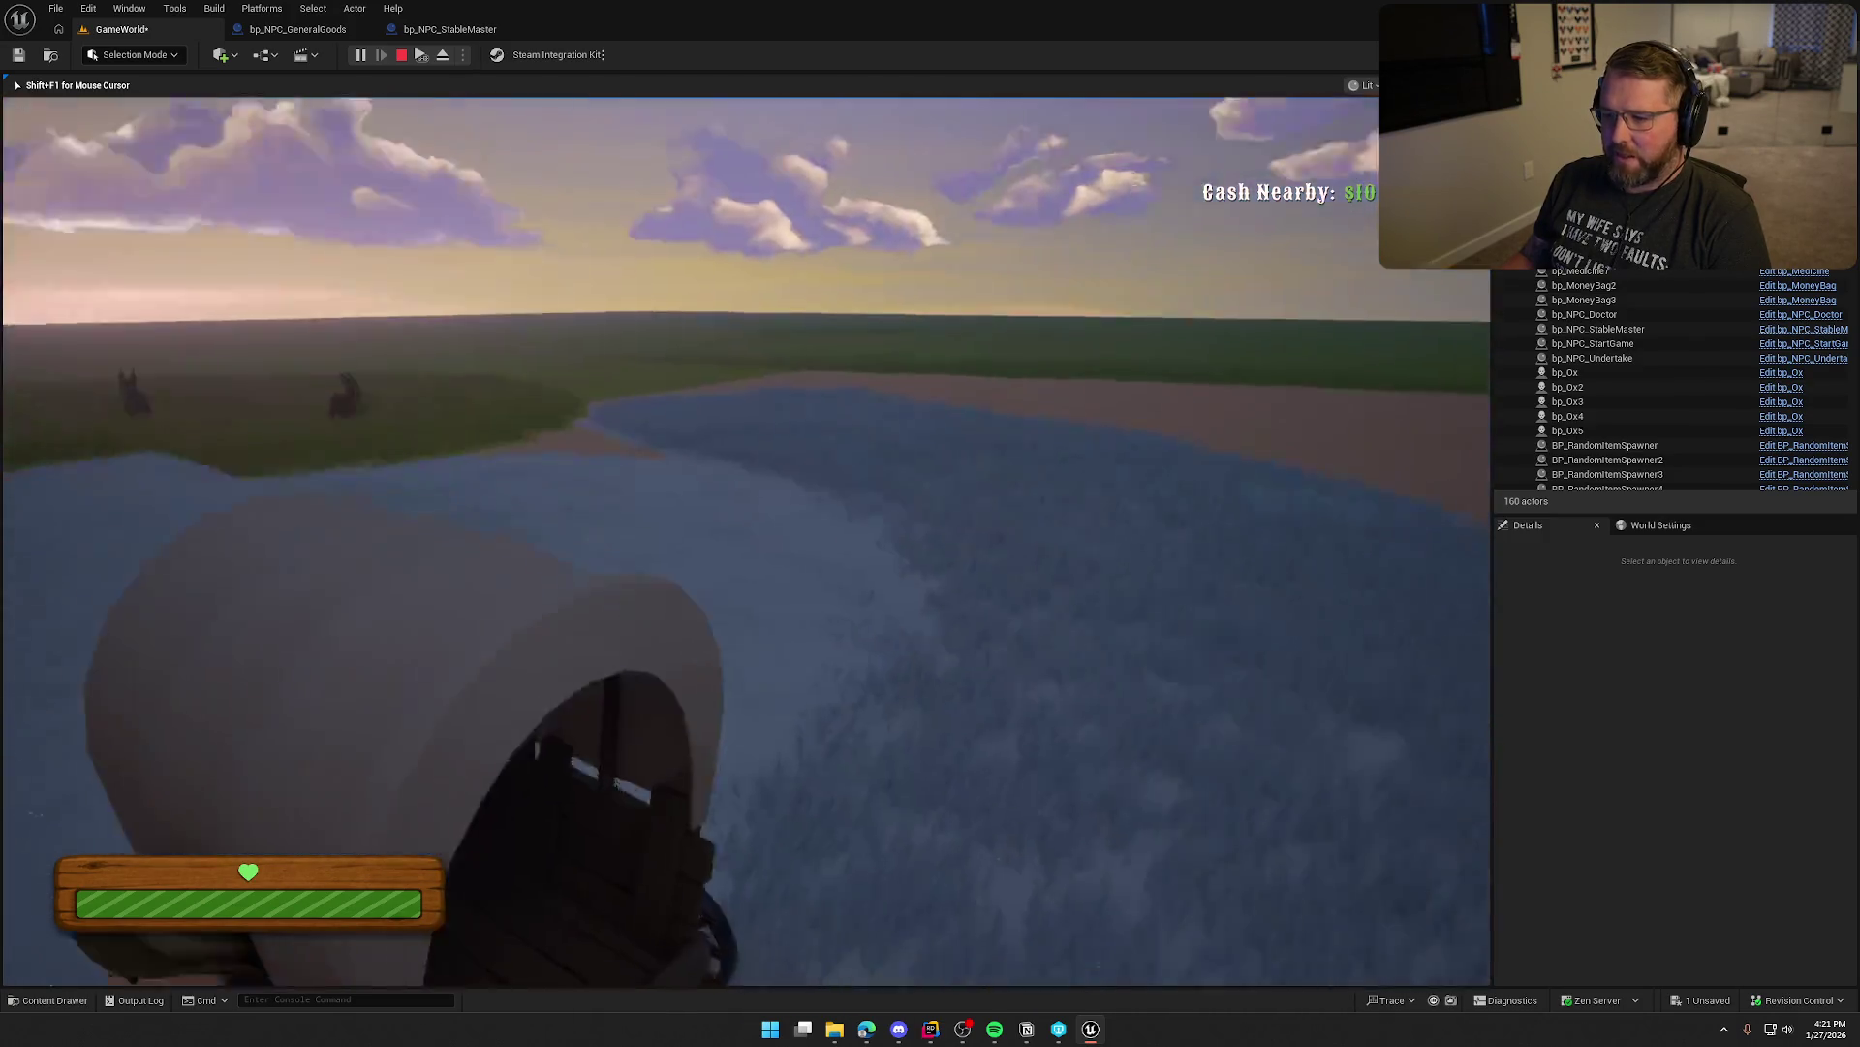
Step off the wagon, re-board the driver seat, get off again, sprint to camp and stop playing
key(e)
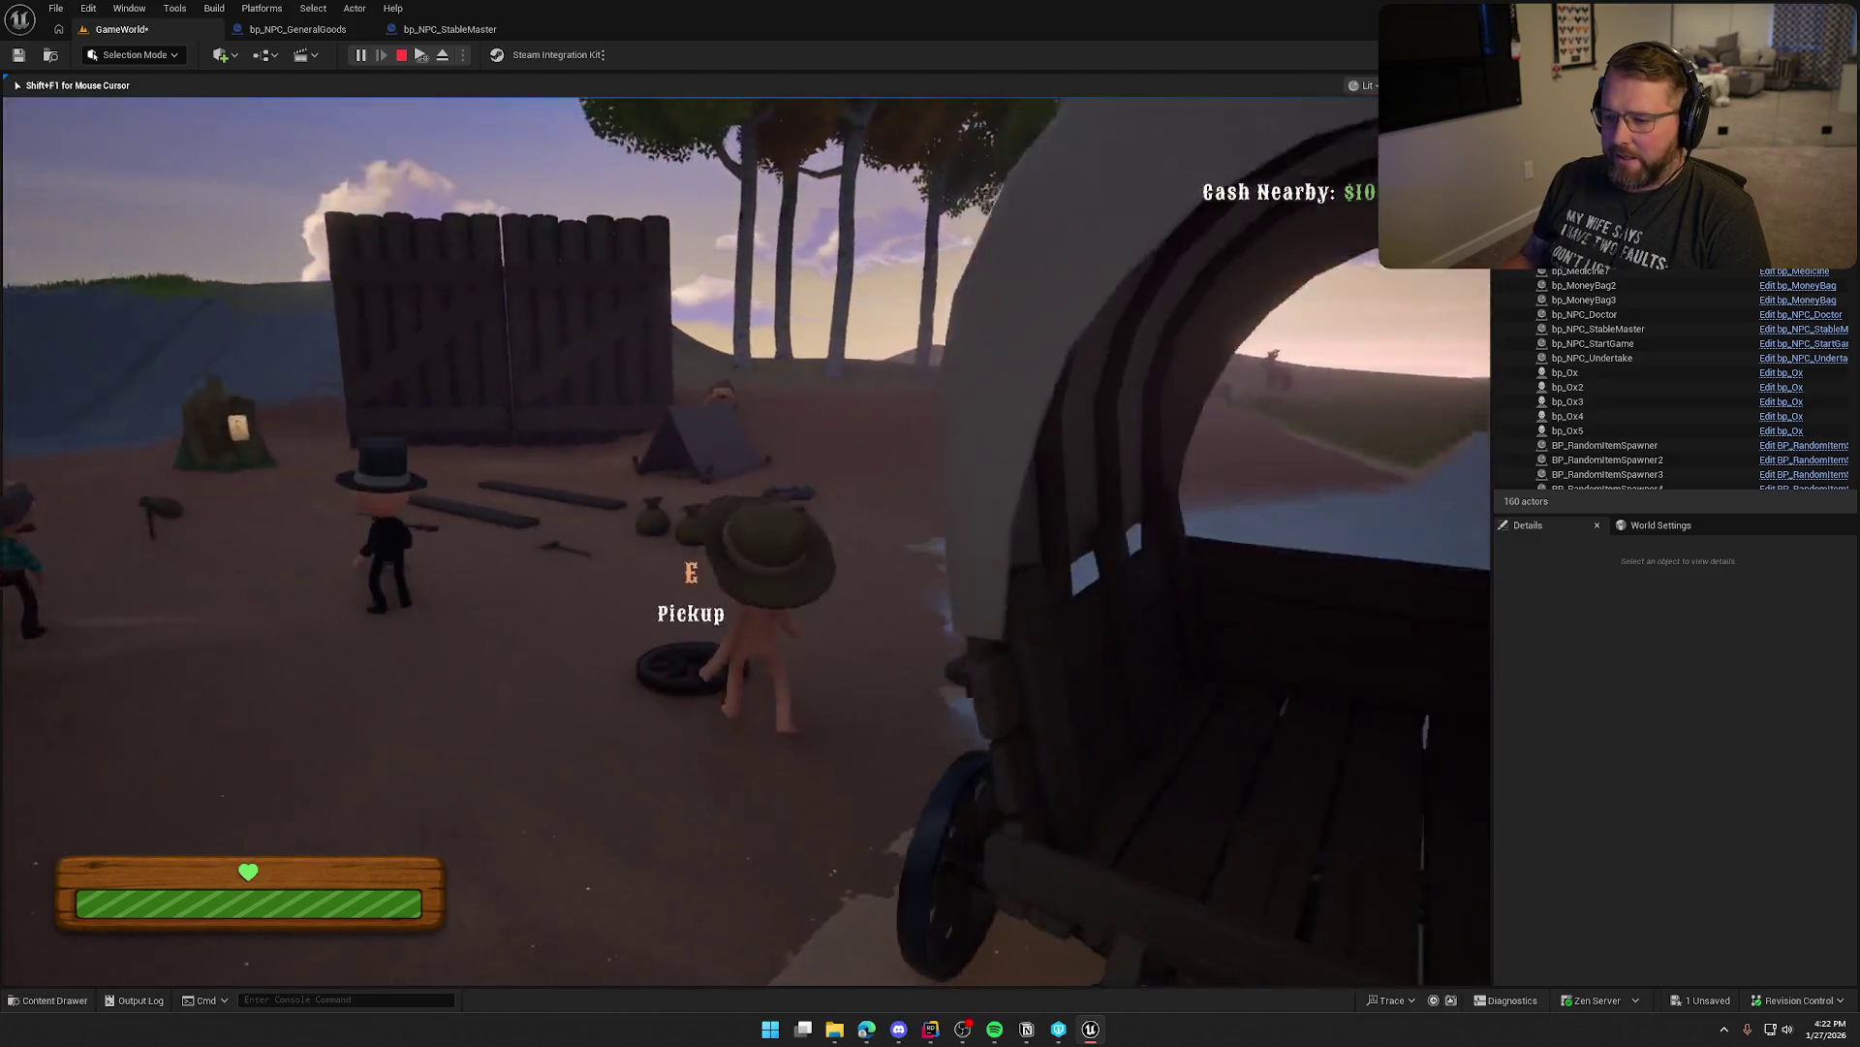
key(shift+w)
key(w)
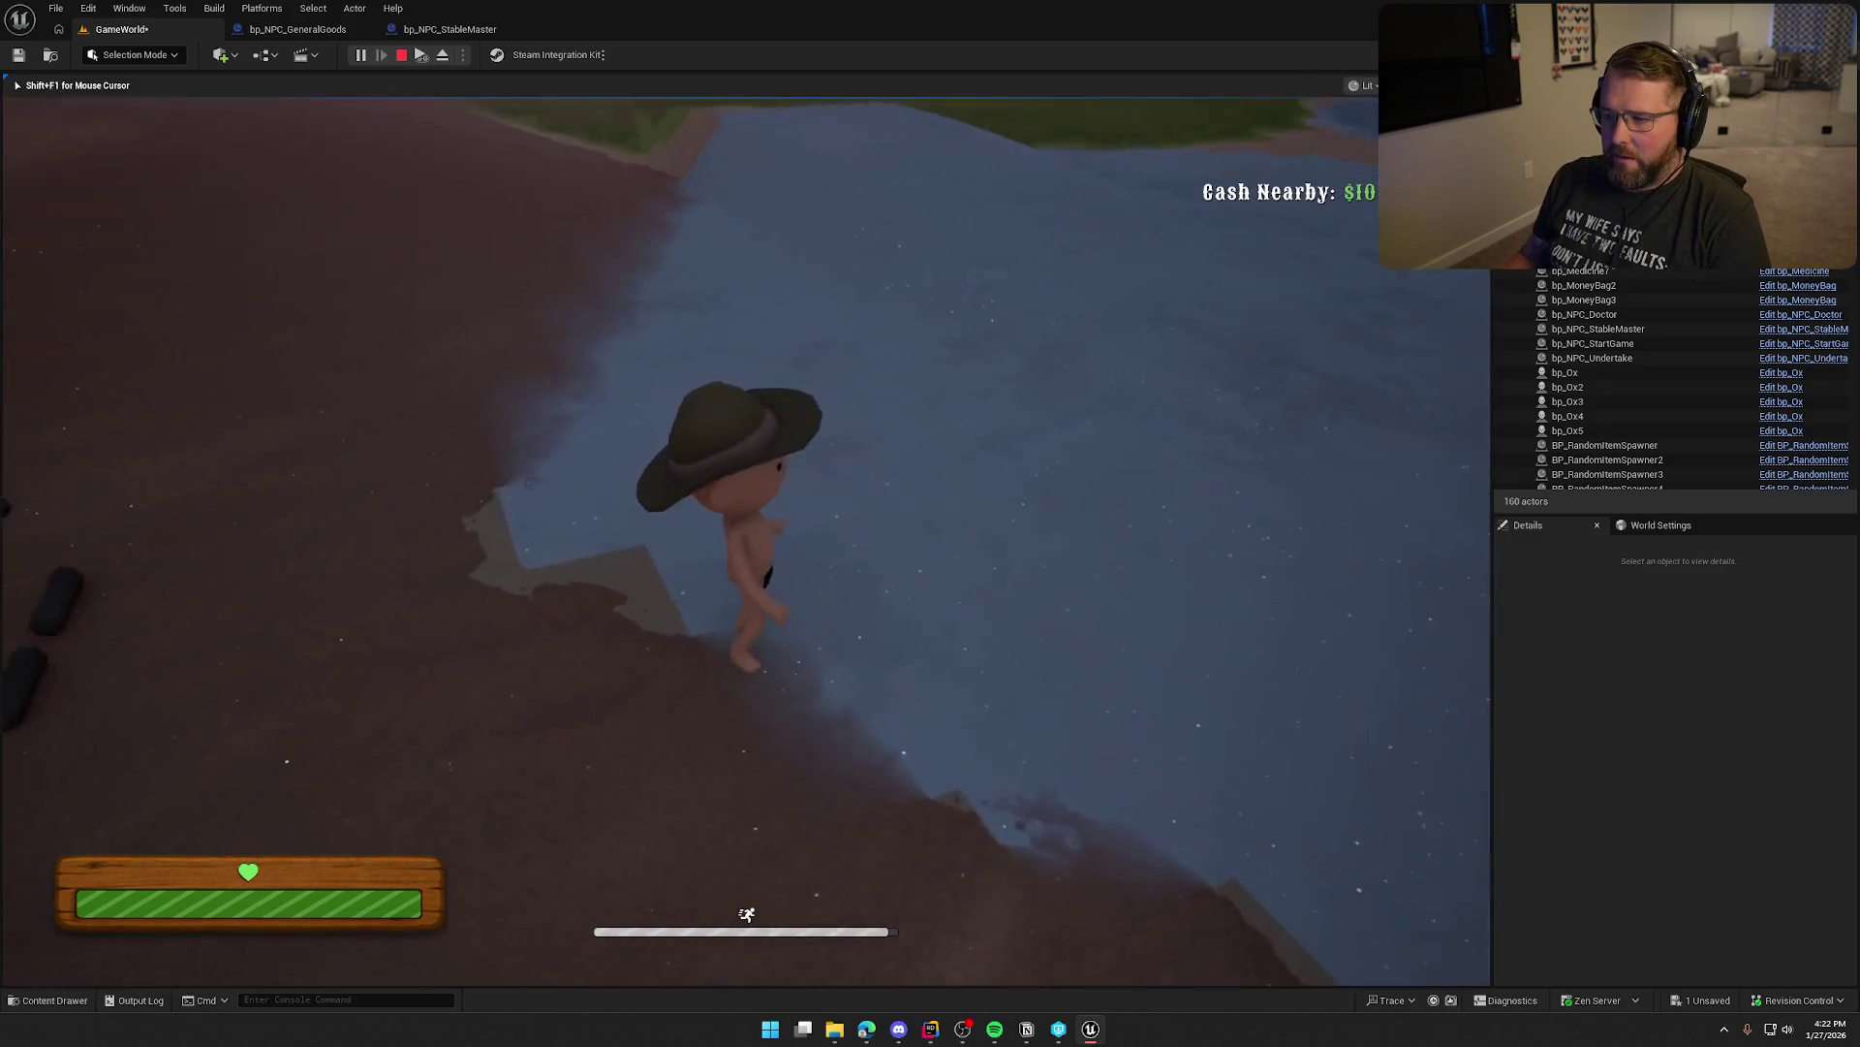
key(e)
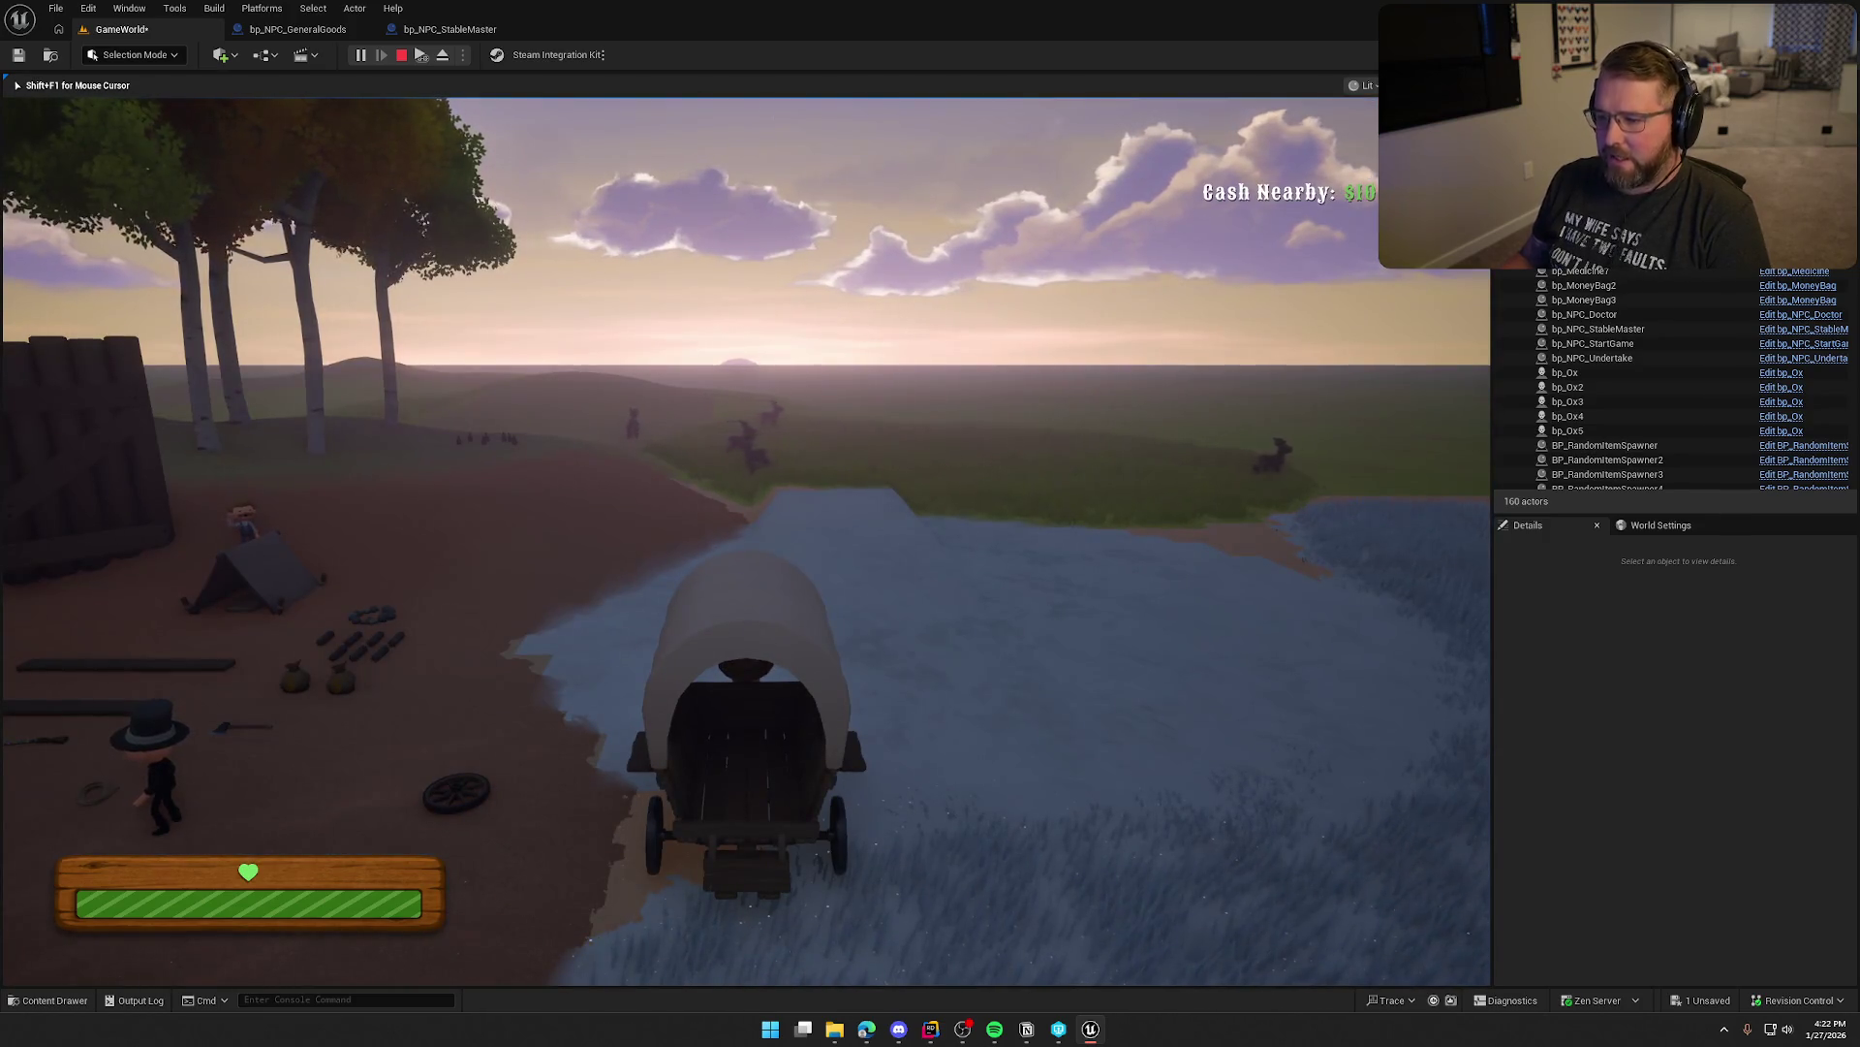
key(e)
key(shift+w)
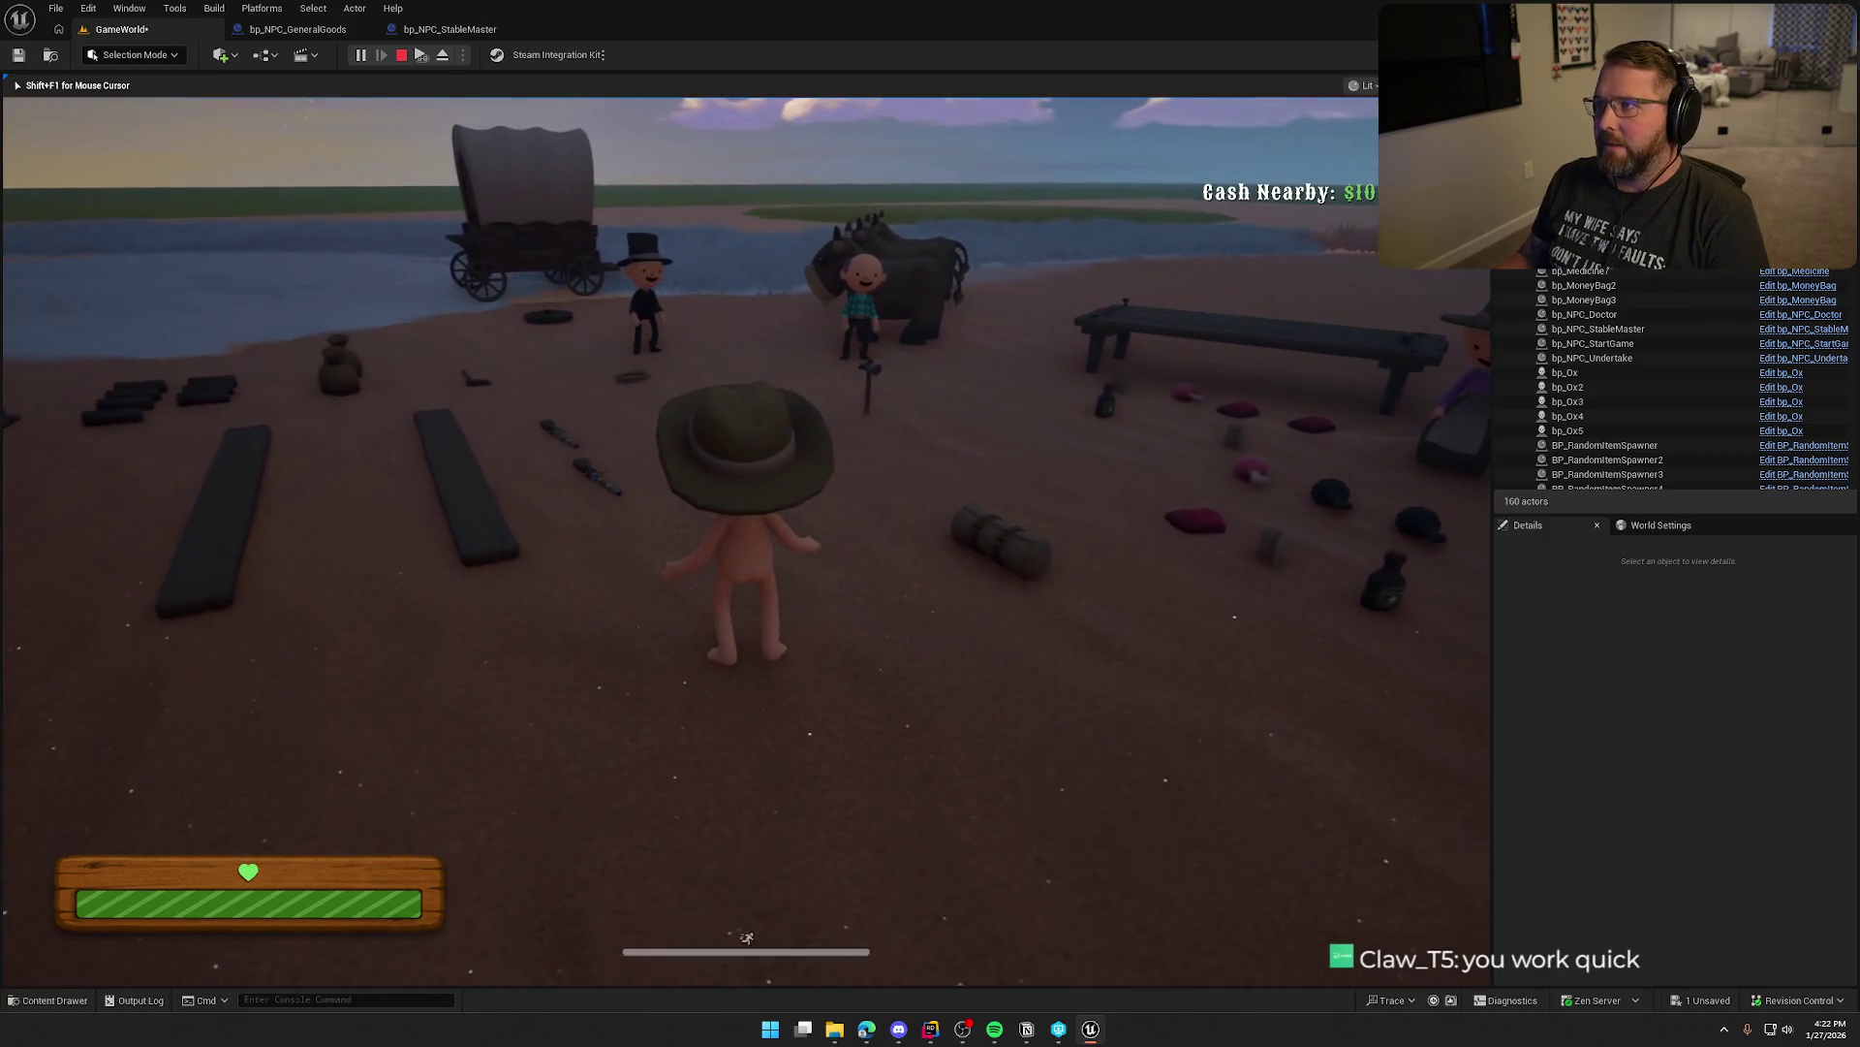
key(Escape)
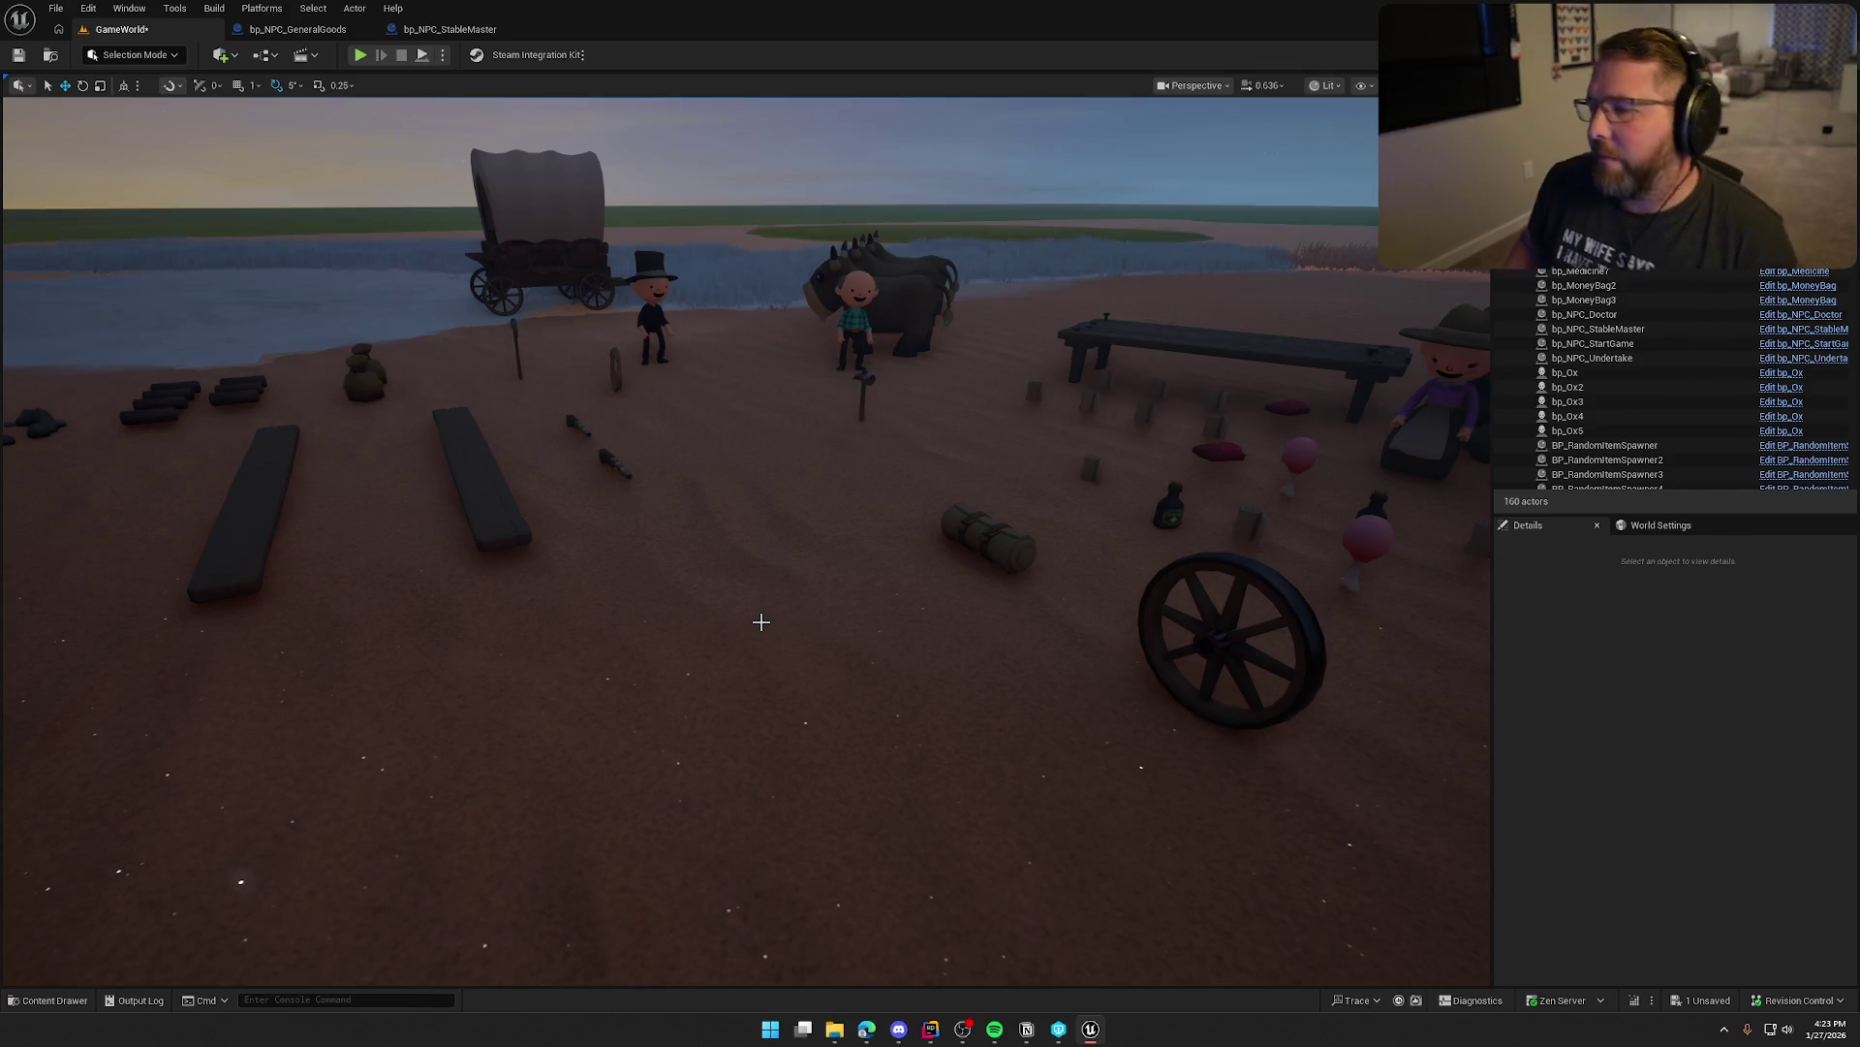
scroll(798, 631, down, 5)
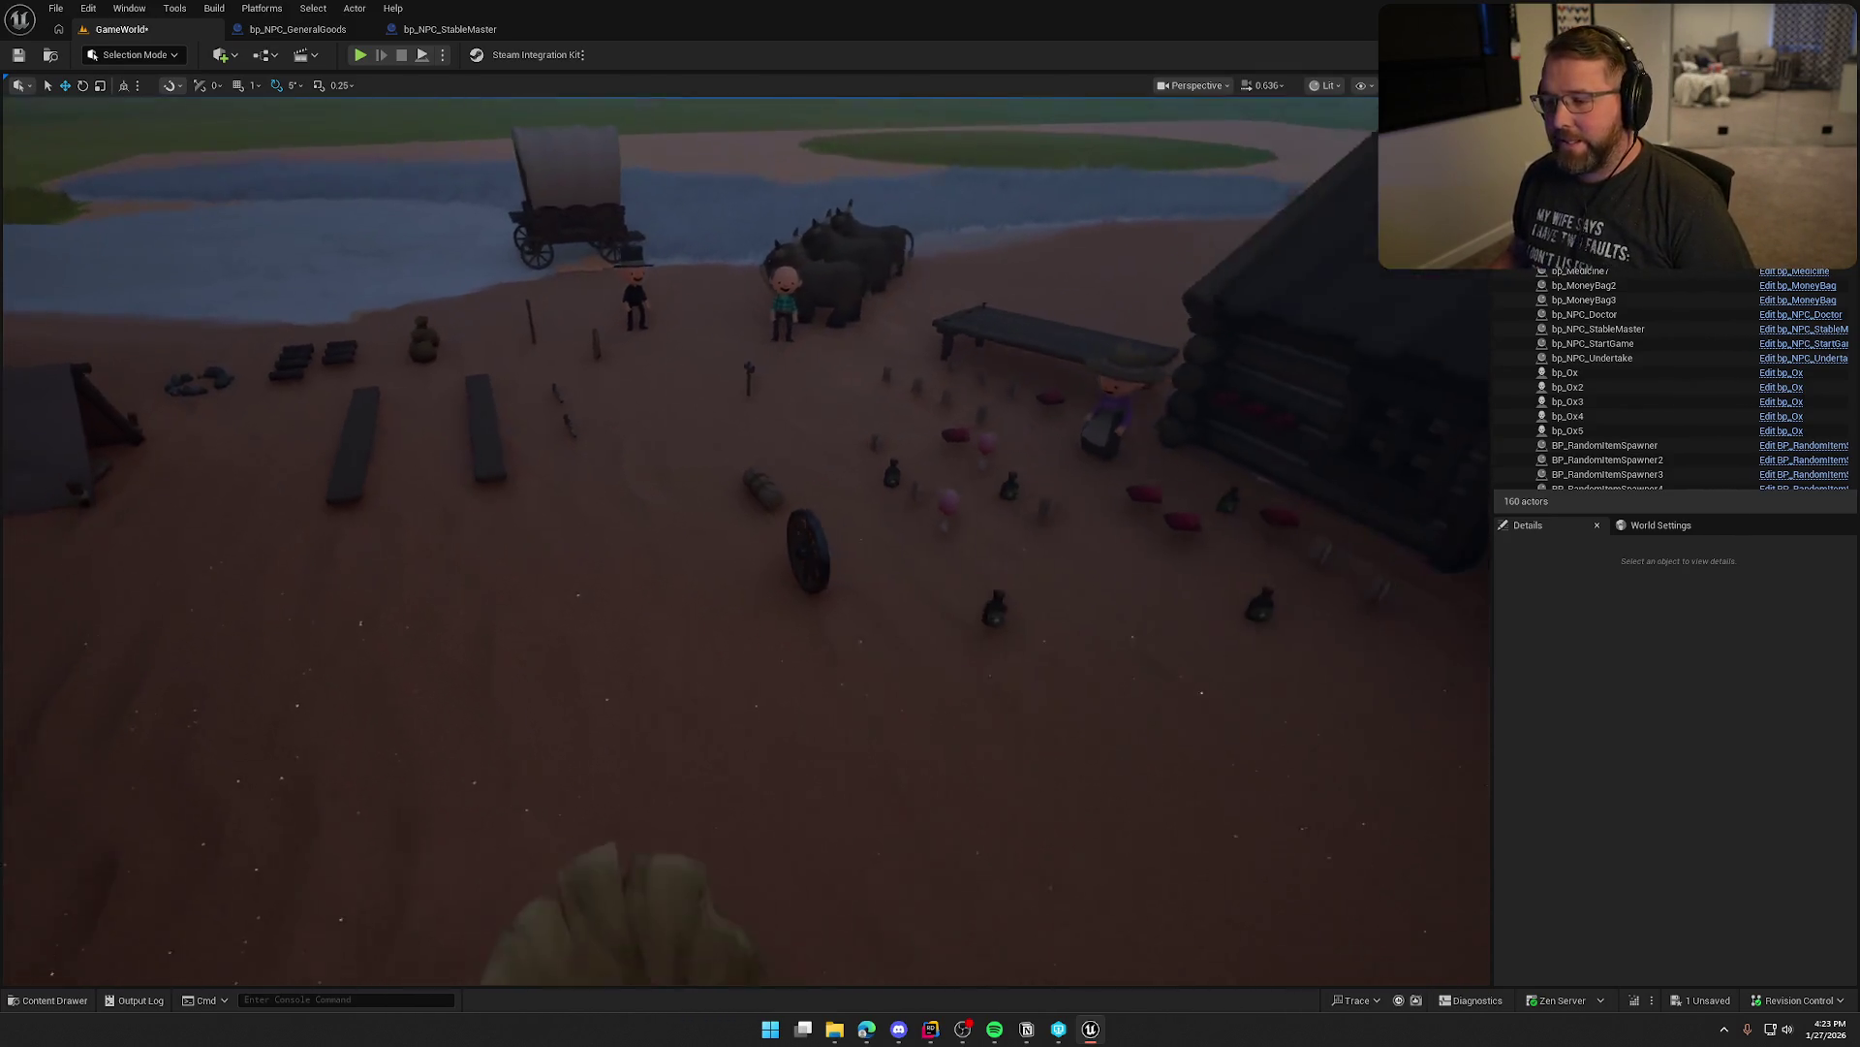
drag(885, 564, 885, 564)
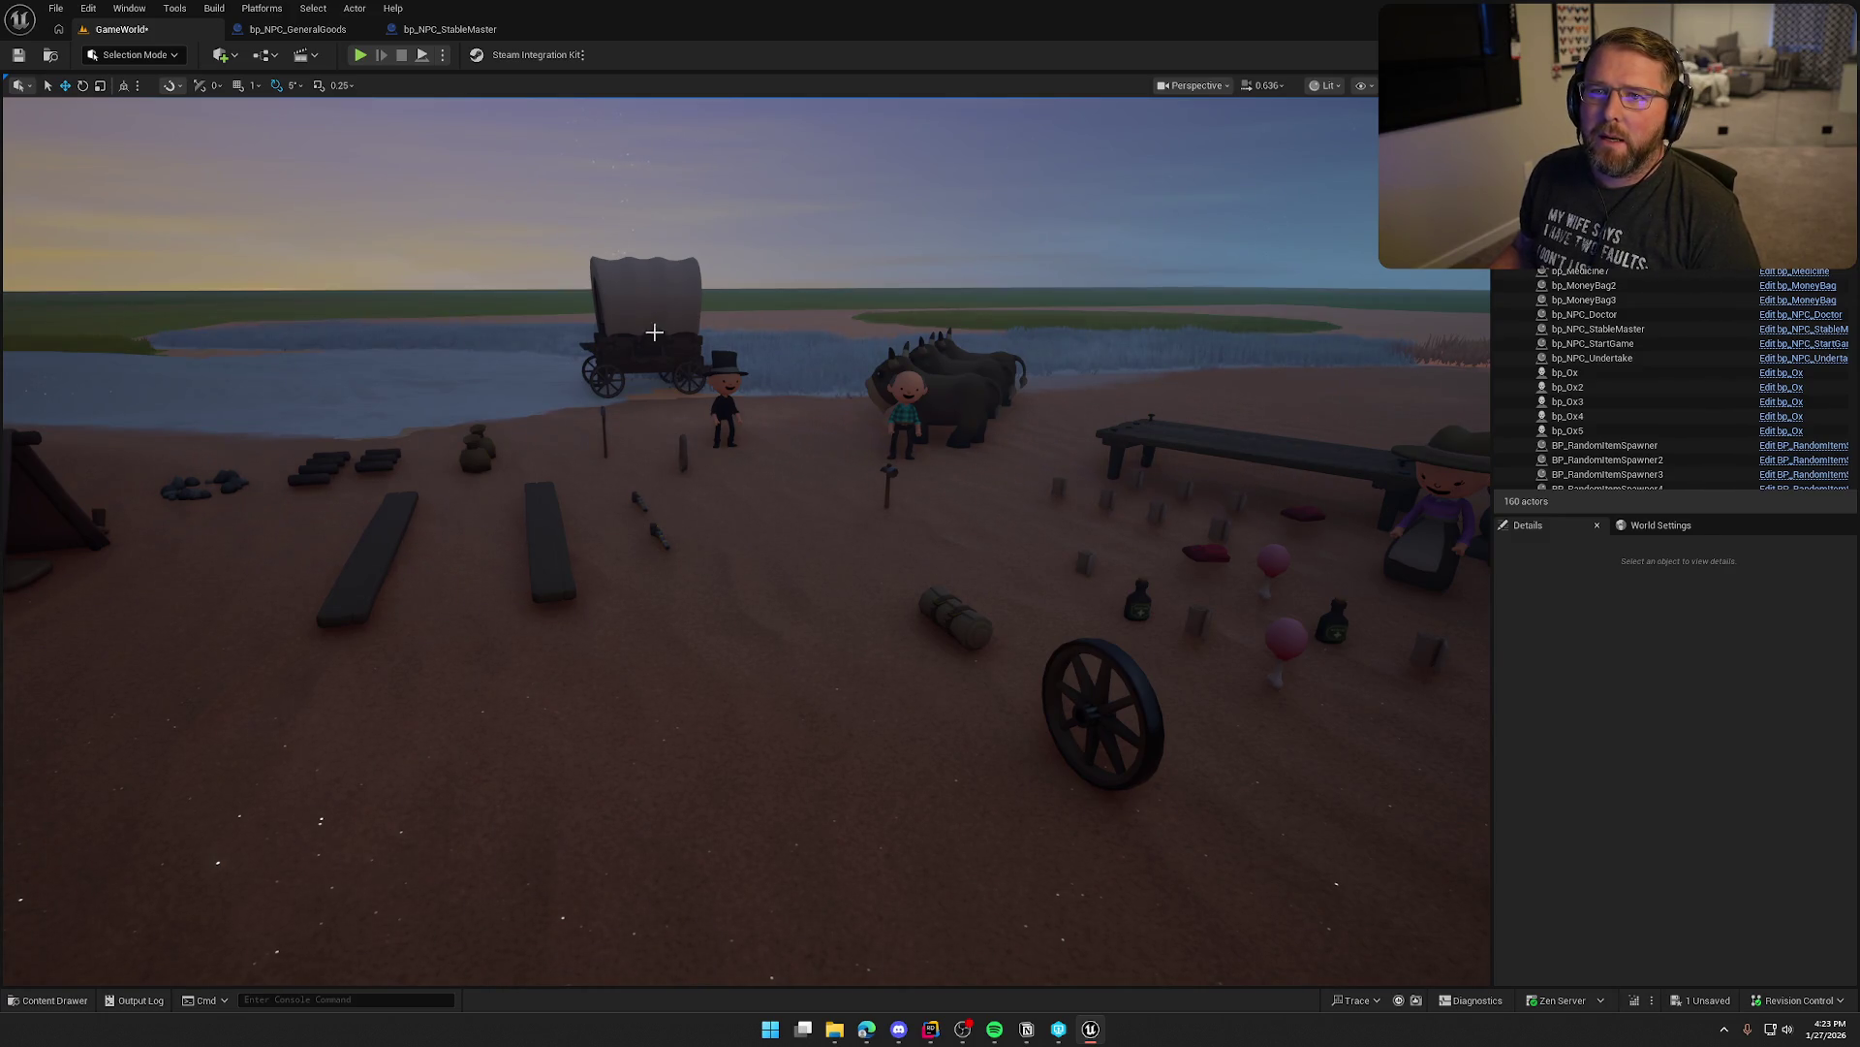
drag(709, 369, 709, 369)
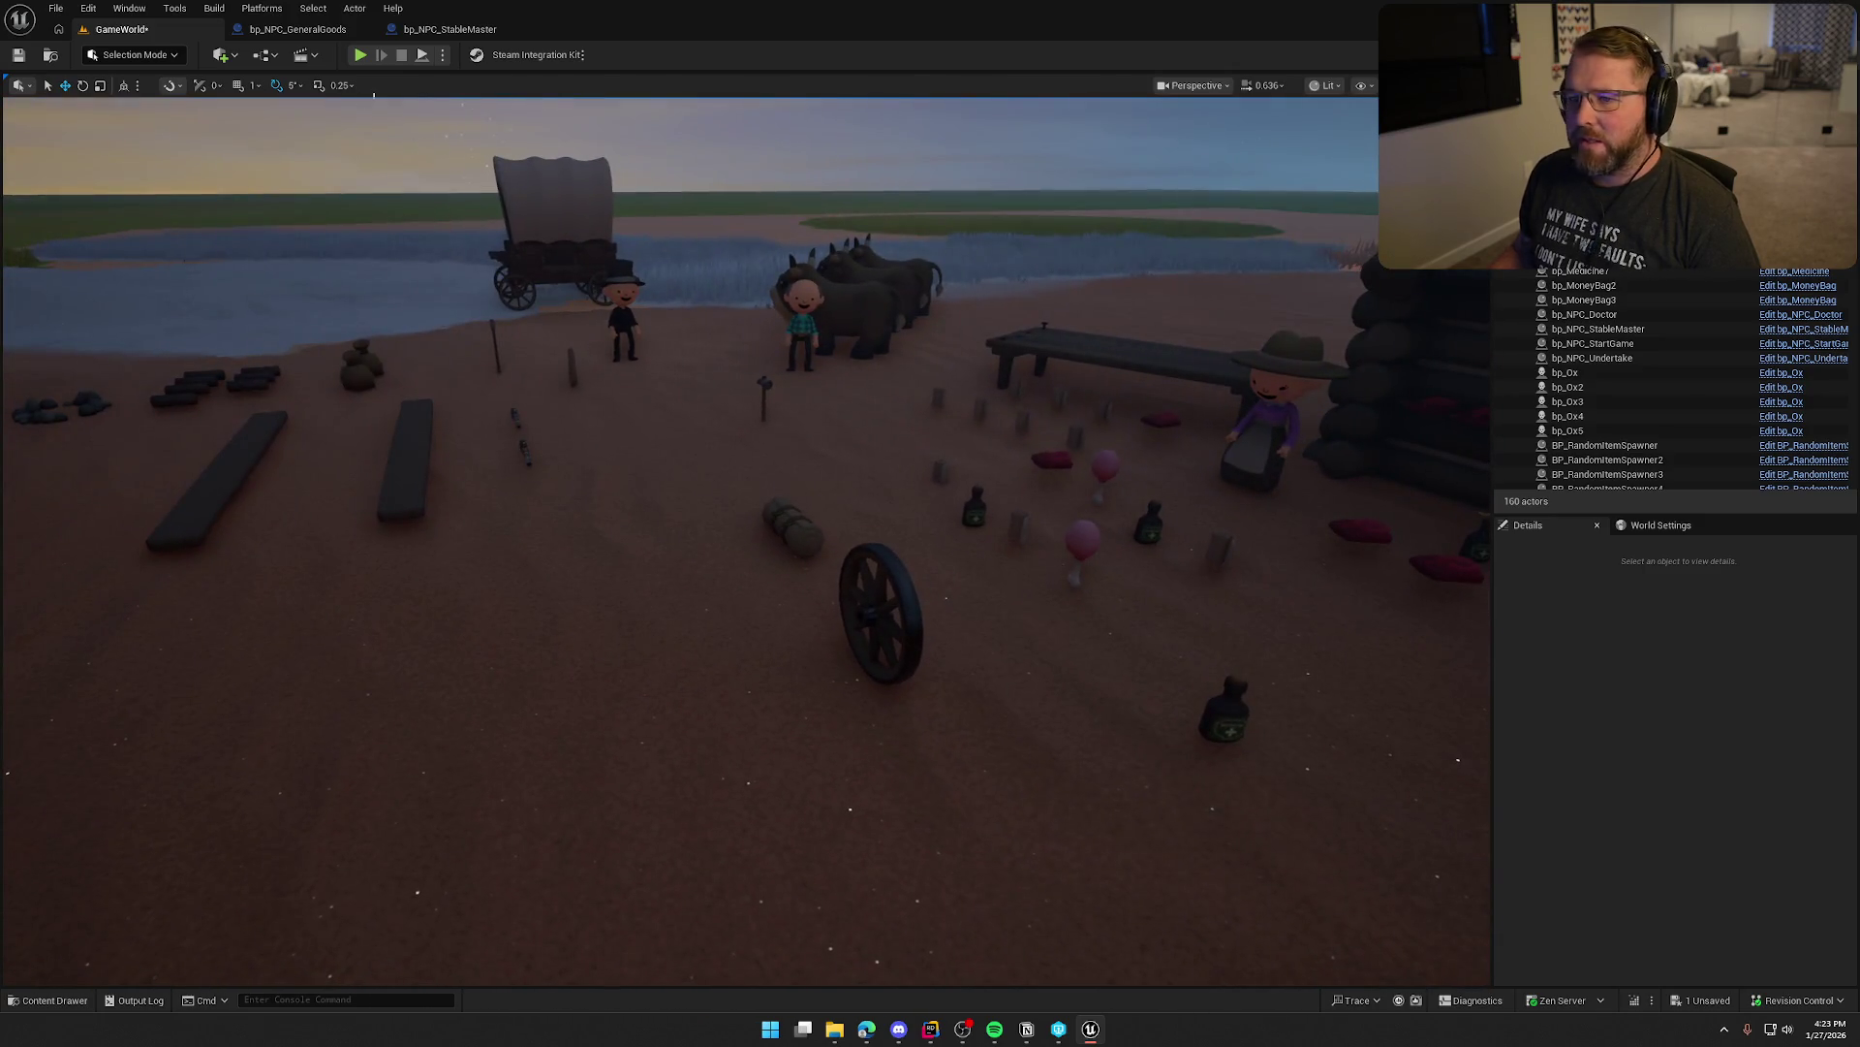
click(361, 55)
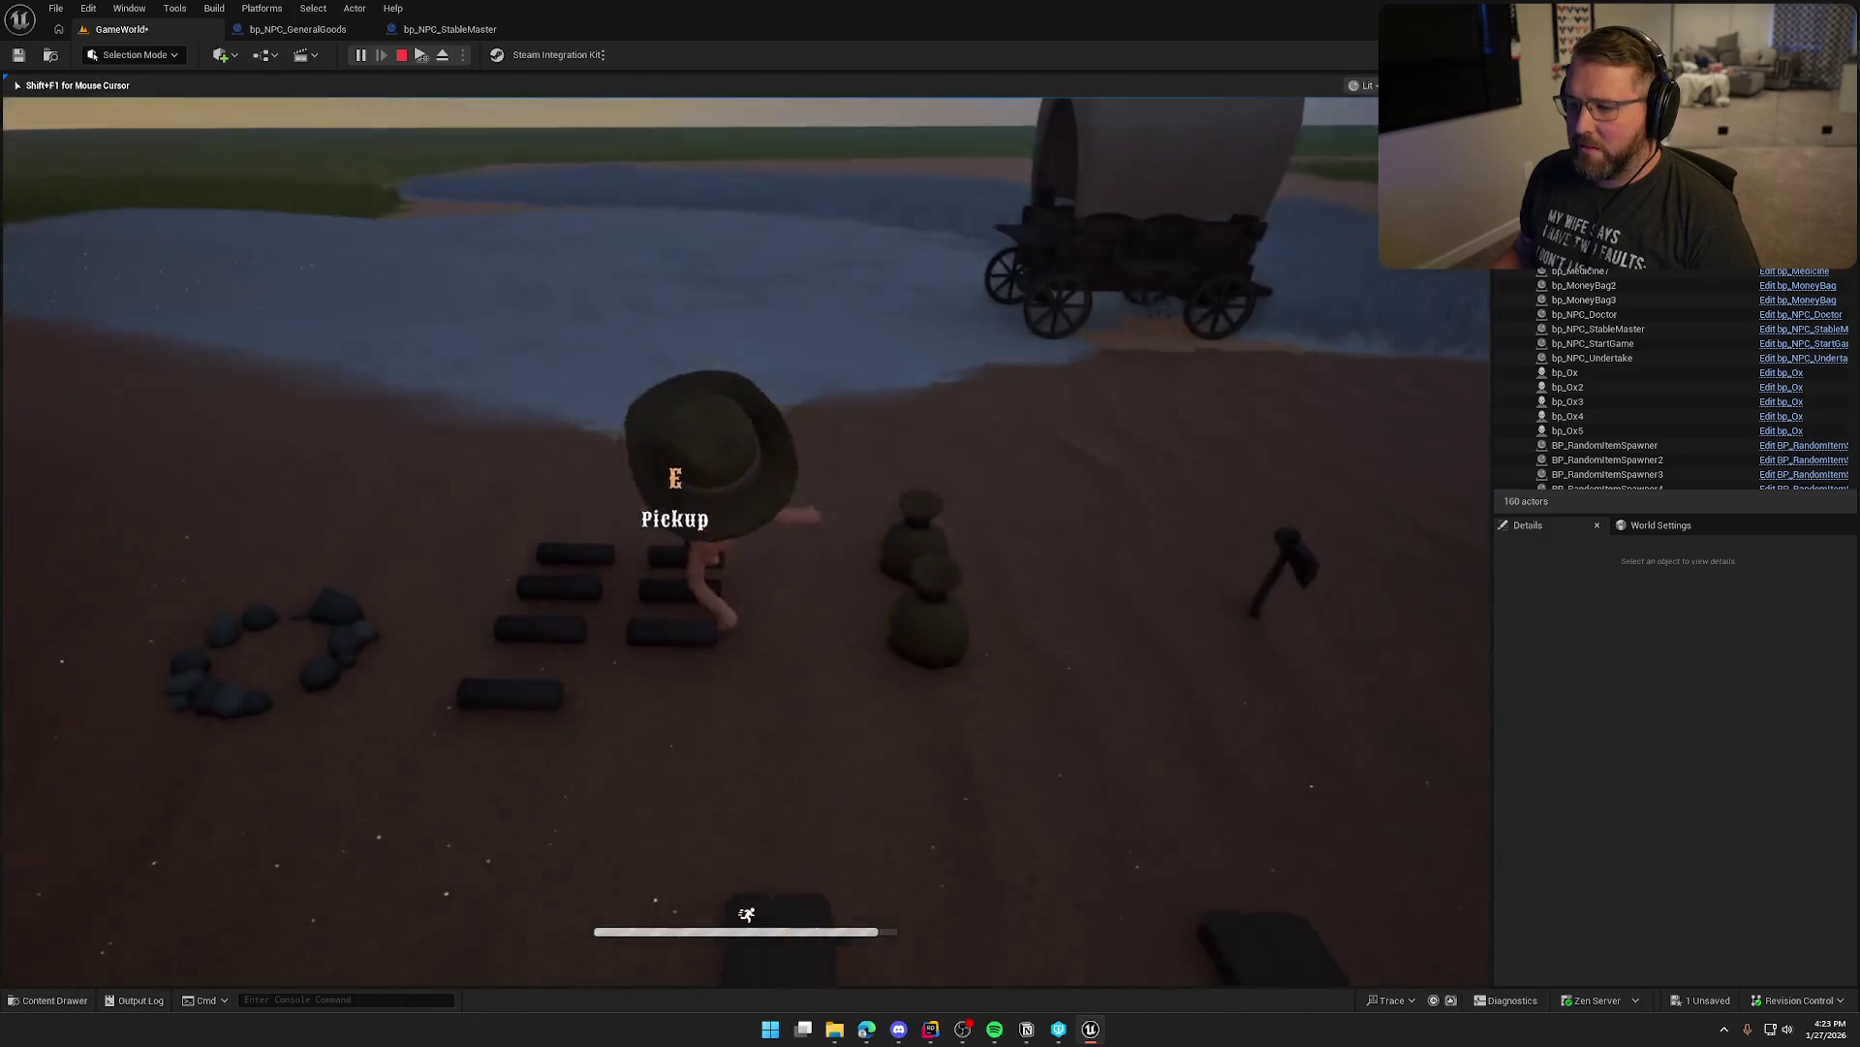
Sprint to the ox pen, mount the ox, ride it toward camp and dismount
key(shift+w)
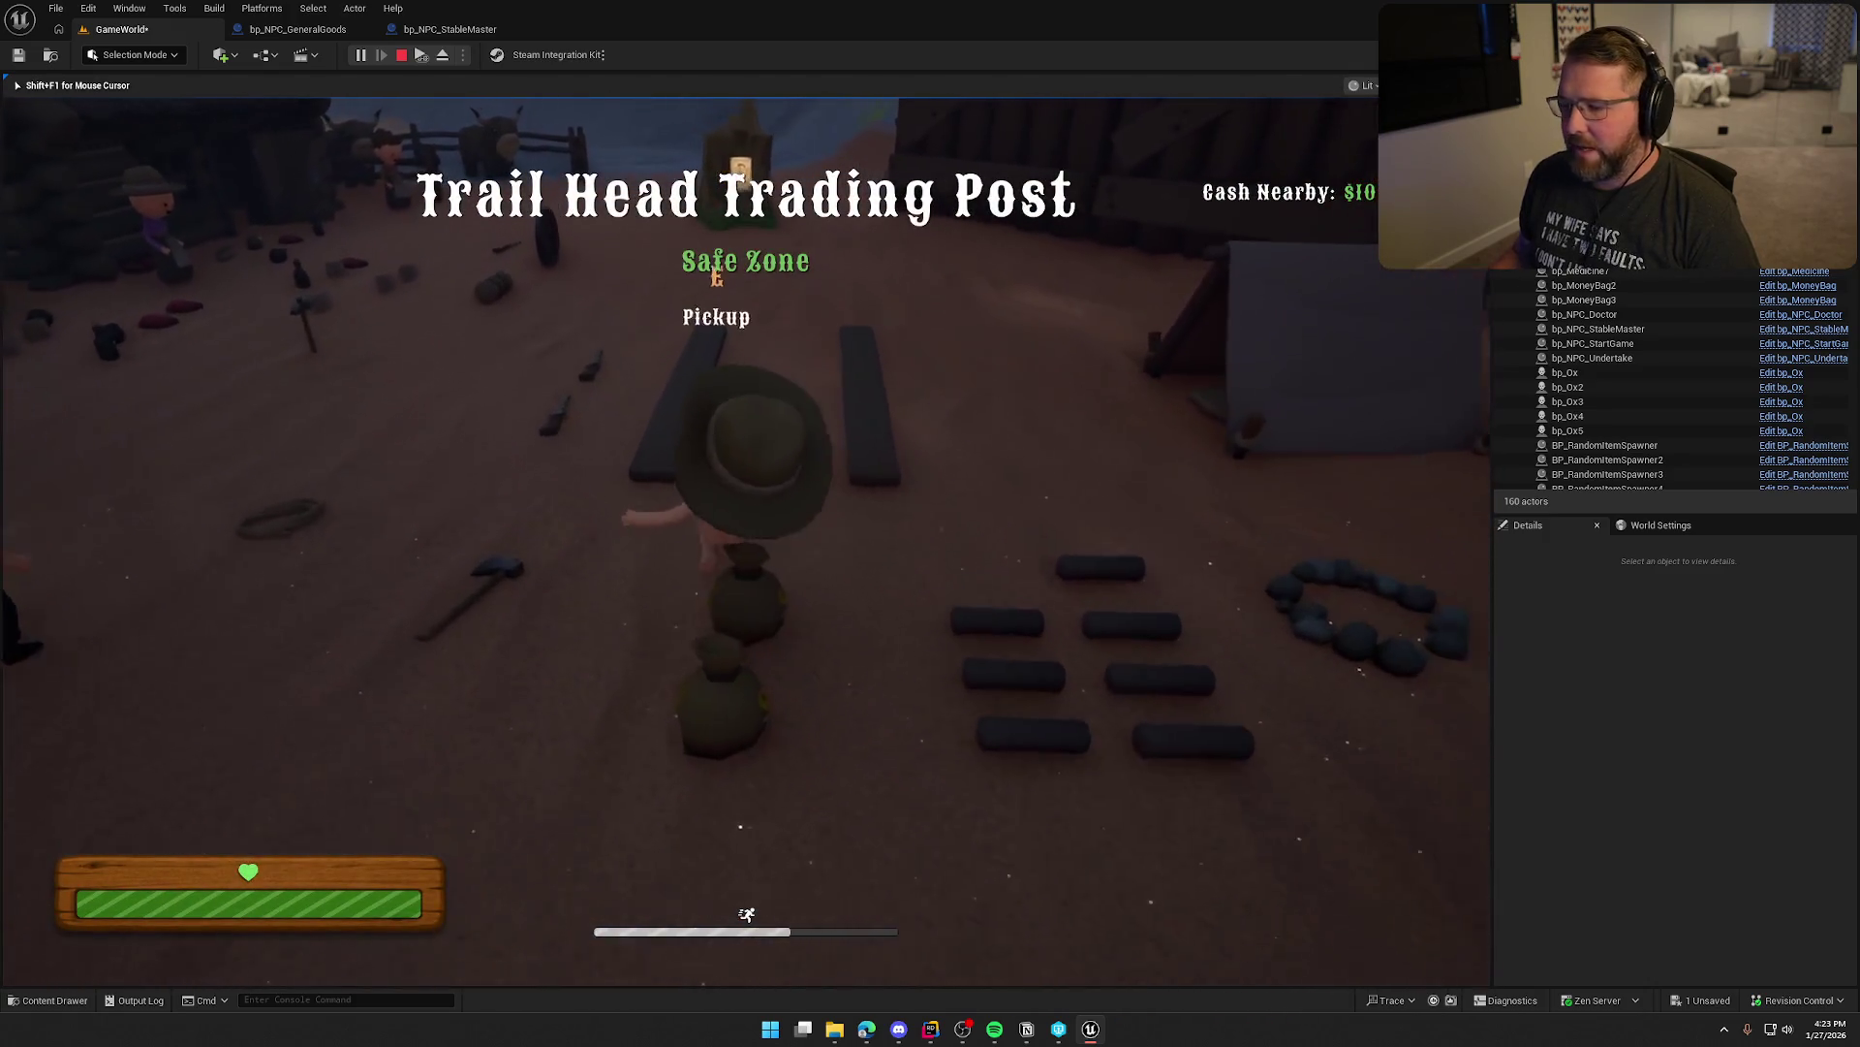
key(shift+w)
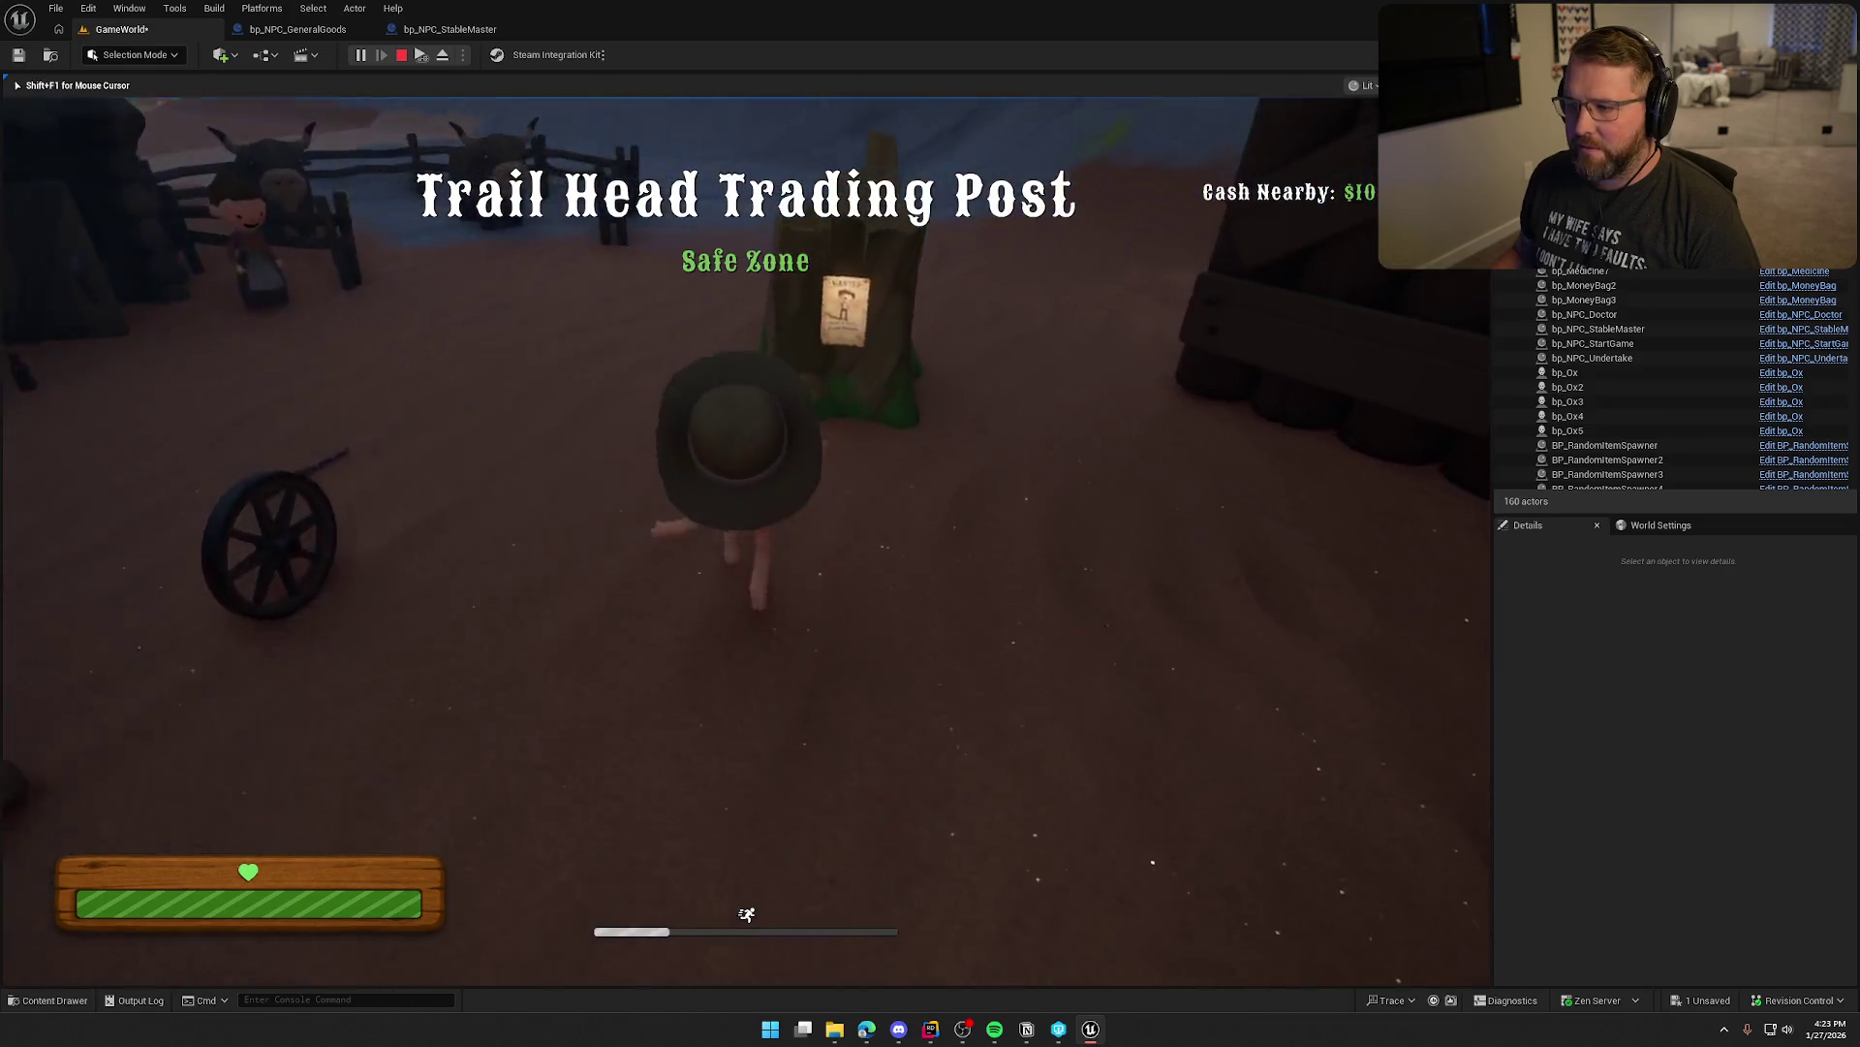
key(shift+w)
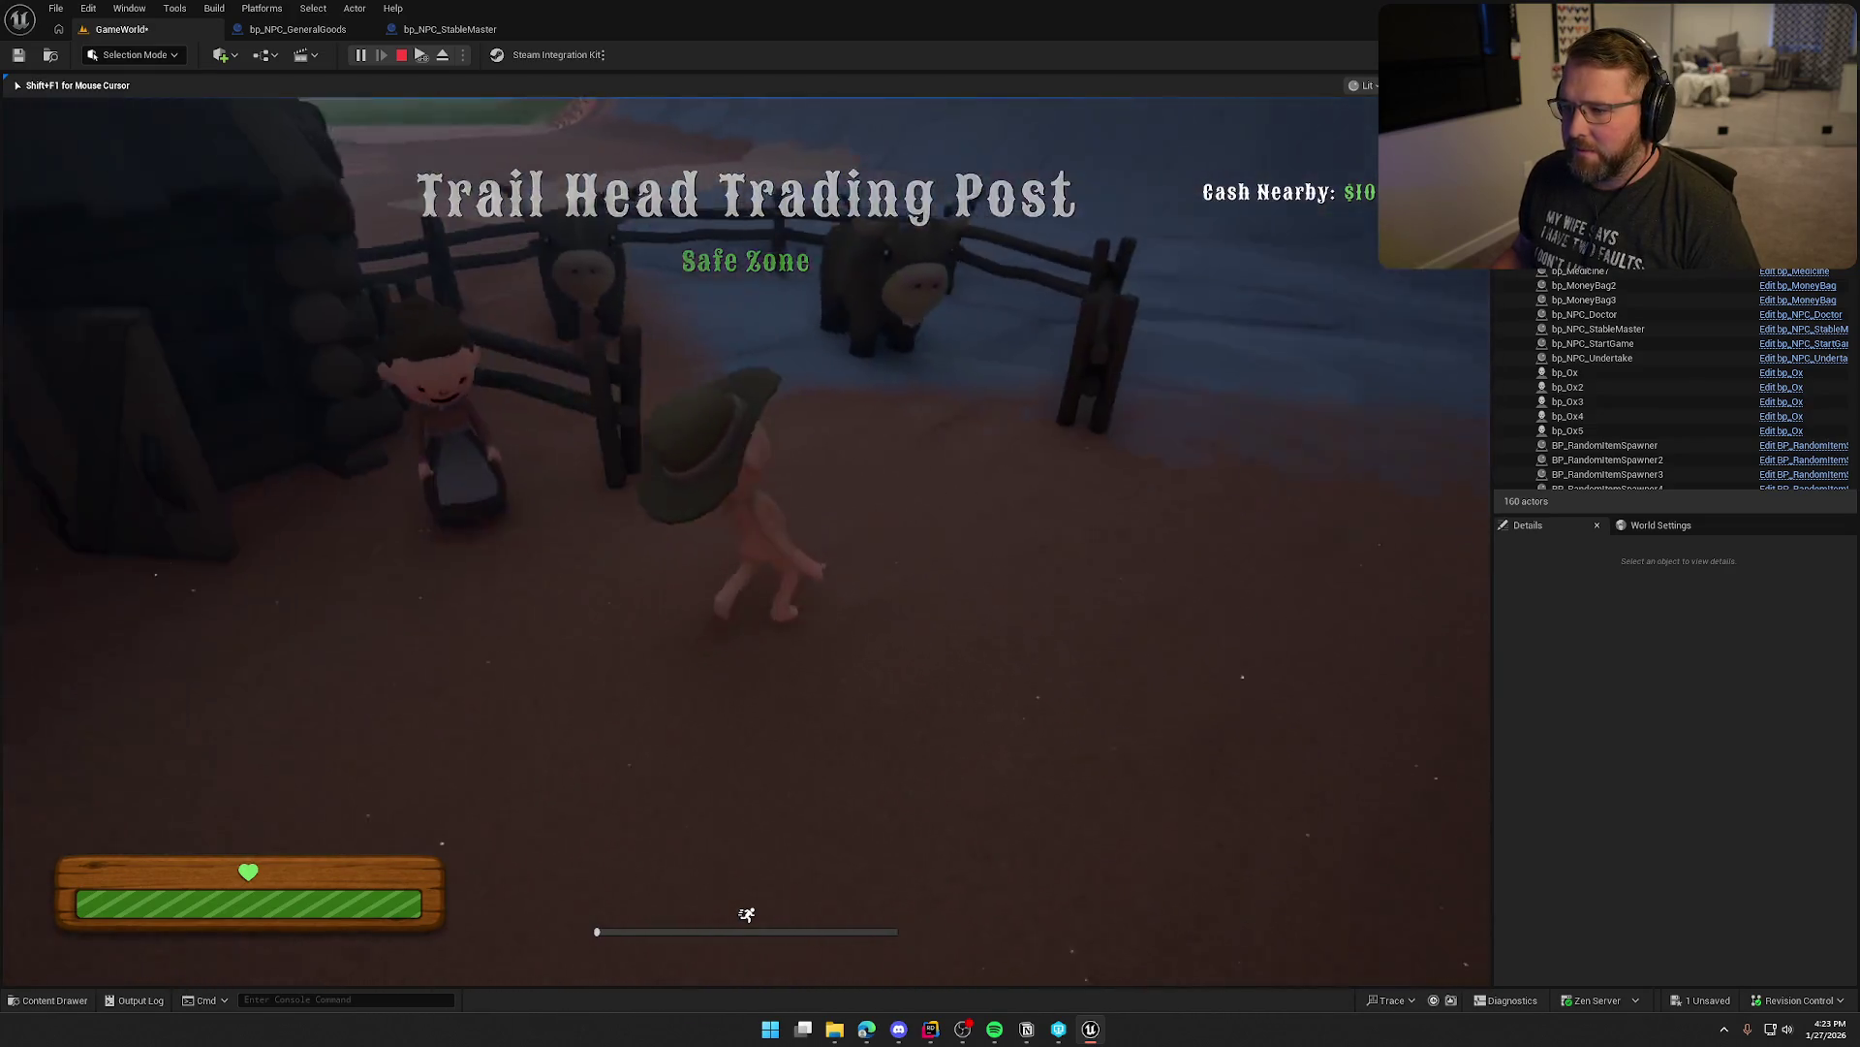
key(e)
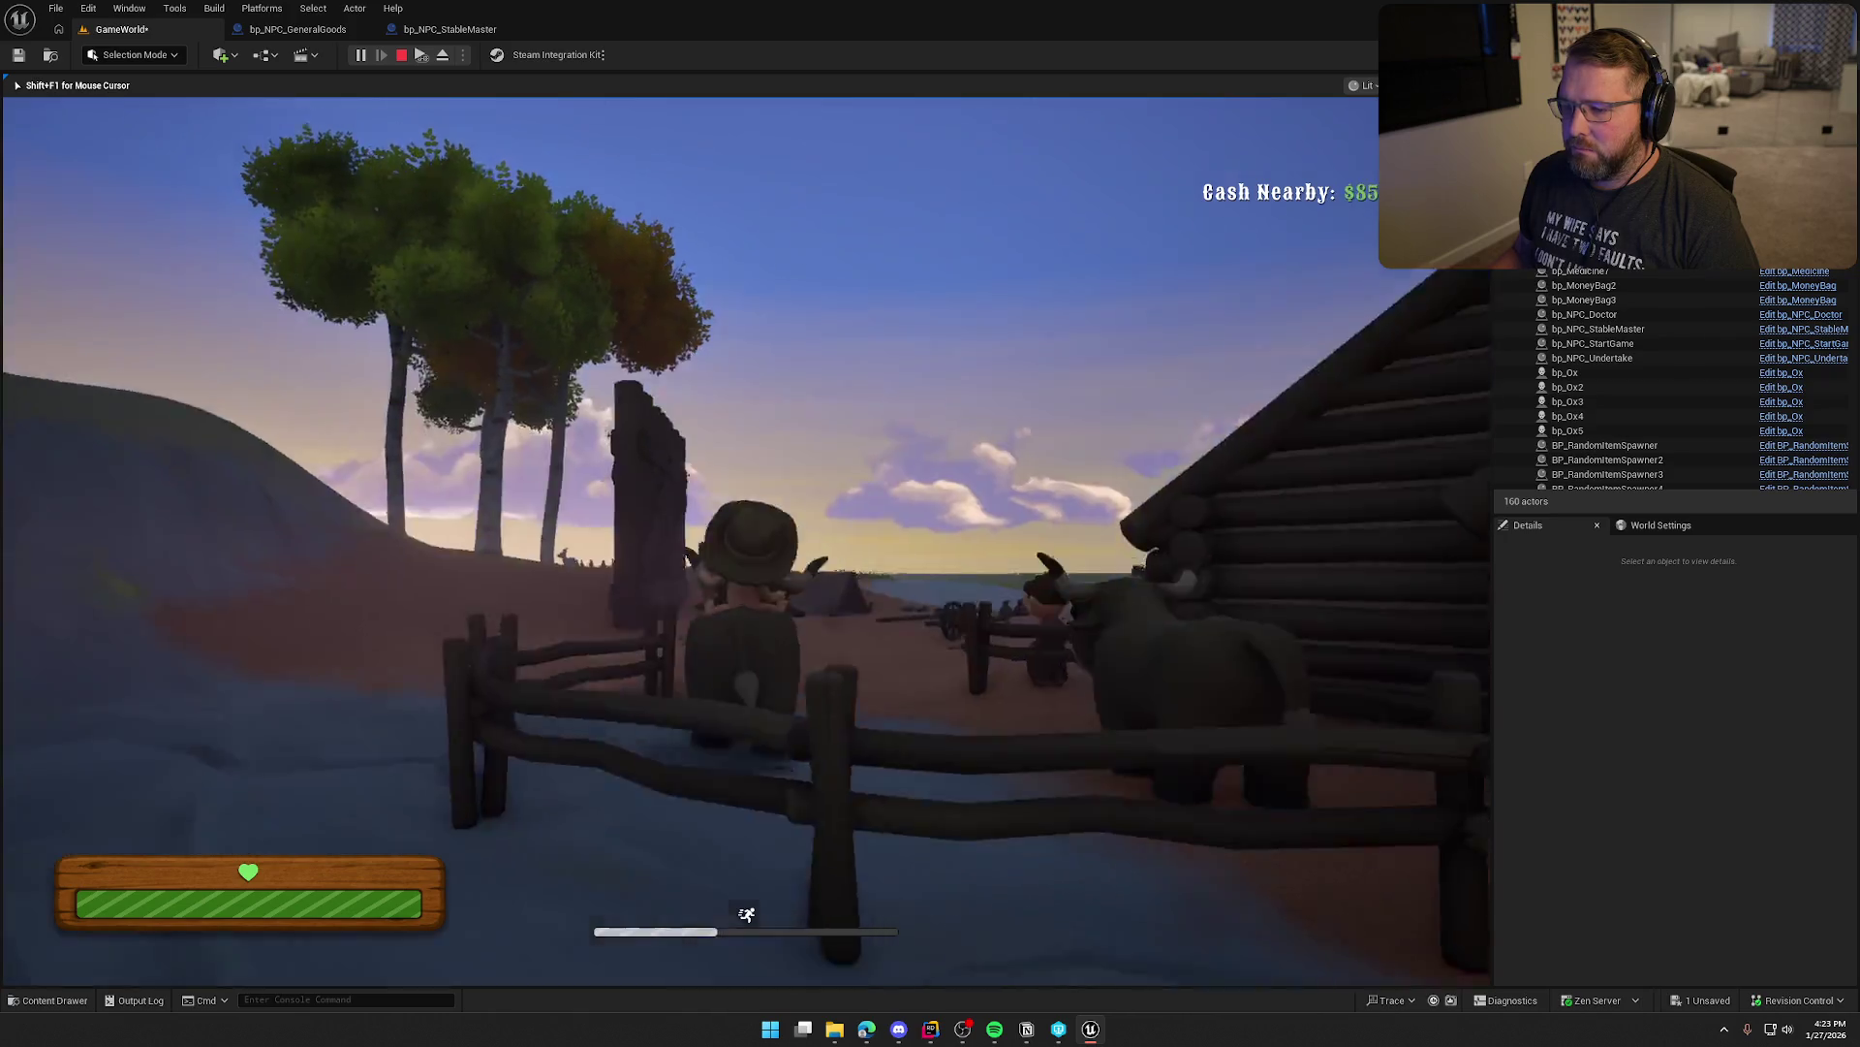
key(w)
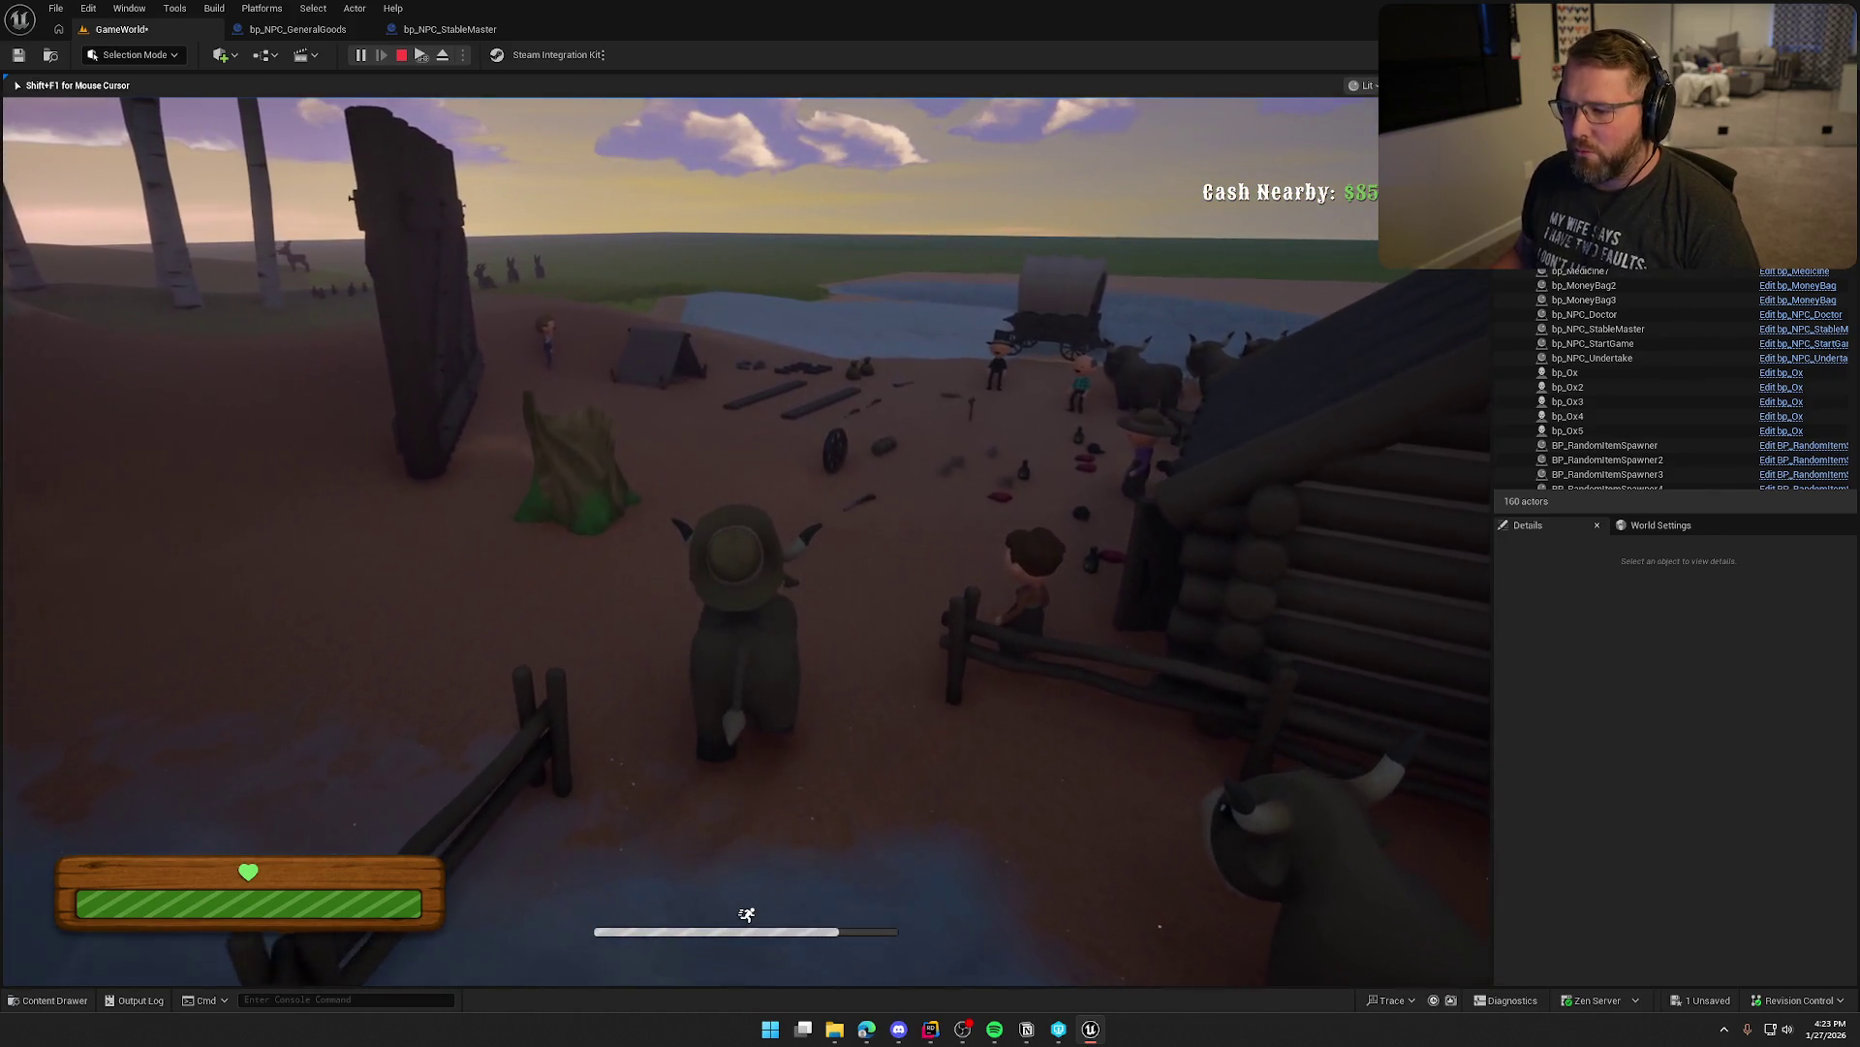
key(e)
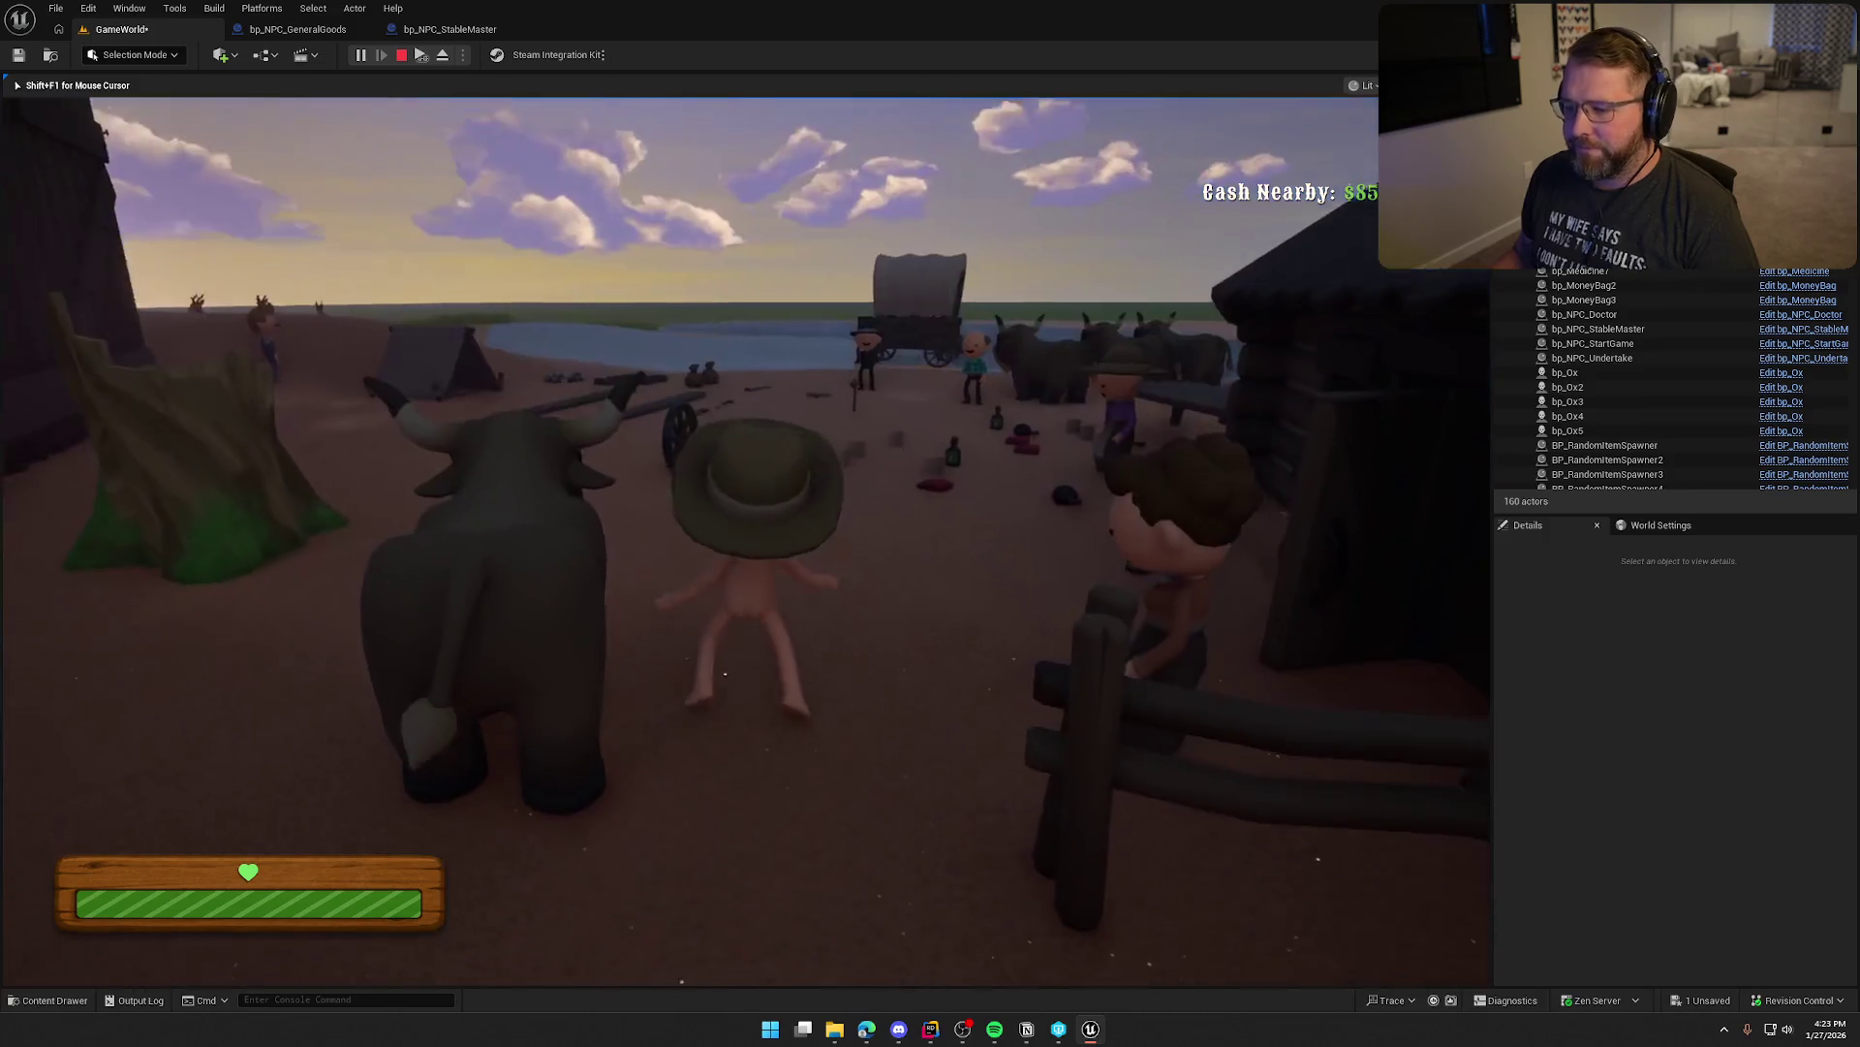
Walk back toward camp and lie down inside the tent
key(w)
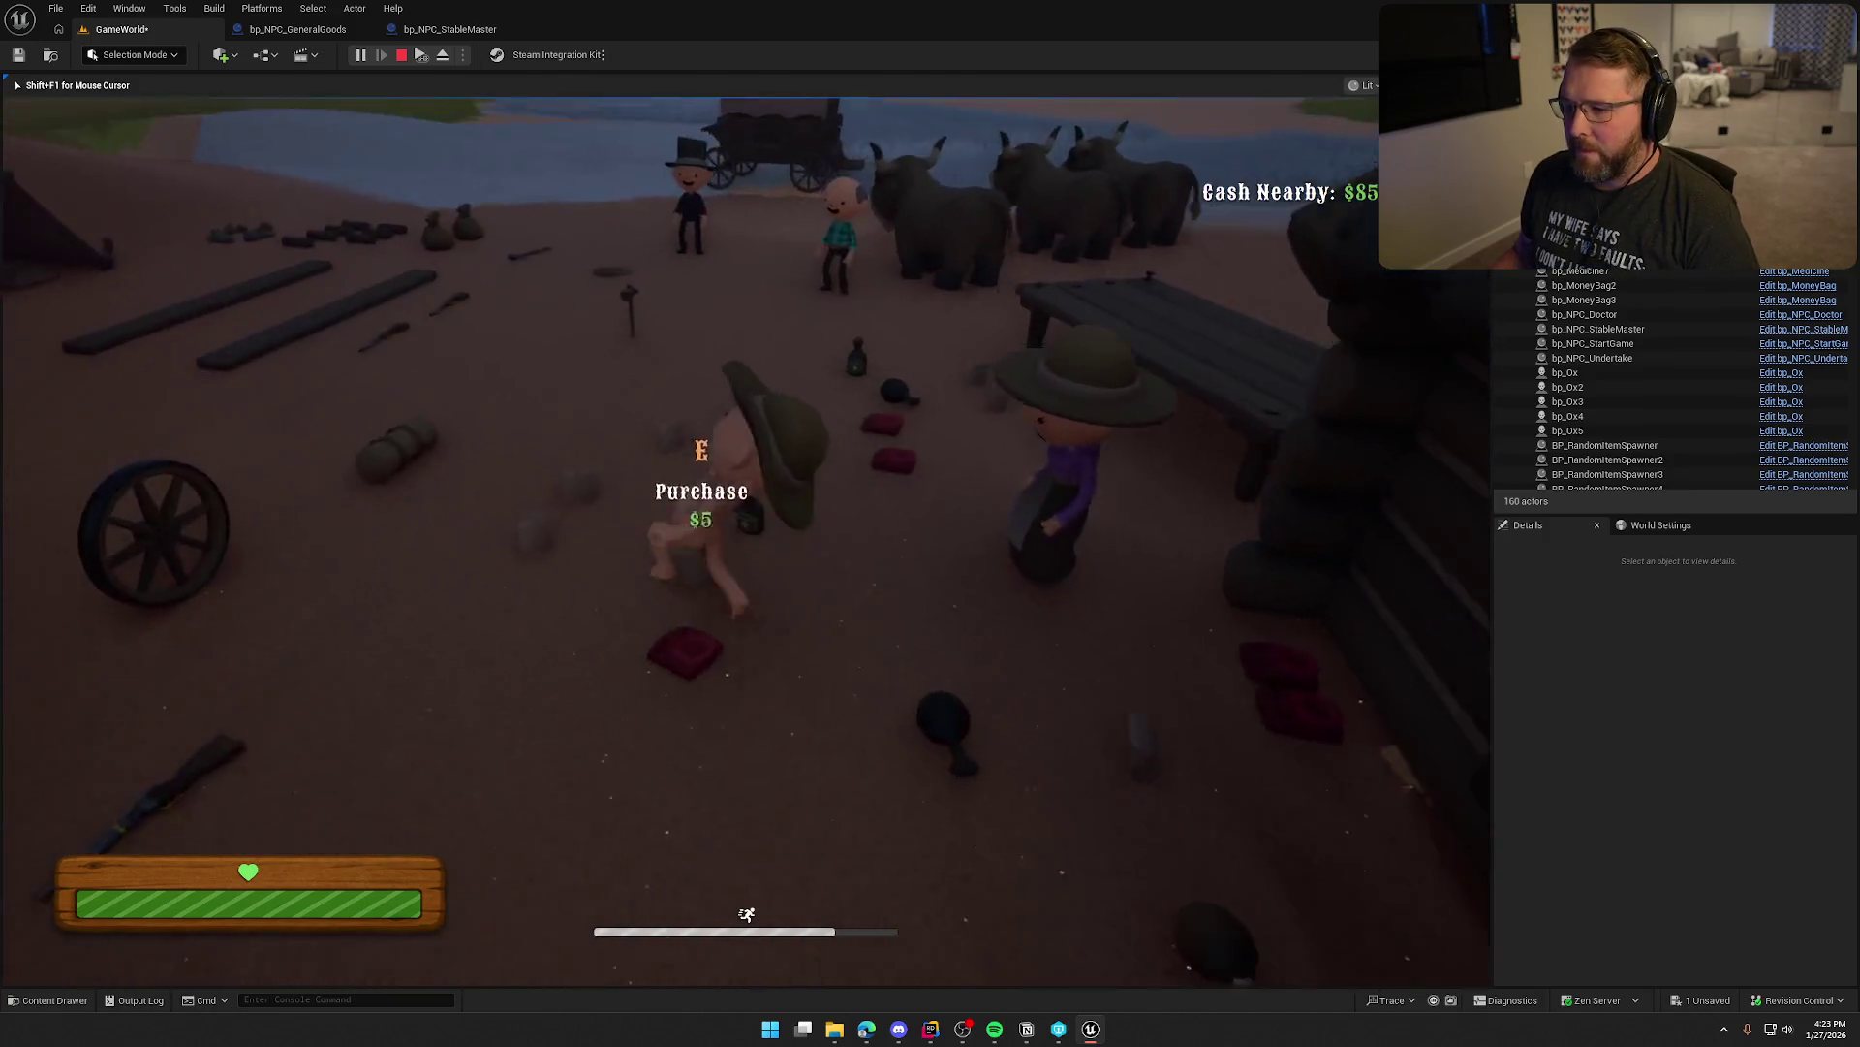
key(s)
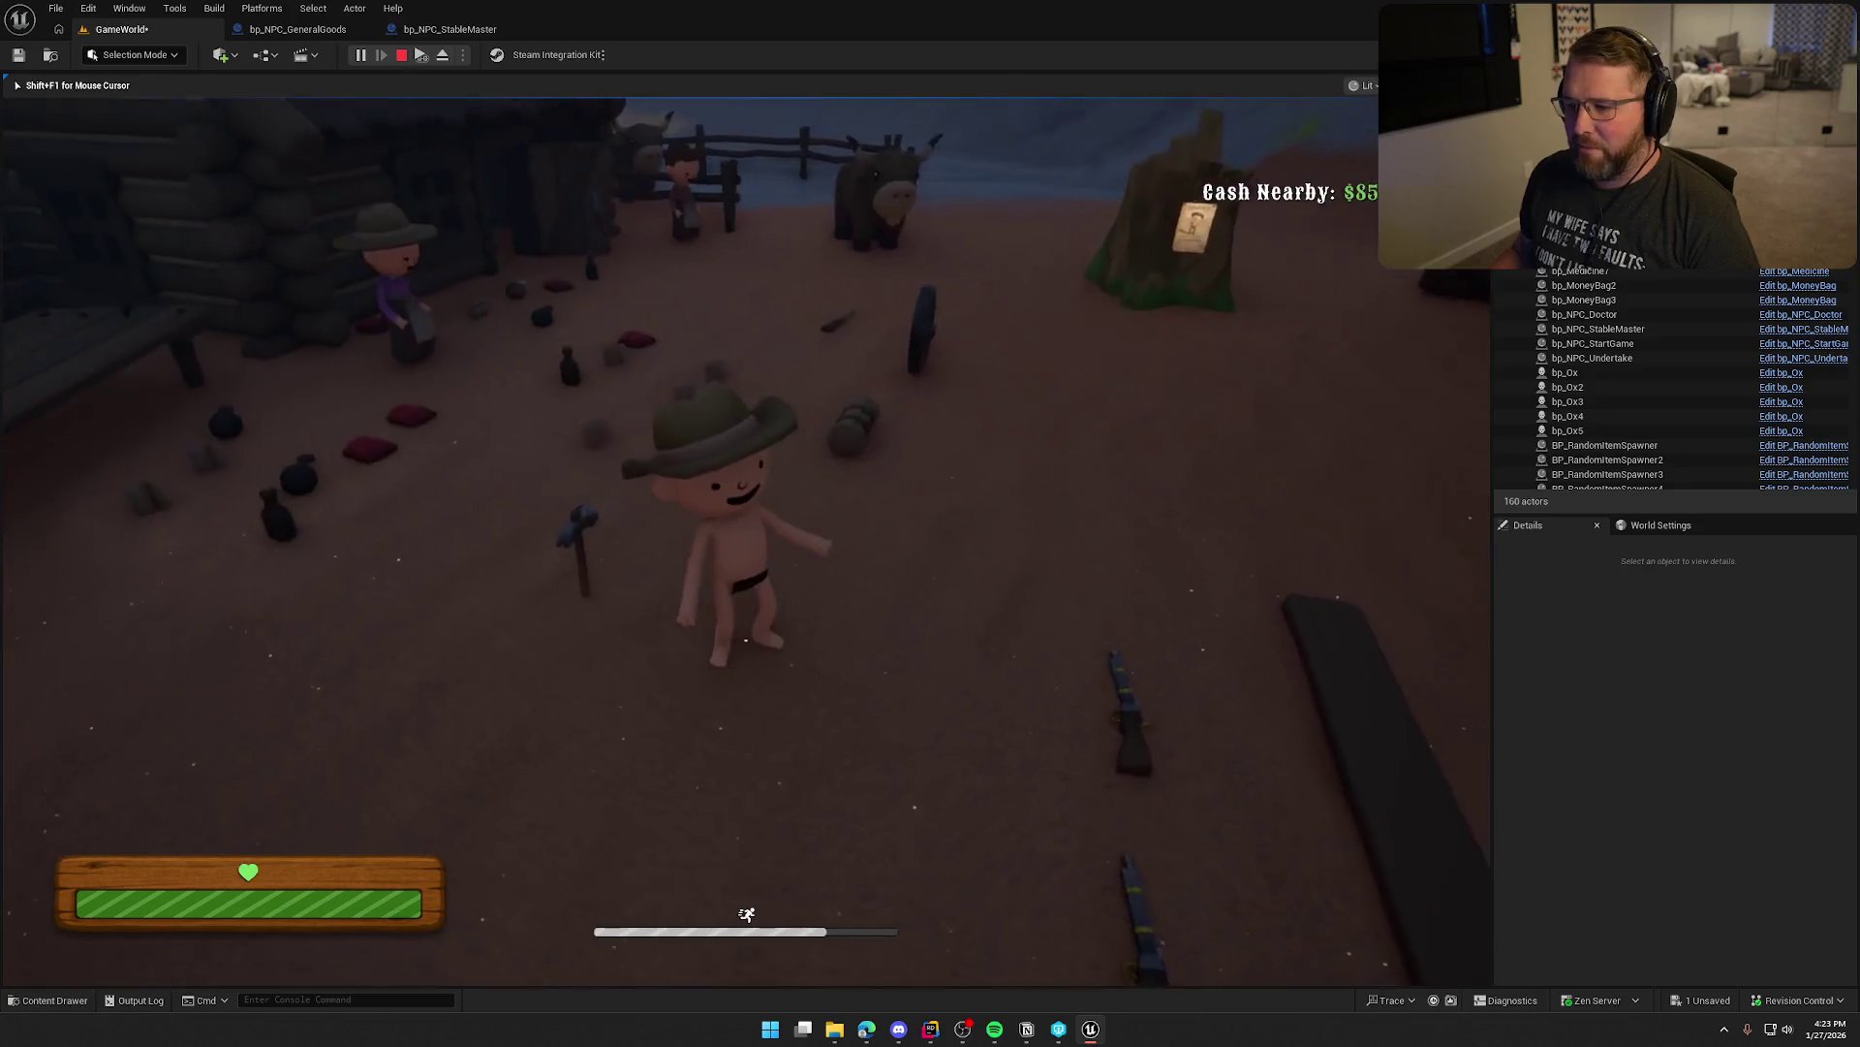
key(w)
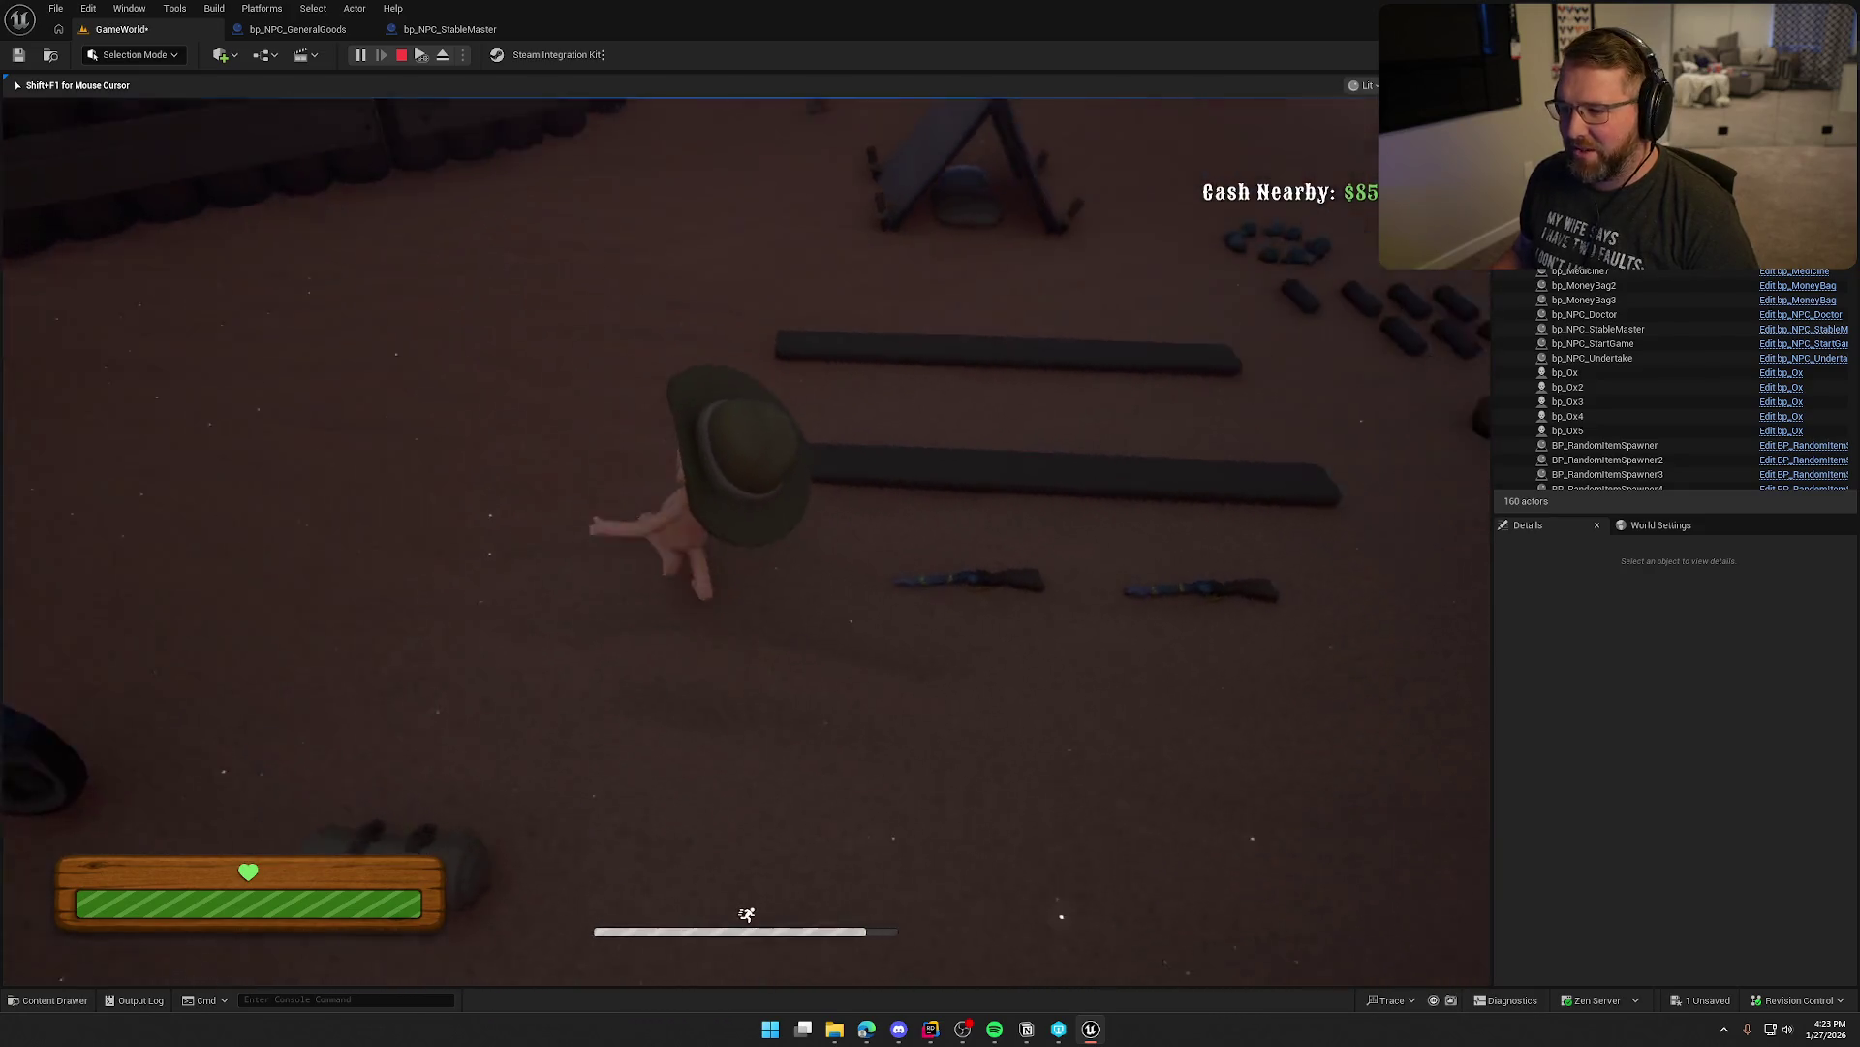
key(w)
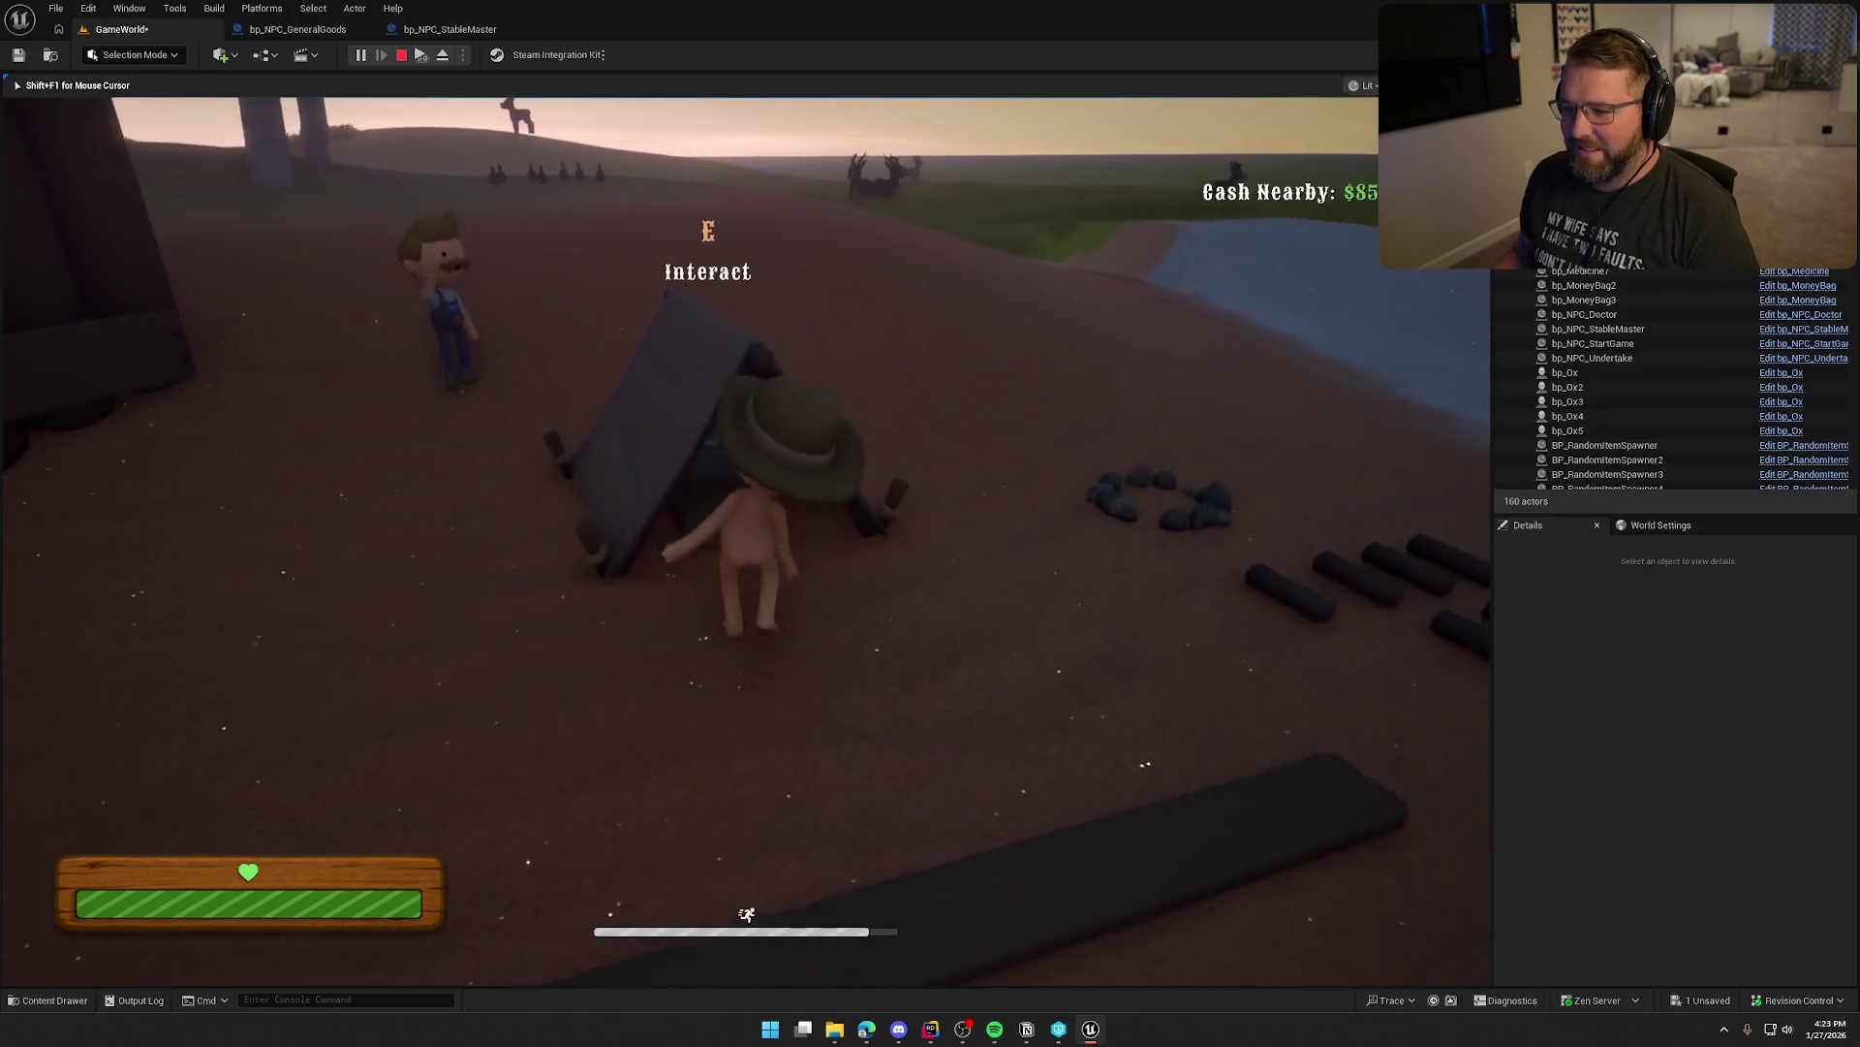
key(e)
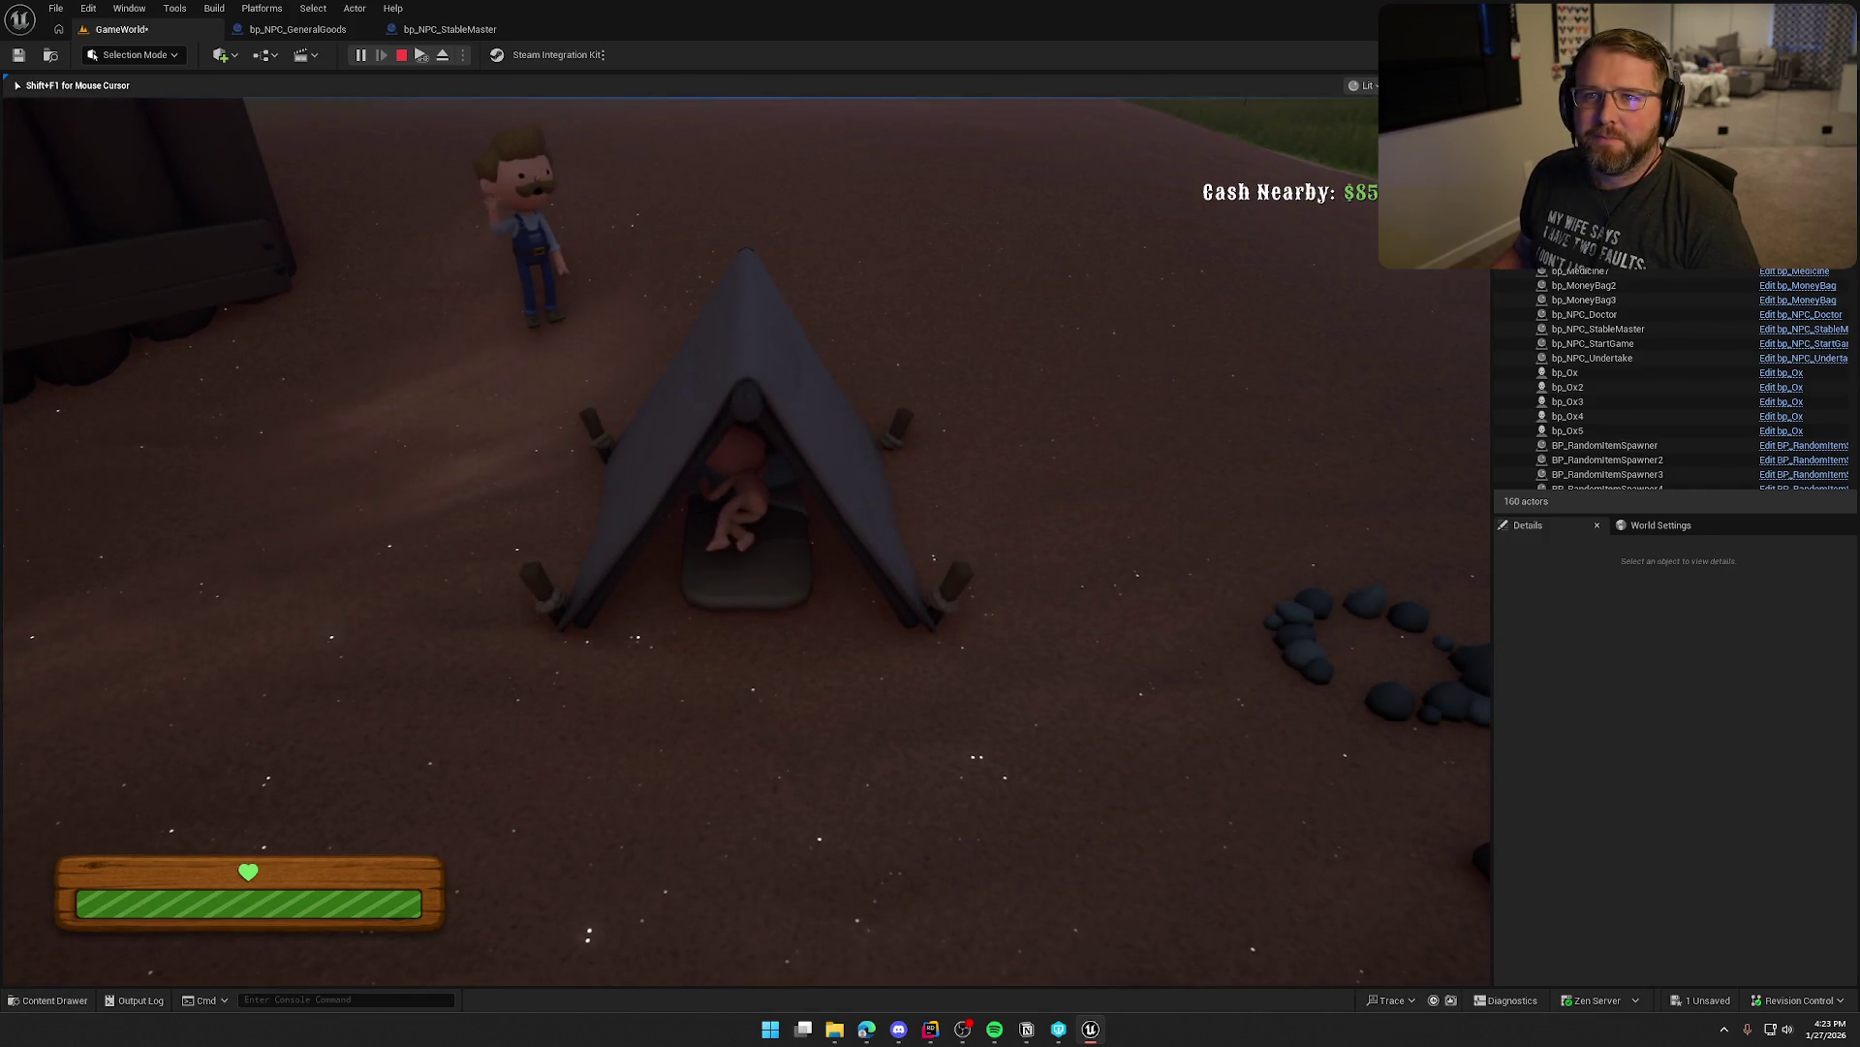
Leave the tent, lie down in it once more, then sprint off along the dirt road
key(w)
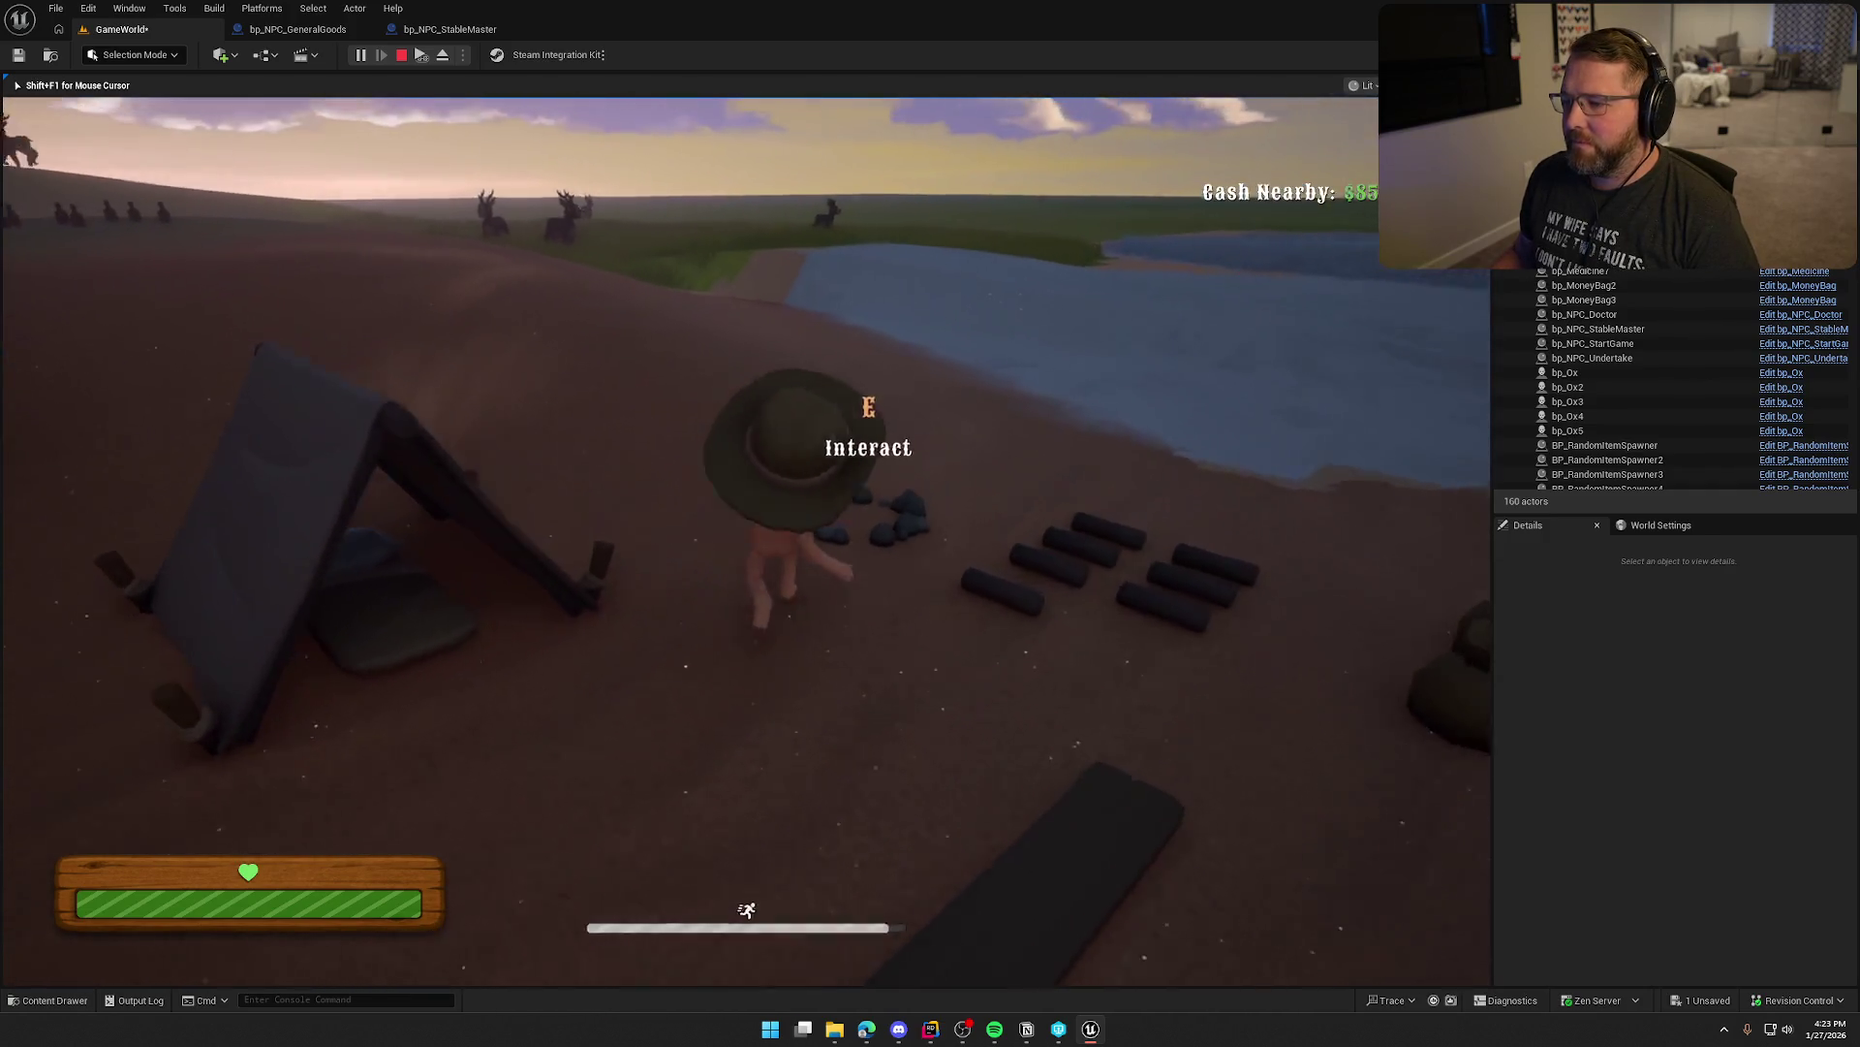
key(w)
key(e)
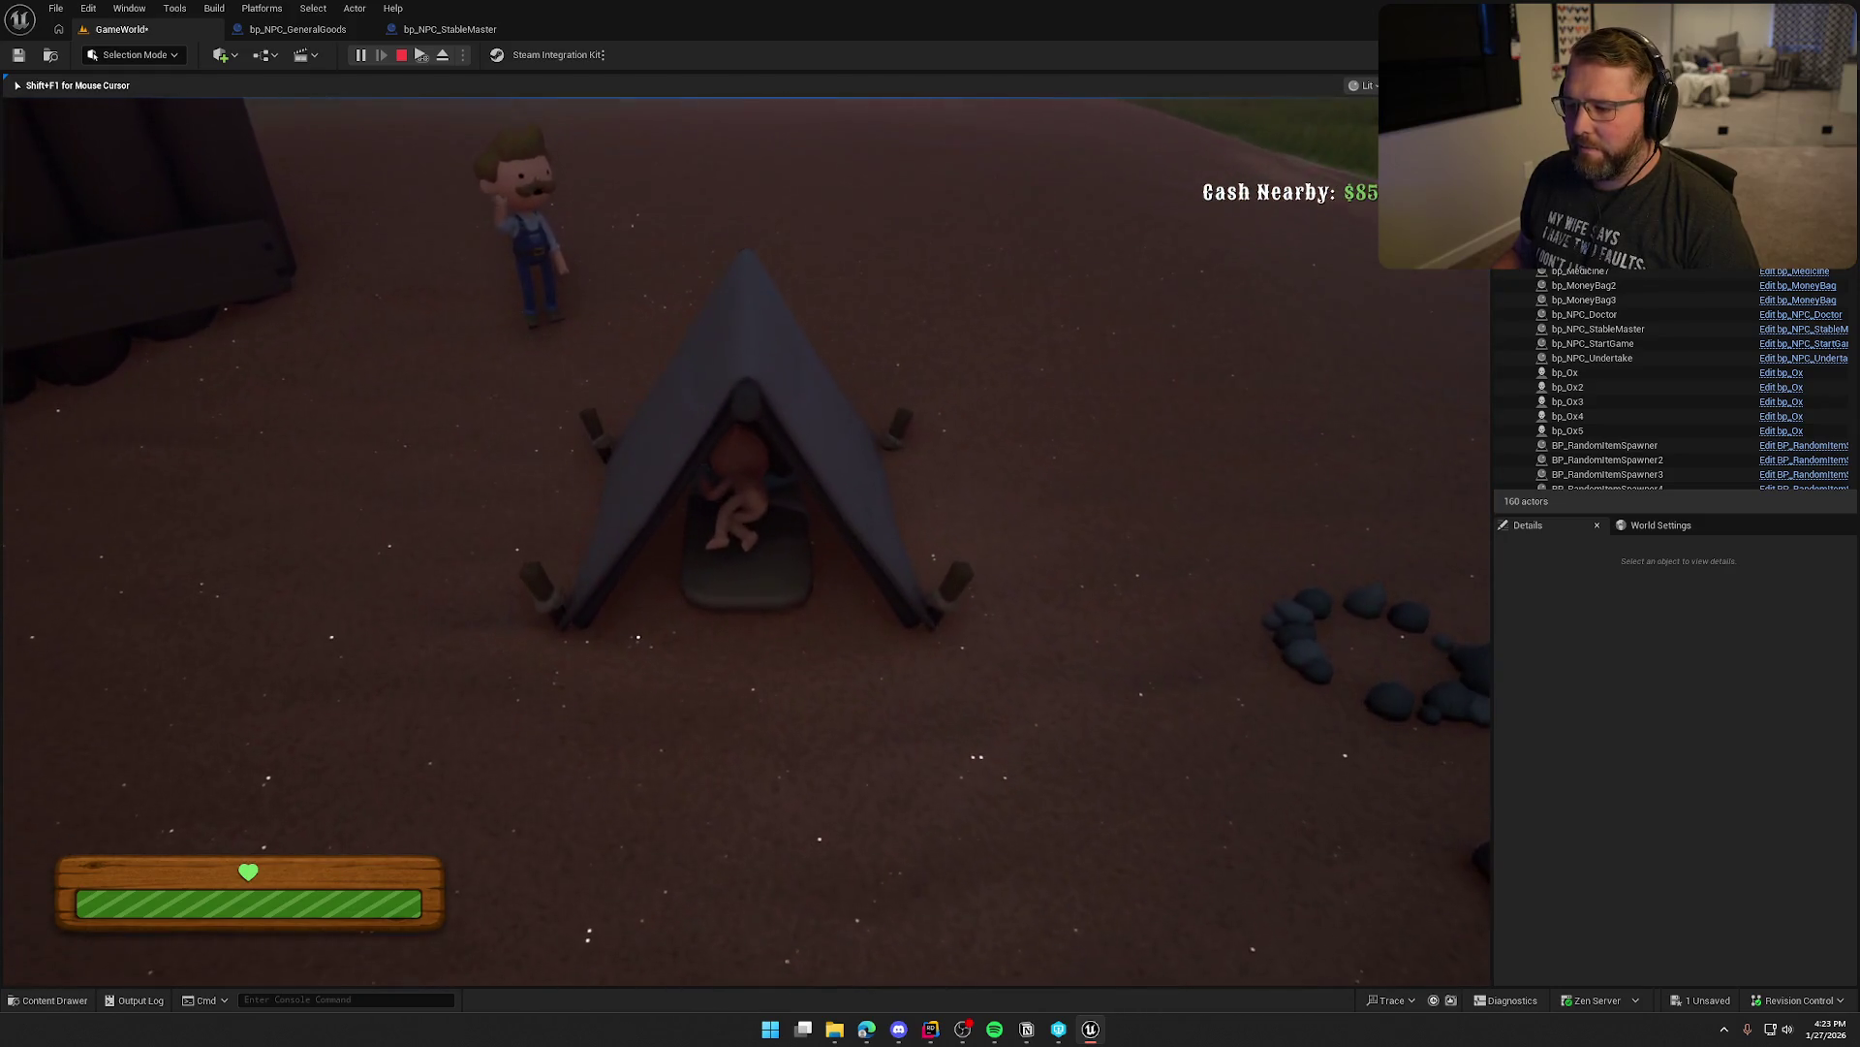
key(w)
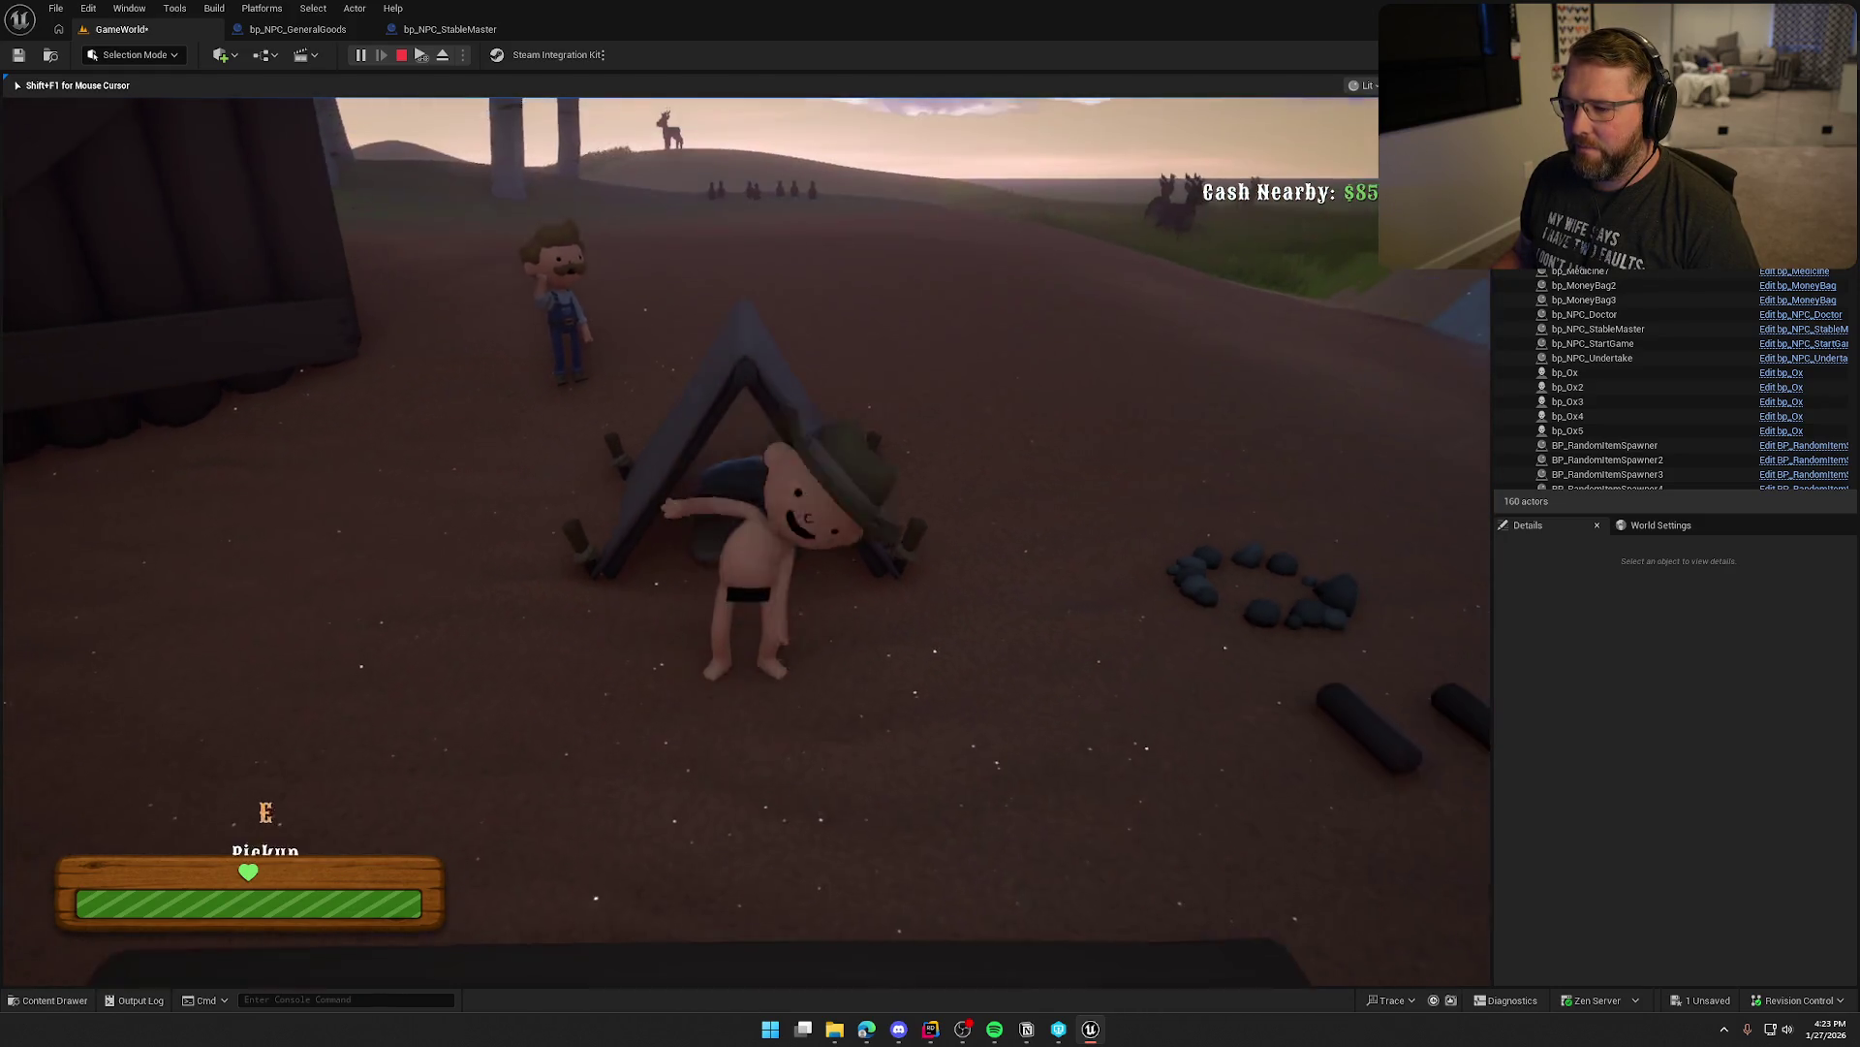
key(shift)
key(w)
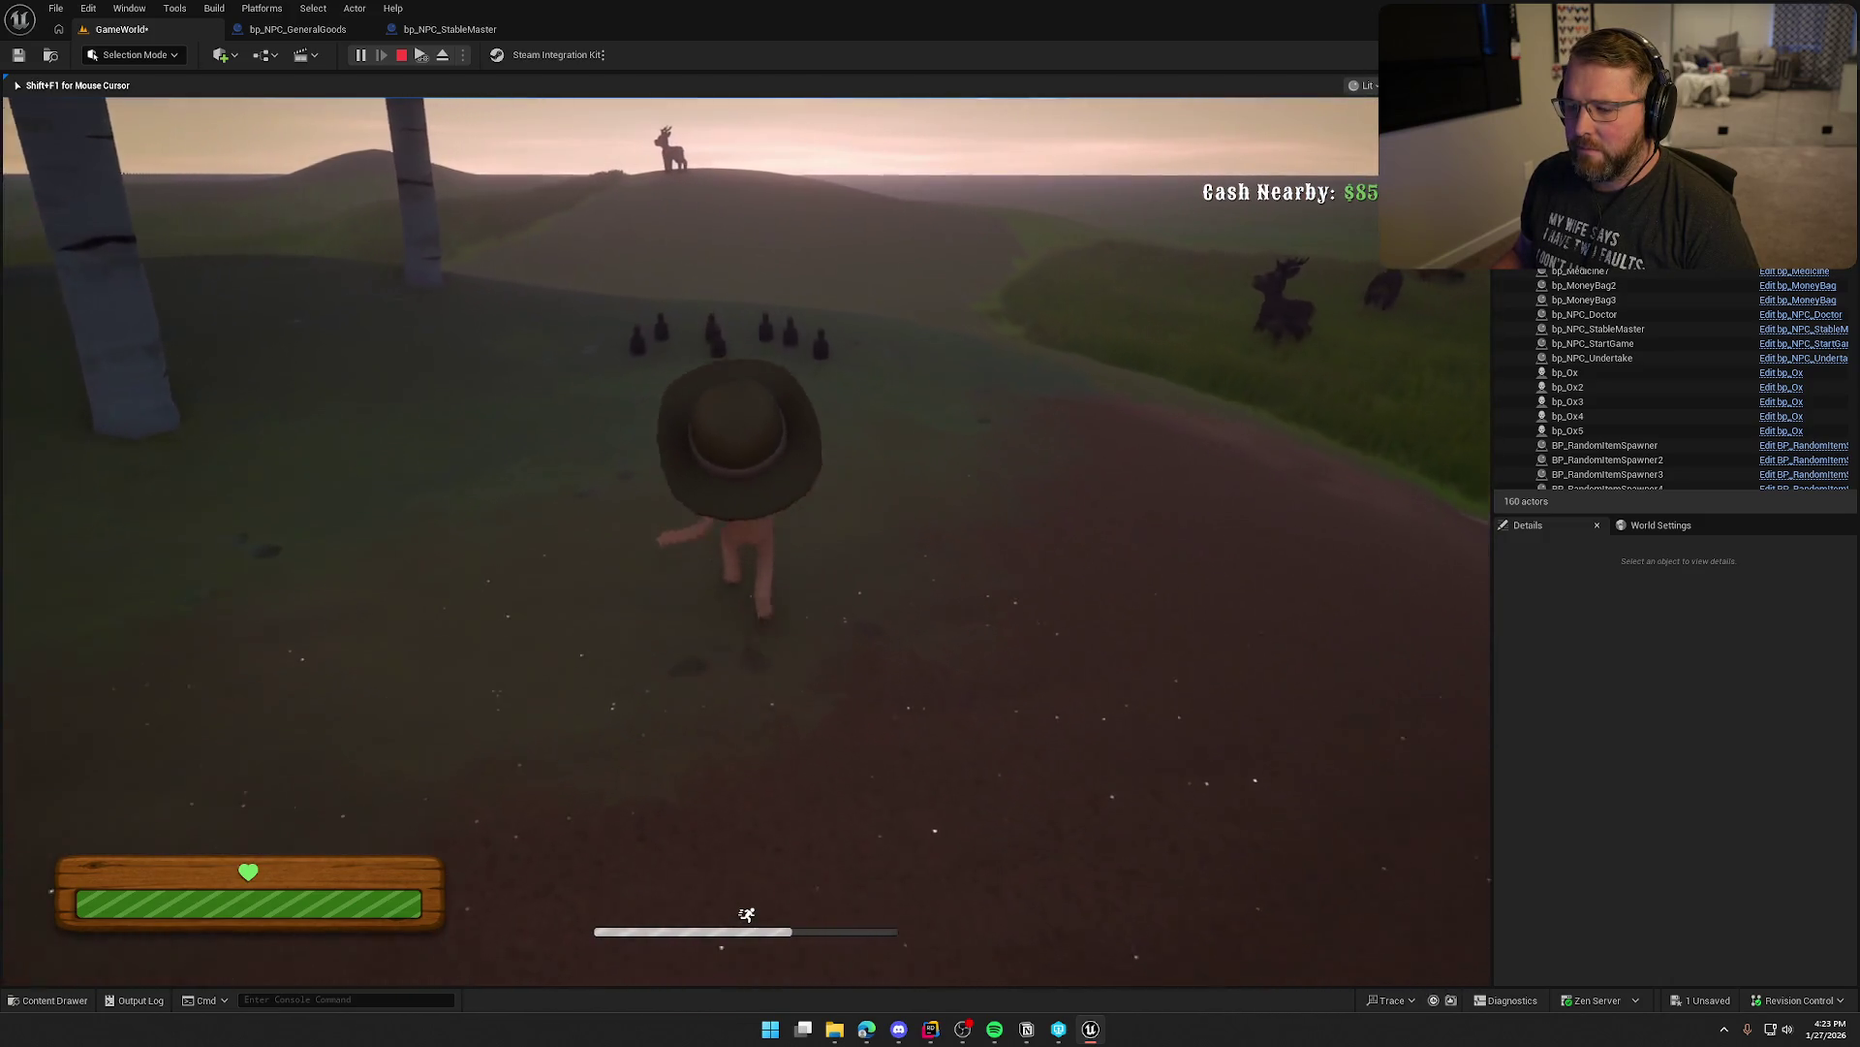
Run back past the tent to the money bags and pick up the axe
key(w)
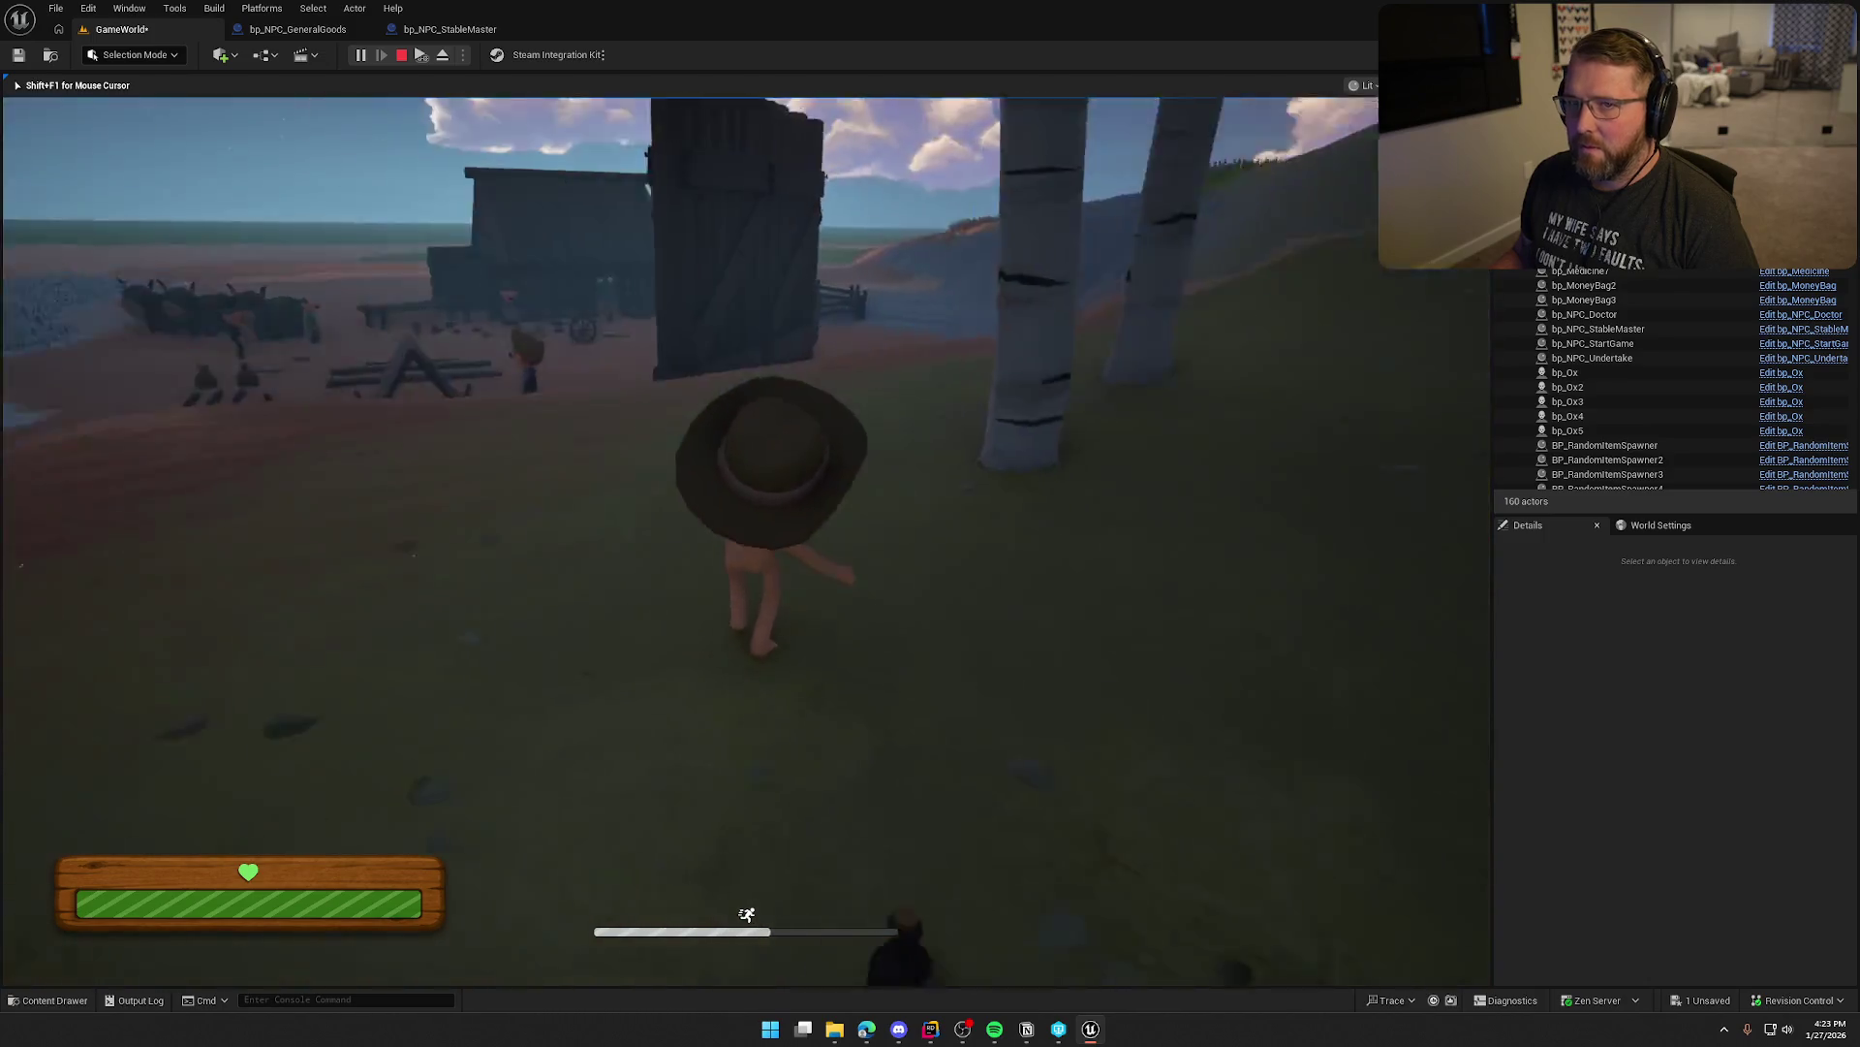
key(w)
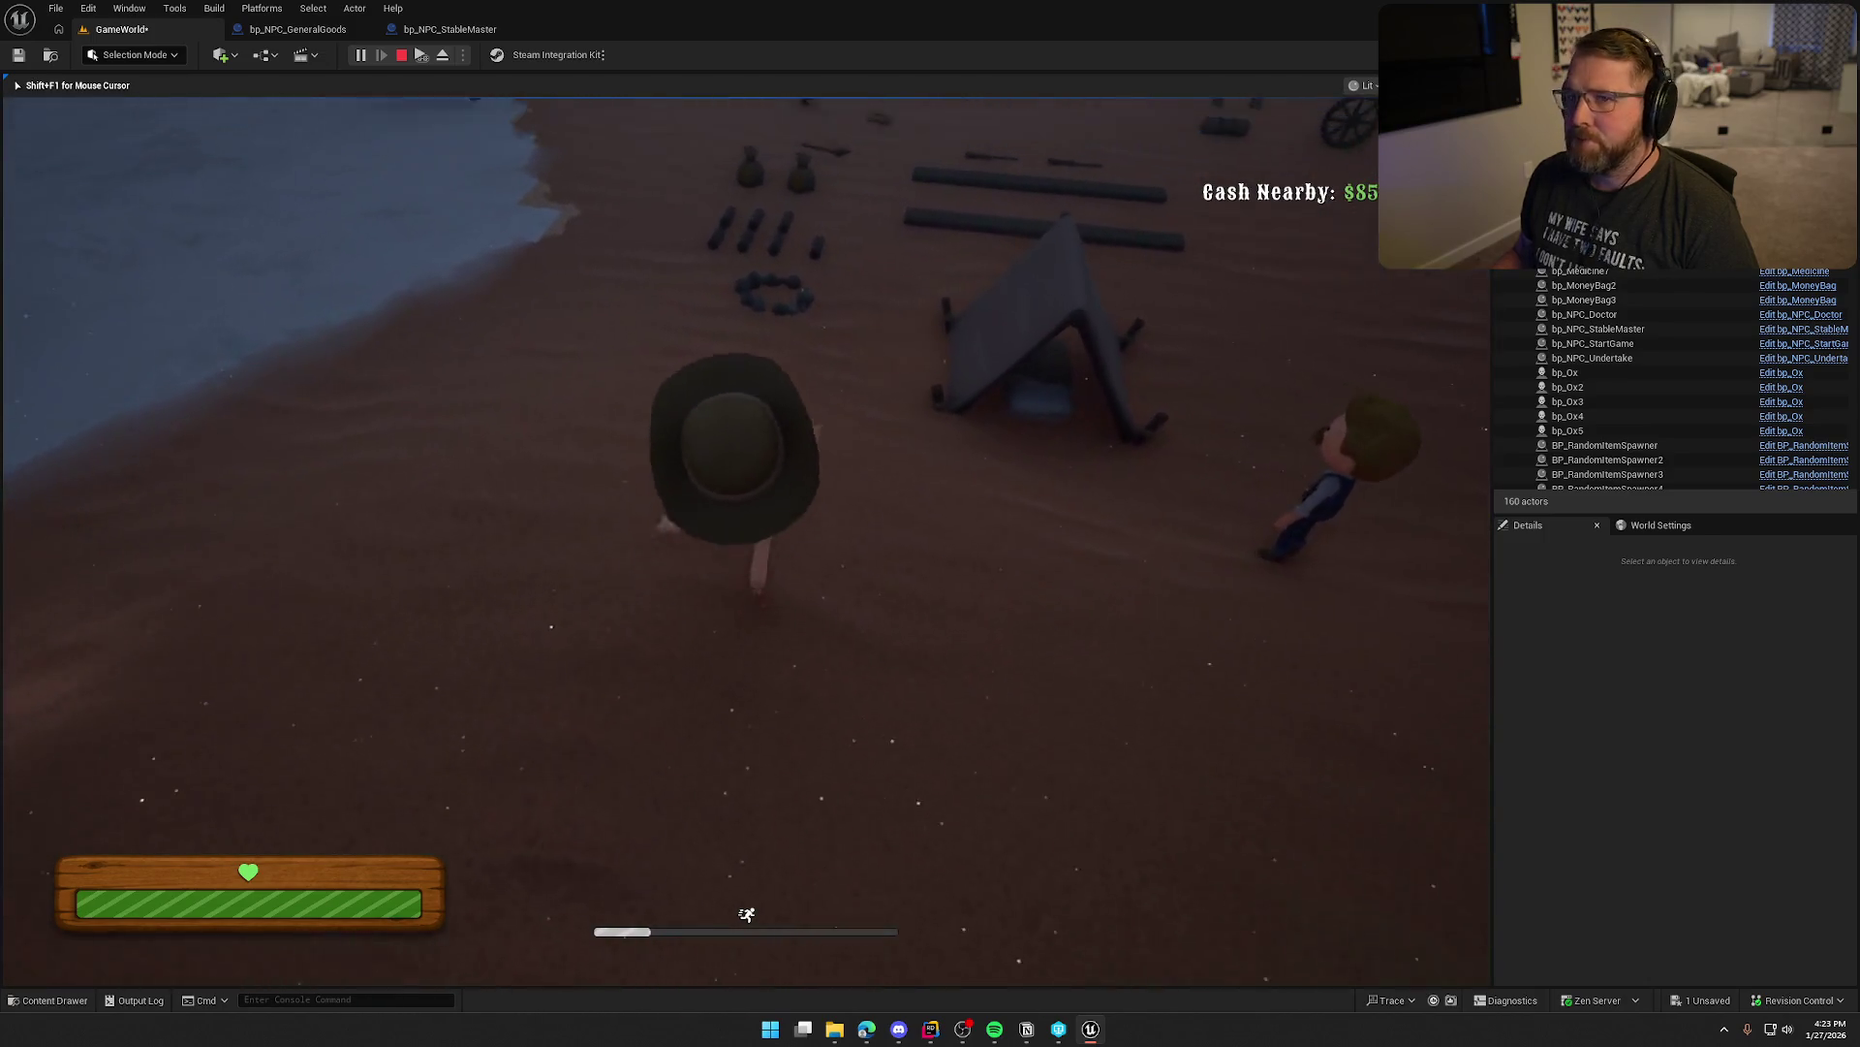
key(w)
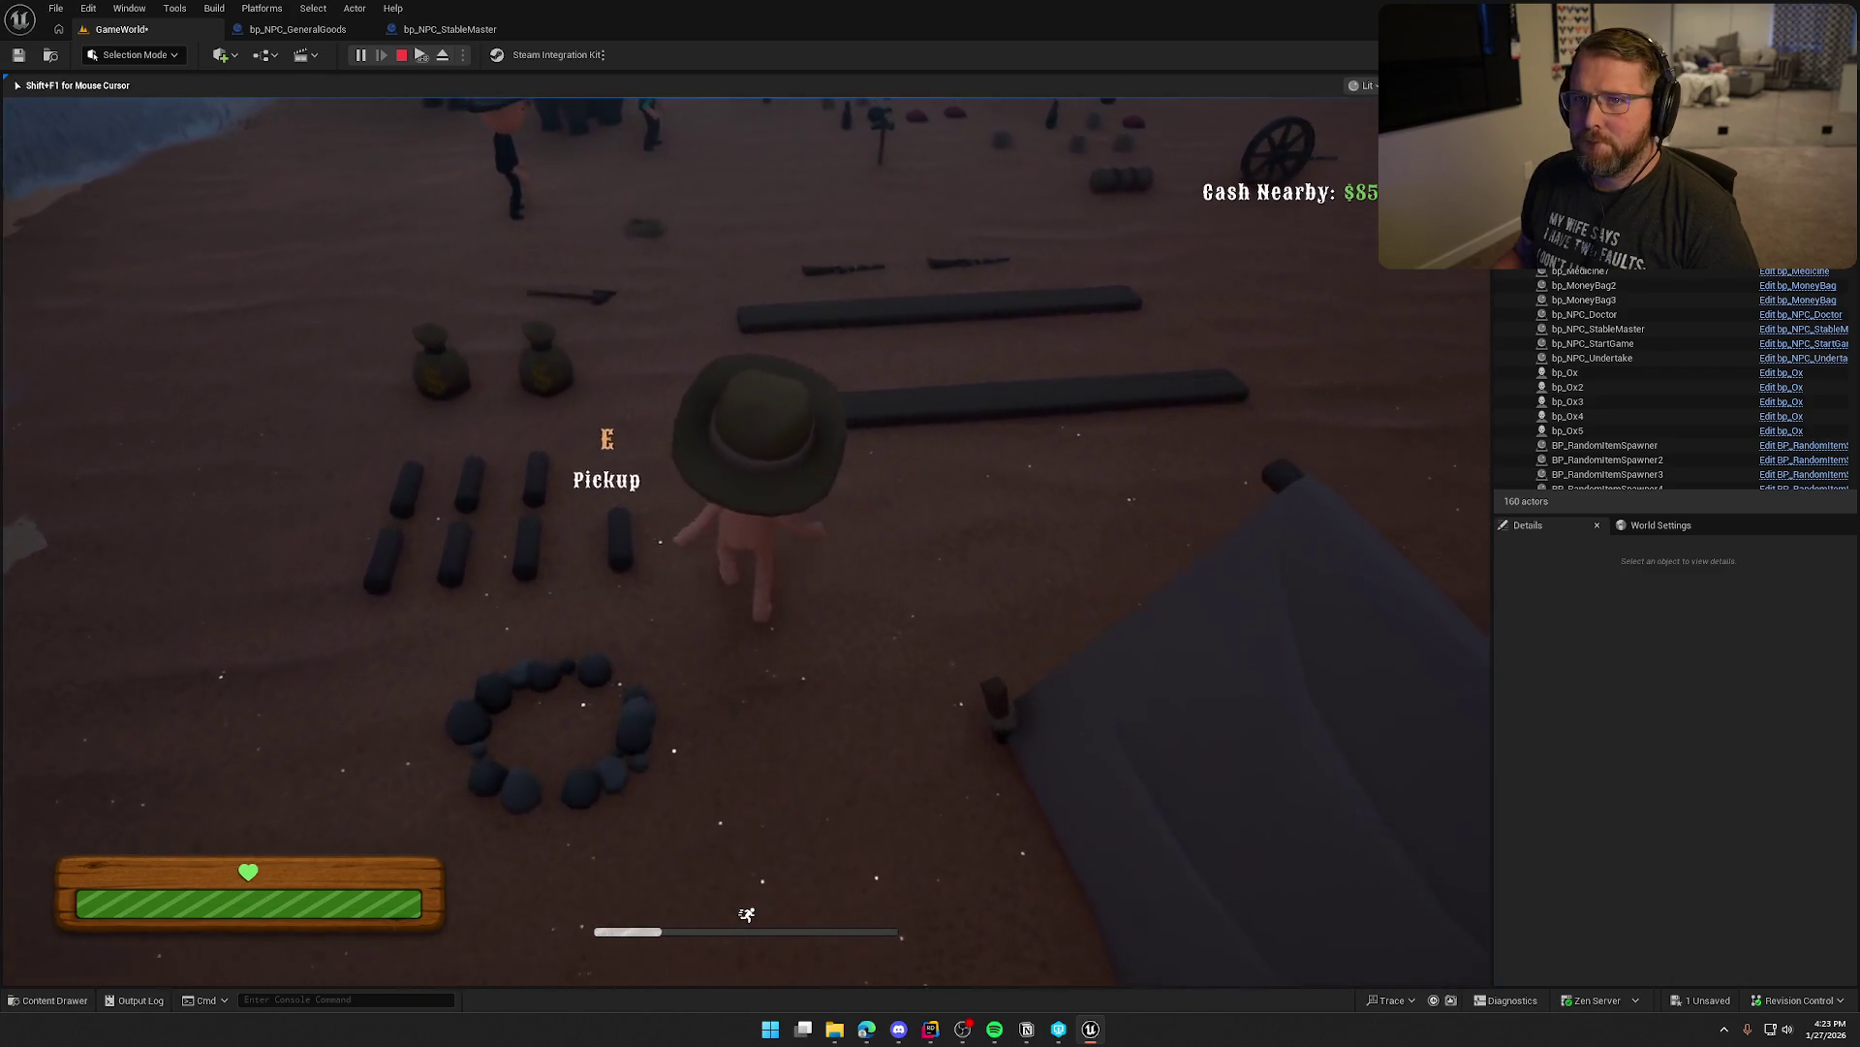
key(w)
key(e)
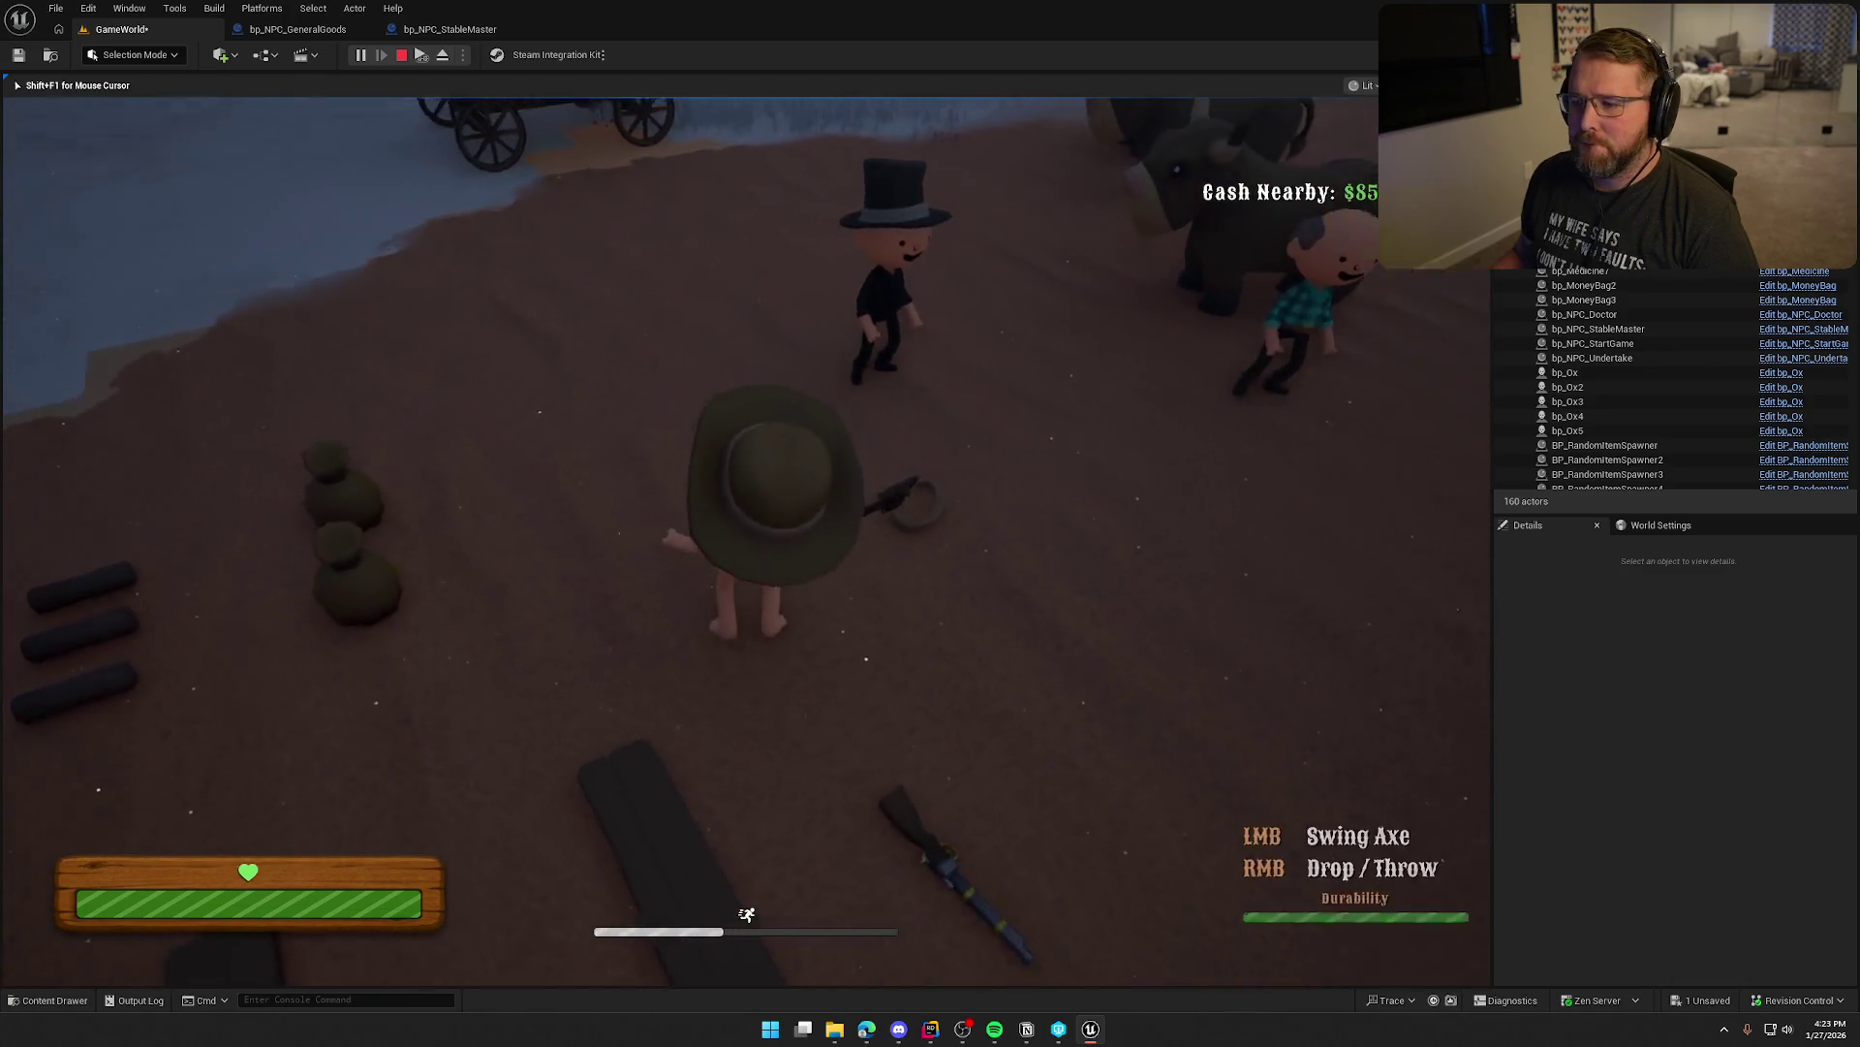
Run uphill to the trees and chop one into logs with the axe
key(w)
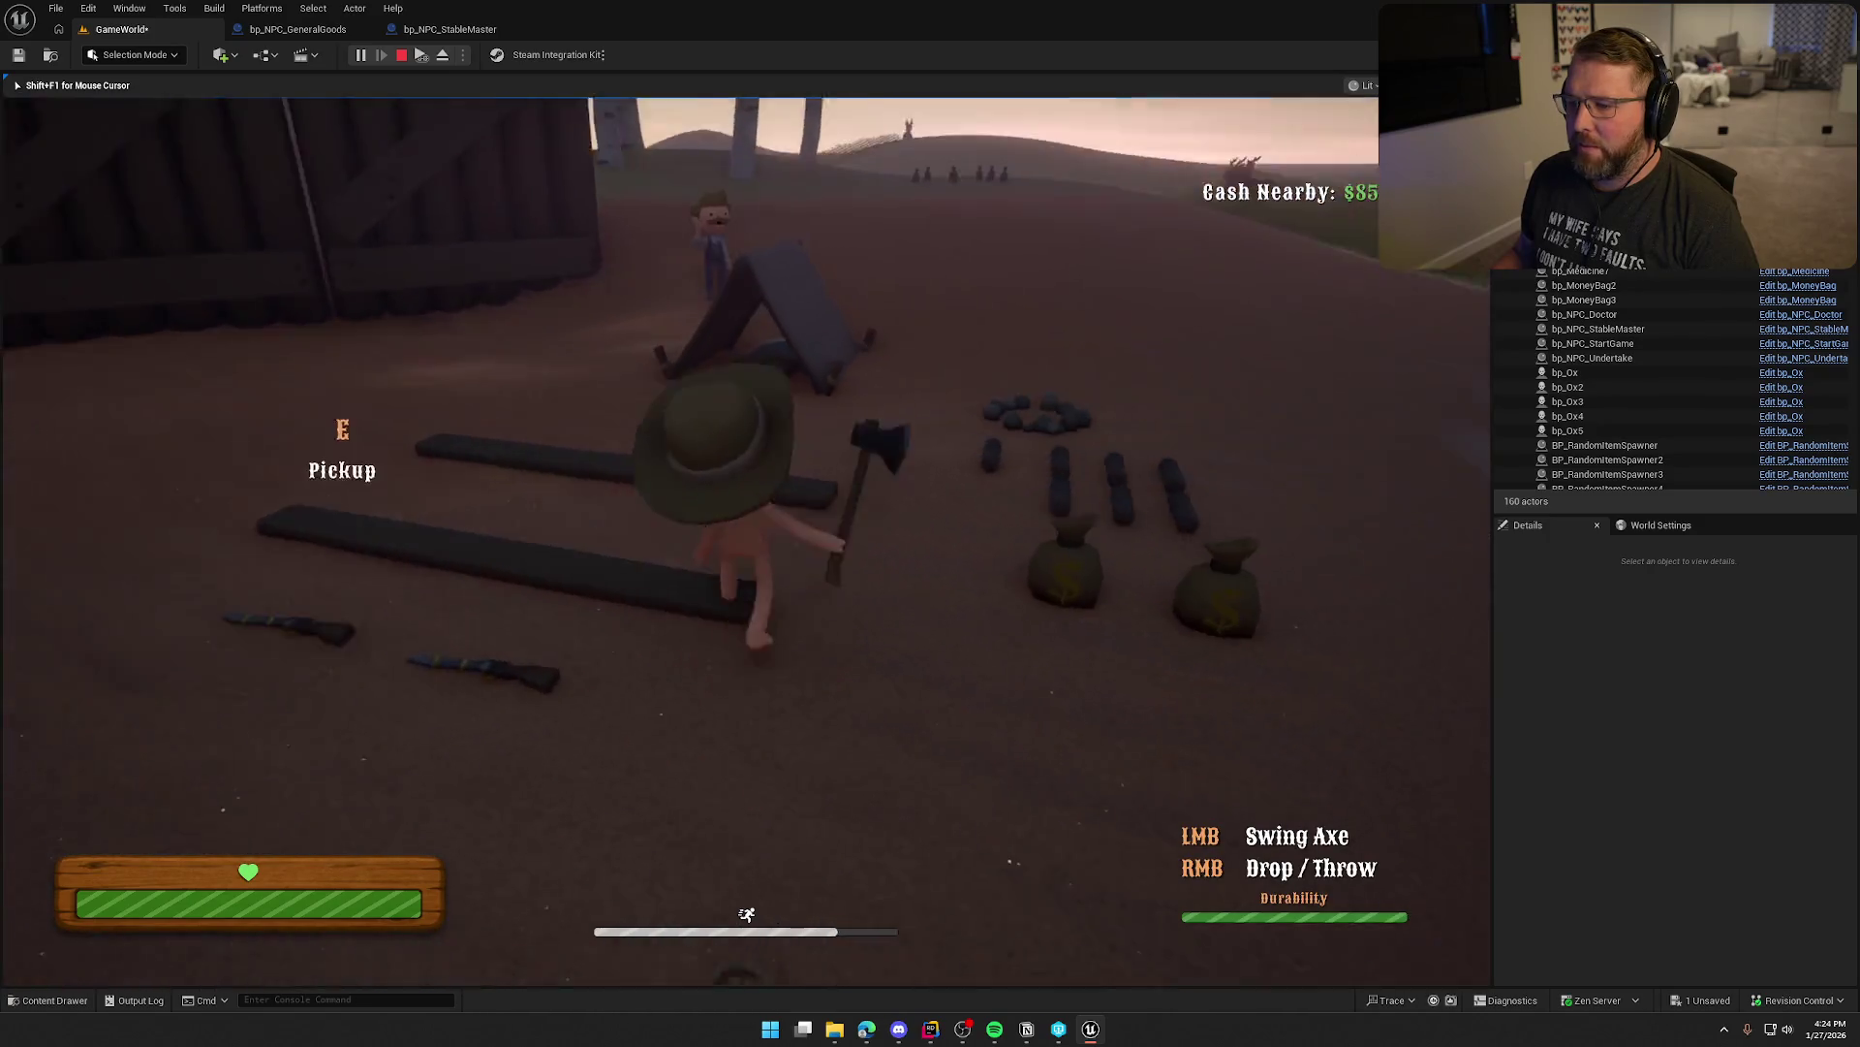
key(w)
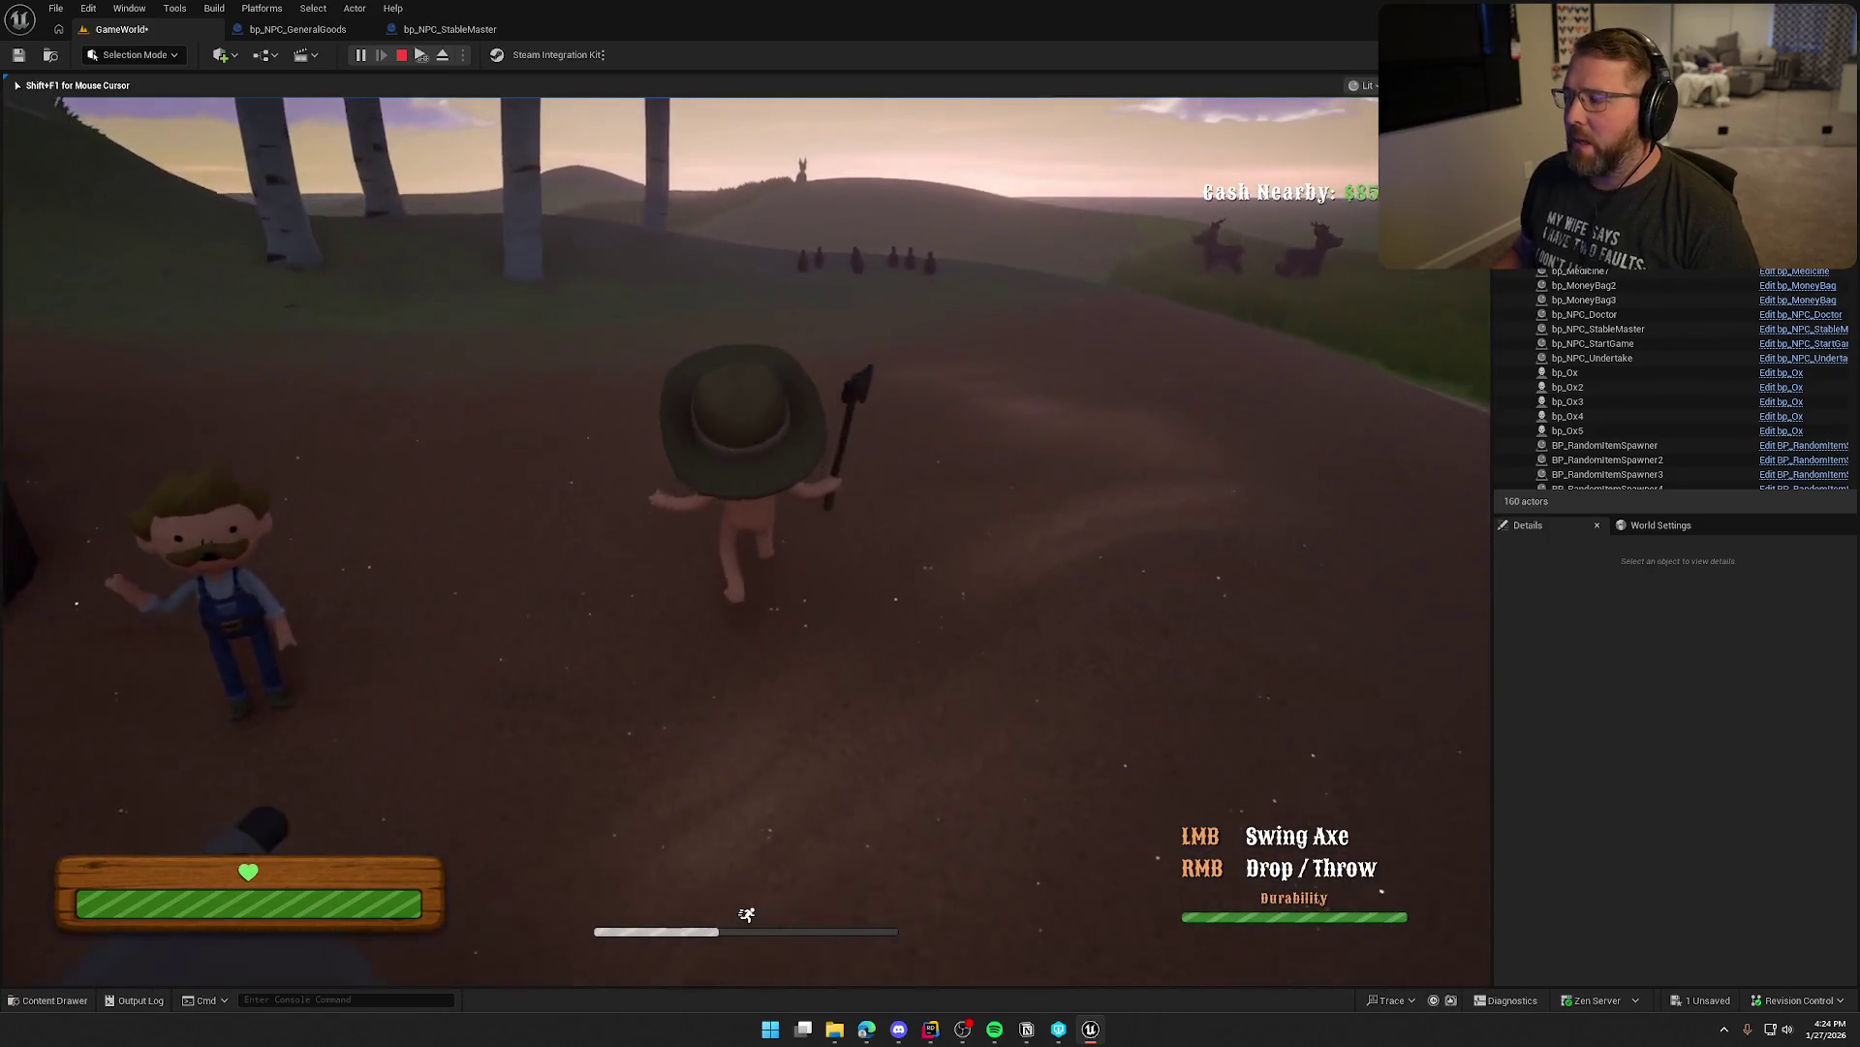
key(w)
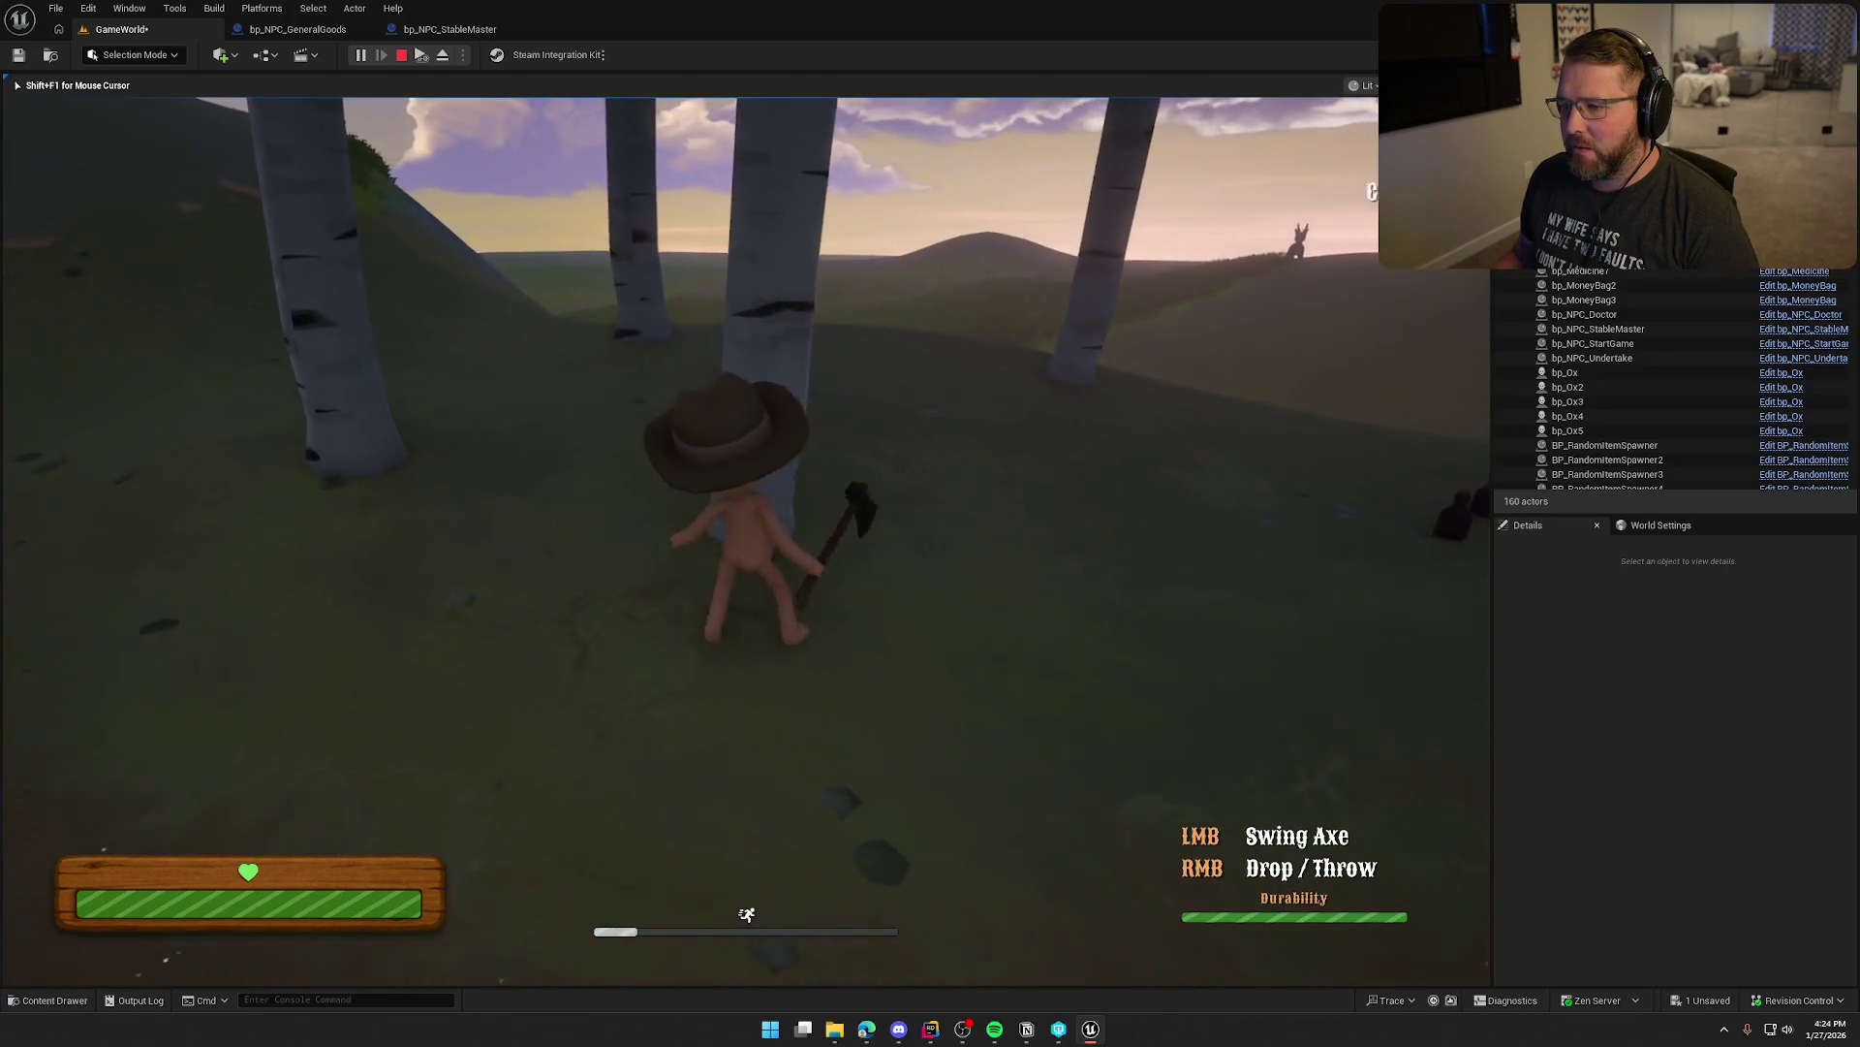
click(745, 523)
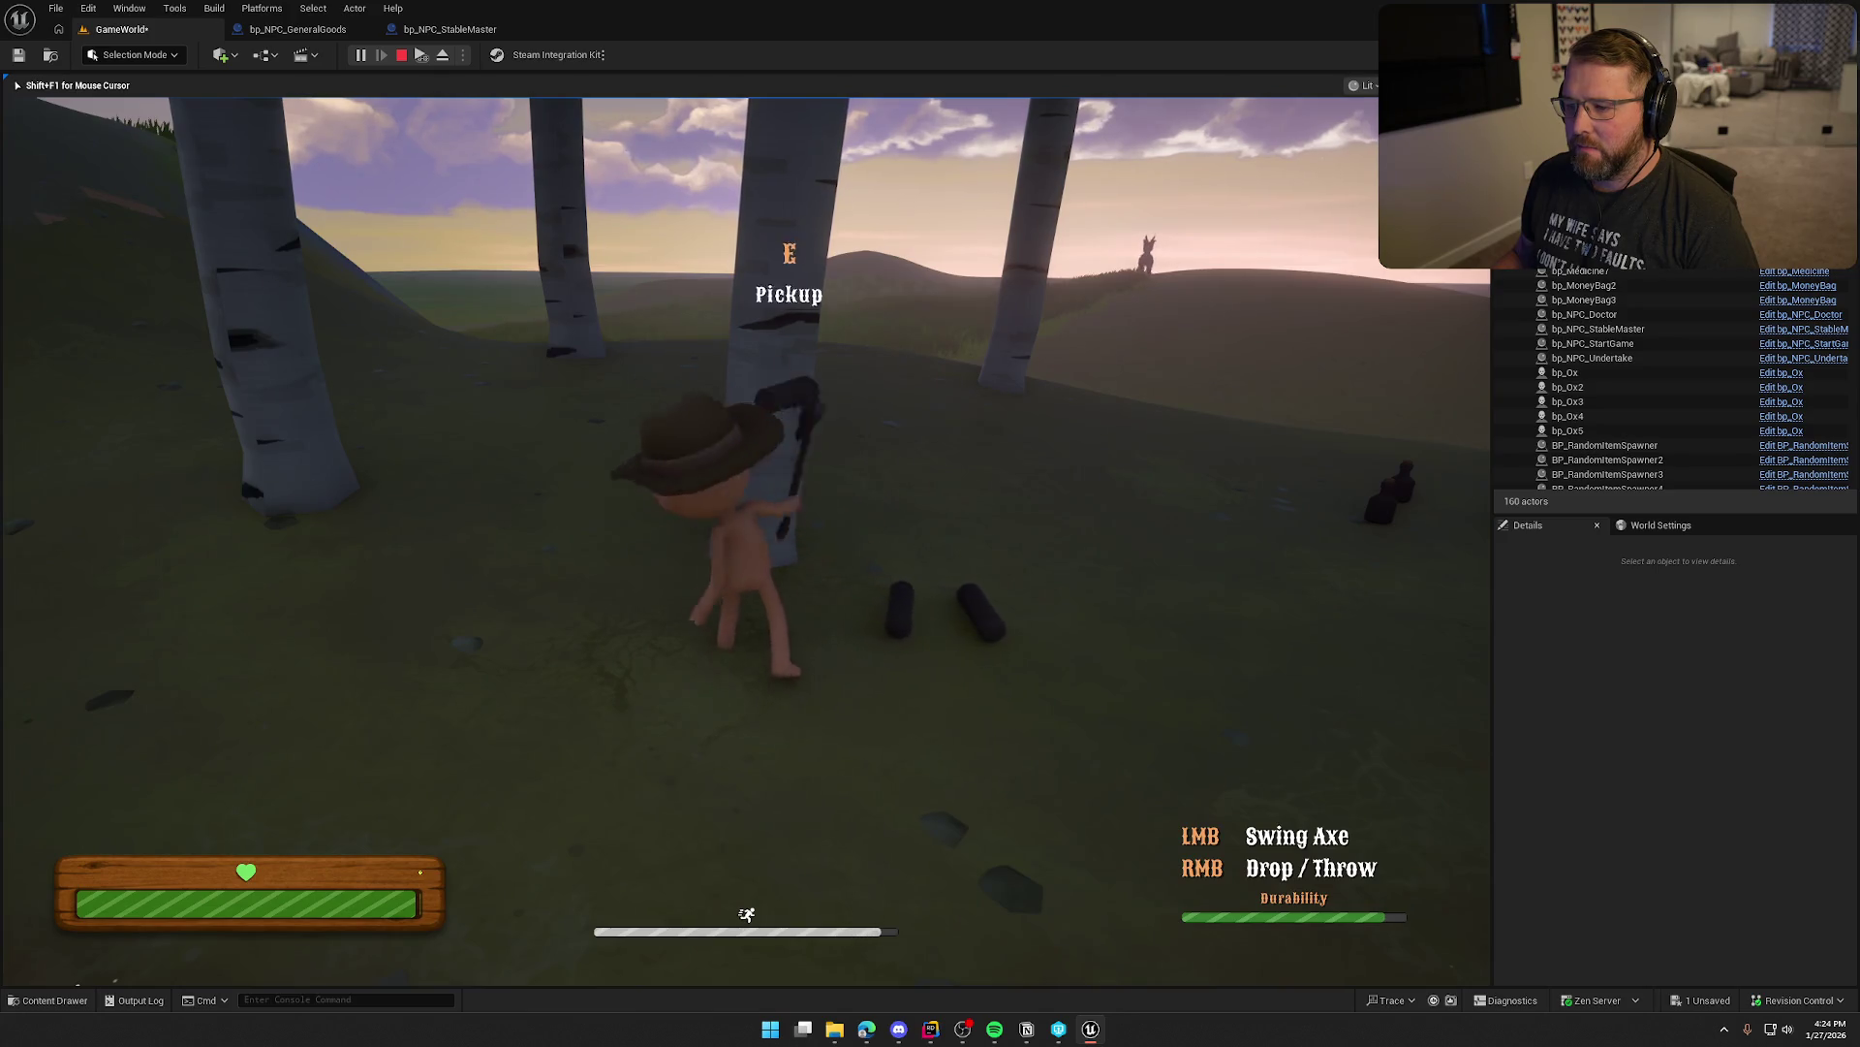
Switch the held item from axe to log, discard the log and re-equip the axe
key(shift+w)
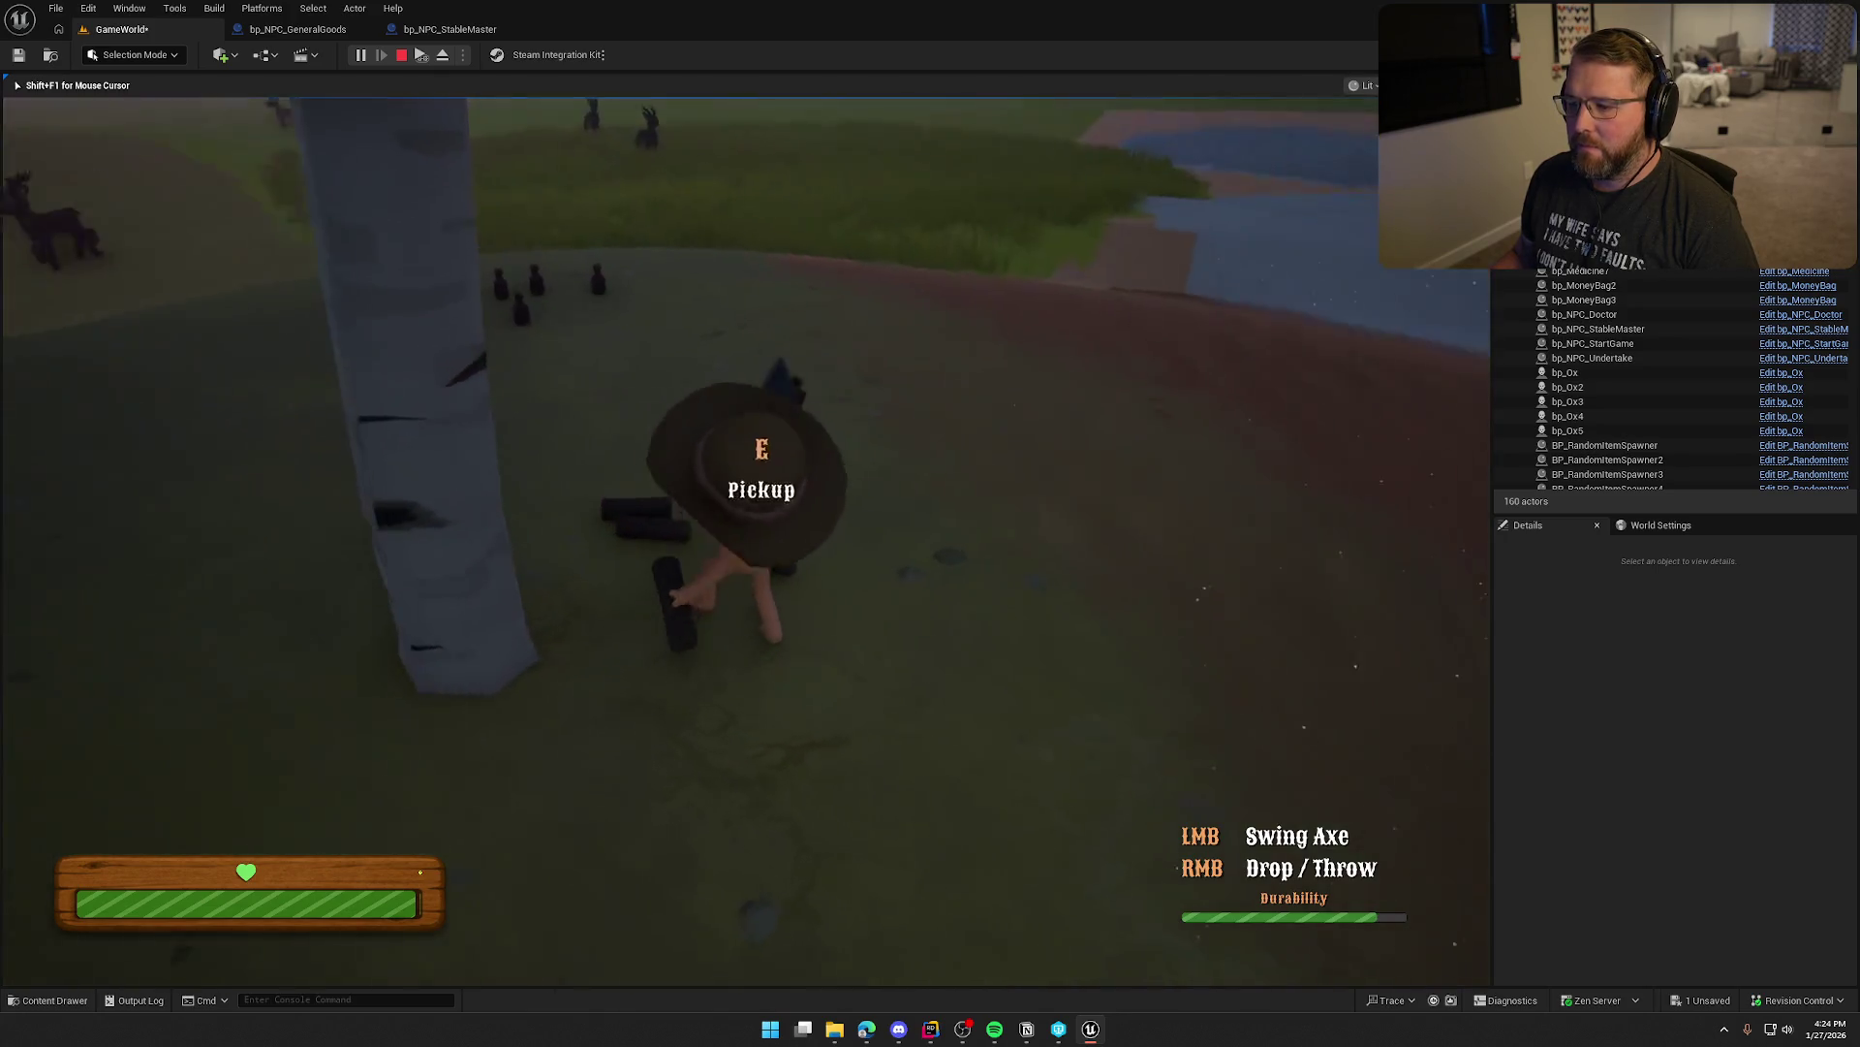
key(e)
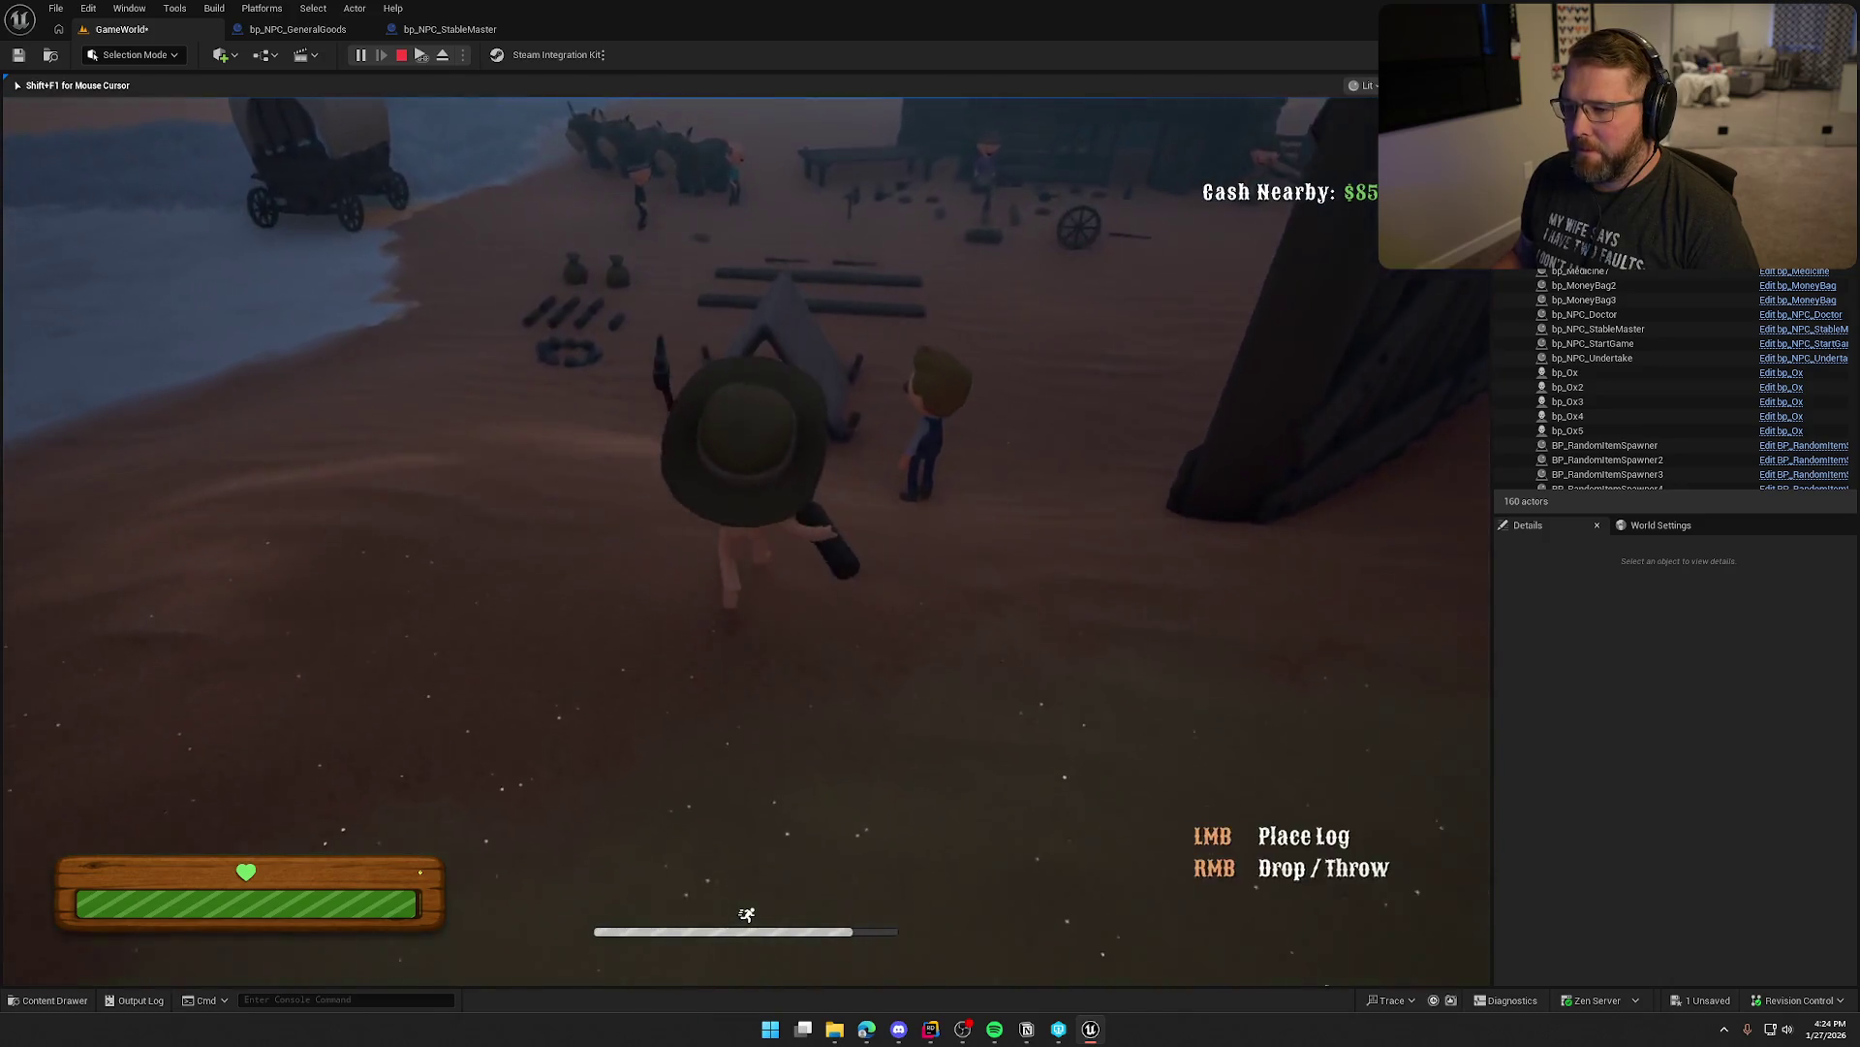
click(744, 523)
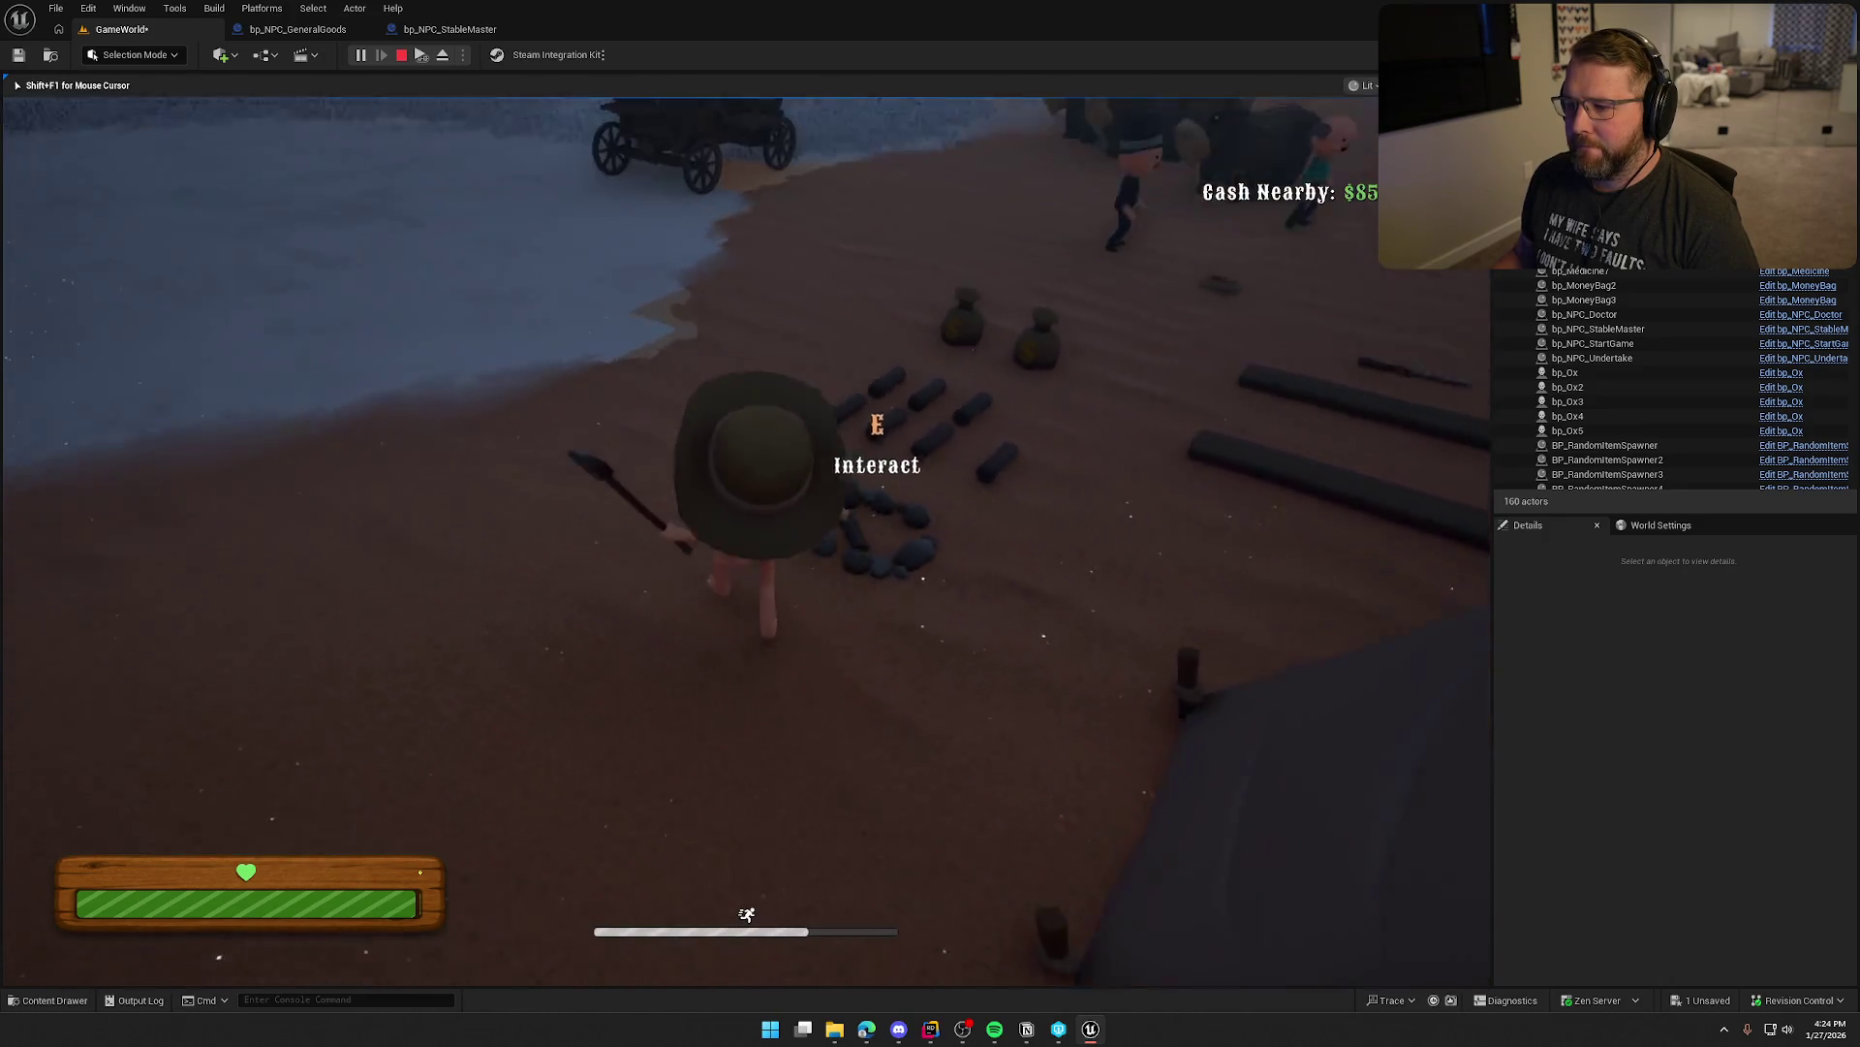
key(w)
key(w)
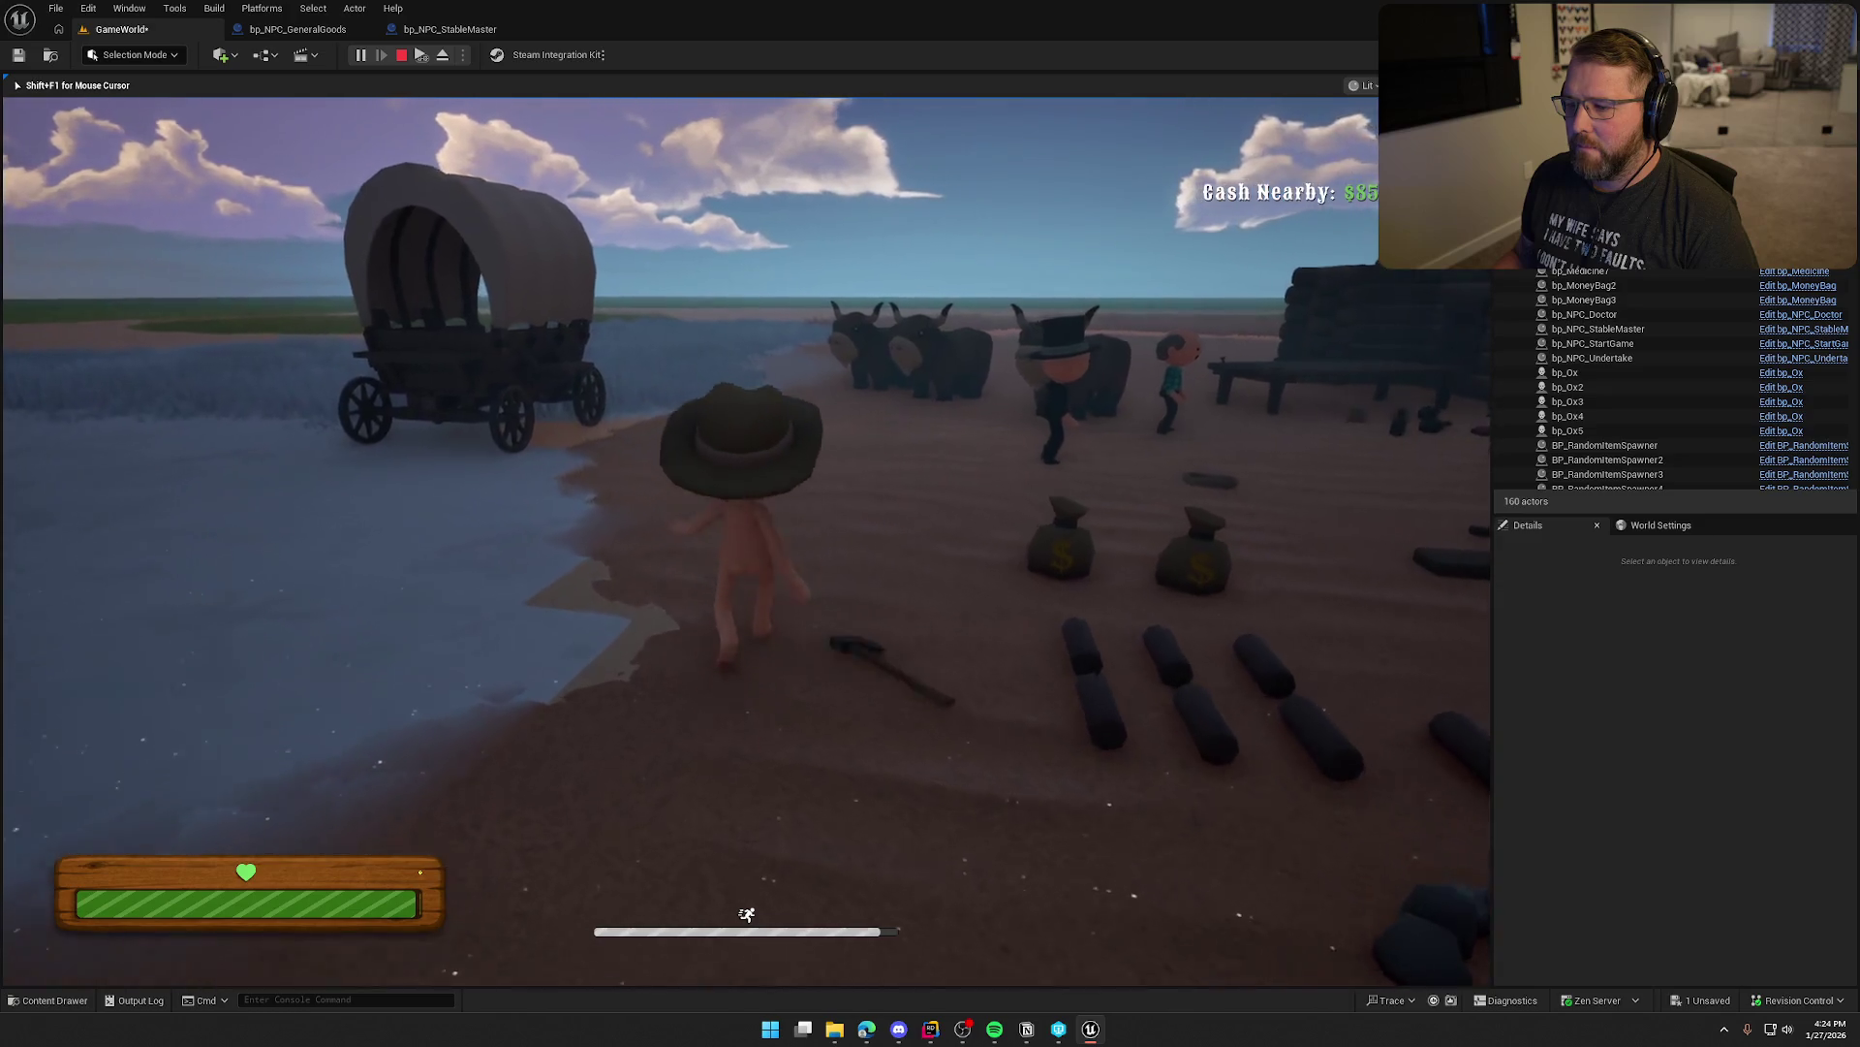
Run around the camp past the wagon, tent and ox pen, then end the play session
key(shift+w)
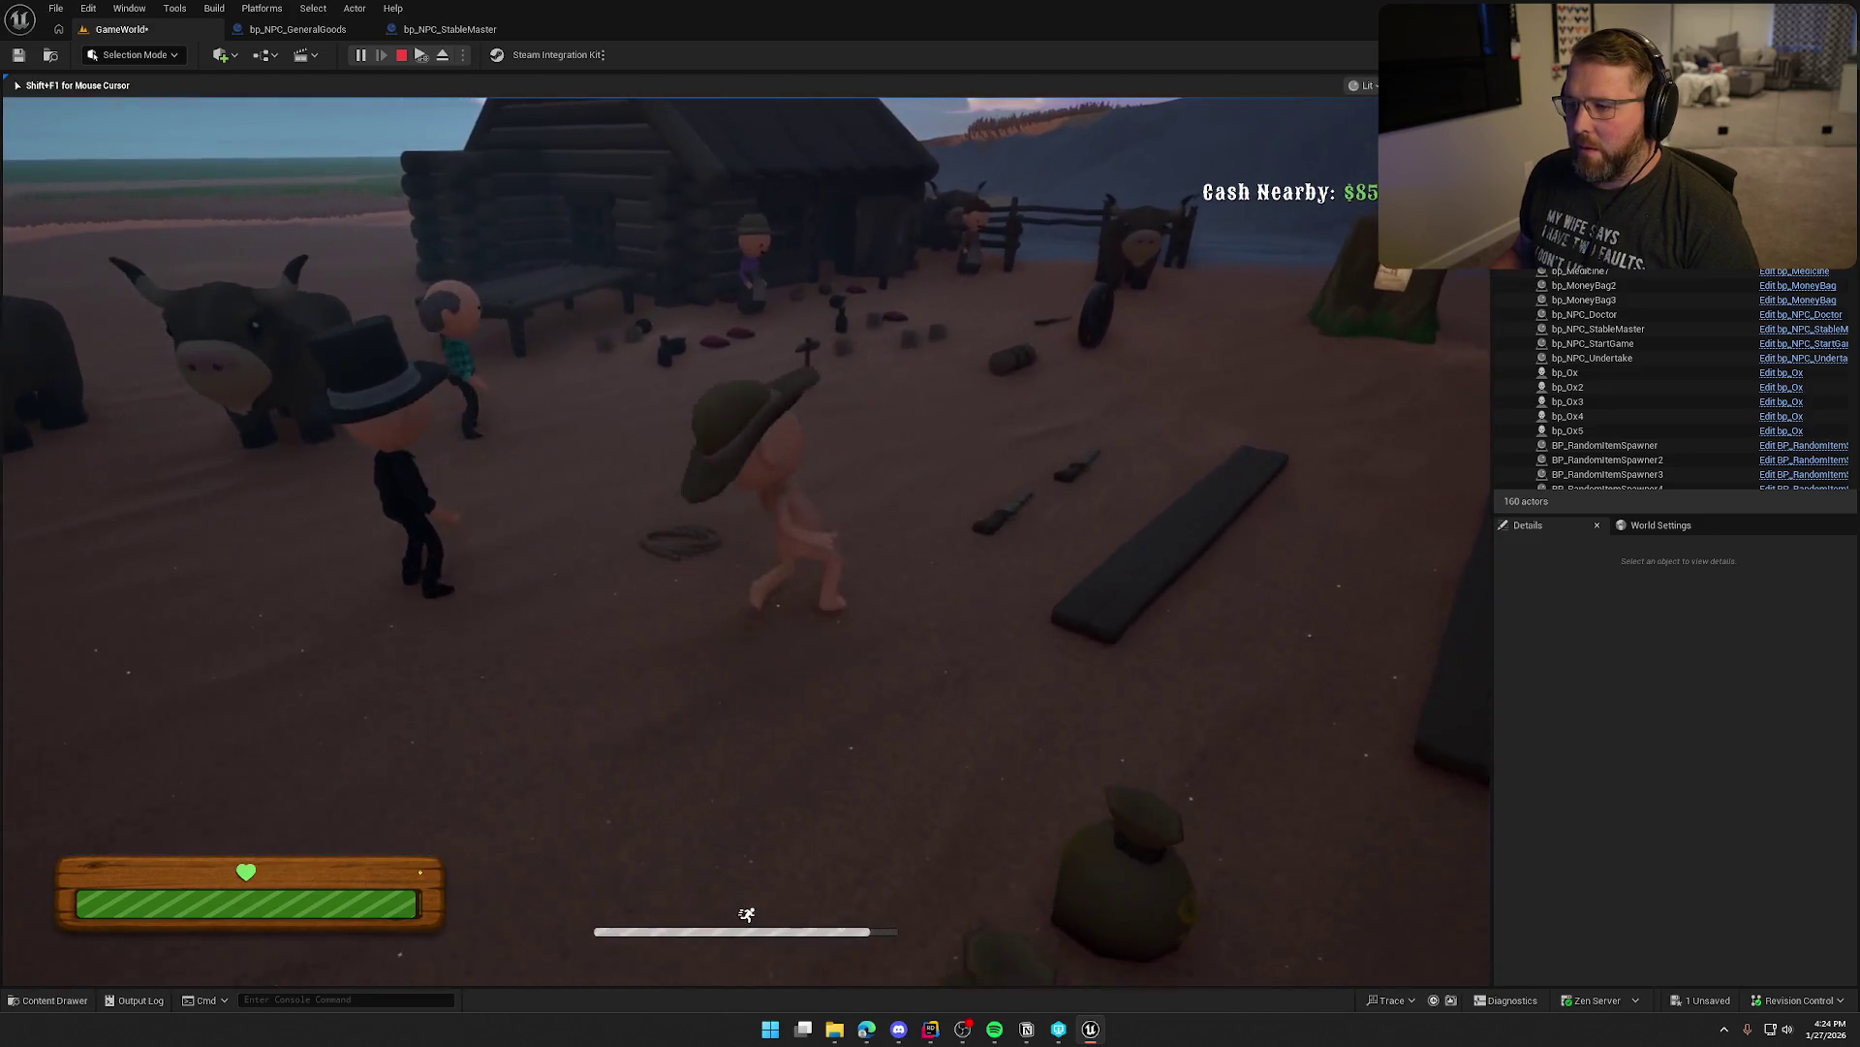
key(shift+w)
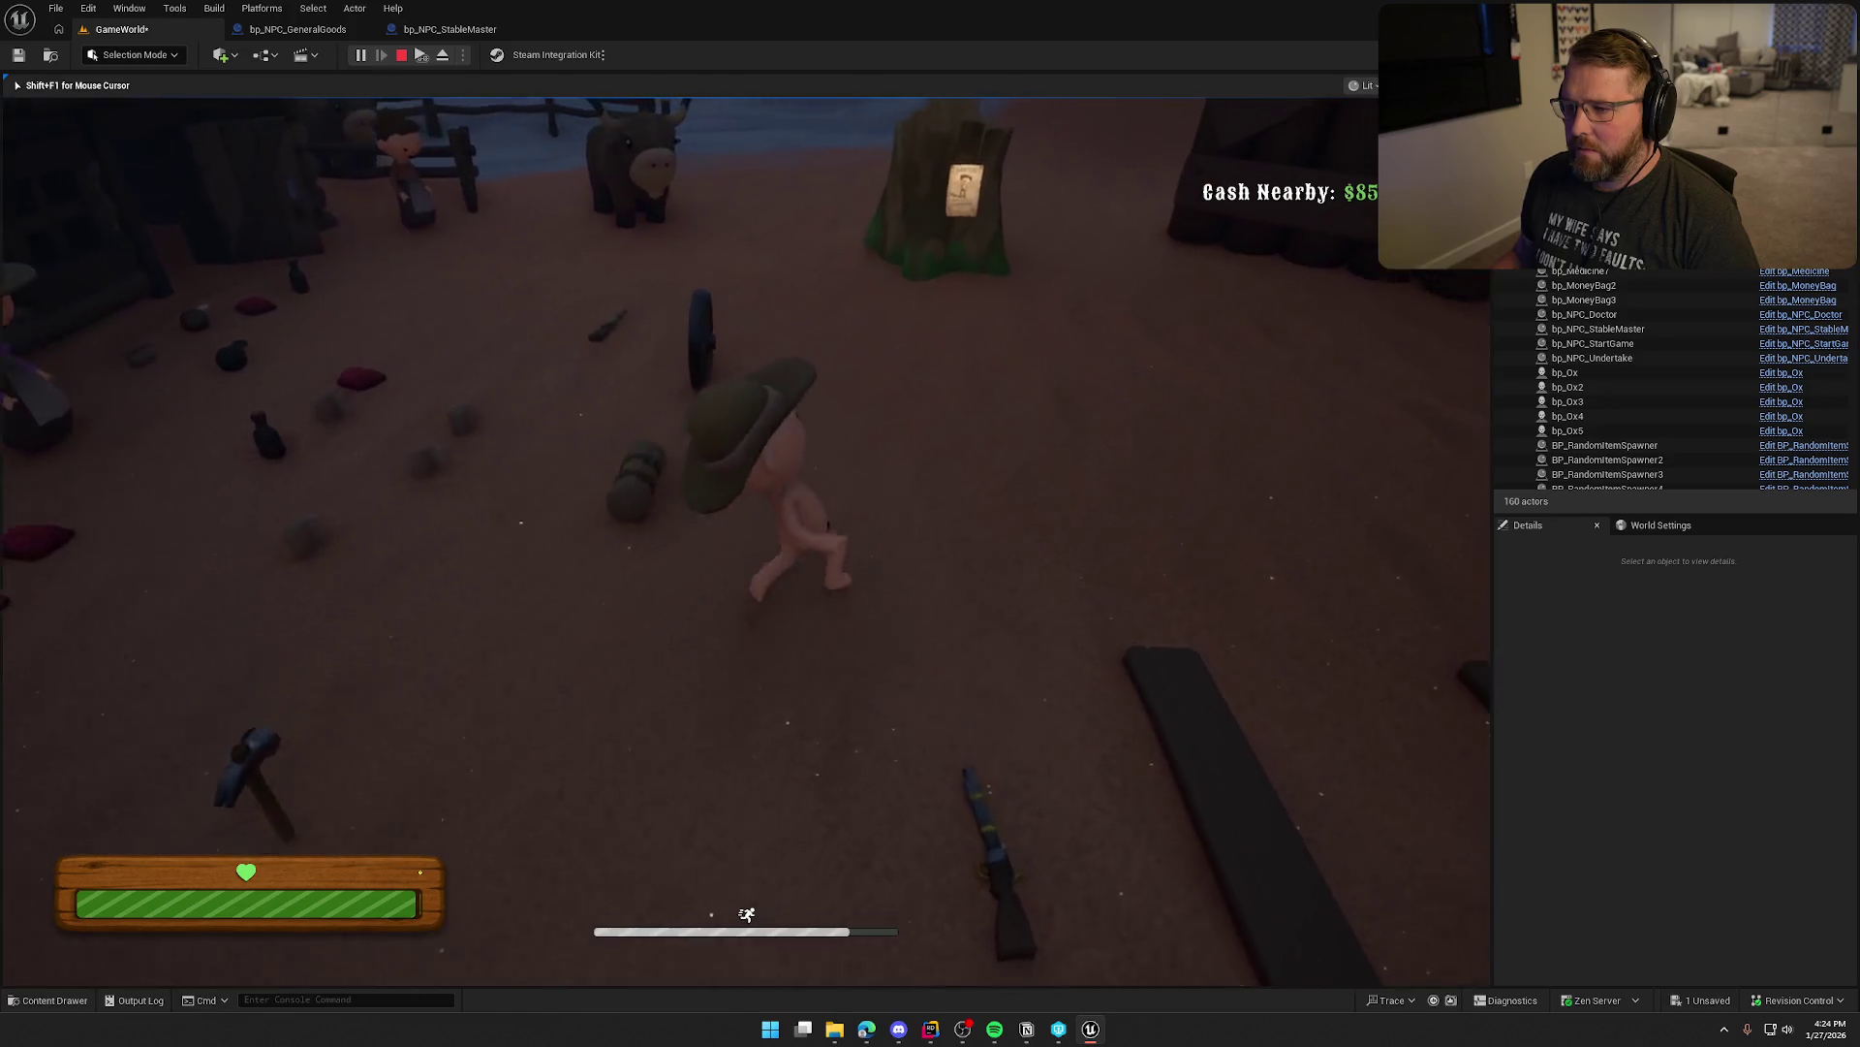
key(w)
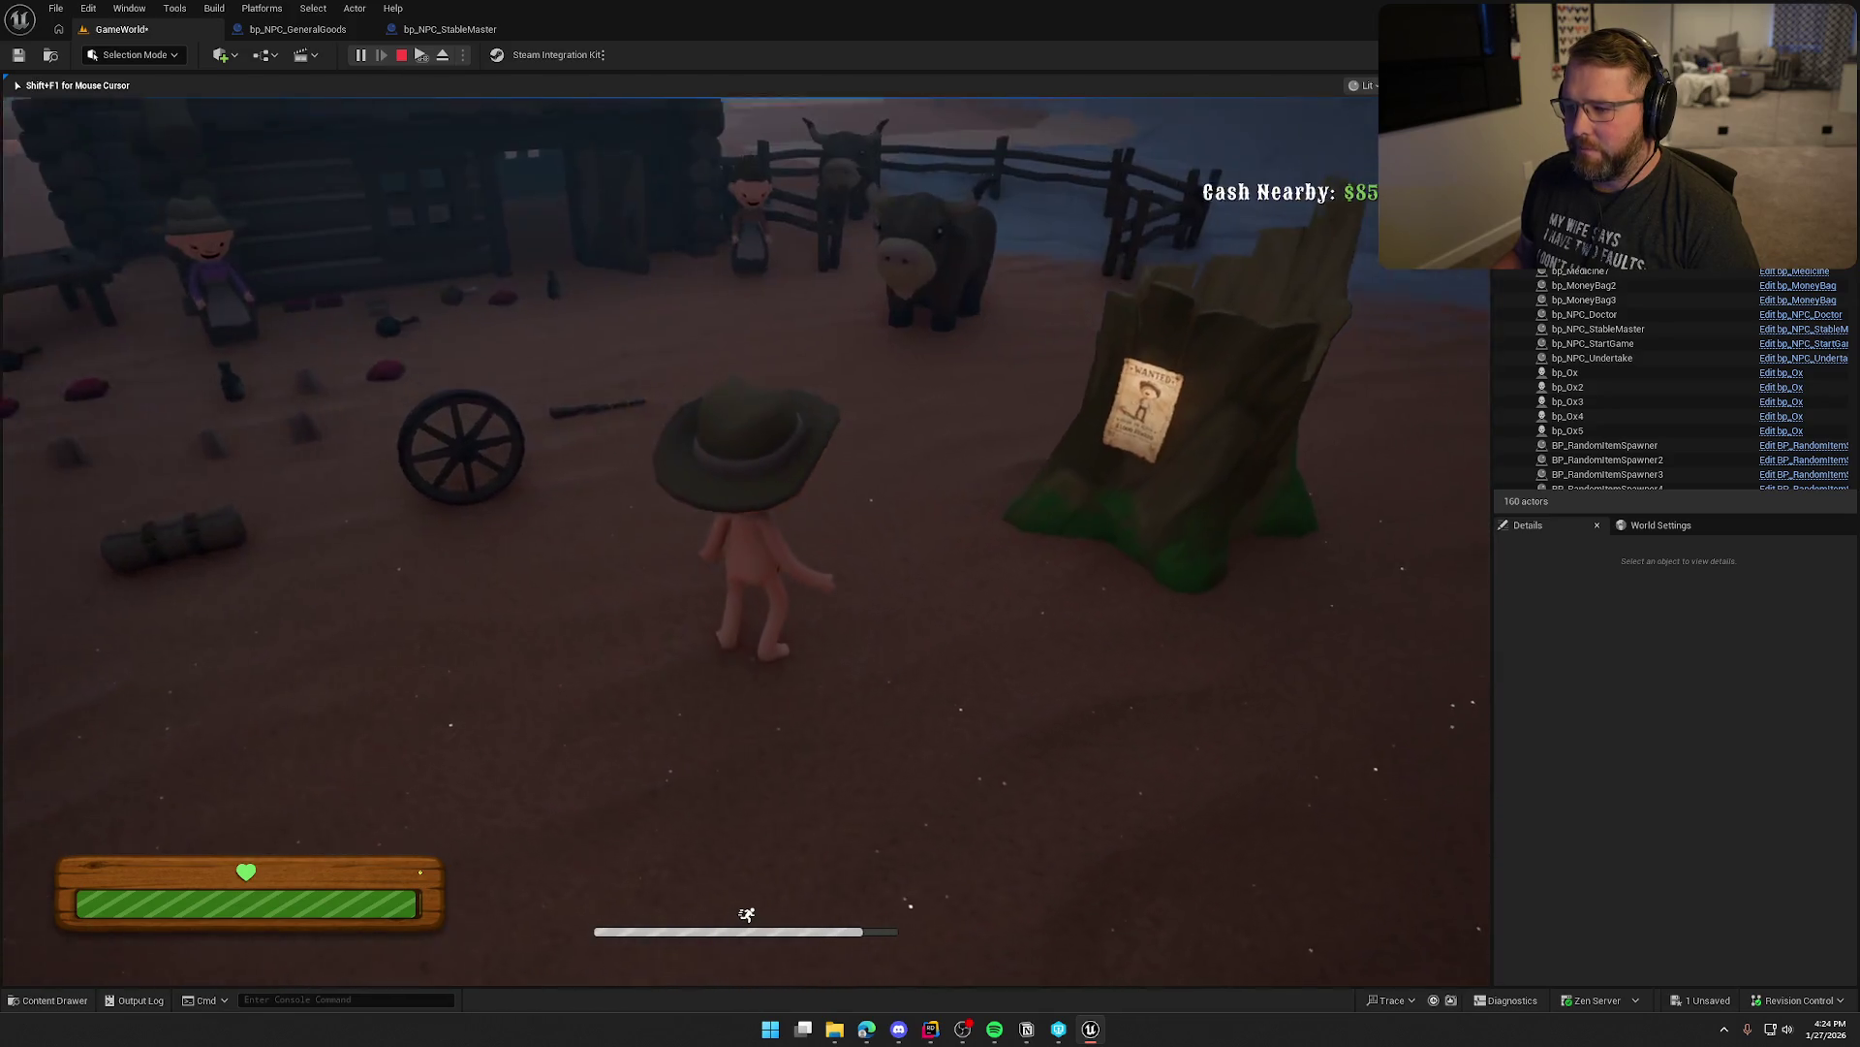
key(w)
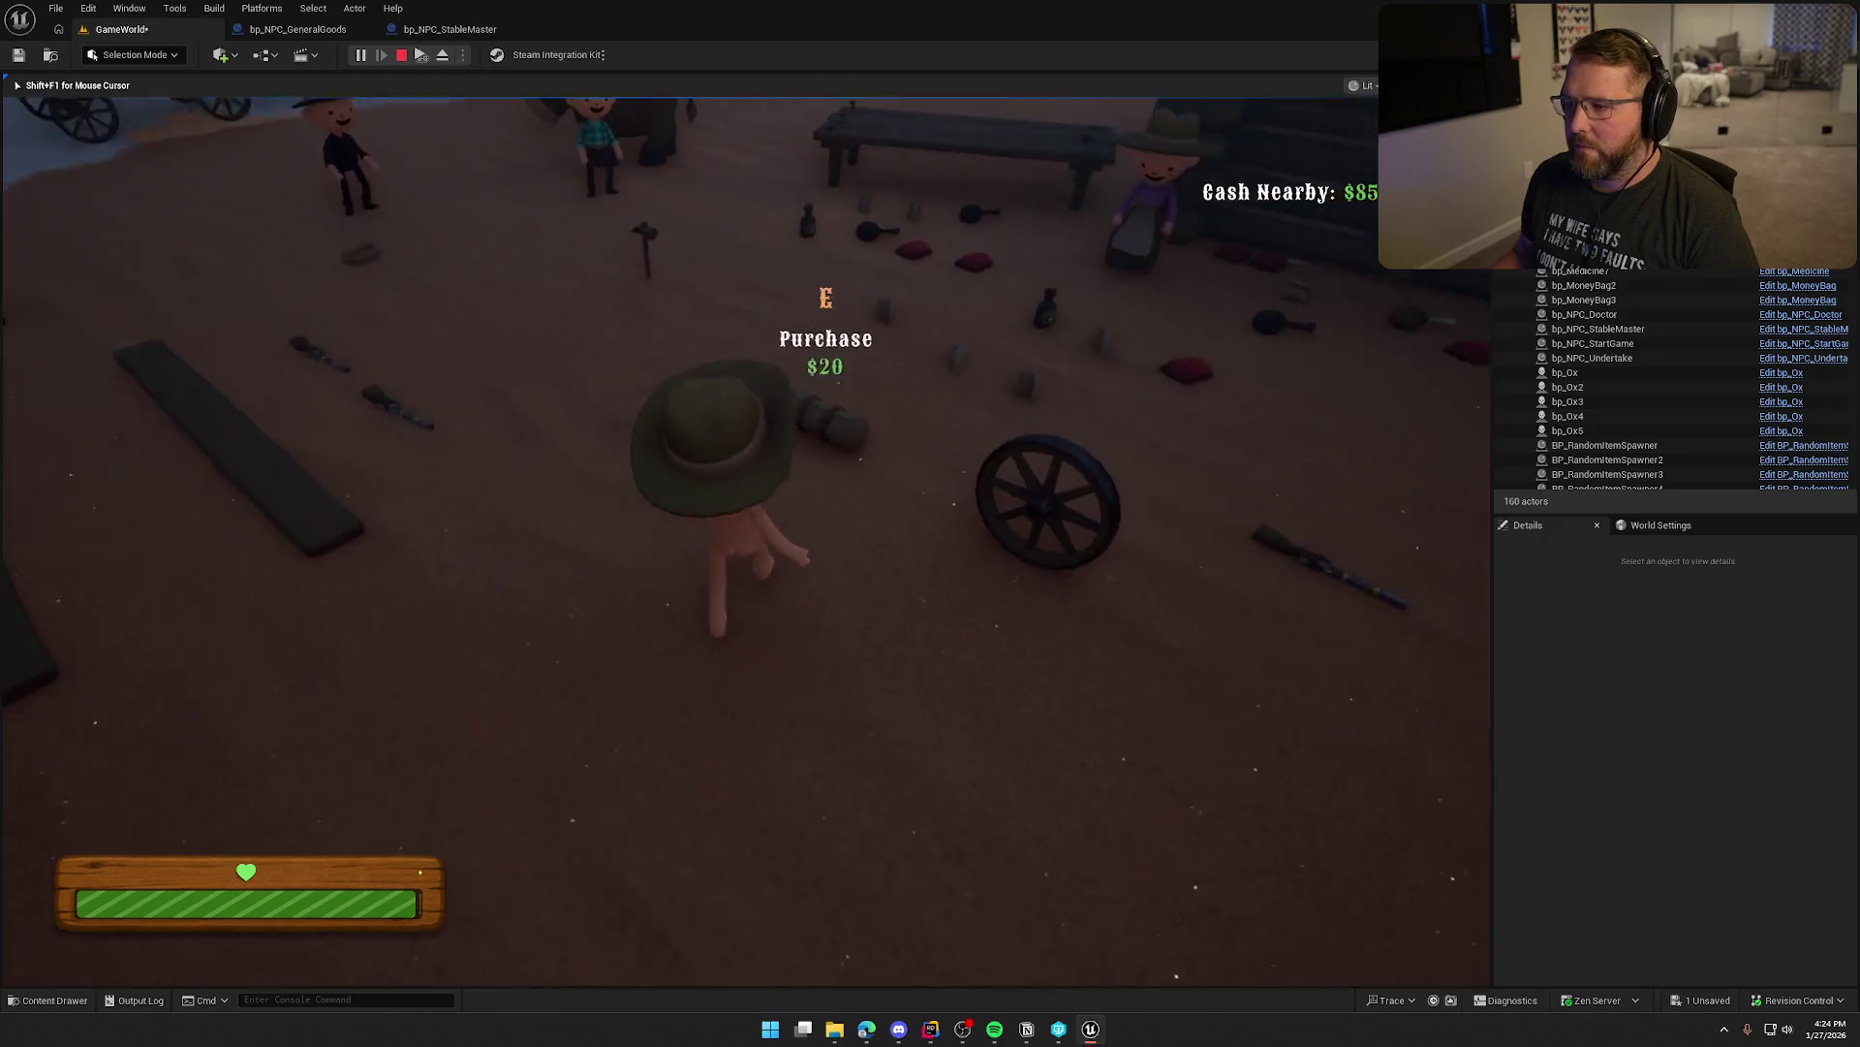
key(shift+w)
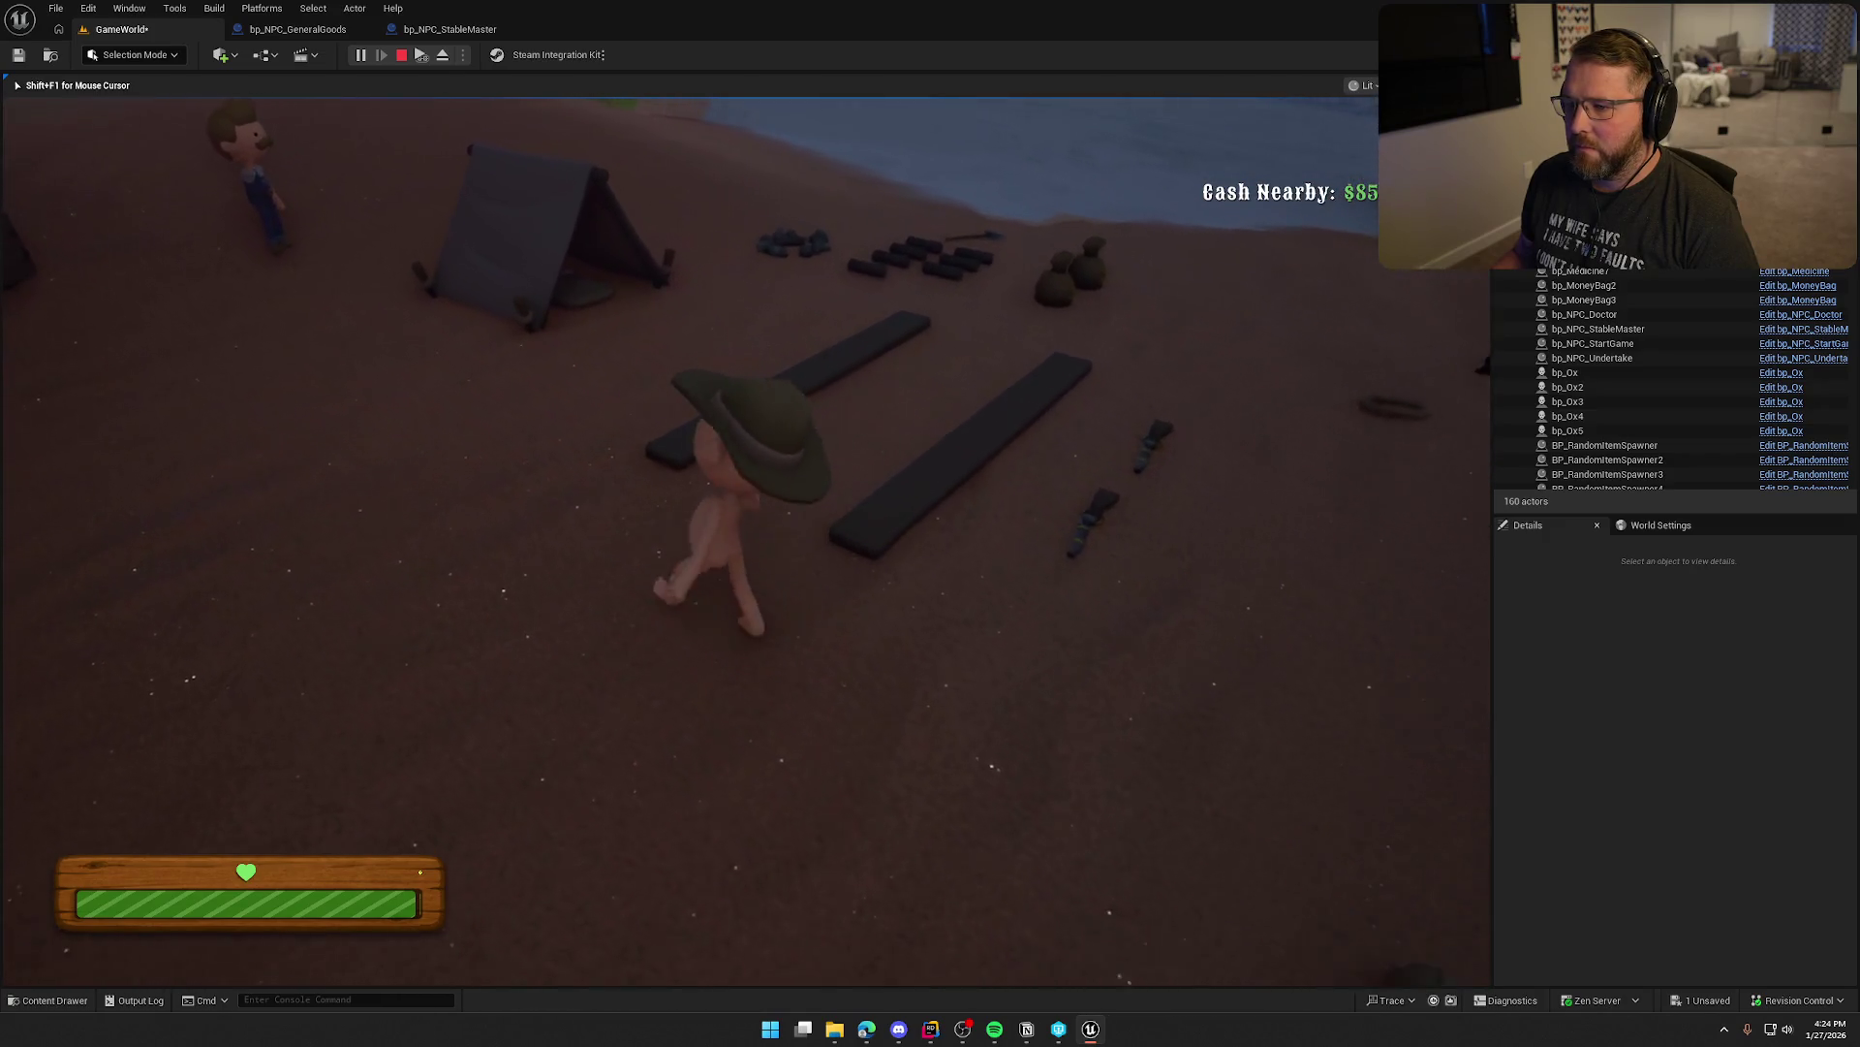
key(shift+w)
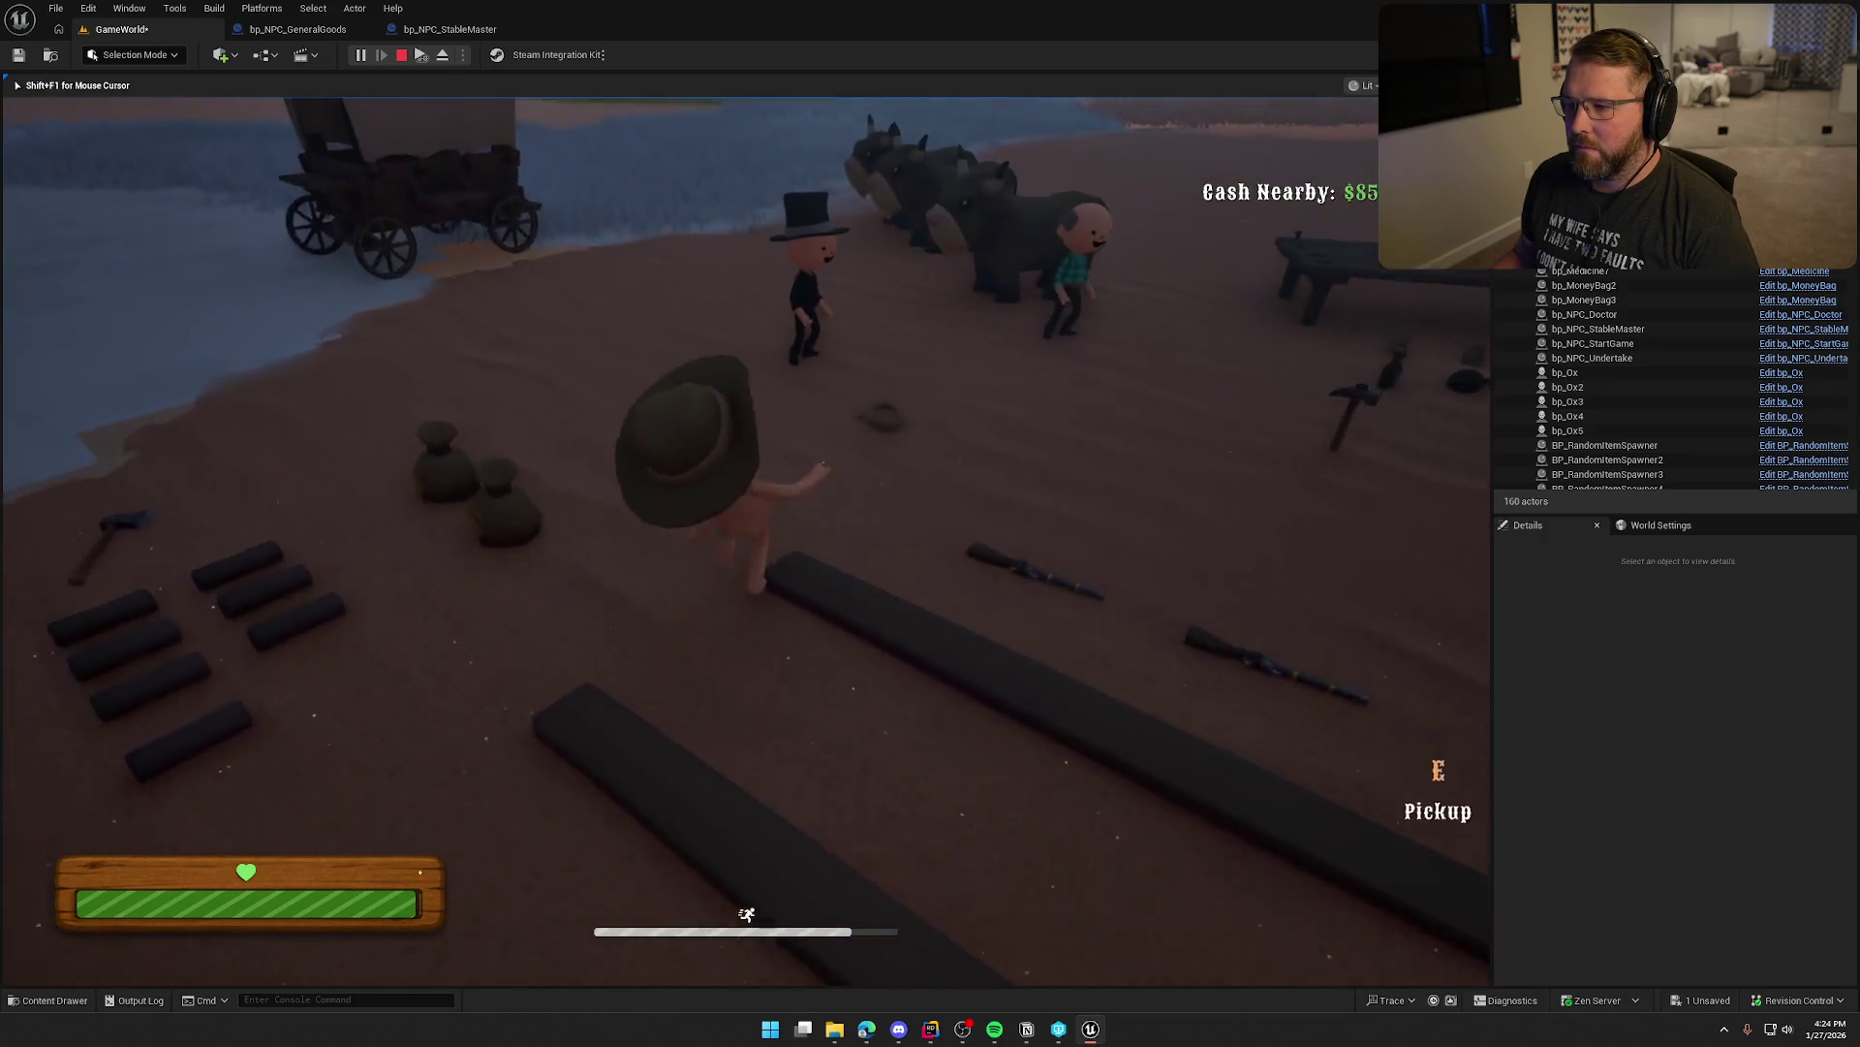
key(shift+w)
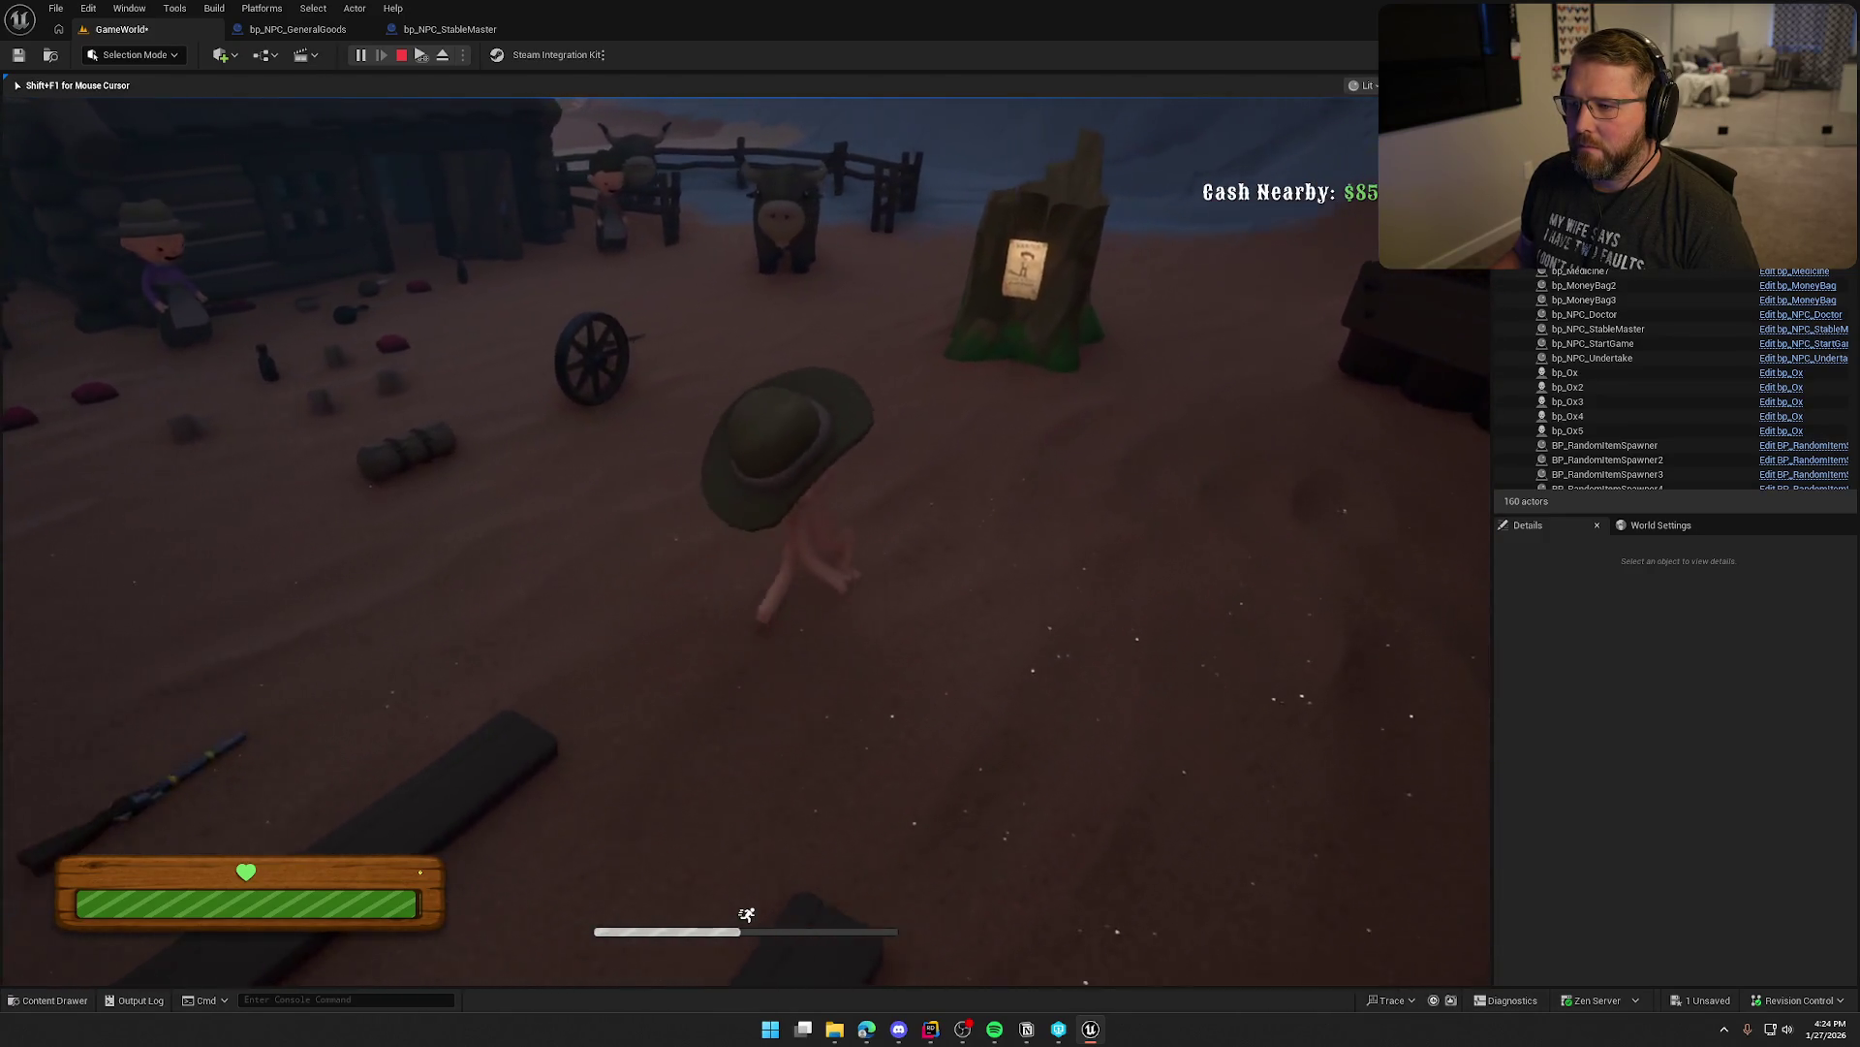
key(Escape)
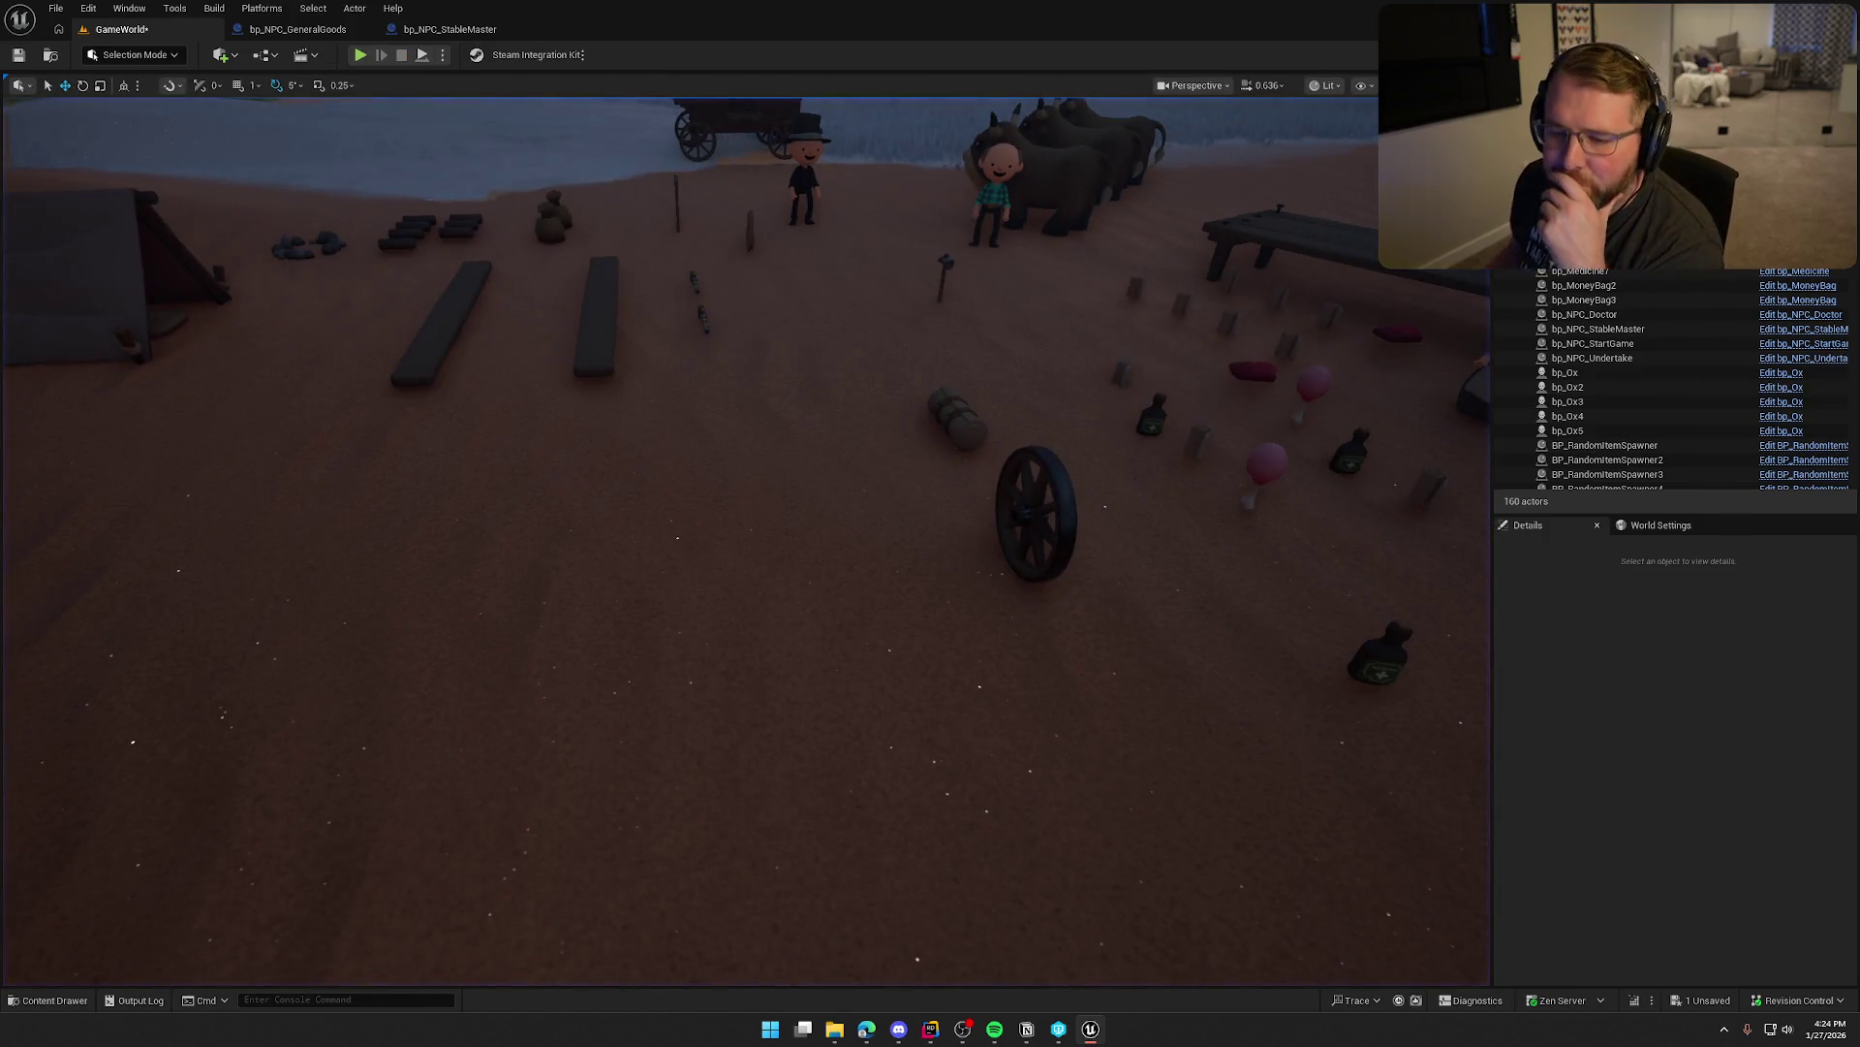
Close the bp_NPC_StableMaster editor tab, then the bp_NPC_GeneralGoods tab
click(337, 29)
middle_click(337, 30)
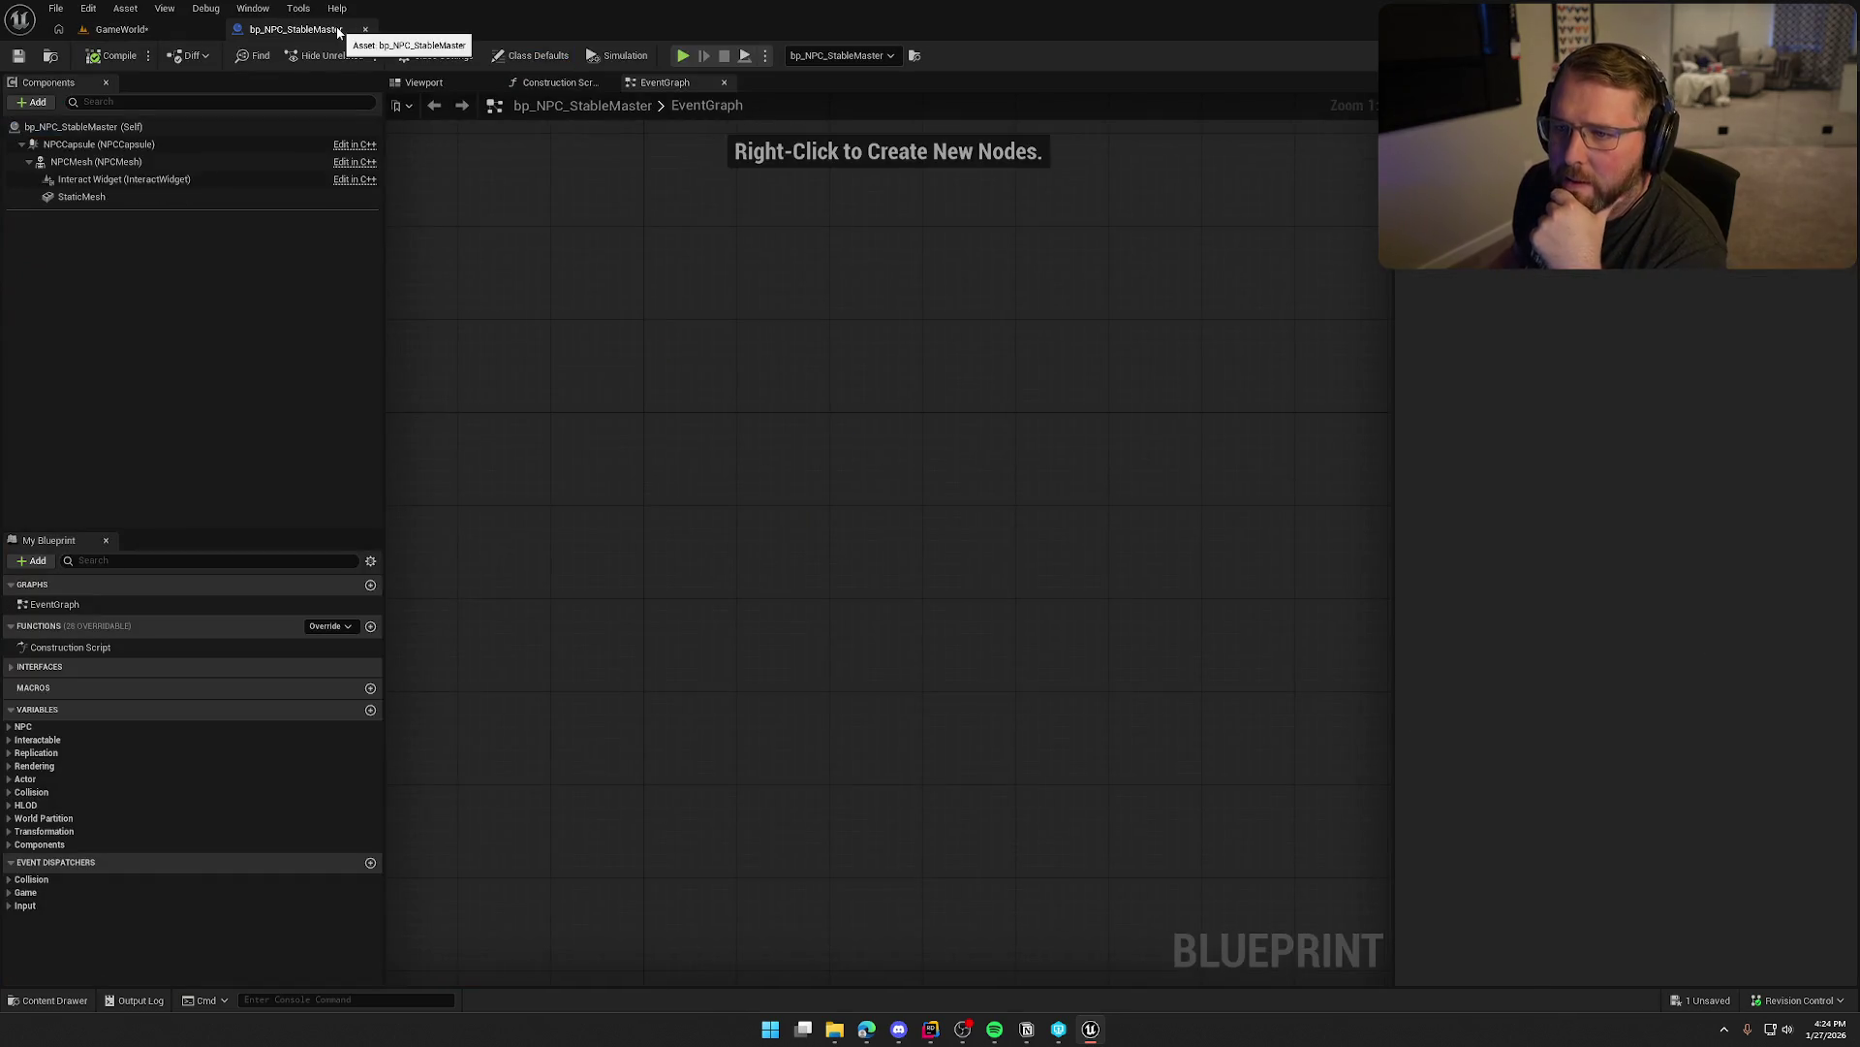
middle_click(338, 29)
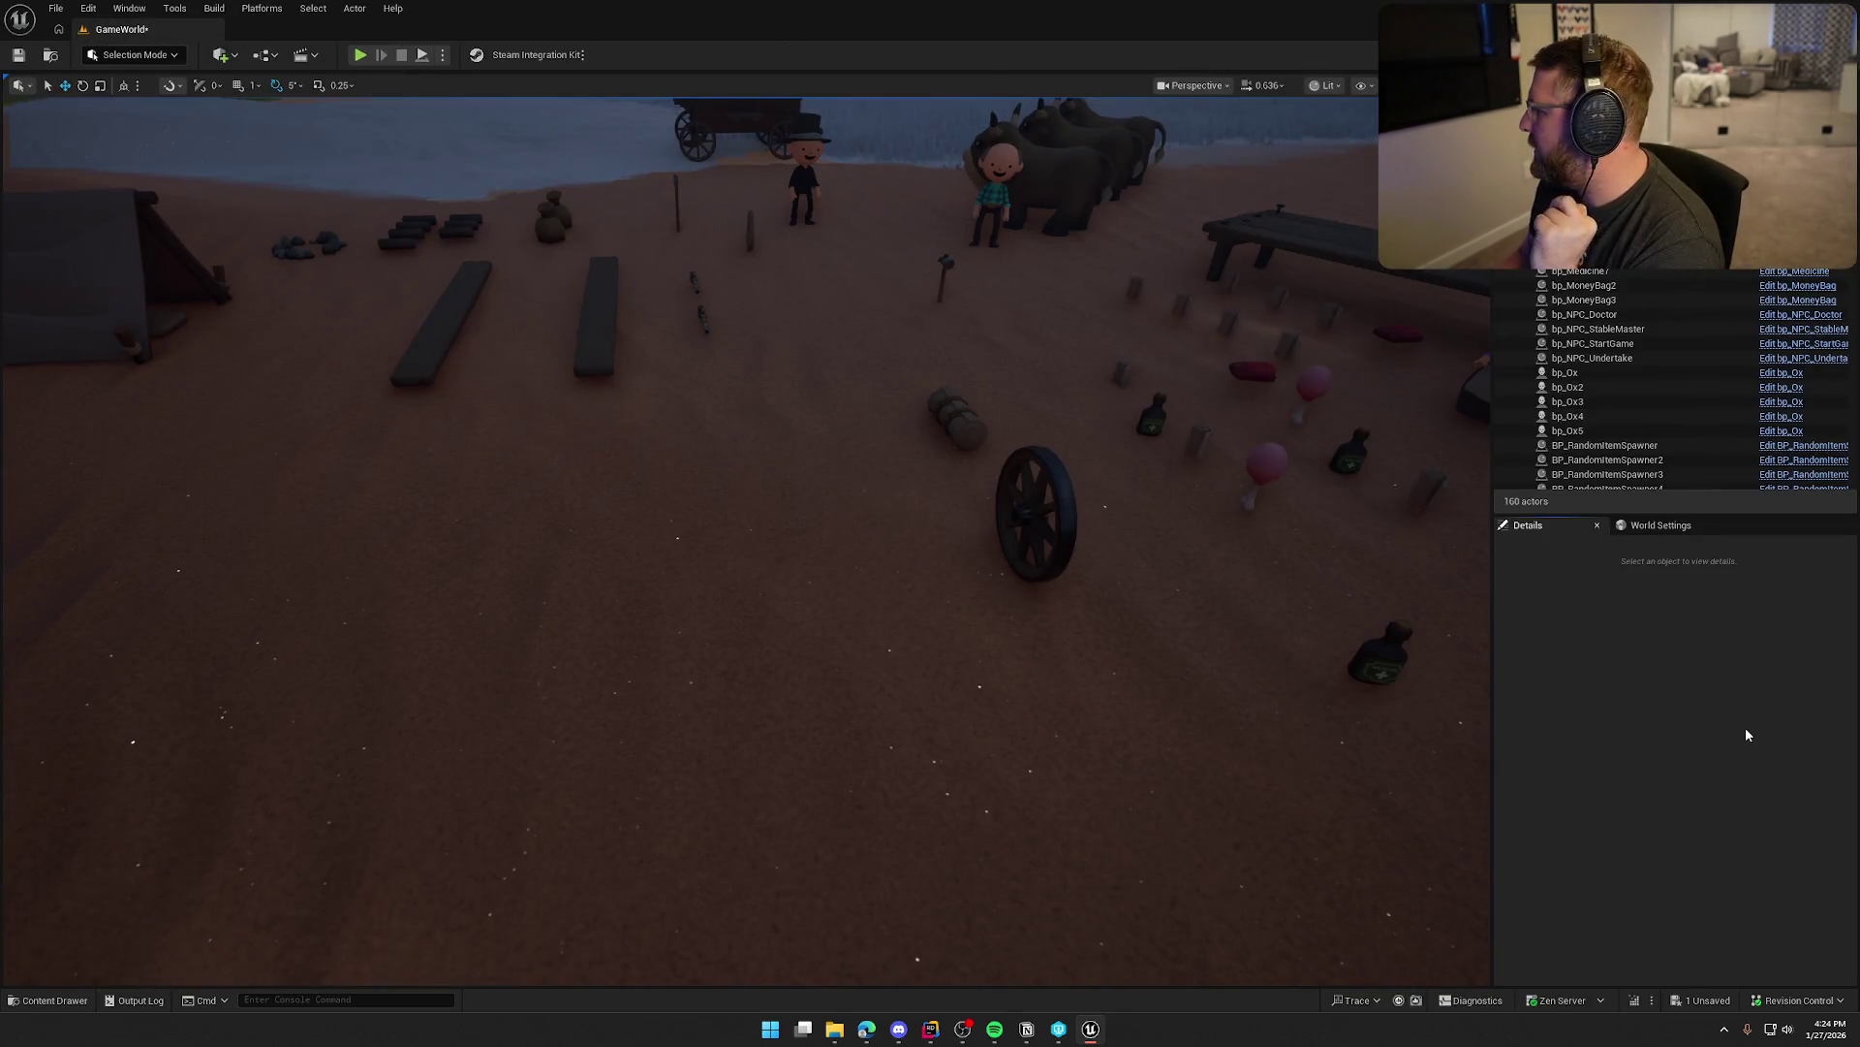
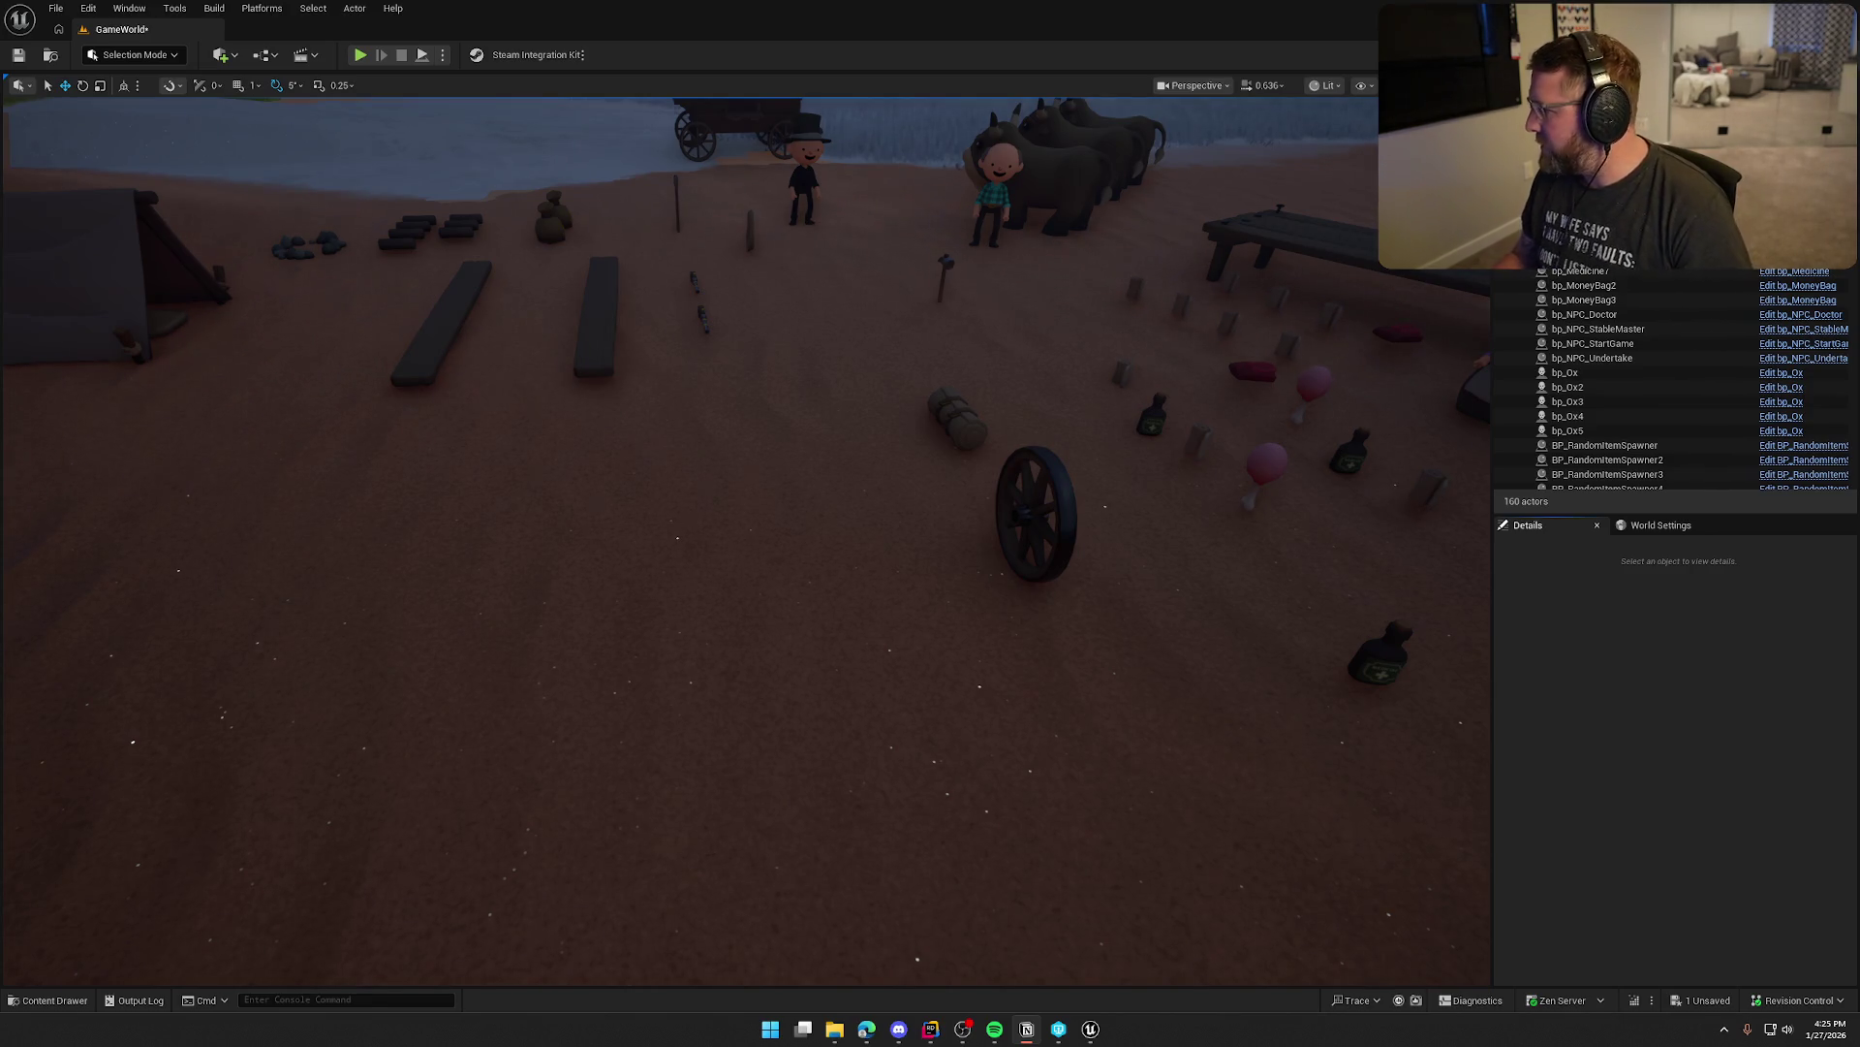
Switch to the Notion window showing the To Do task board
key(alt+Tab)
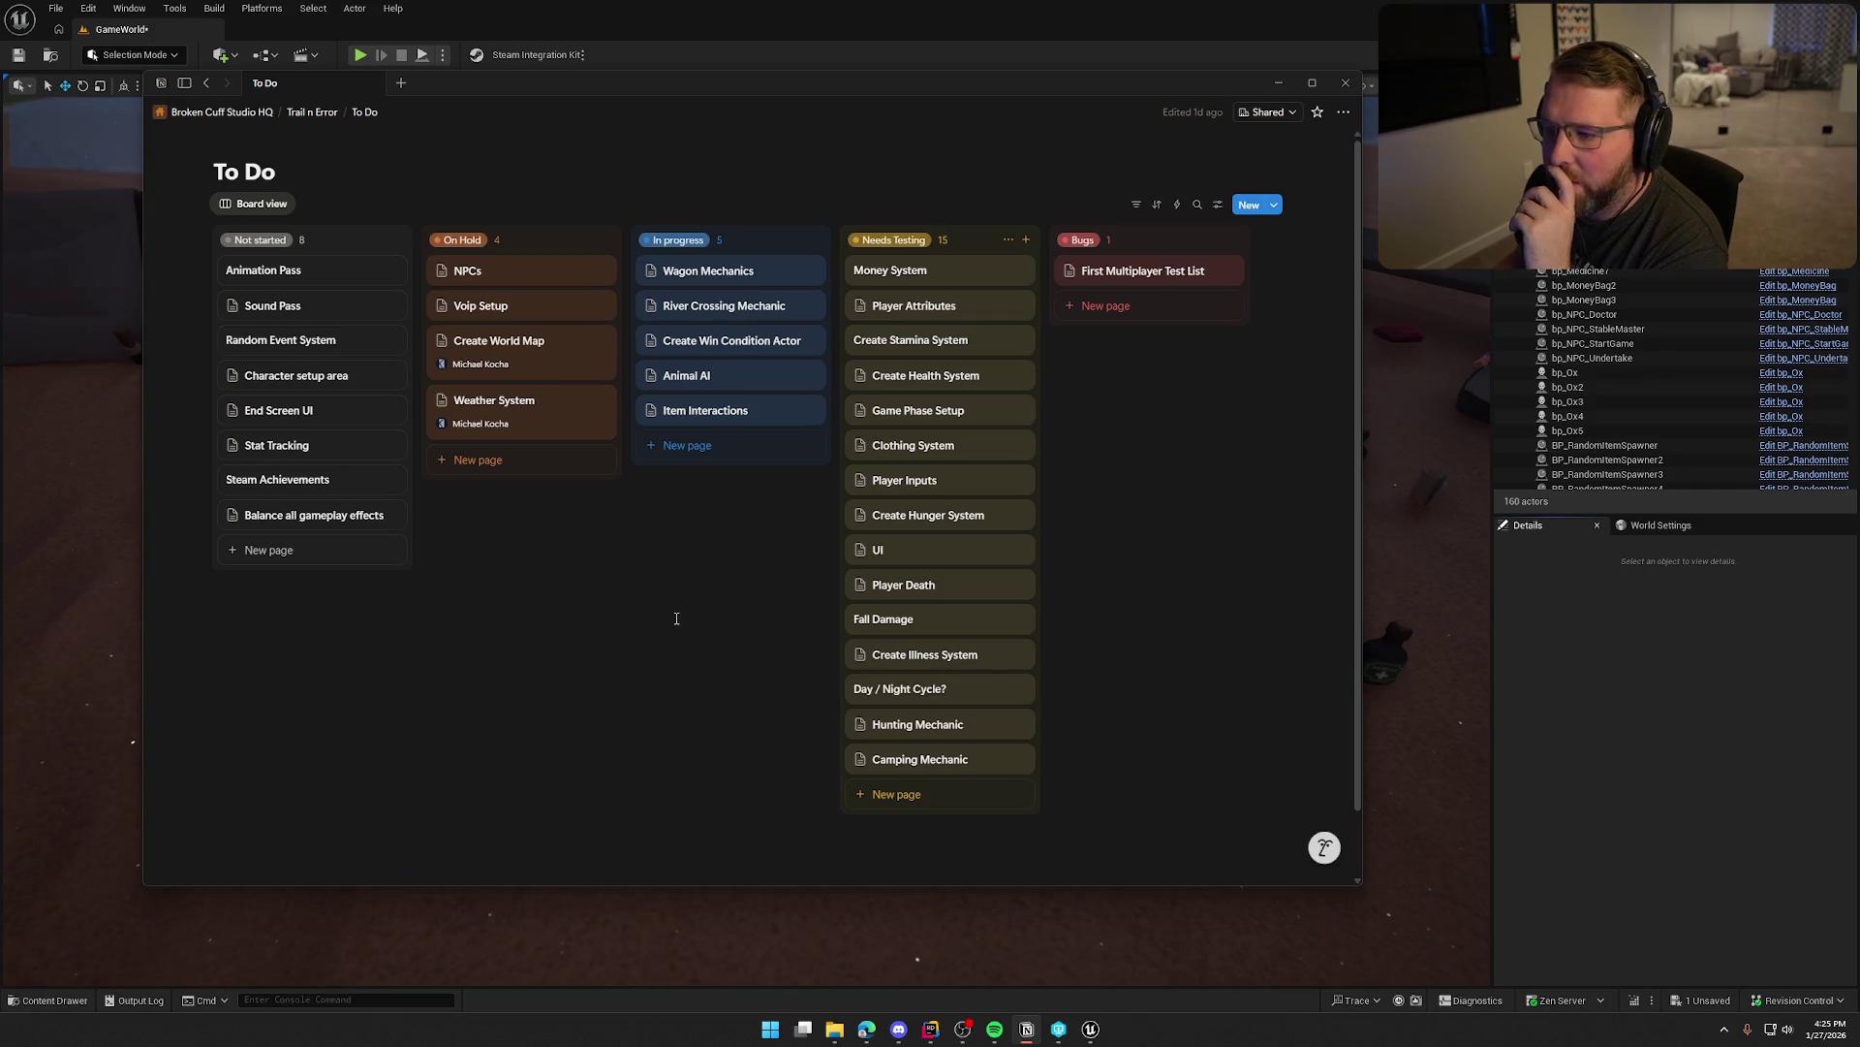
Rename the Create Win Condition Actor task to 'Create Win Condition NPC'
click(707, 344)
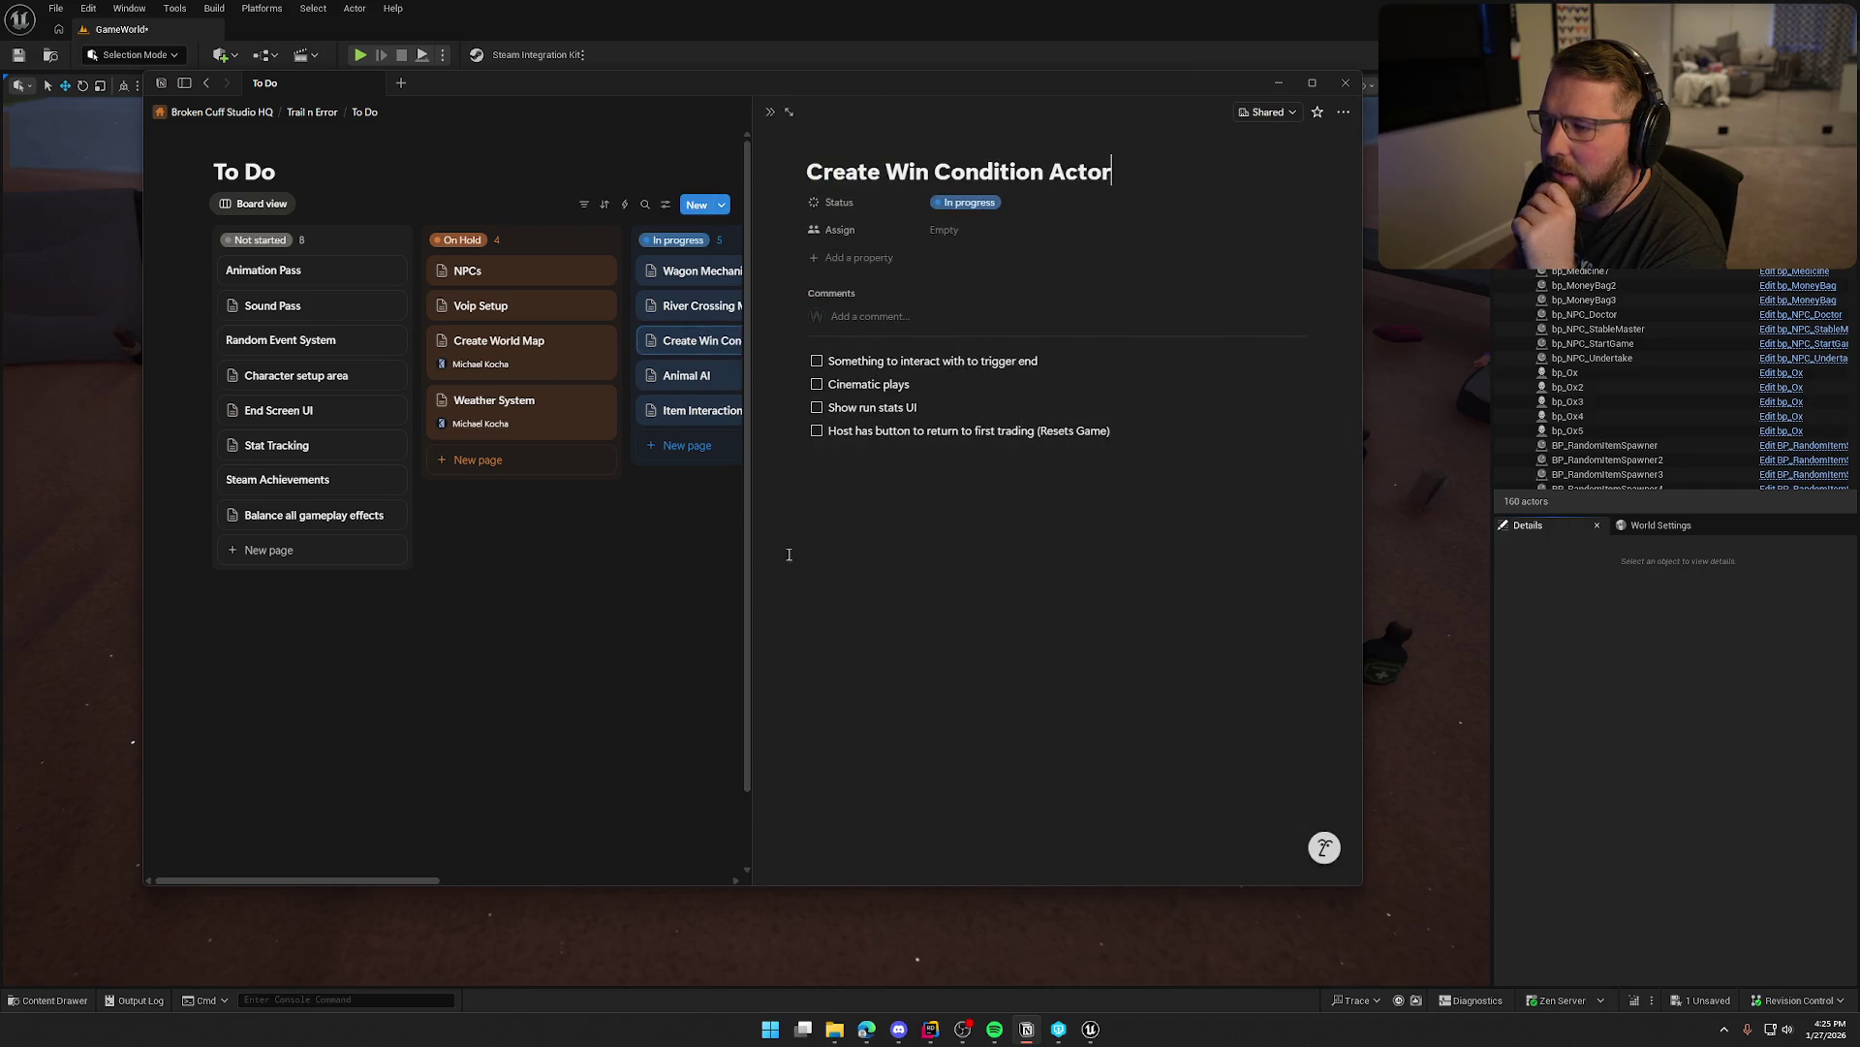
key(BackSpace)
key(BackSpace)
key(BackSpace)
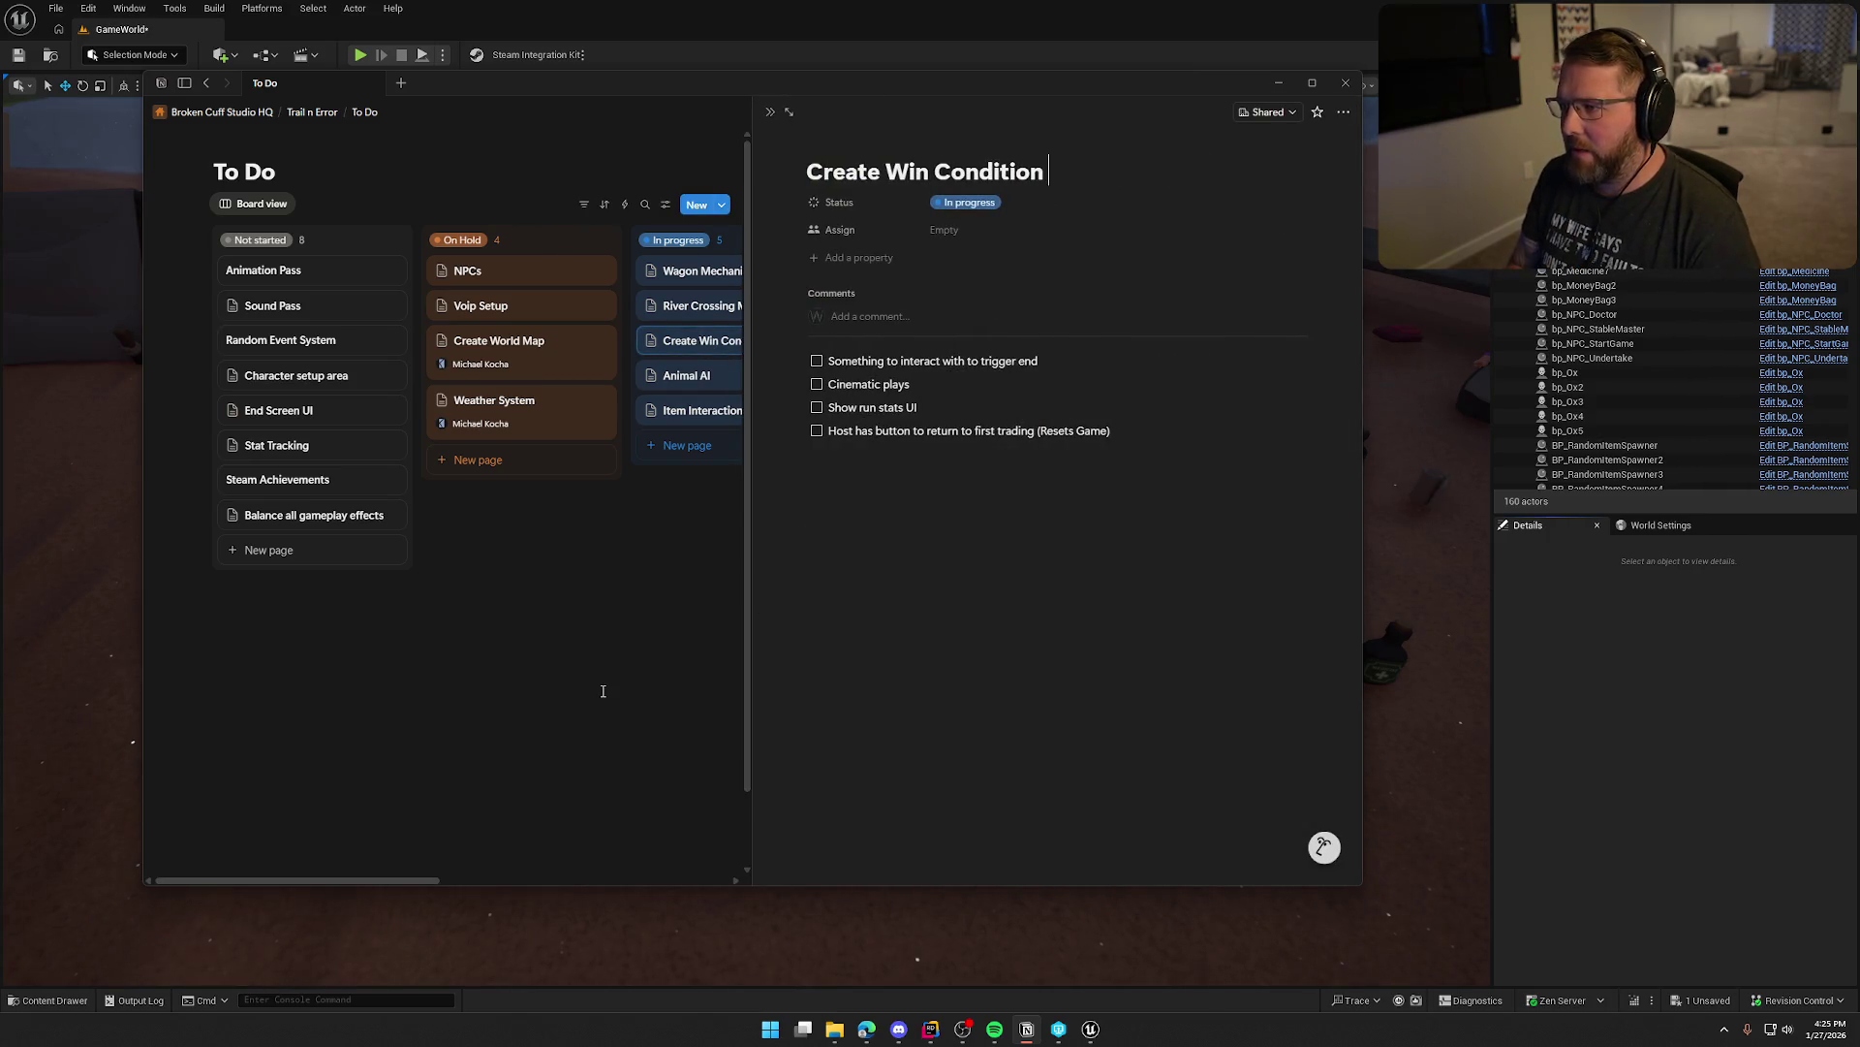
text(NPC)
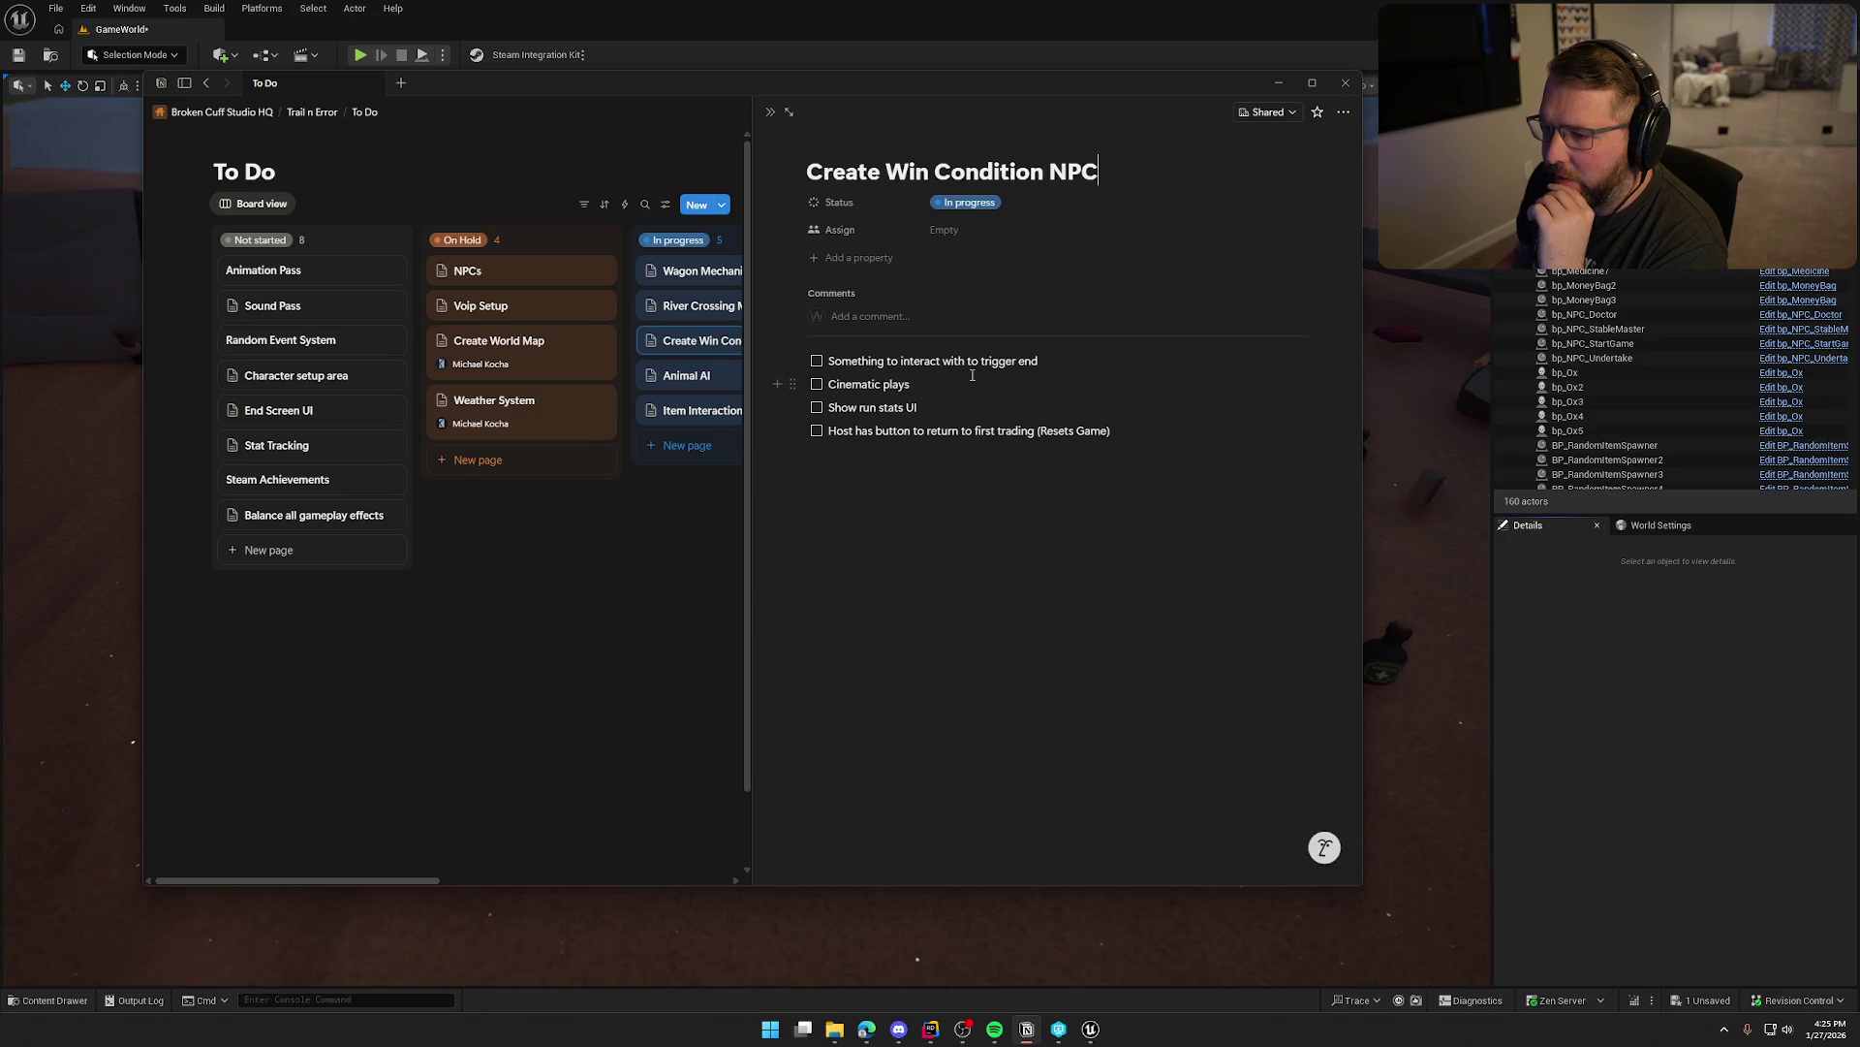
Rewrite the first checklist item as 'All players have to be within range of the npc…' and close the task
triple_click(1055, 360)
key(BackSpace)
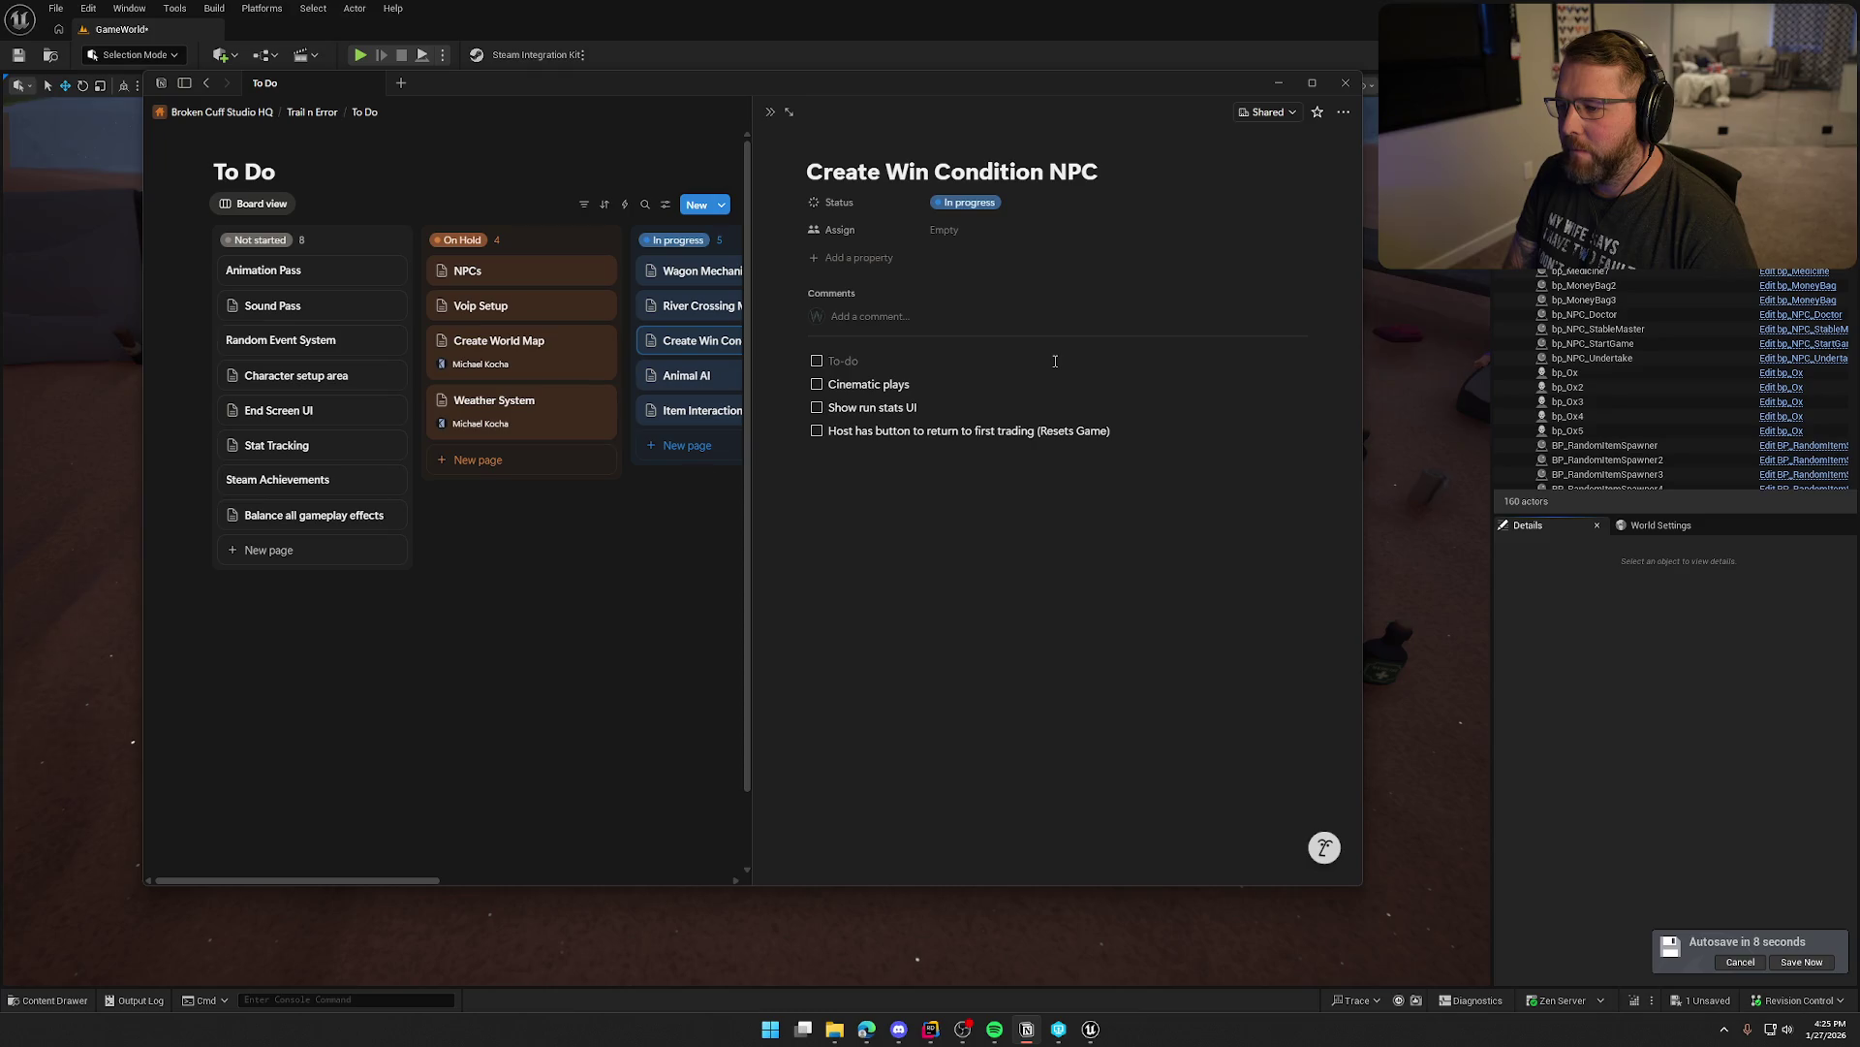
text(All players have to be w)
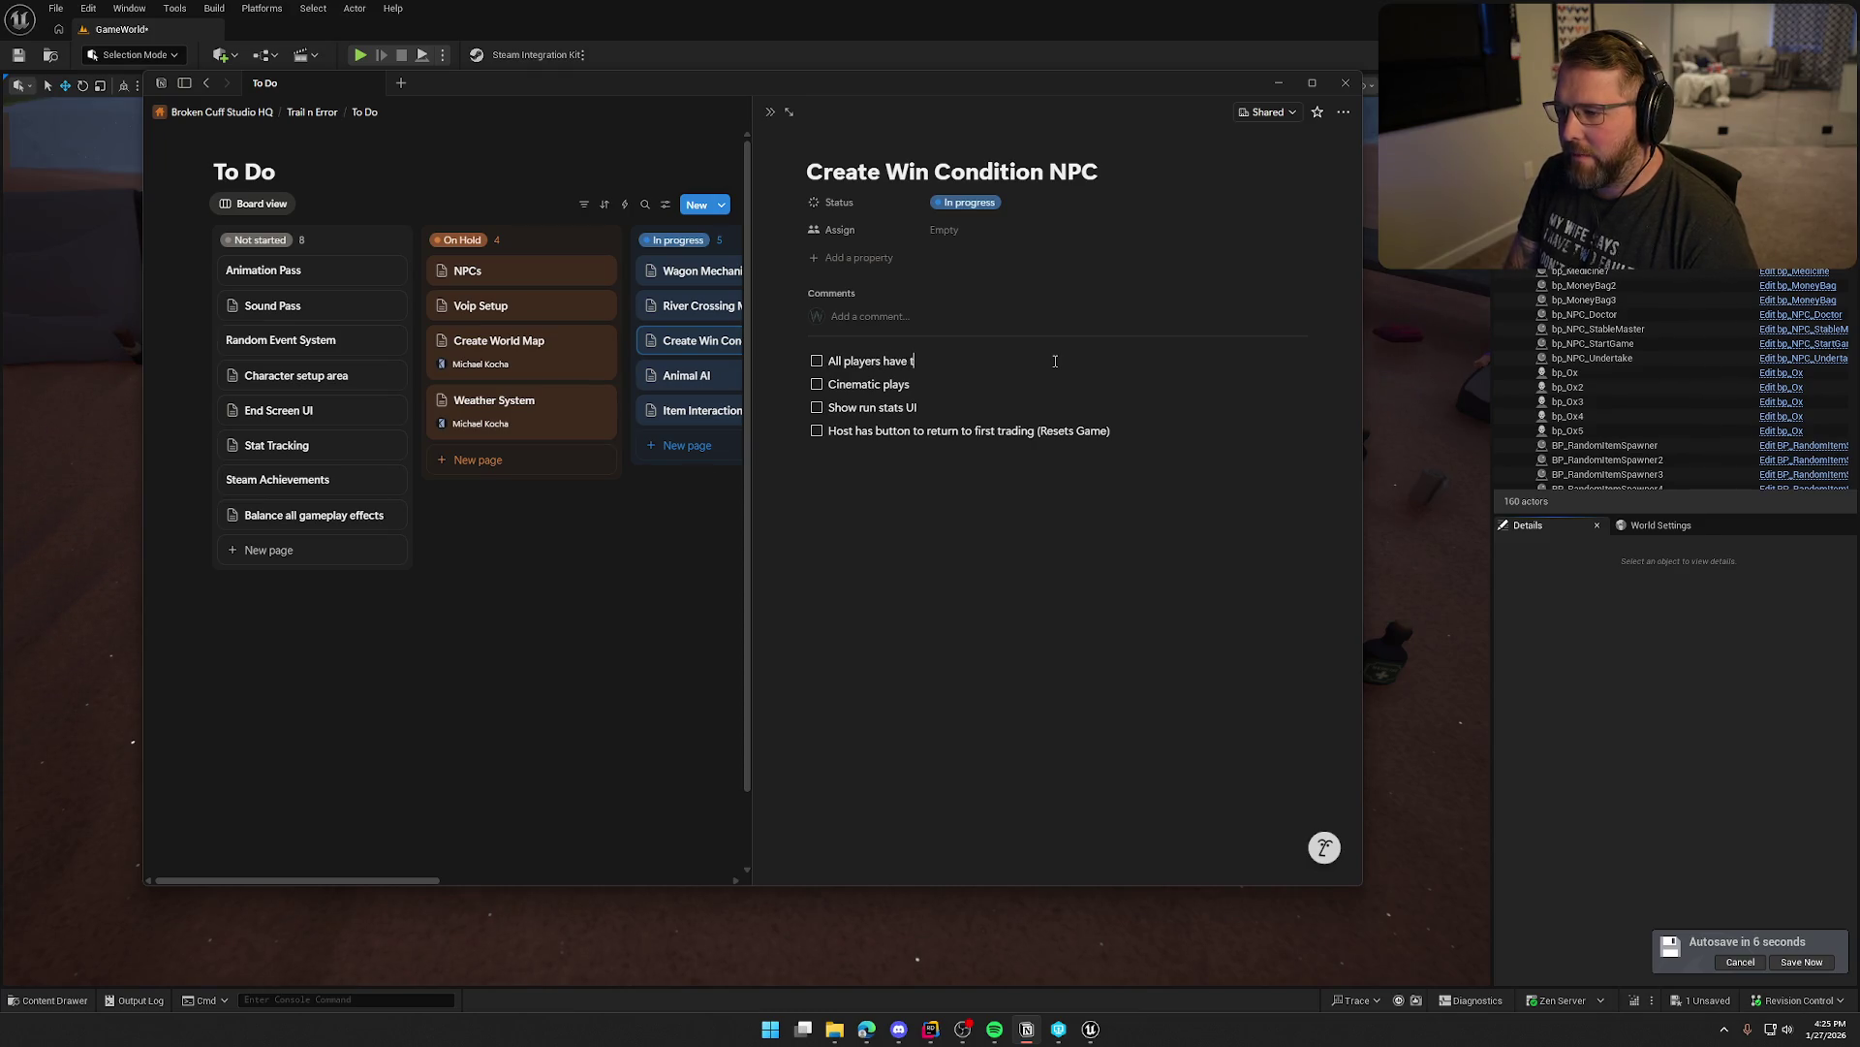
text(ithin ran)
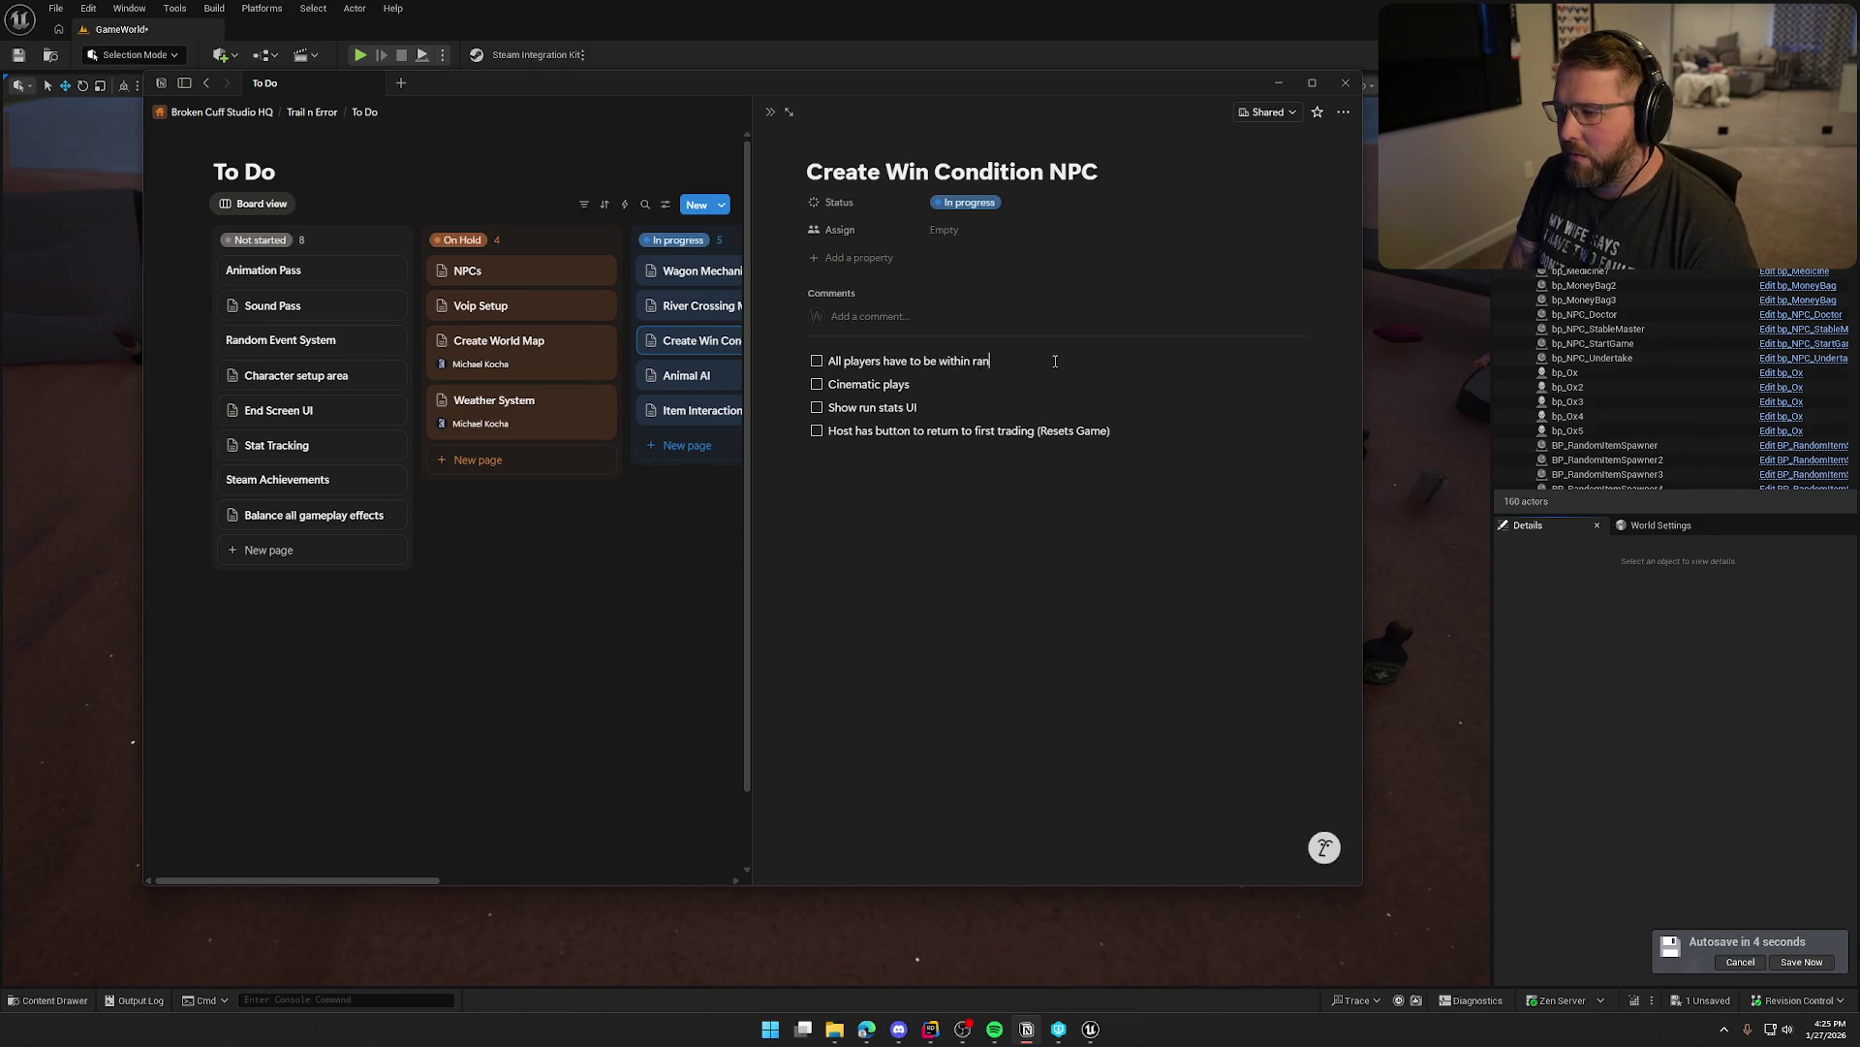
text(ge of the npc)
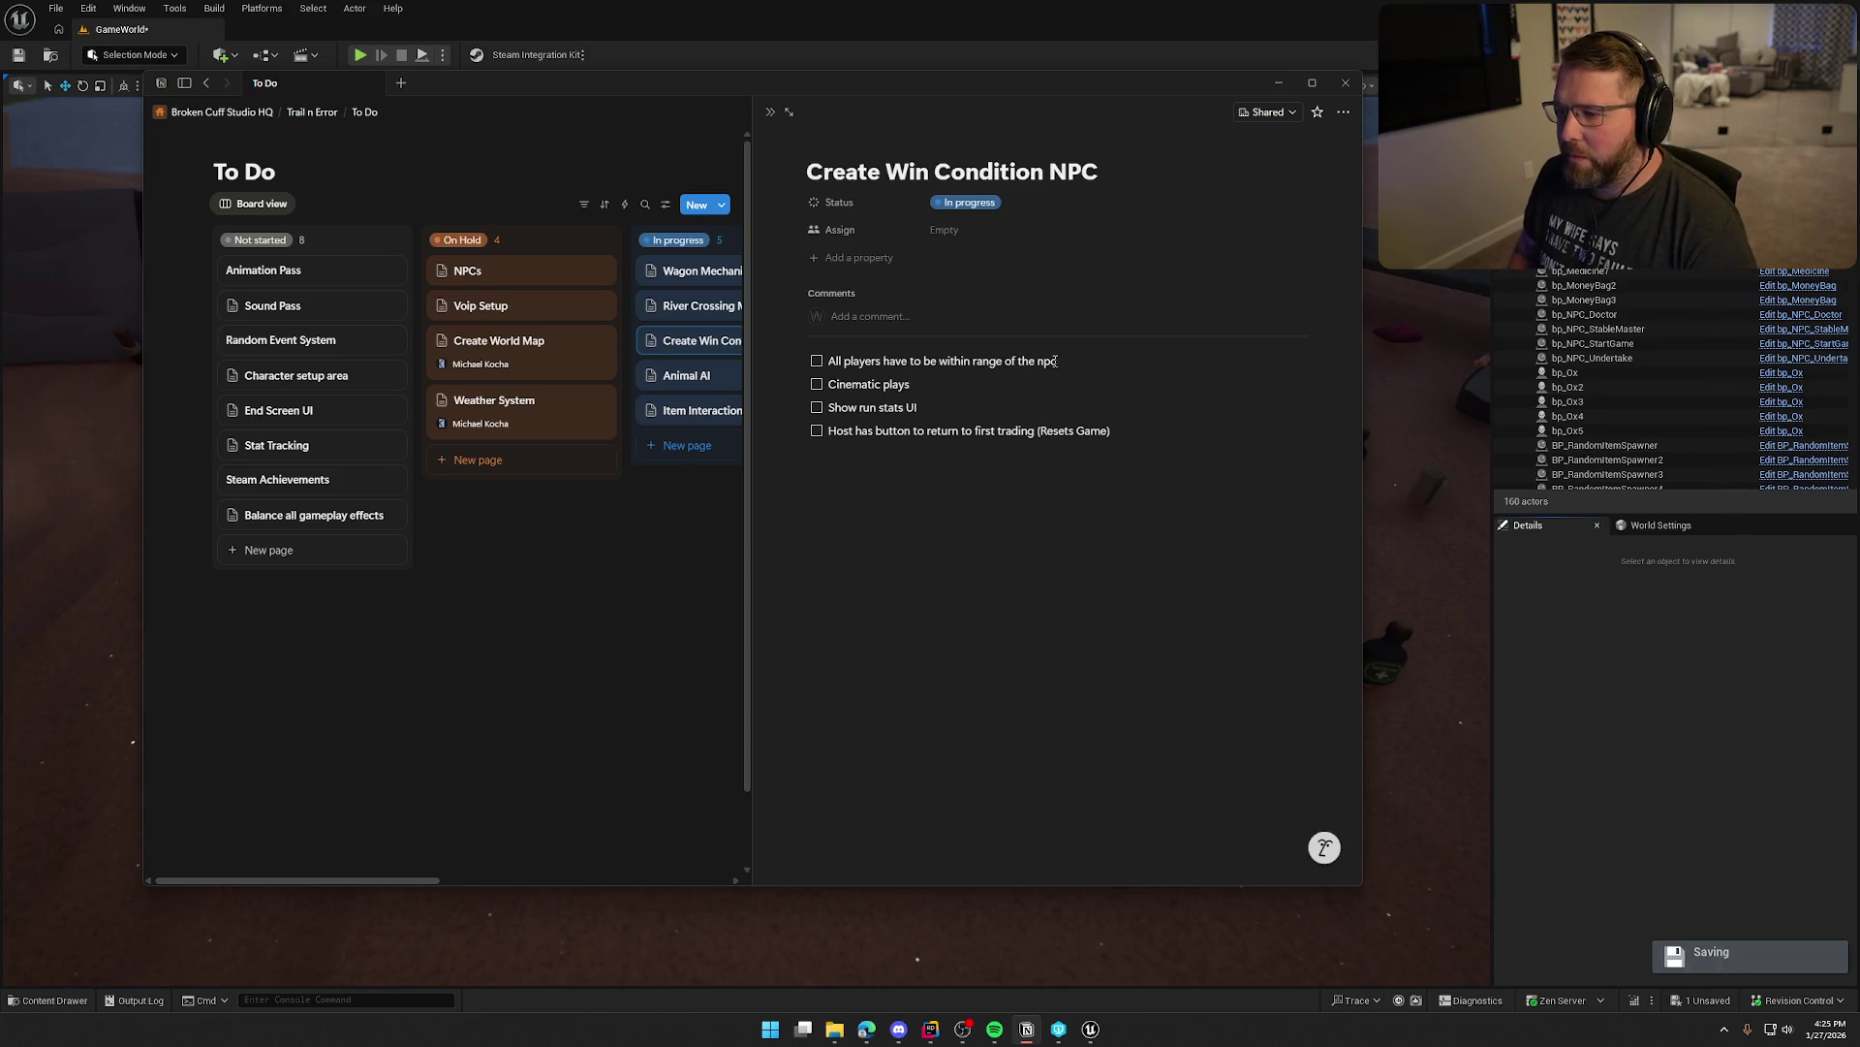
key(Down)
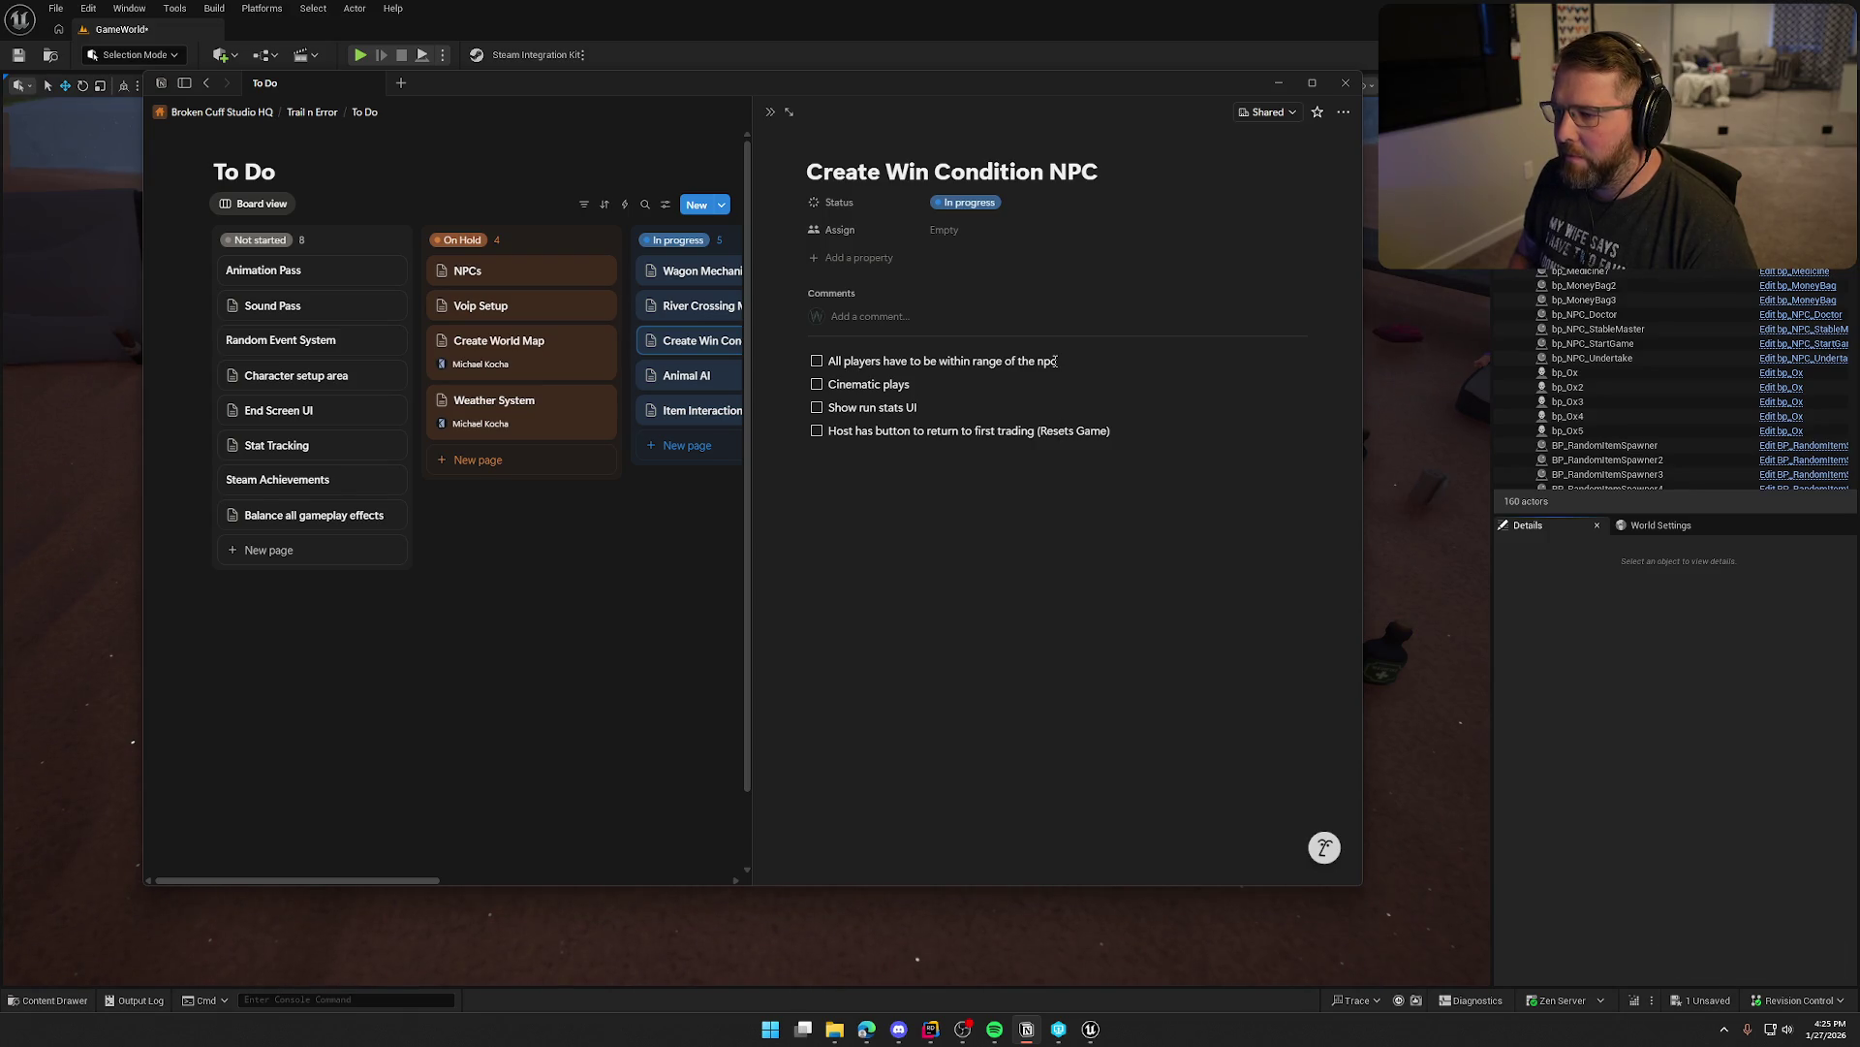
key(Up)
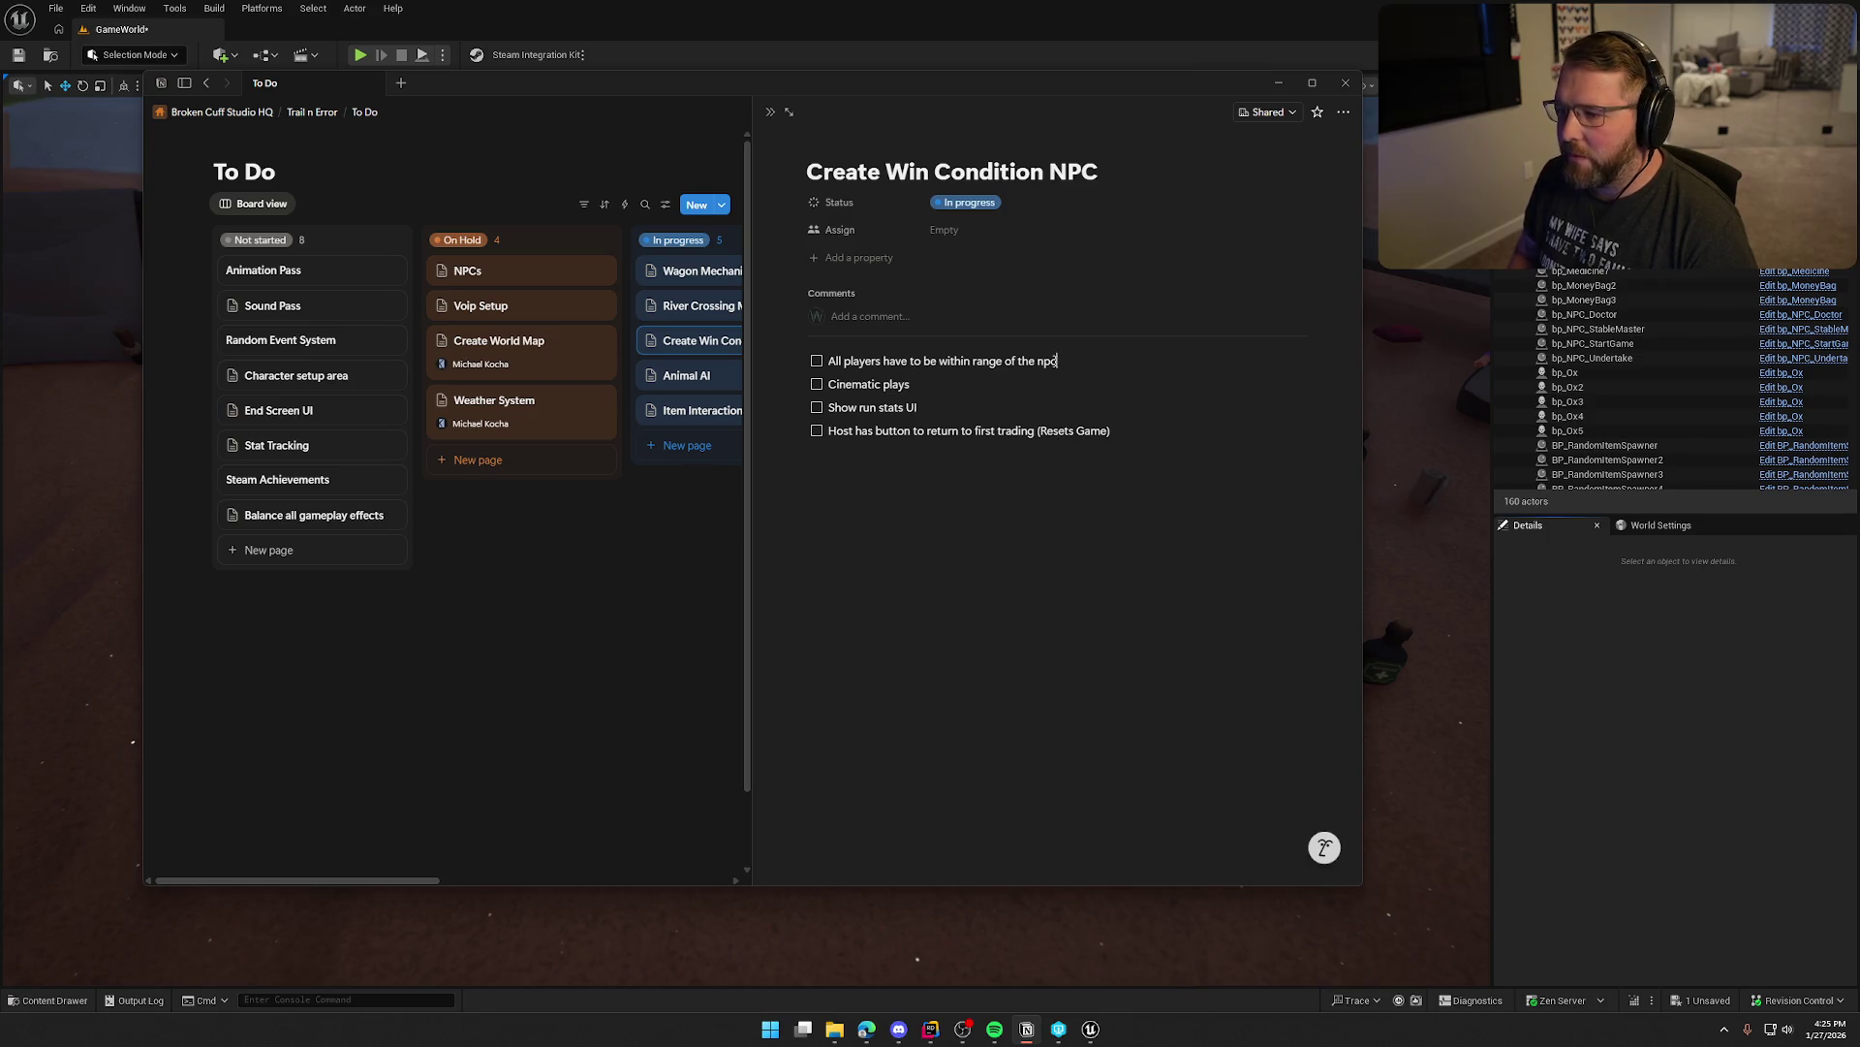
click(1055, 361)
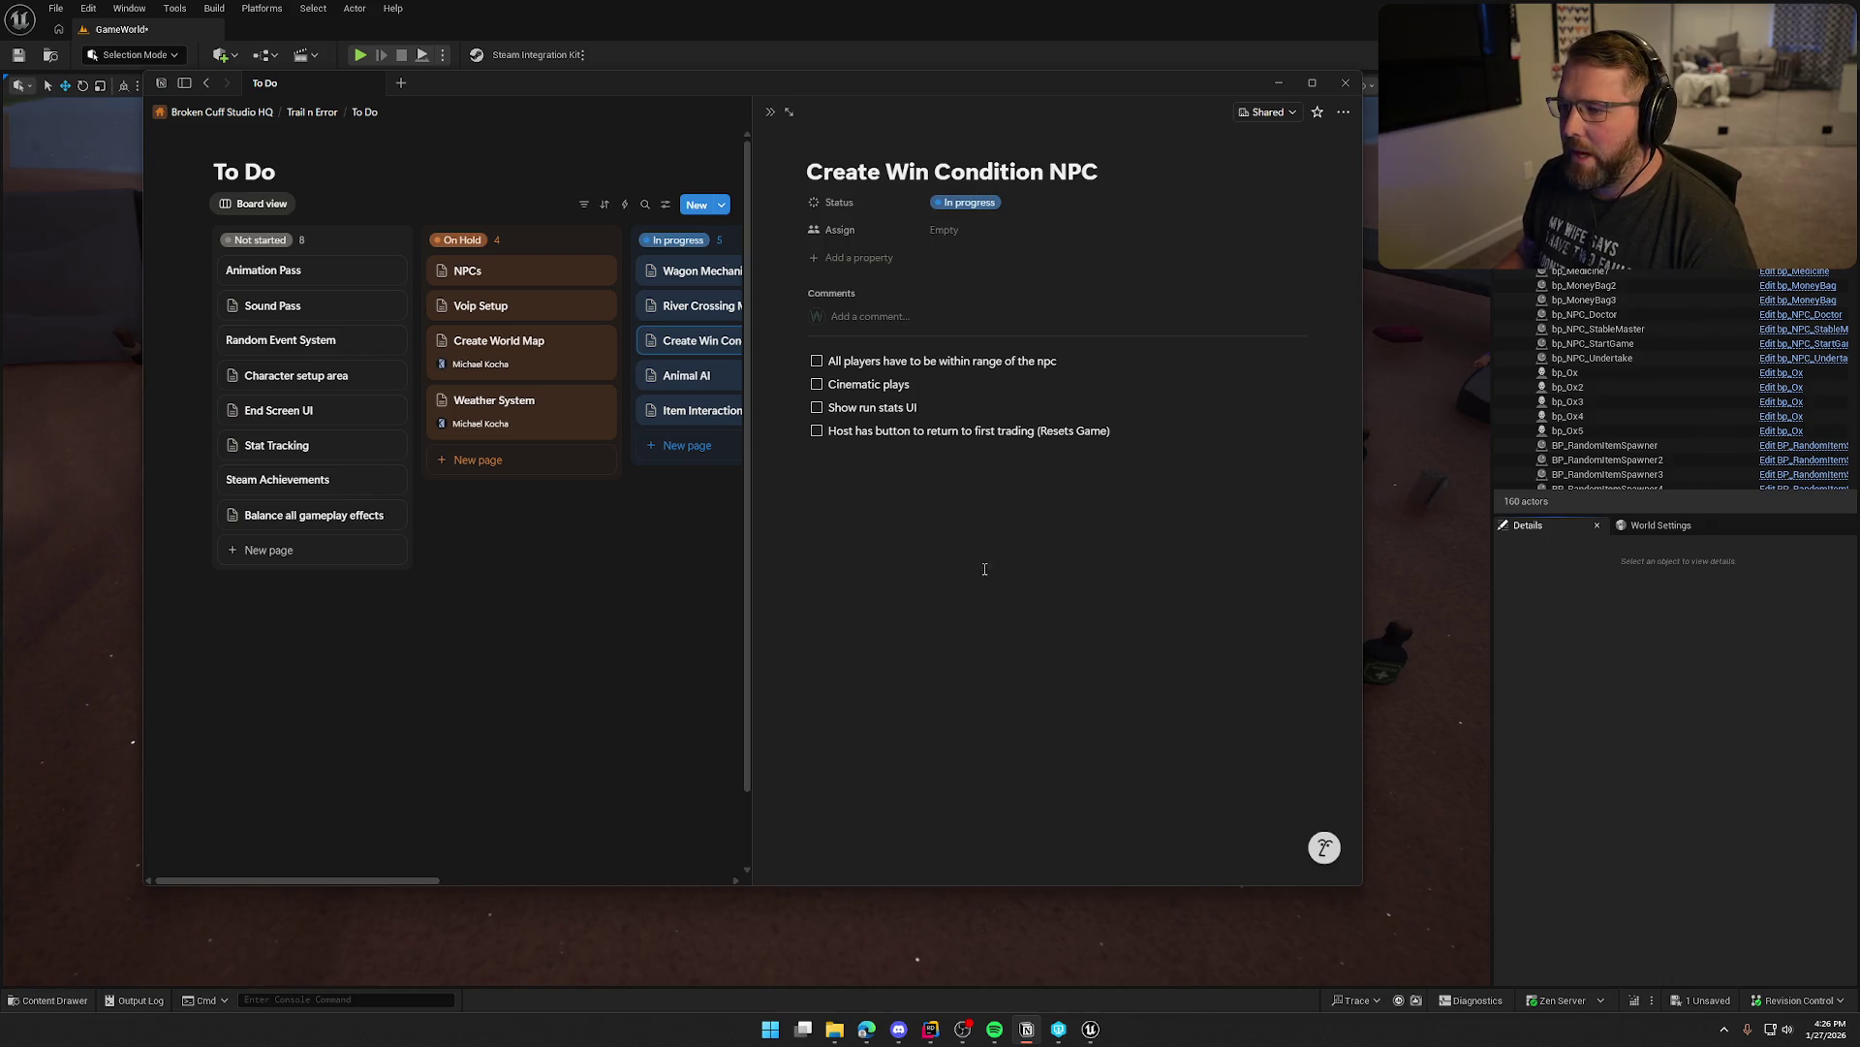
click(657, 633)
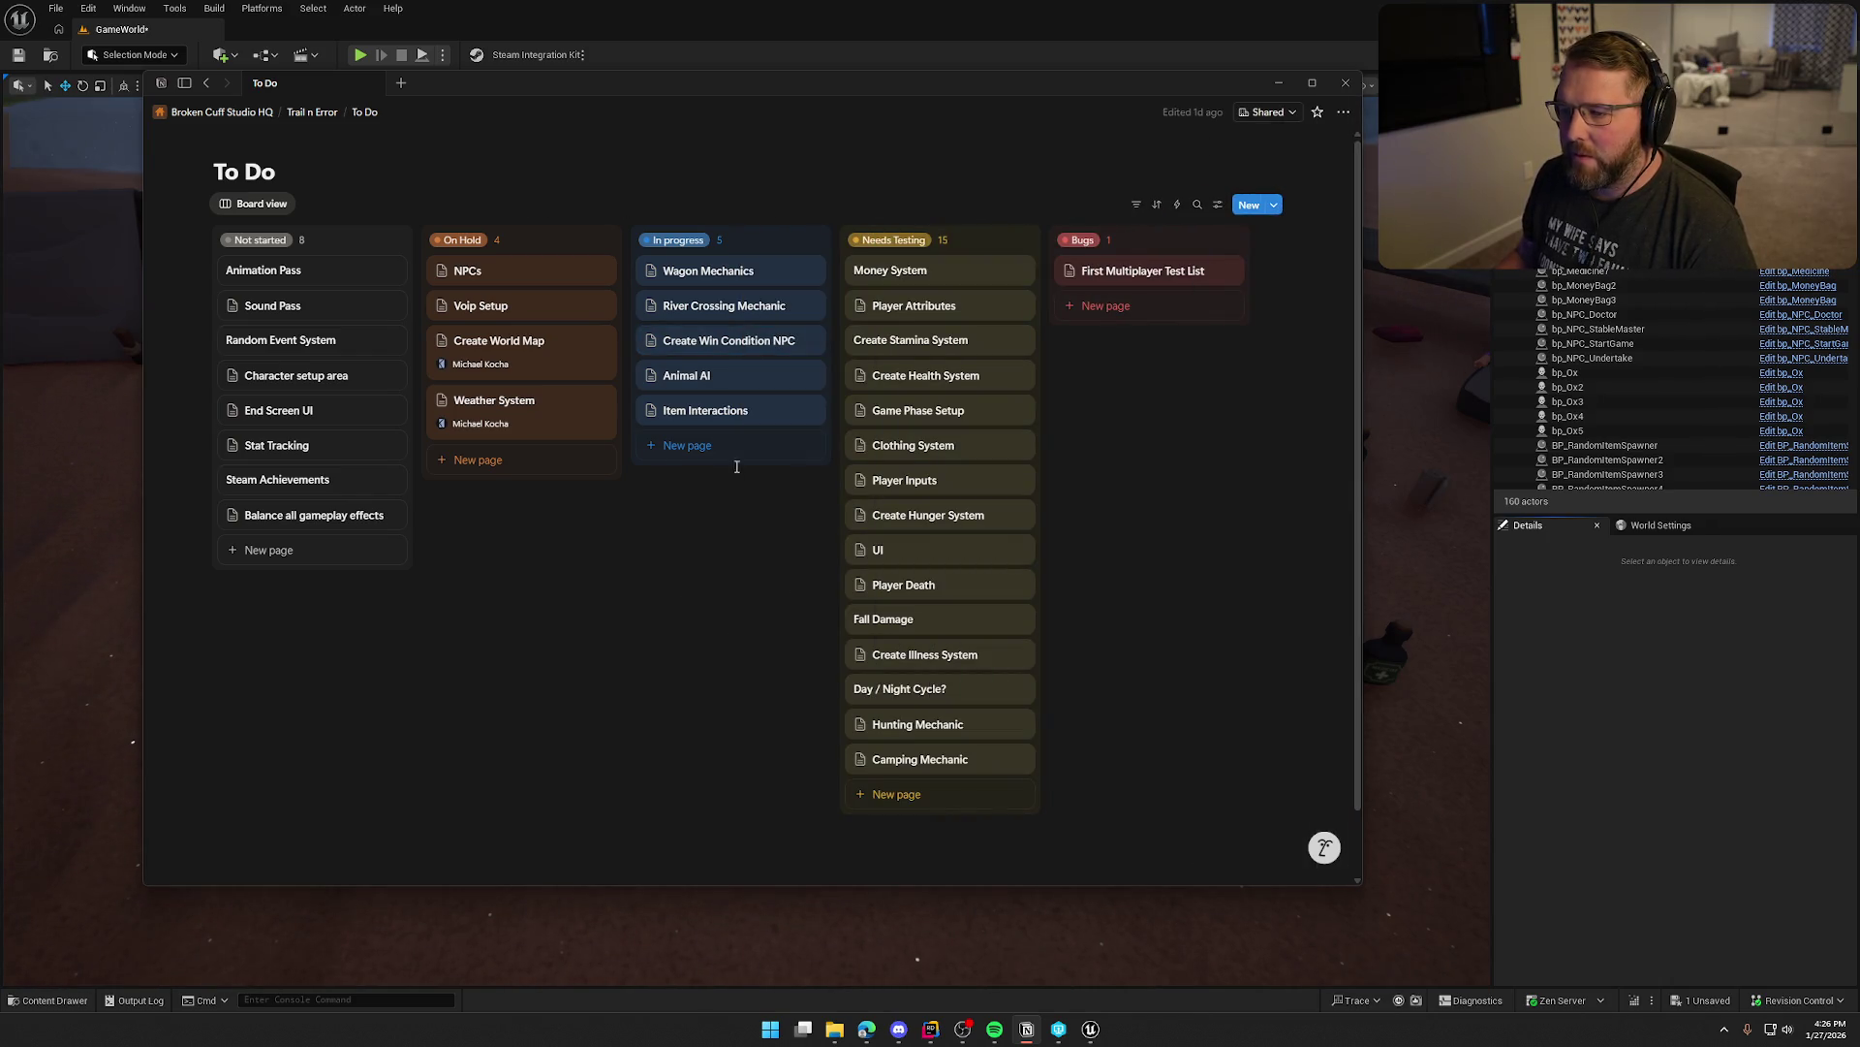
click(686, 343)
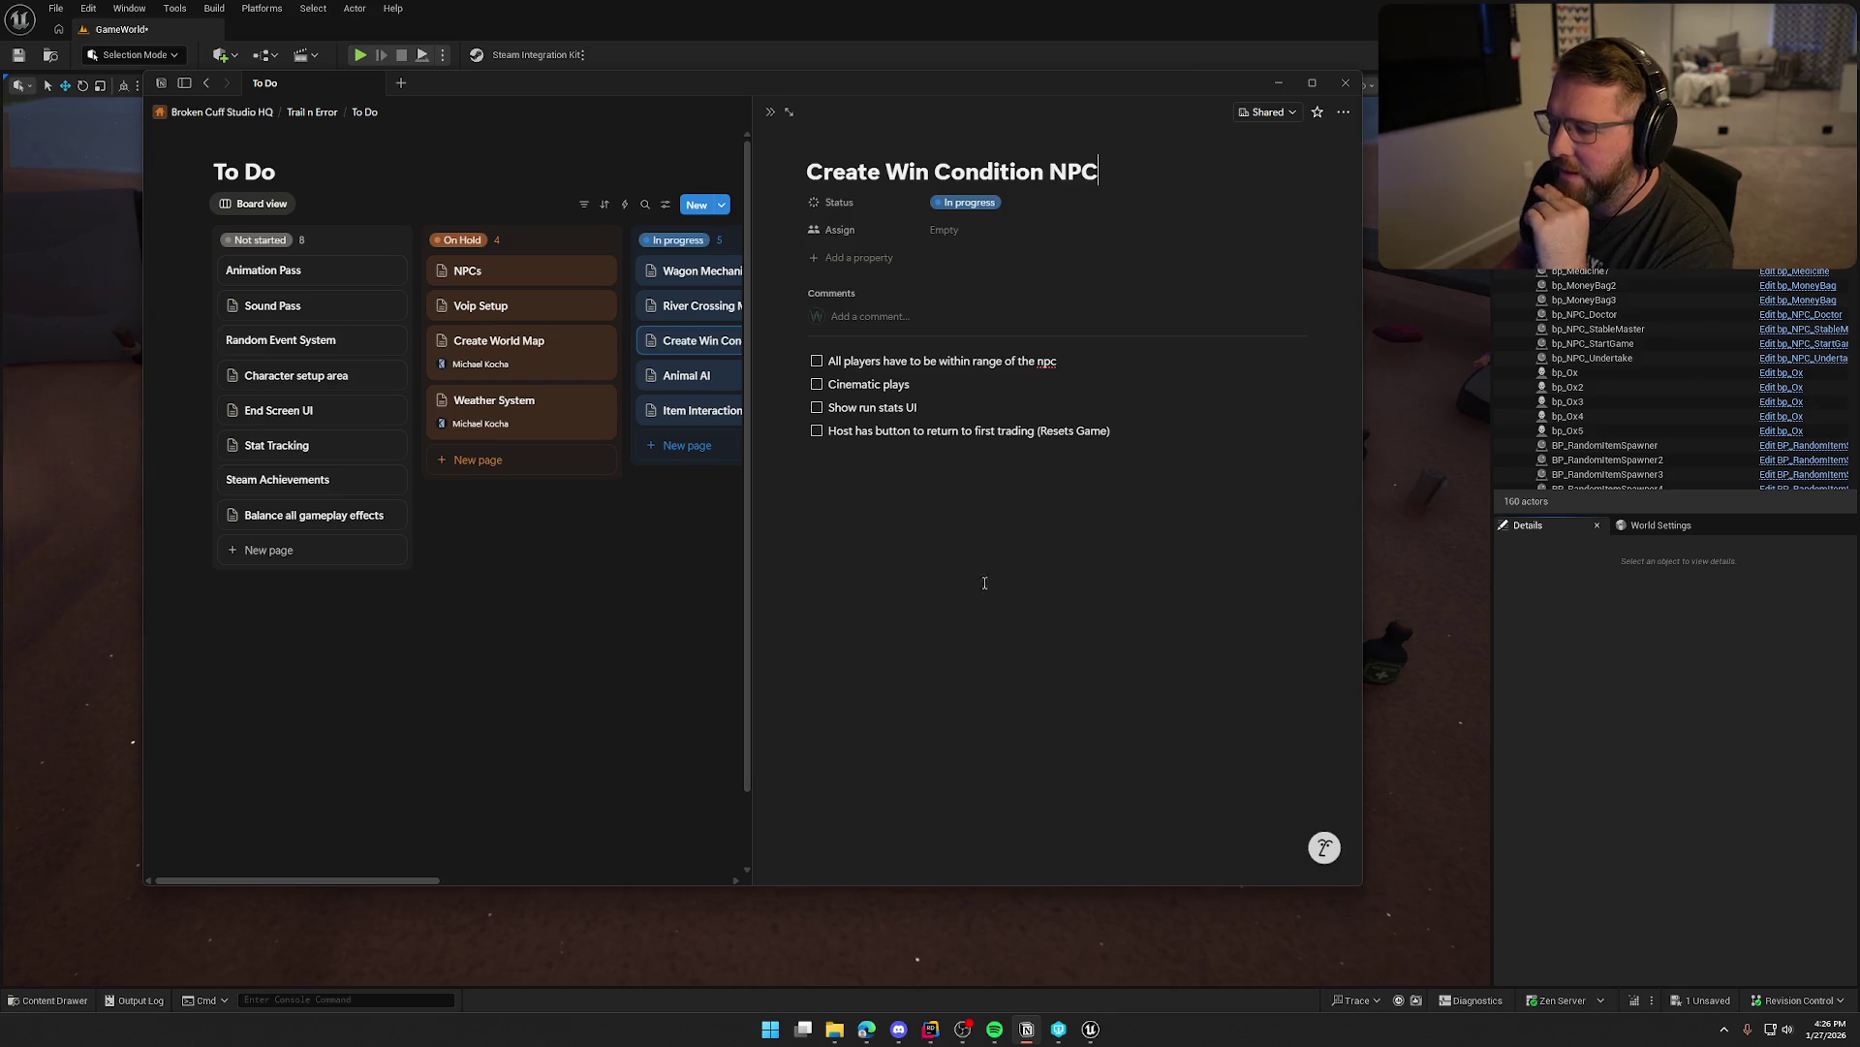
click(707, 630)
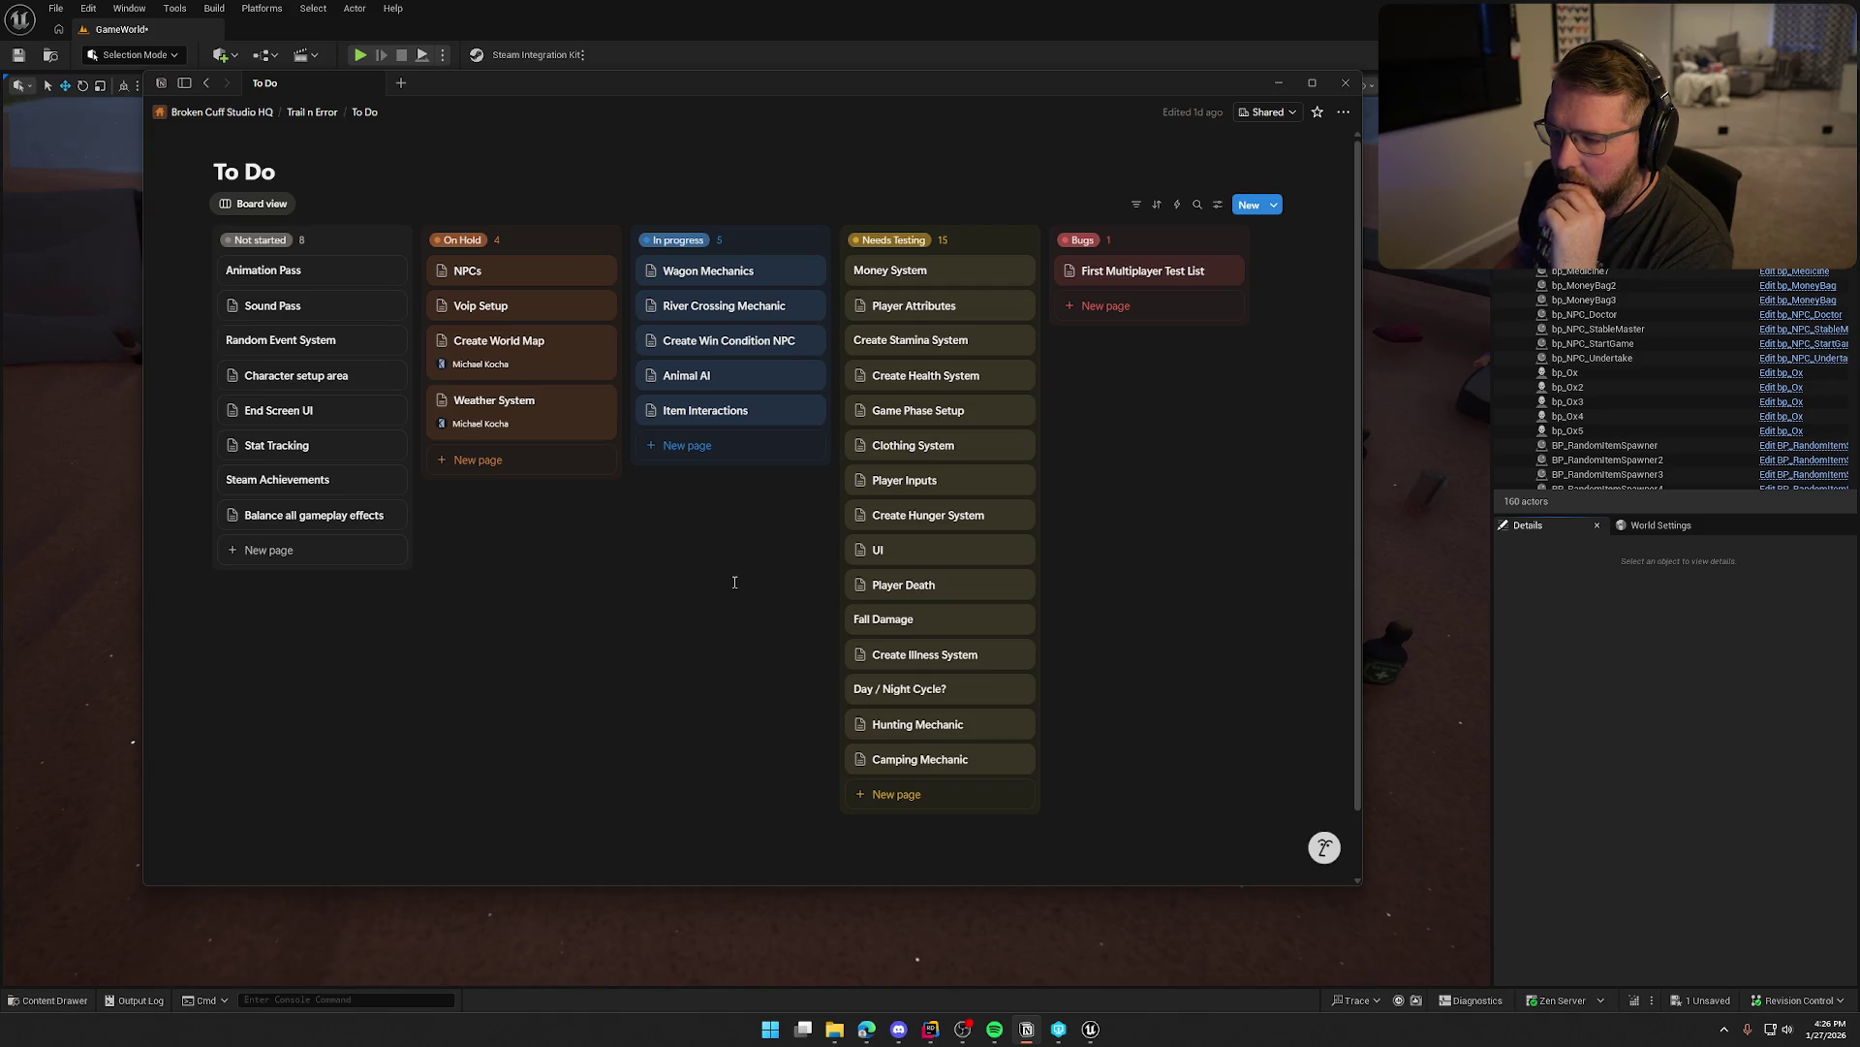
click(695, 378)
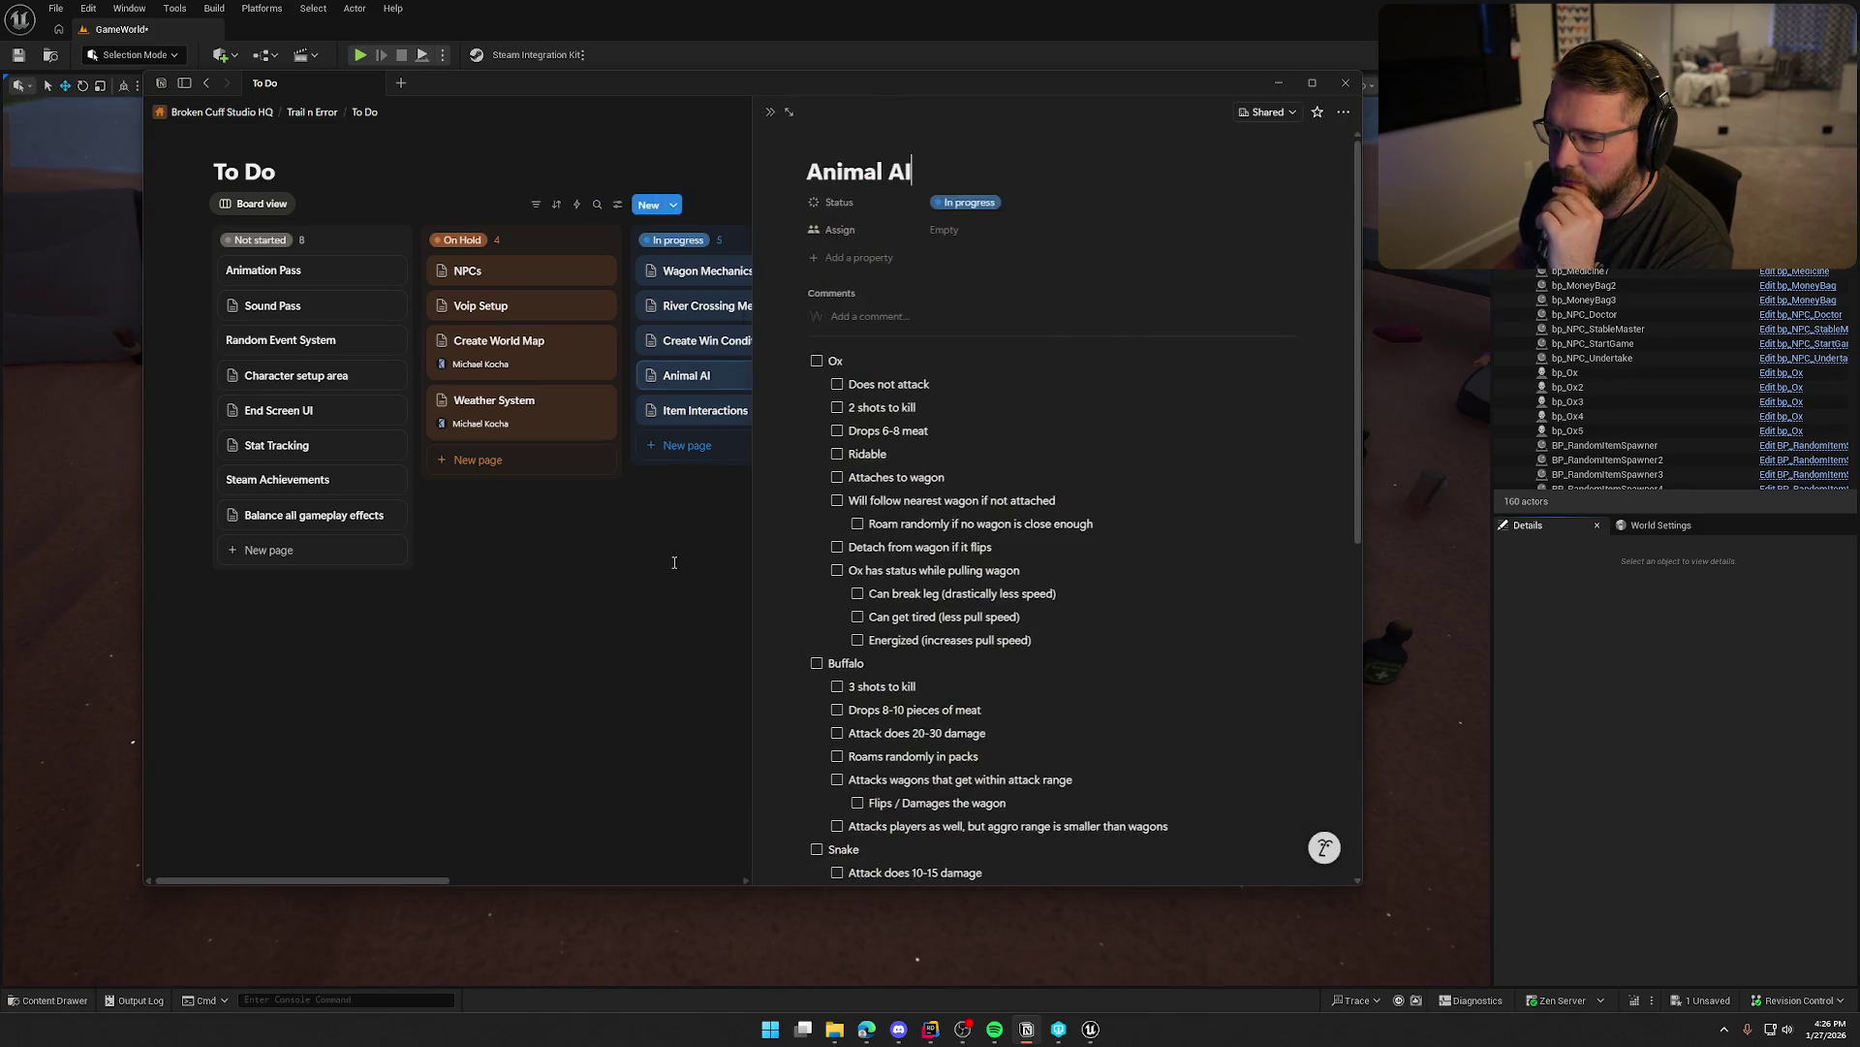
scroll(1101, 644, down, 3)
scroll(1102, 644, down, 4)
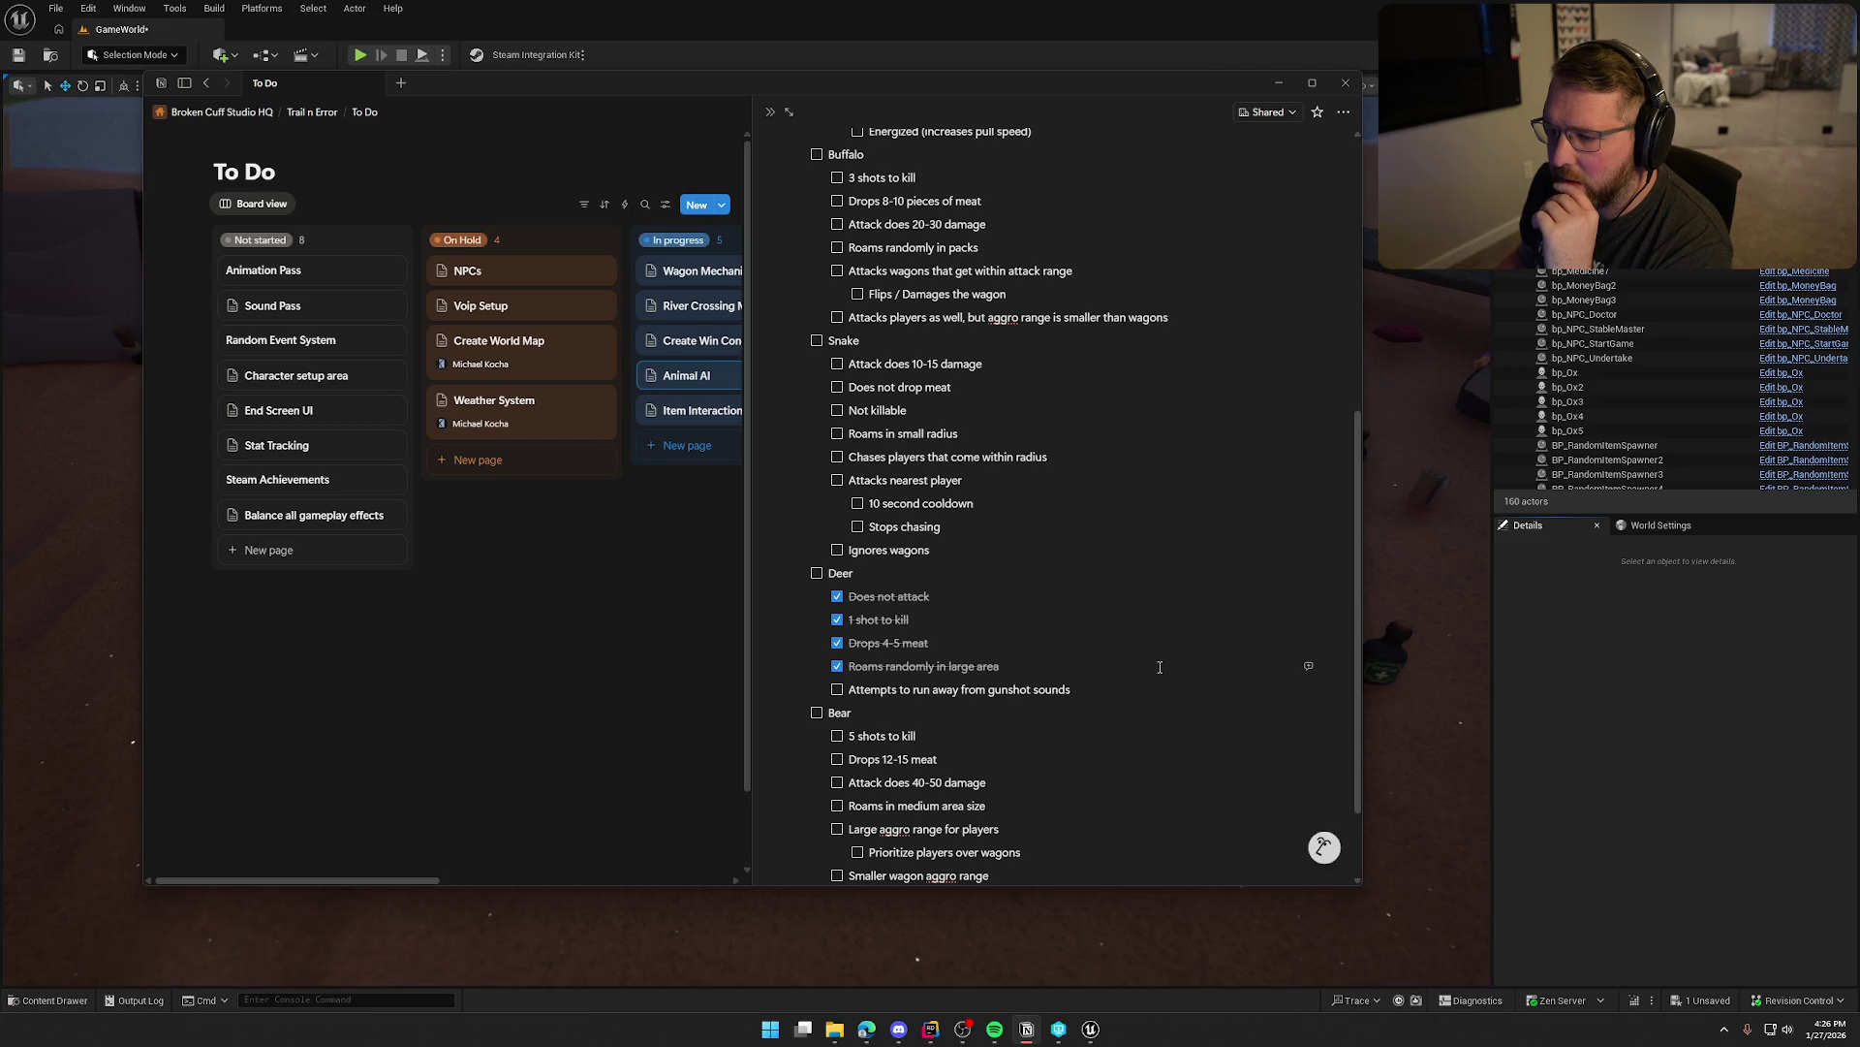
scroll(1160, 667, down, 2)
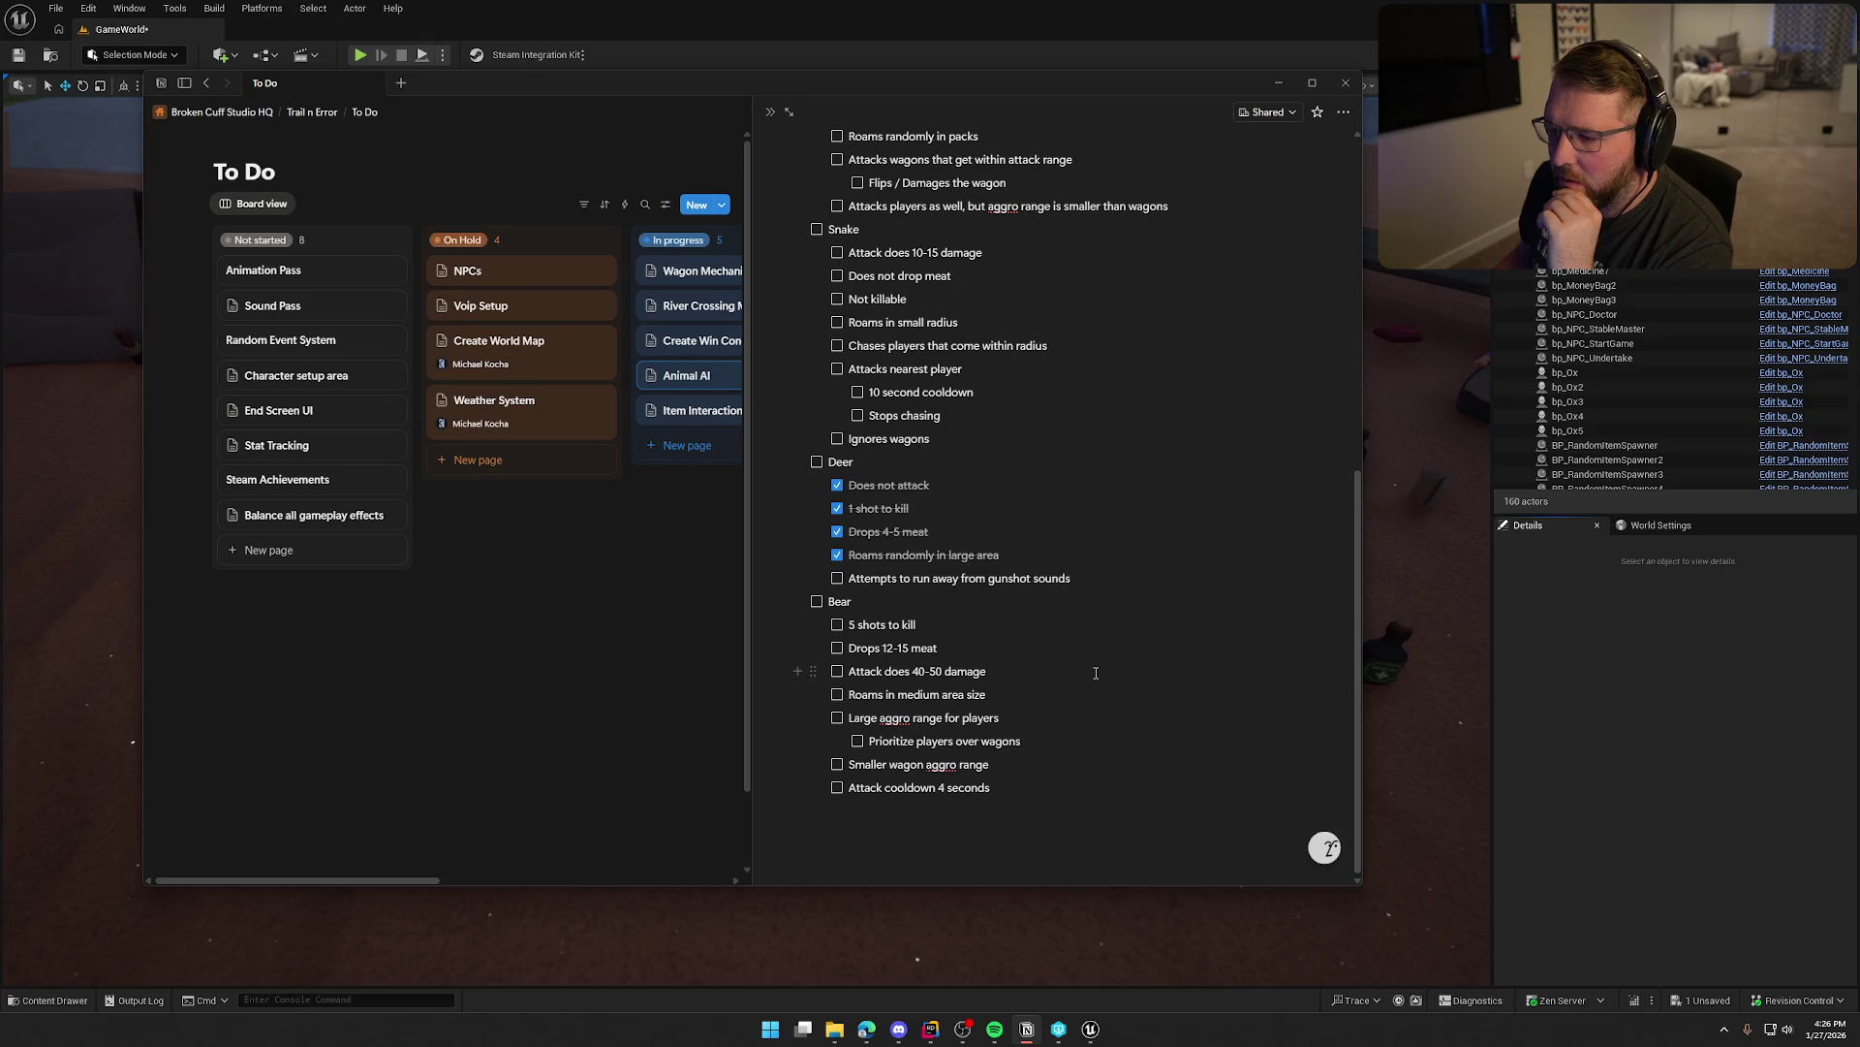
click(651, 586)
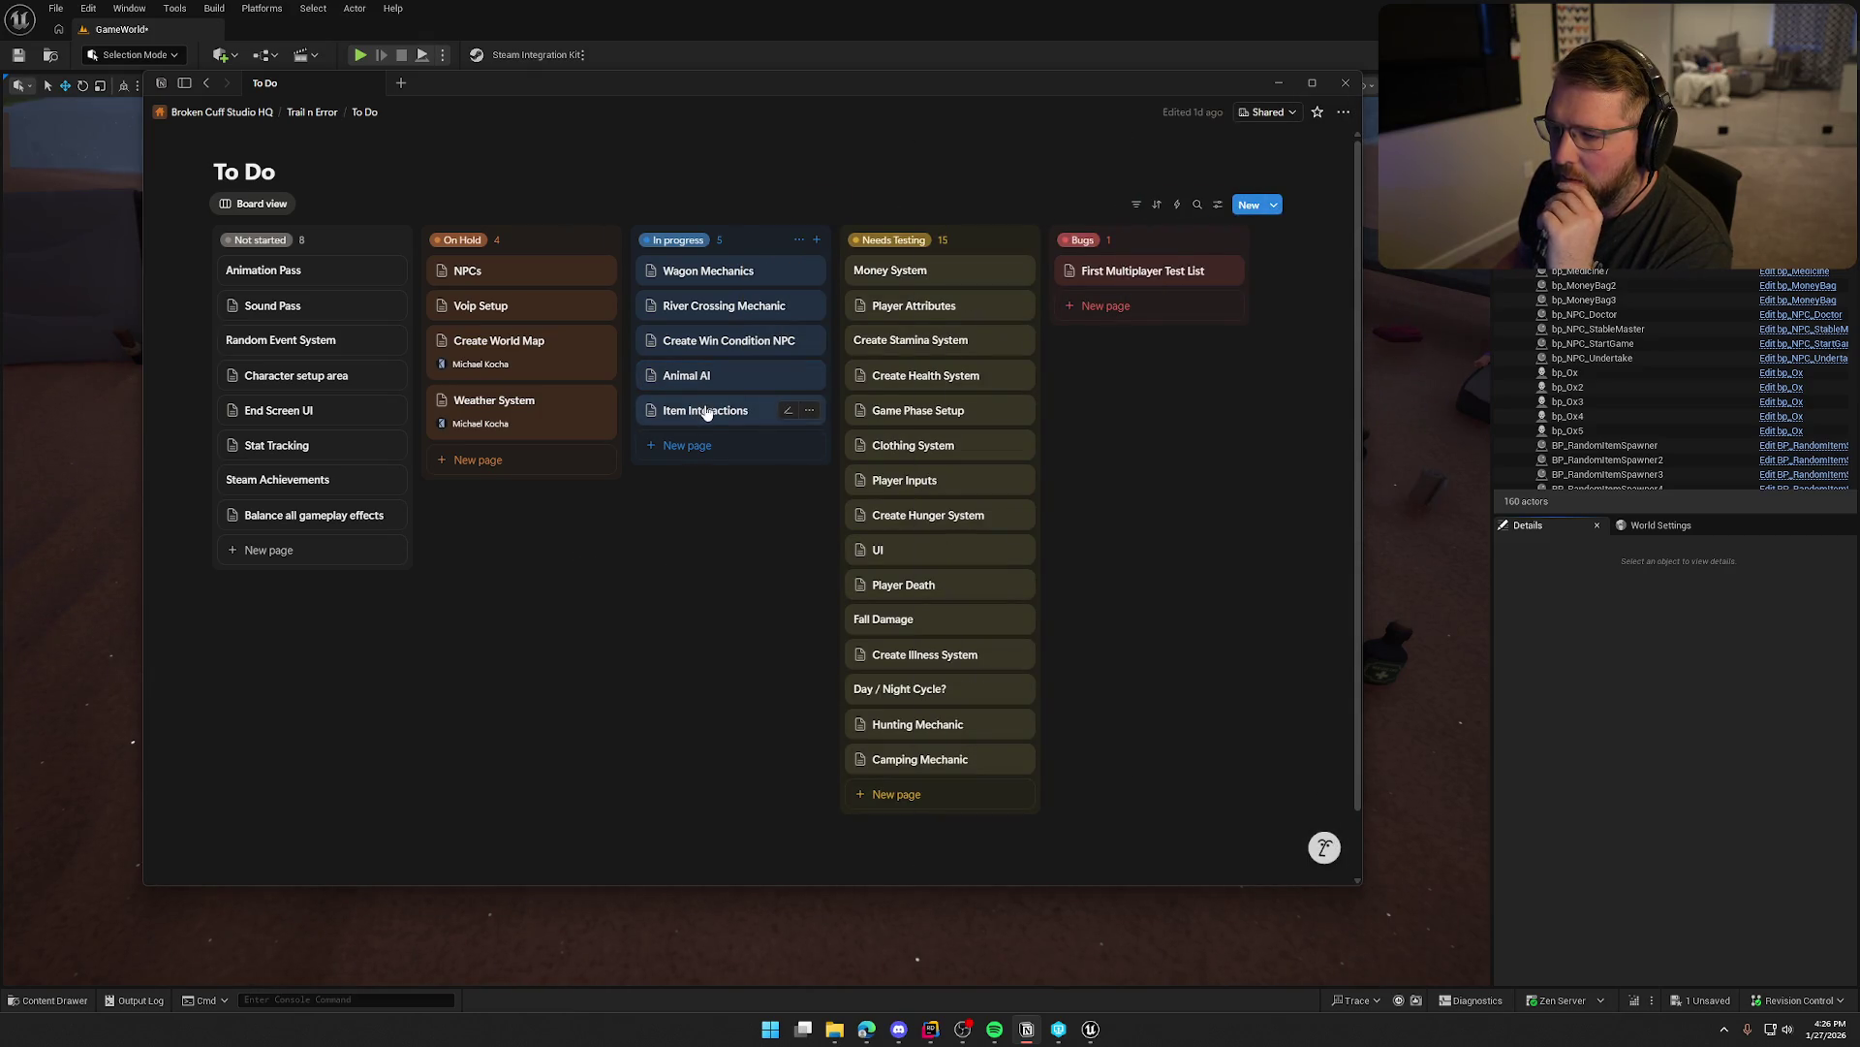
click(706, 410)
click(683, 613)
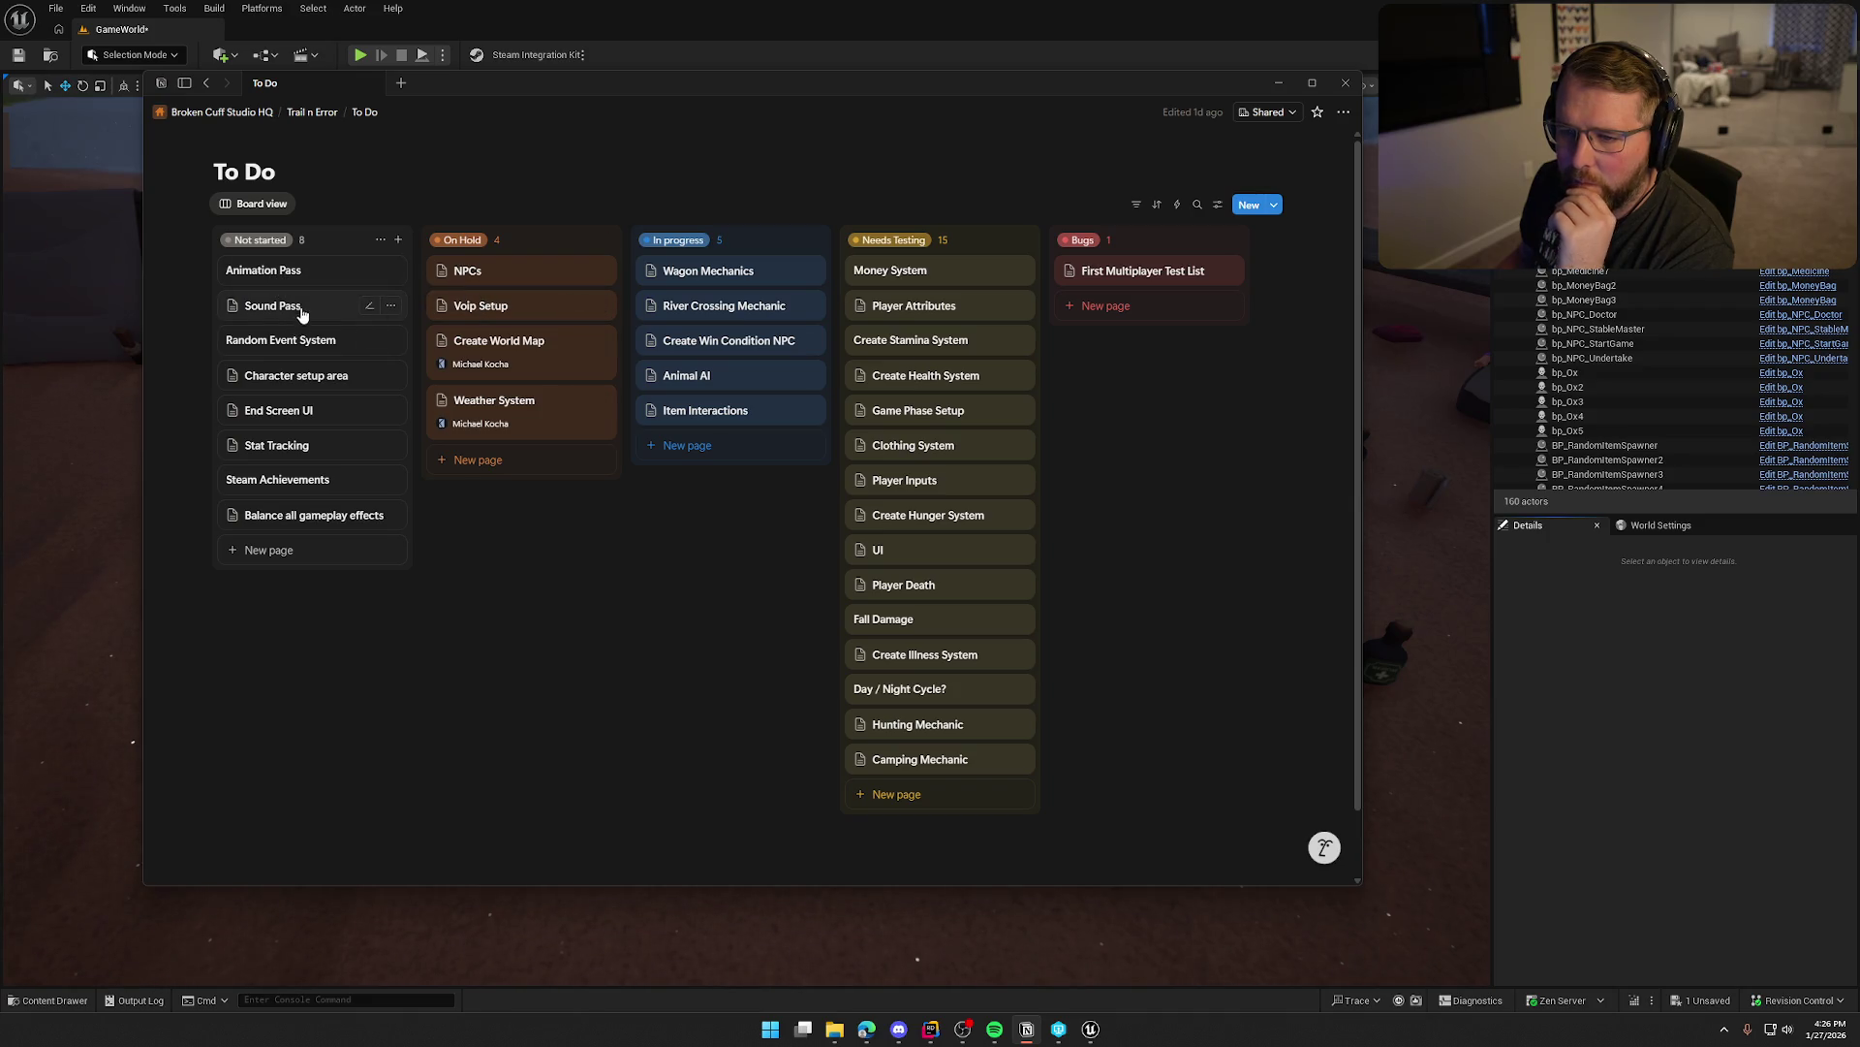
Delete the Random Event System task, then move the camera around the Unreal level
click(391, 340)
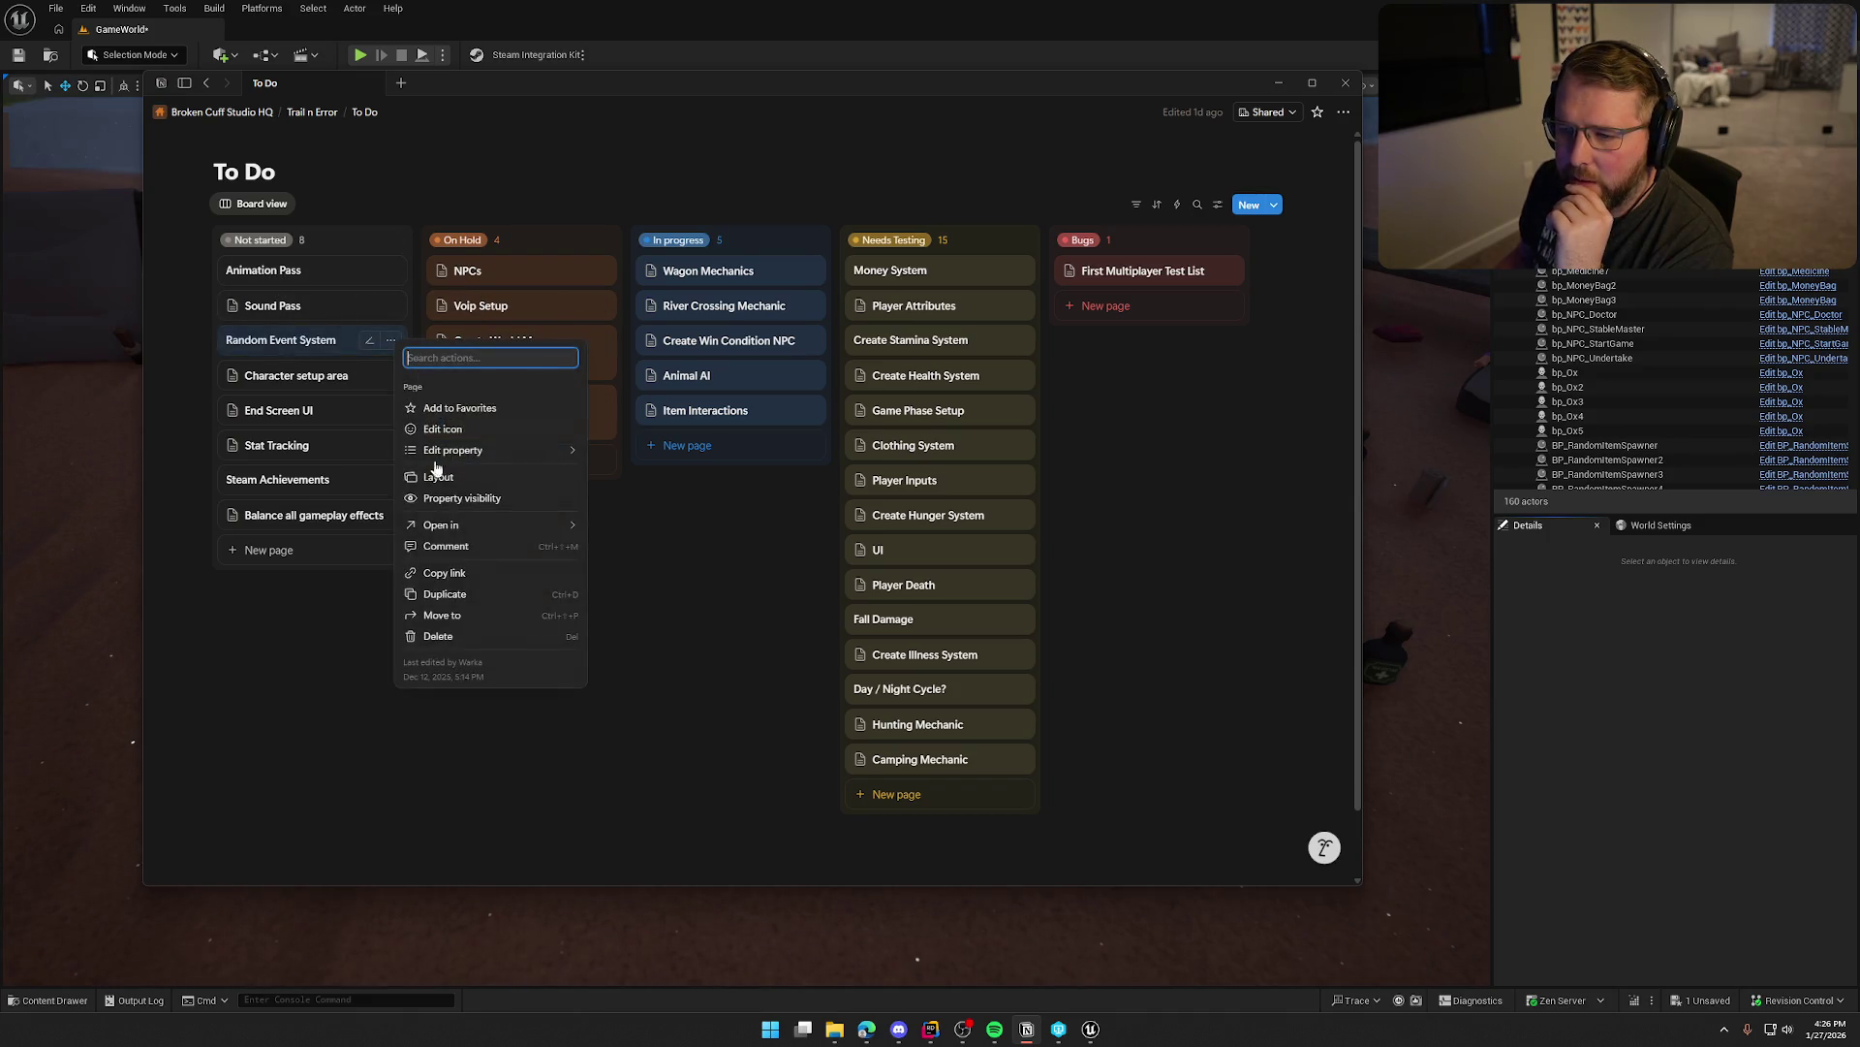
click(465, 636)
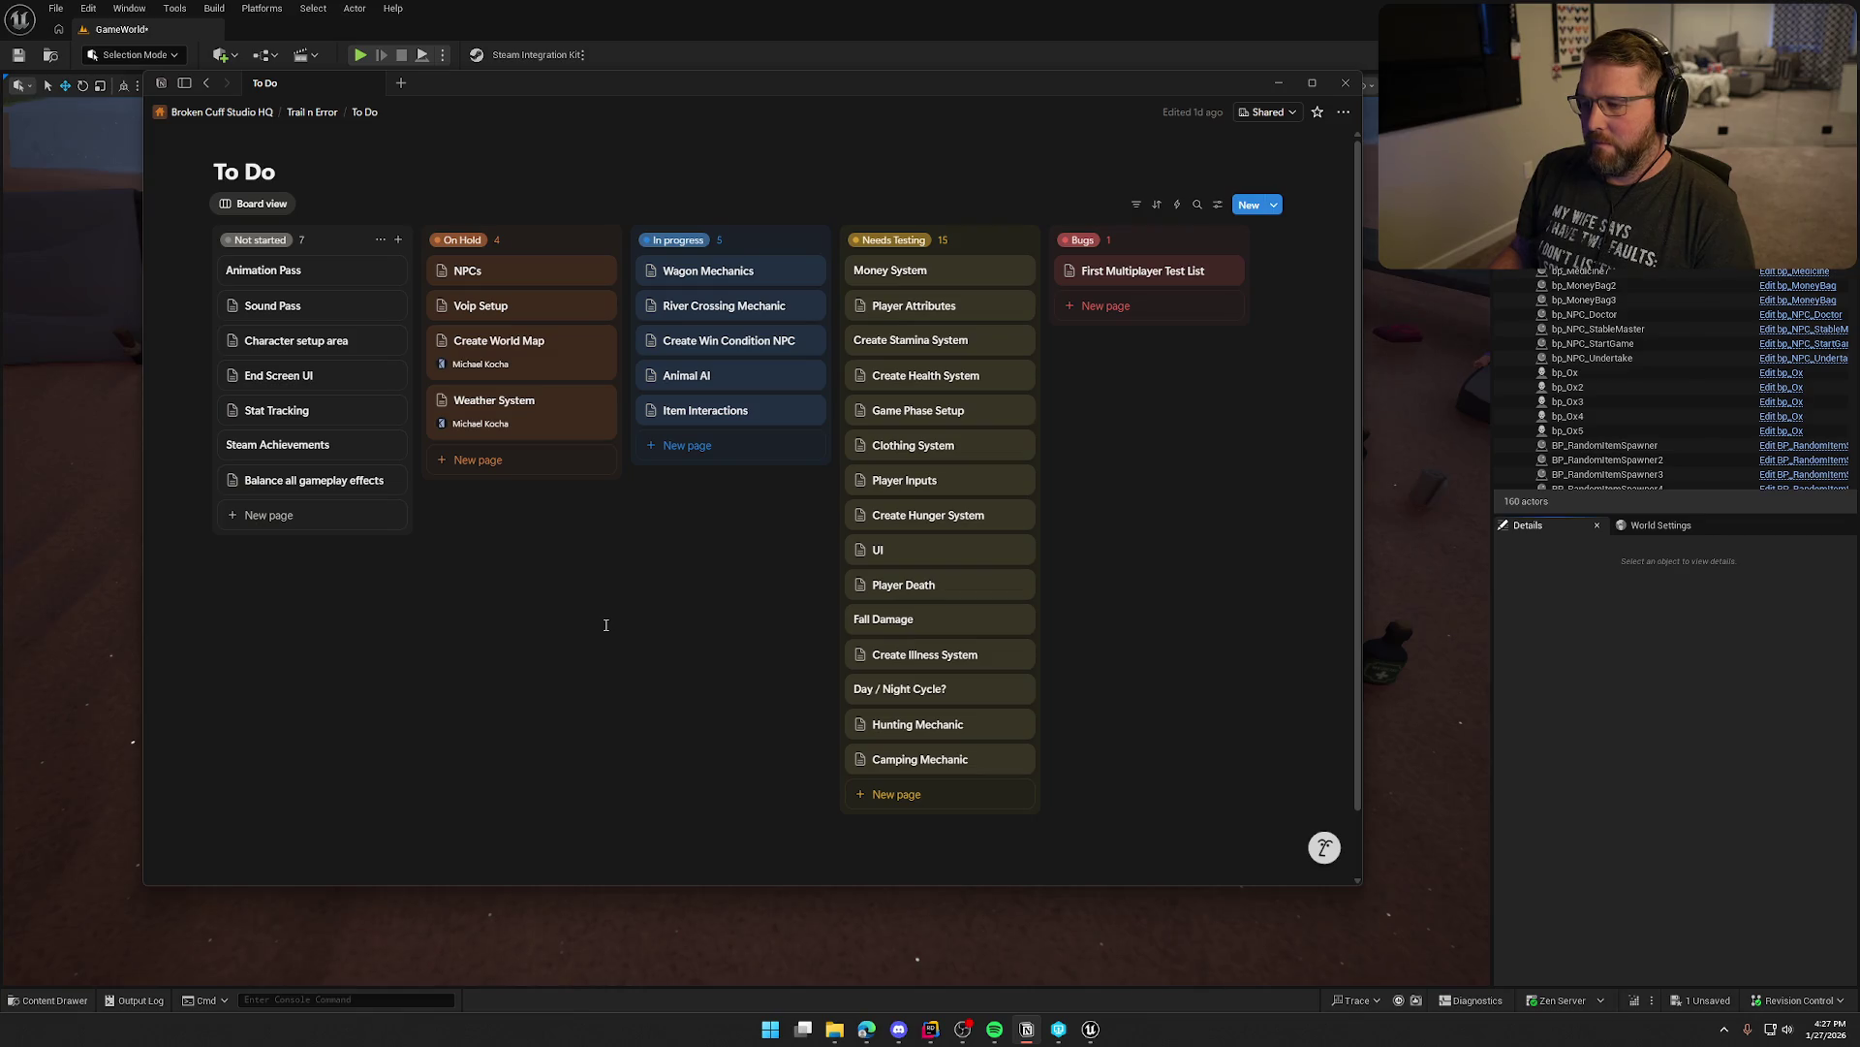
drag(1492, 723, 1101, 597)
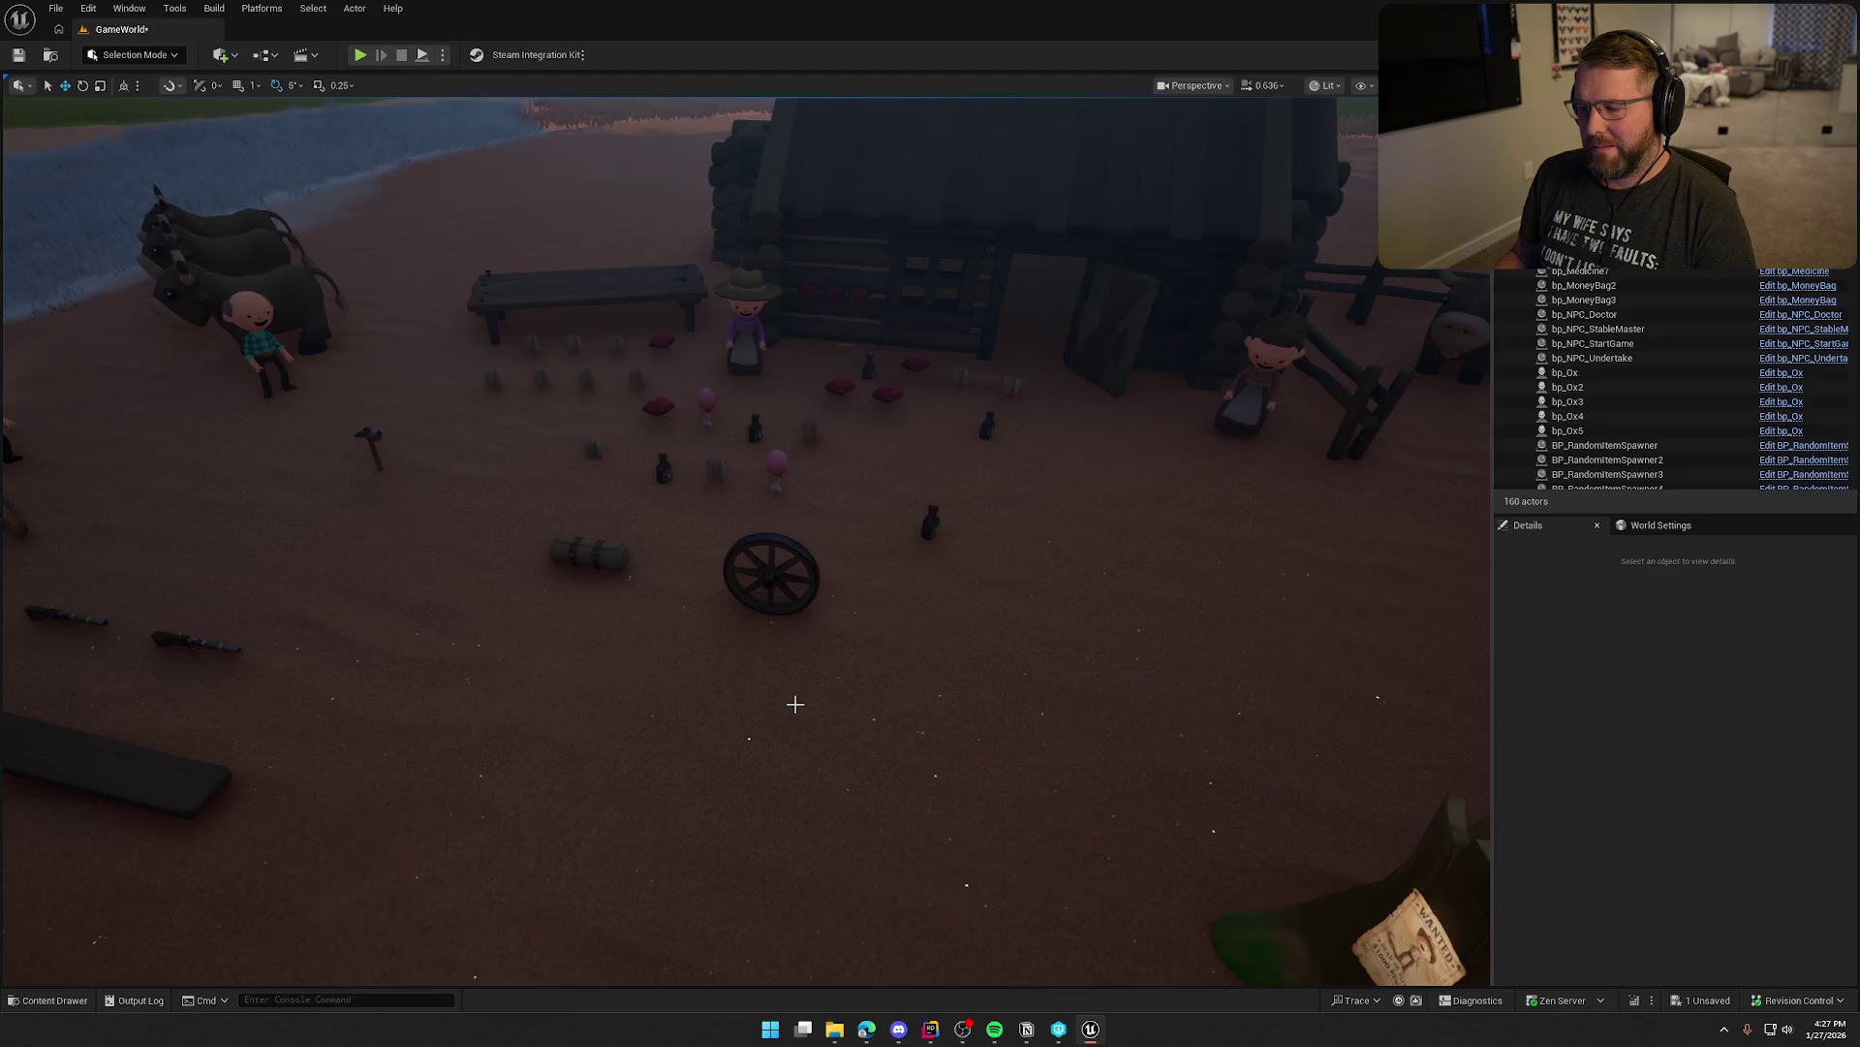
Zoom and orbit around the tree stump with the WANTED poster, near and far
drag(795, 704, 794, 705)
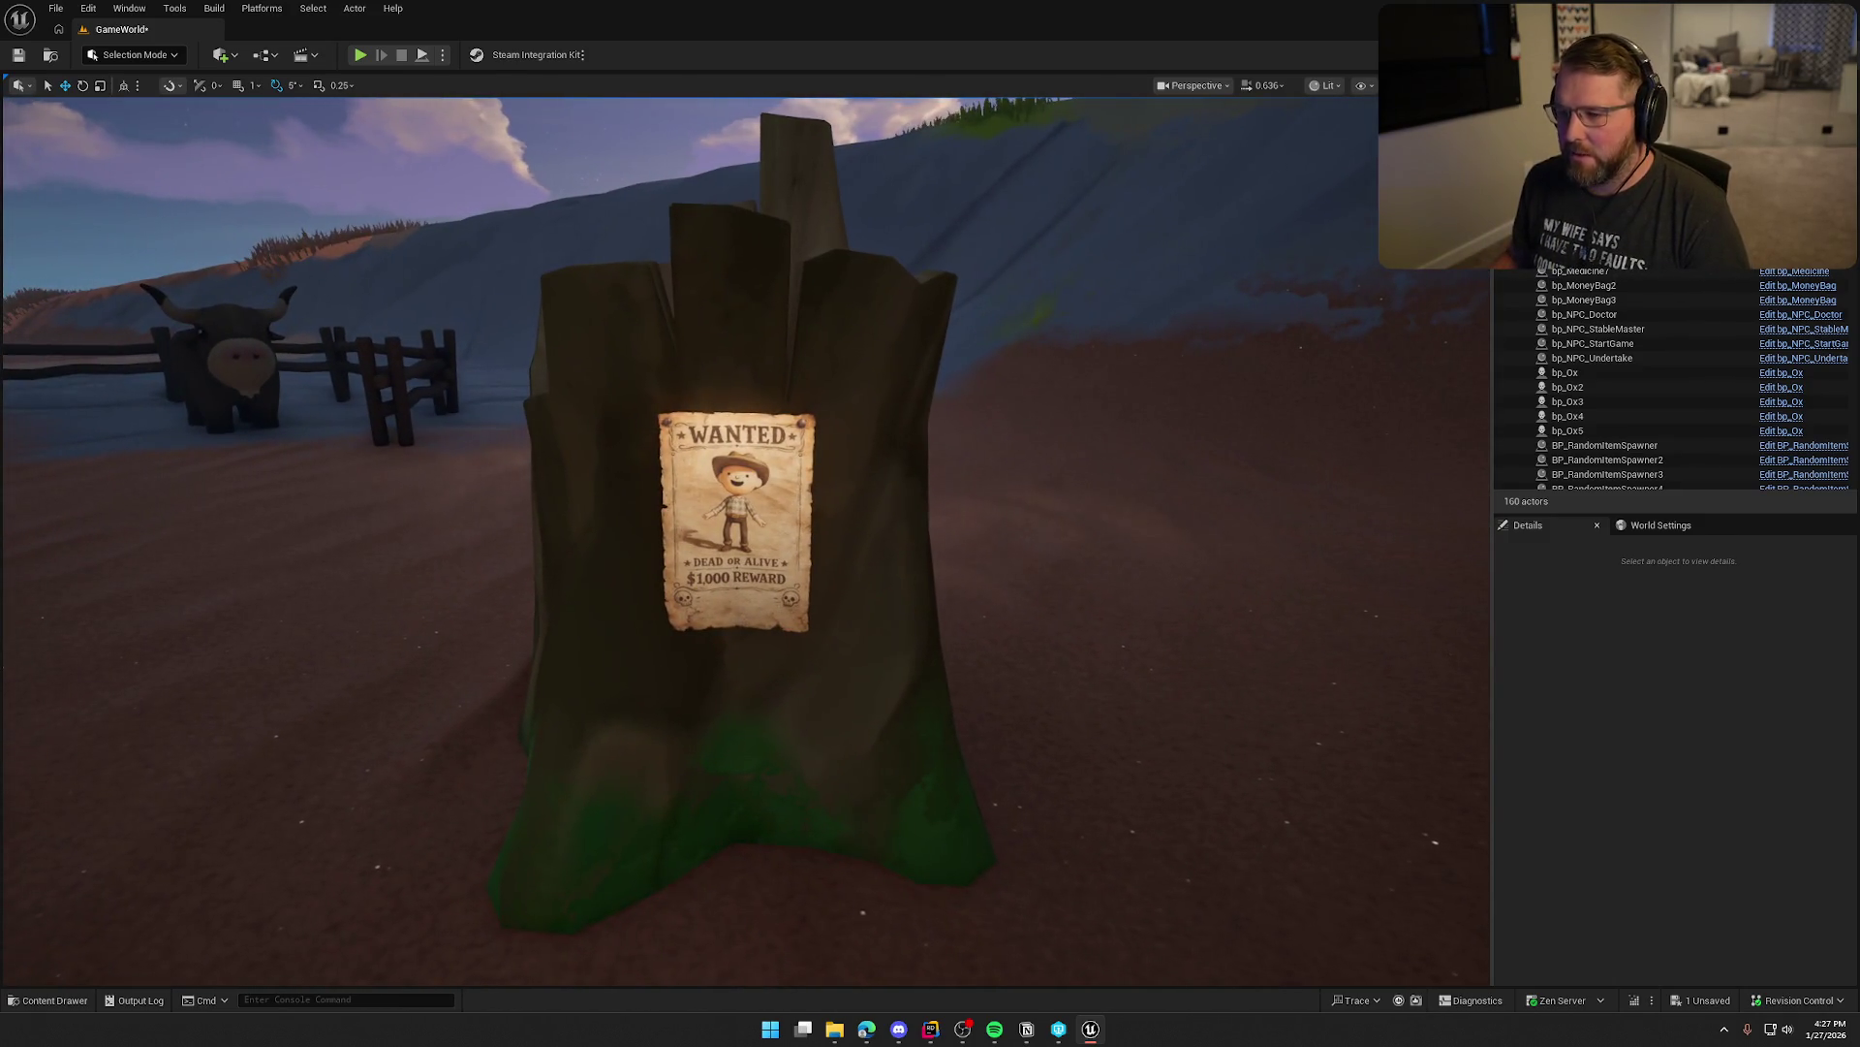
scroll(793, 470, down, 4)
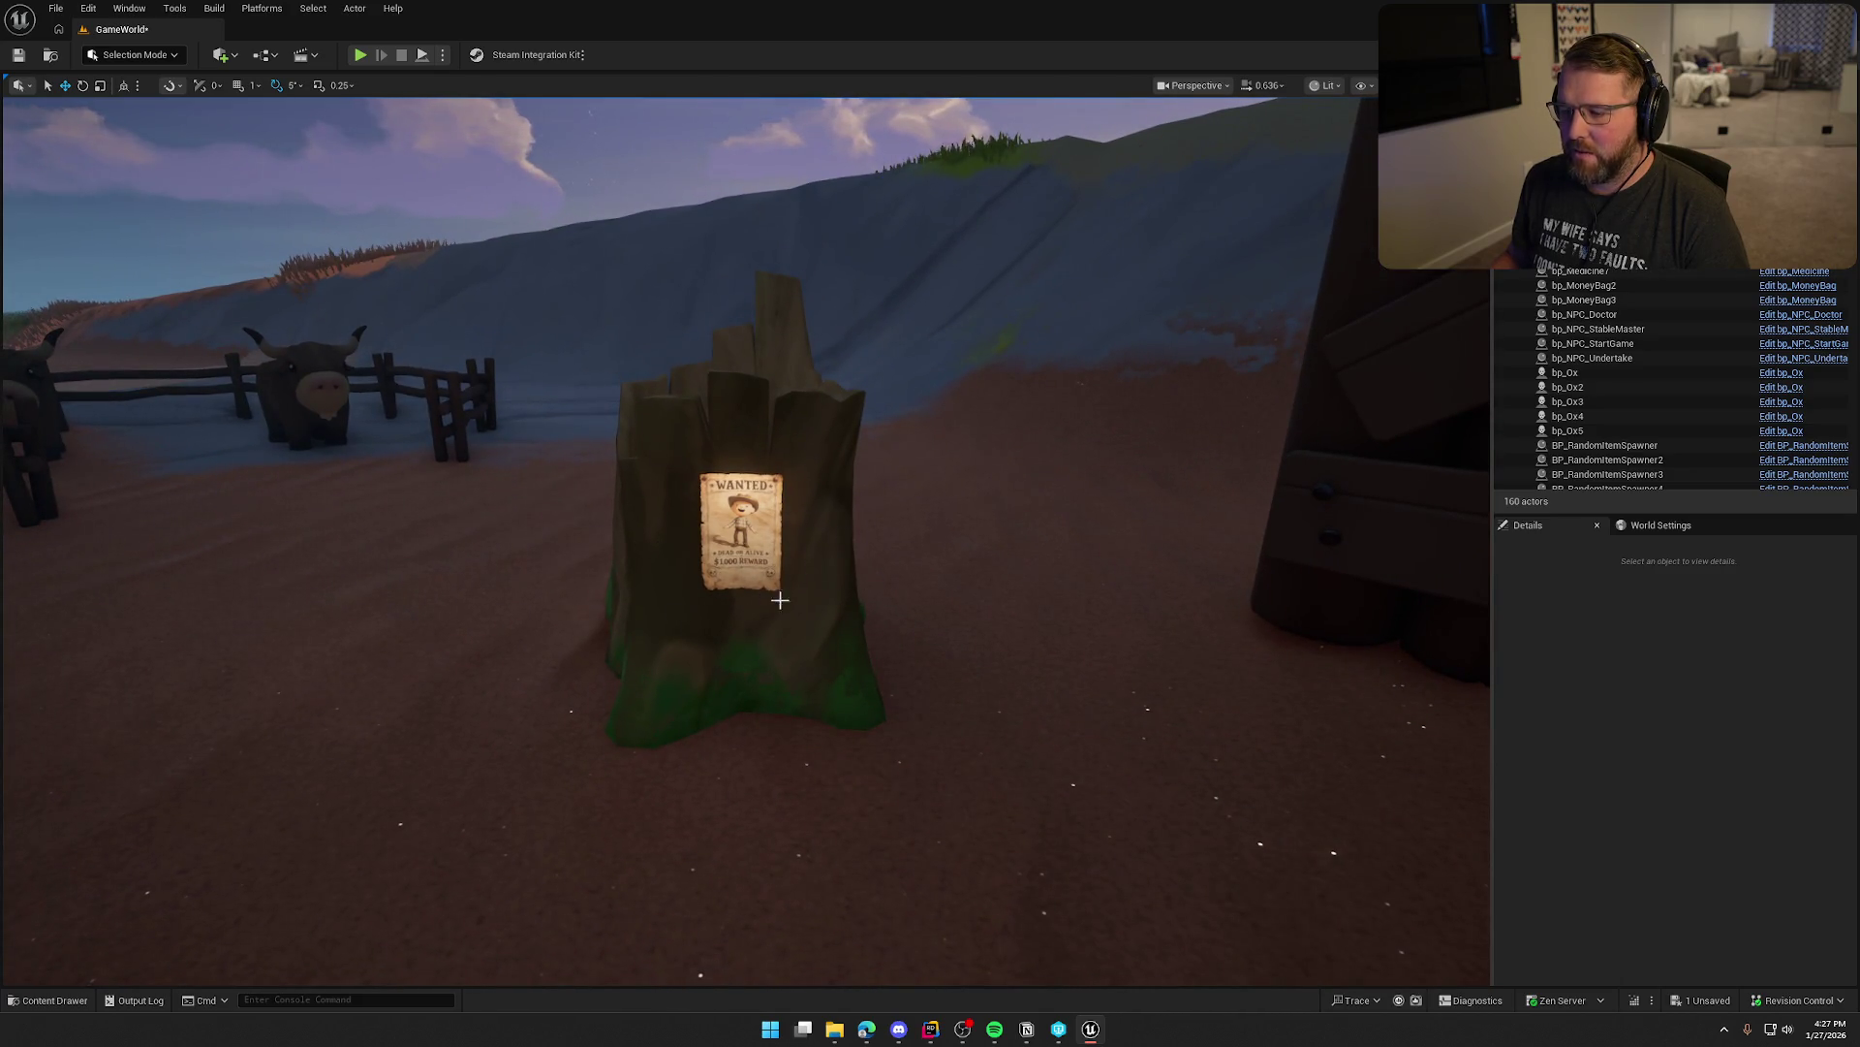
scroll(793, 592, up, 4)
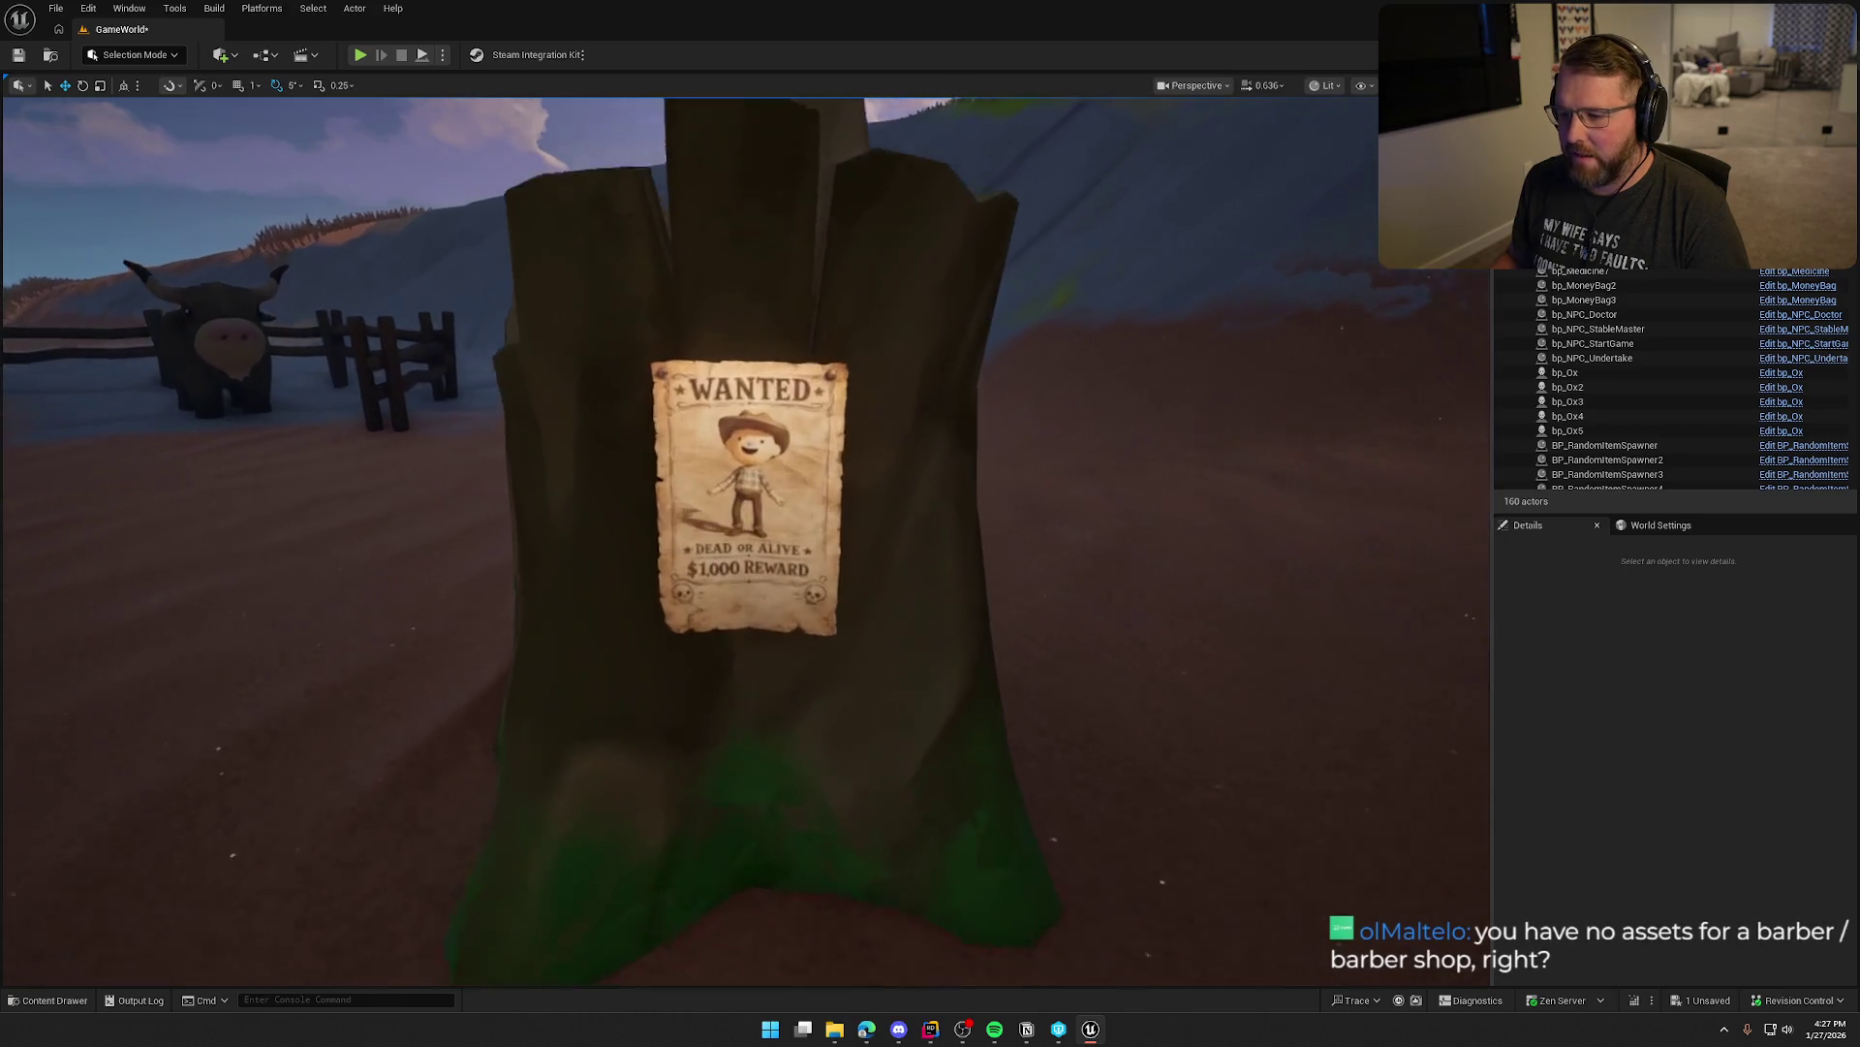
scroll(747, 485, down, 5)
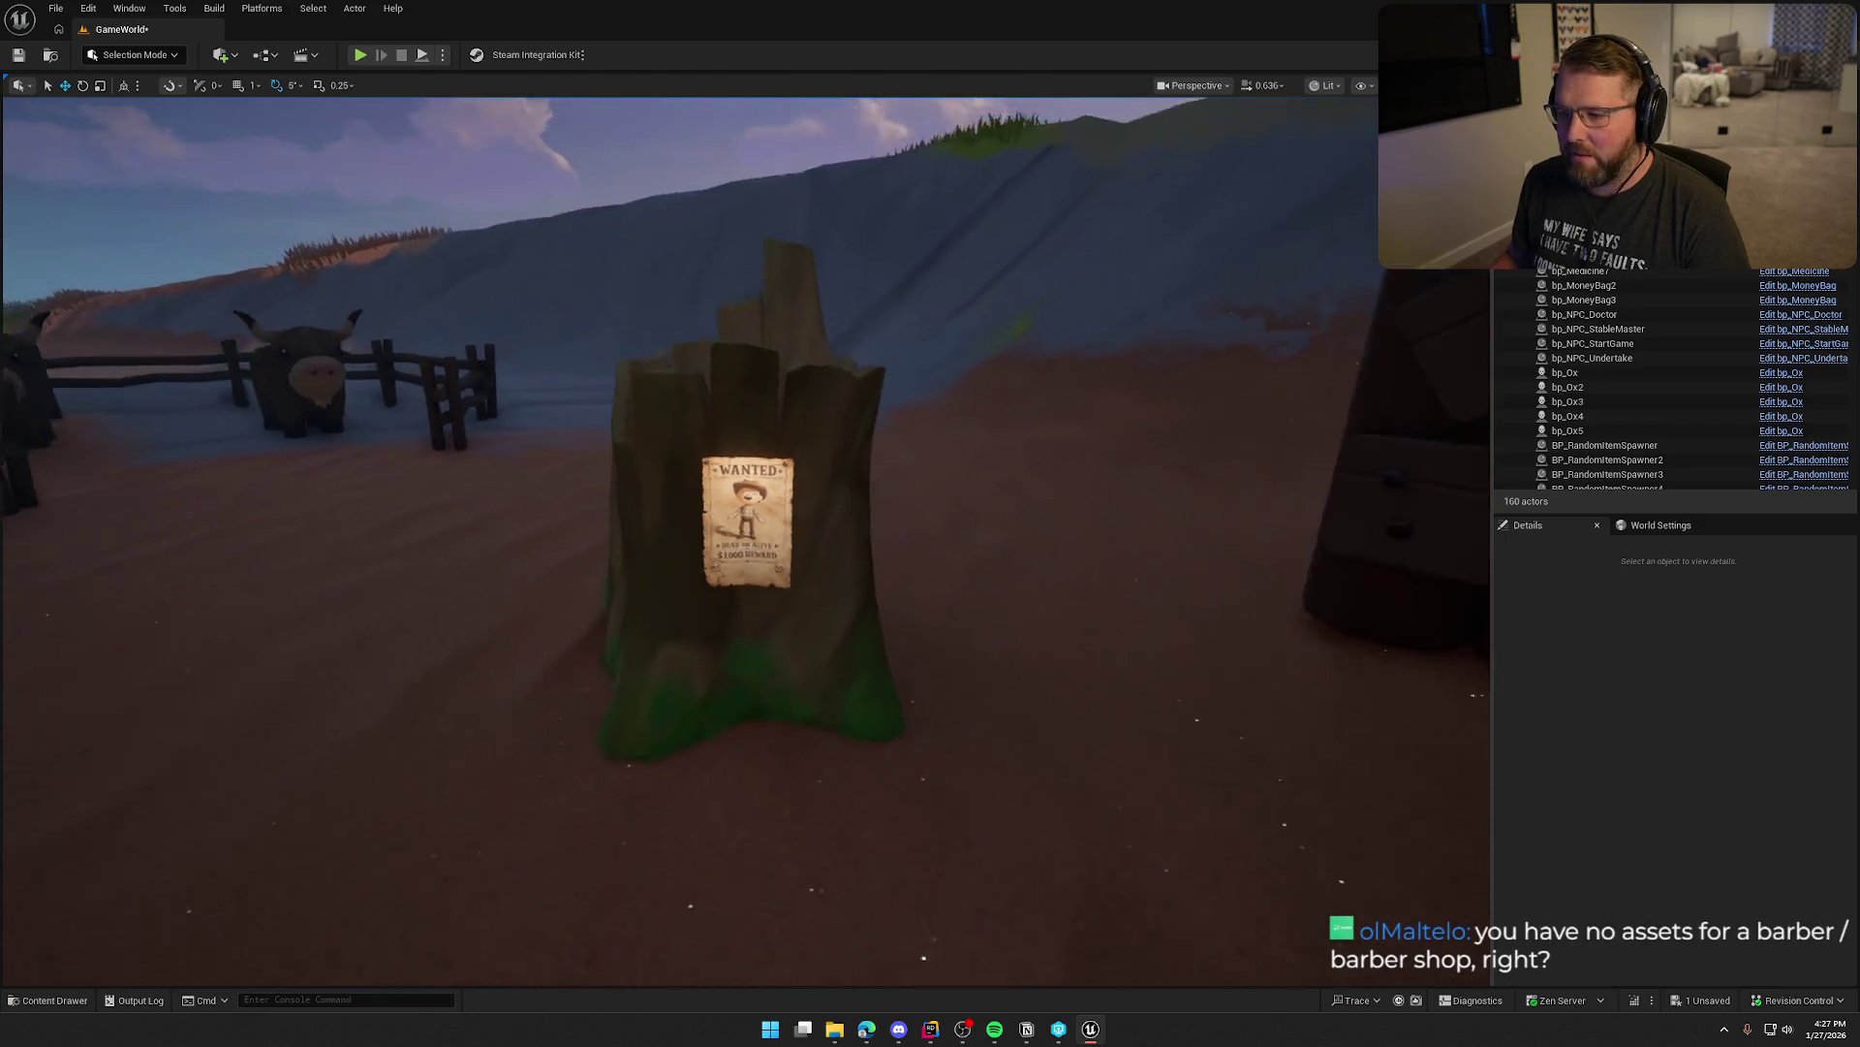
drag(860, 567, 860, 565)
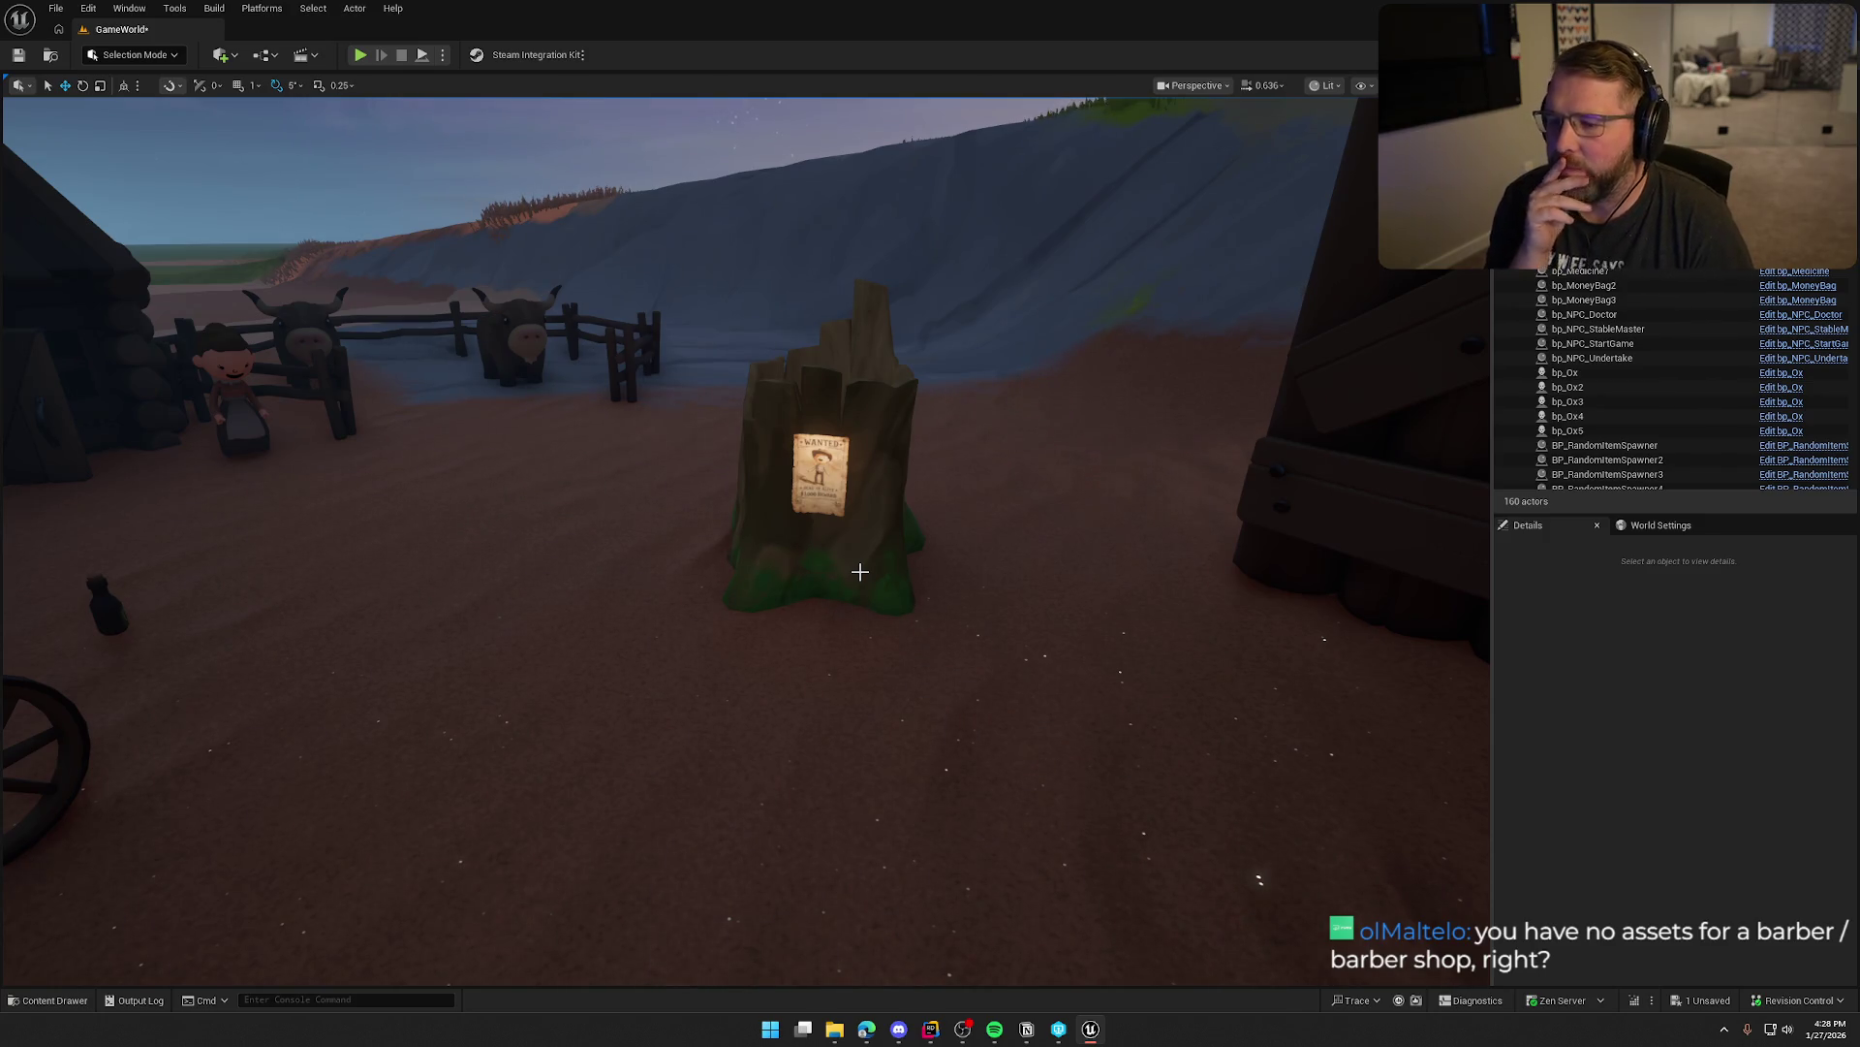
drag(861, 572, 861, 574)
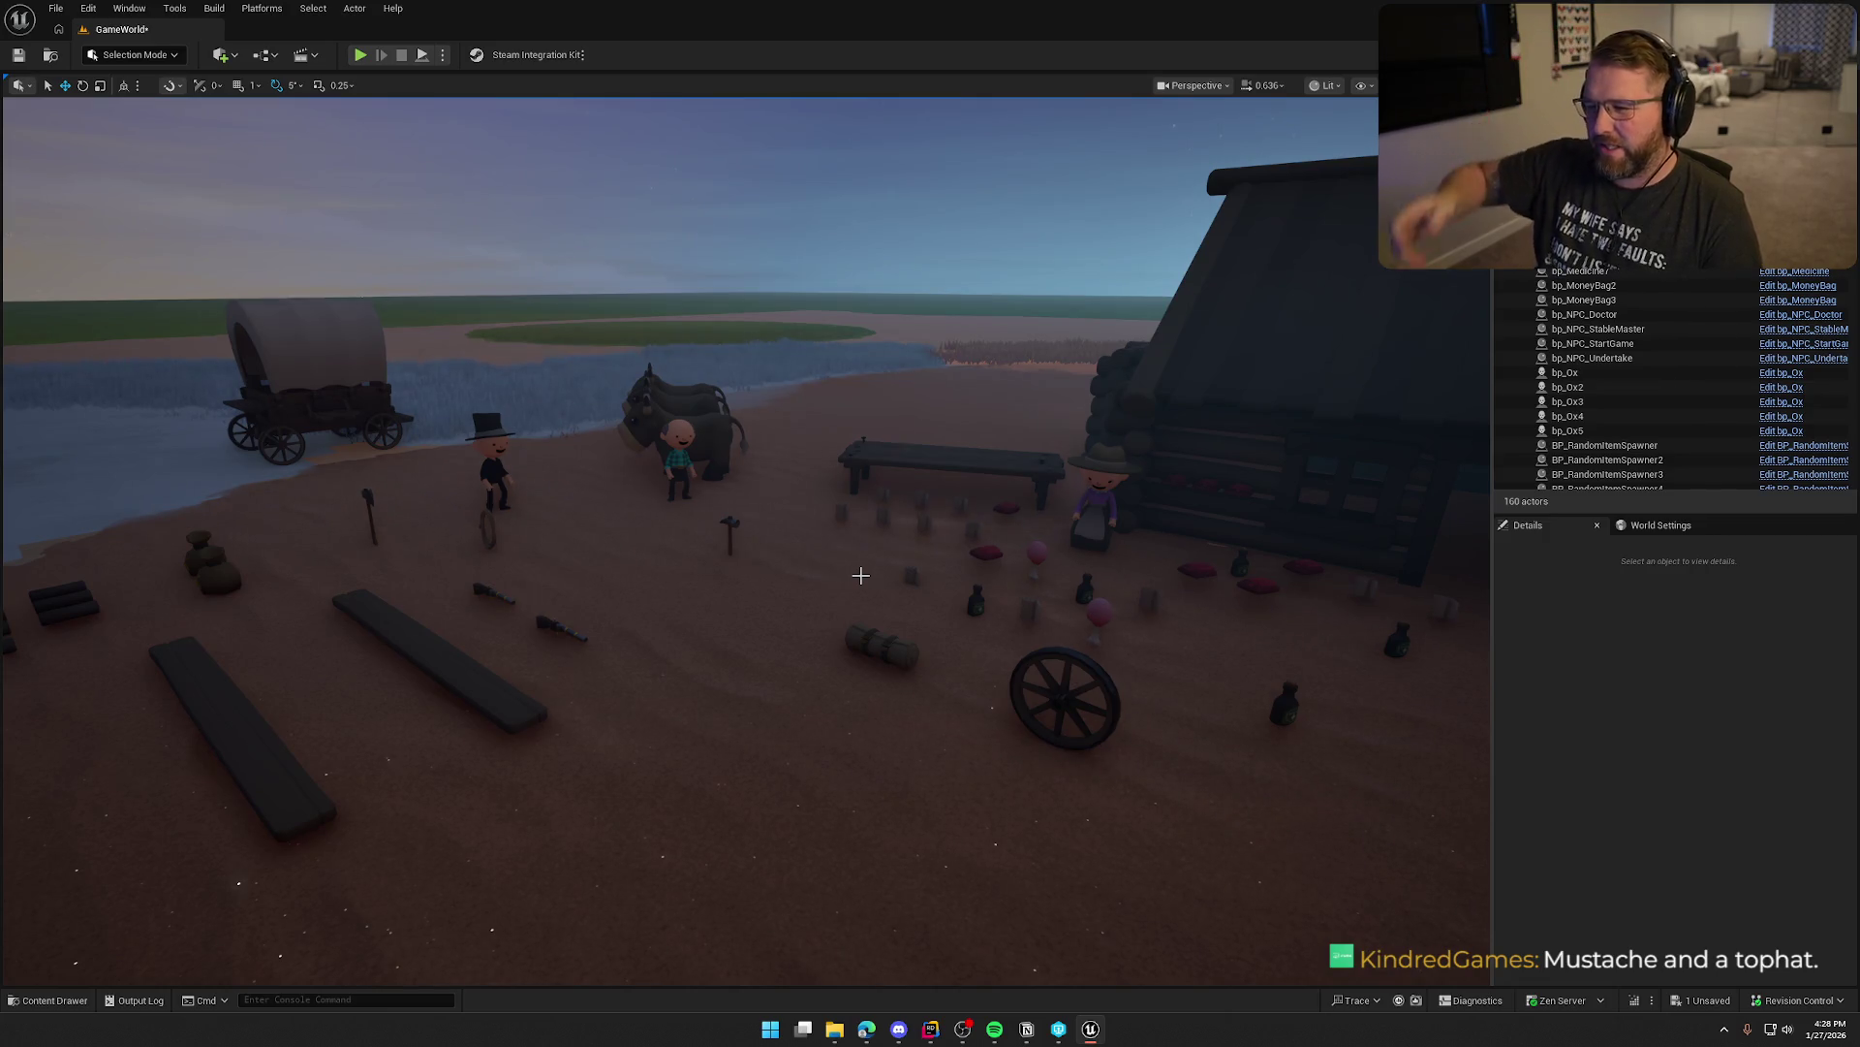
Fly around the wagon, NPCs and oxen, then maximize the ChatGPT browser window
drag(752, 708, 752, 708)
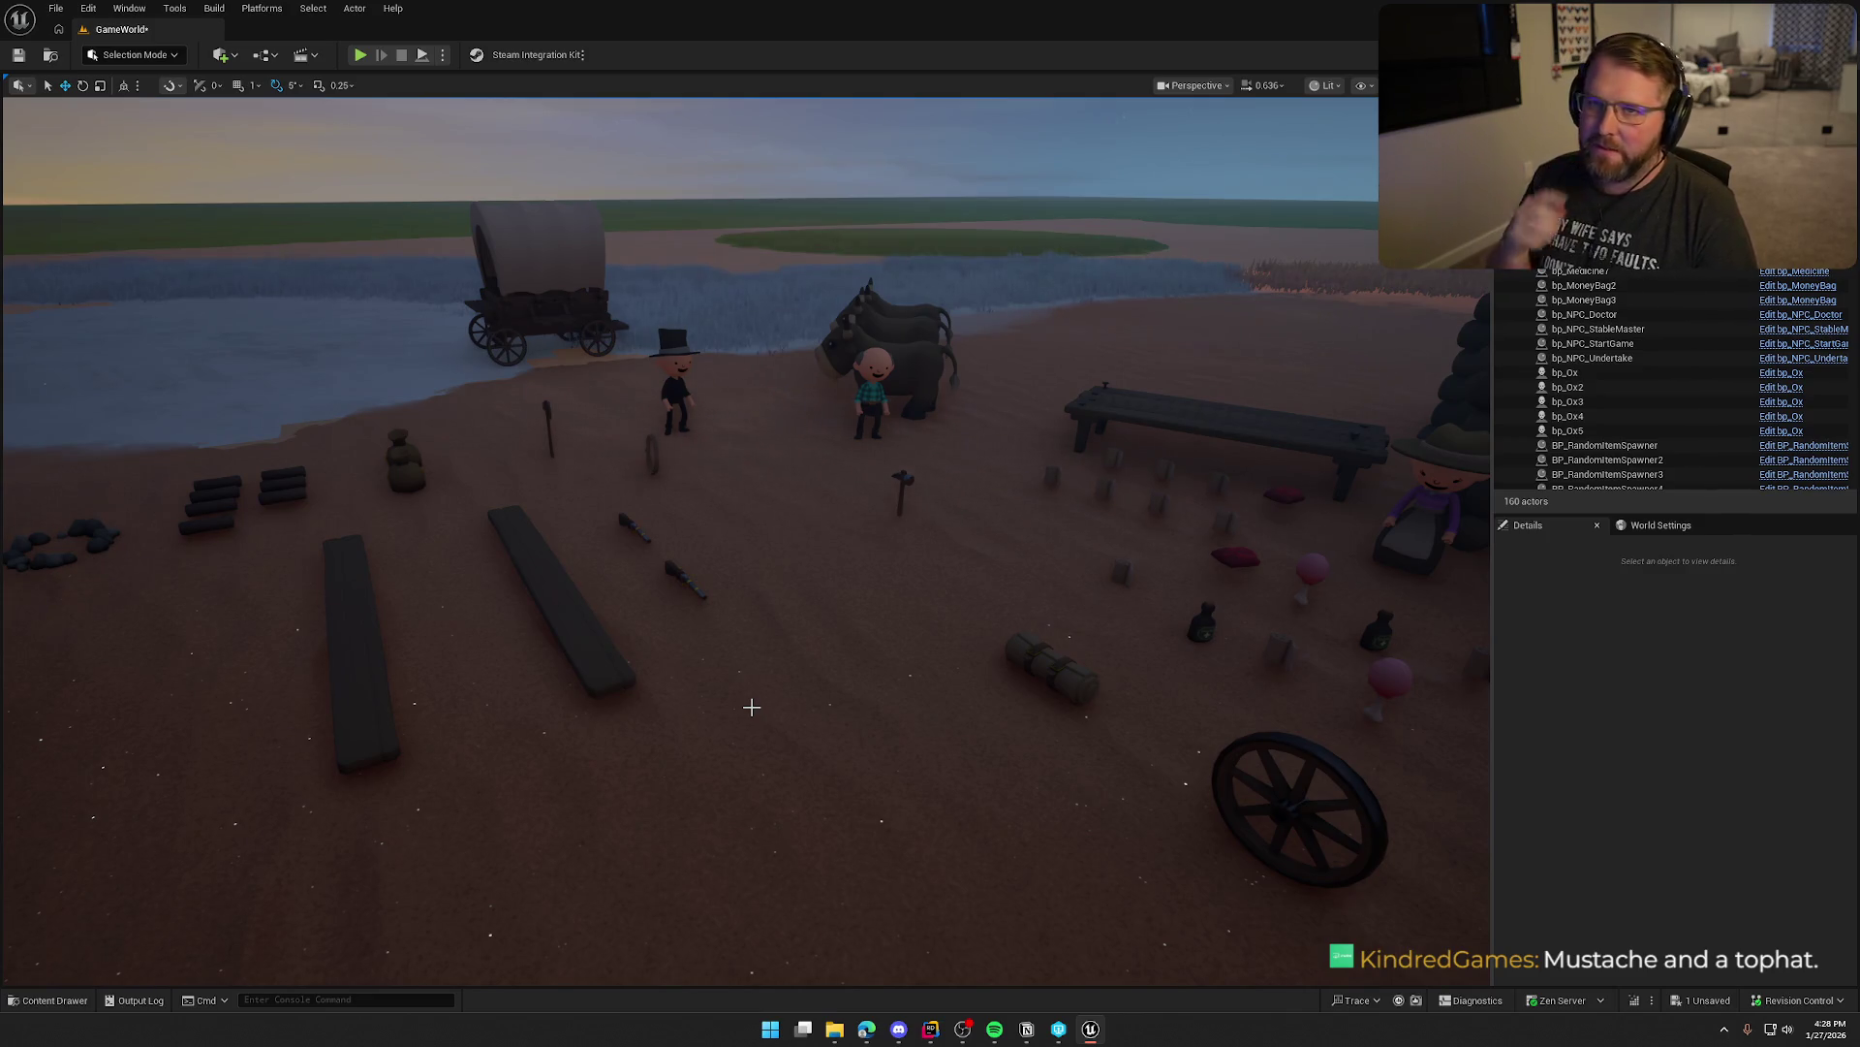
drag(756, 519, 756, 519)
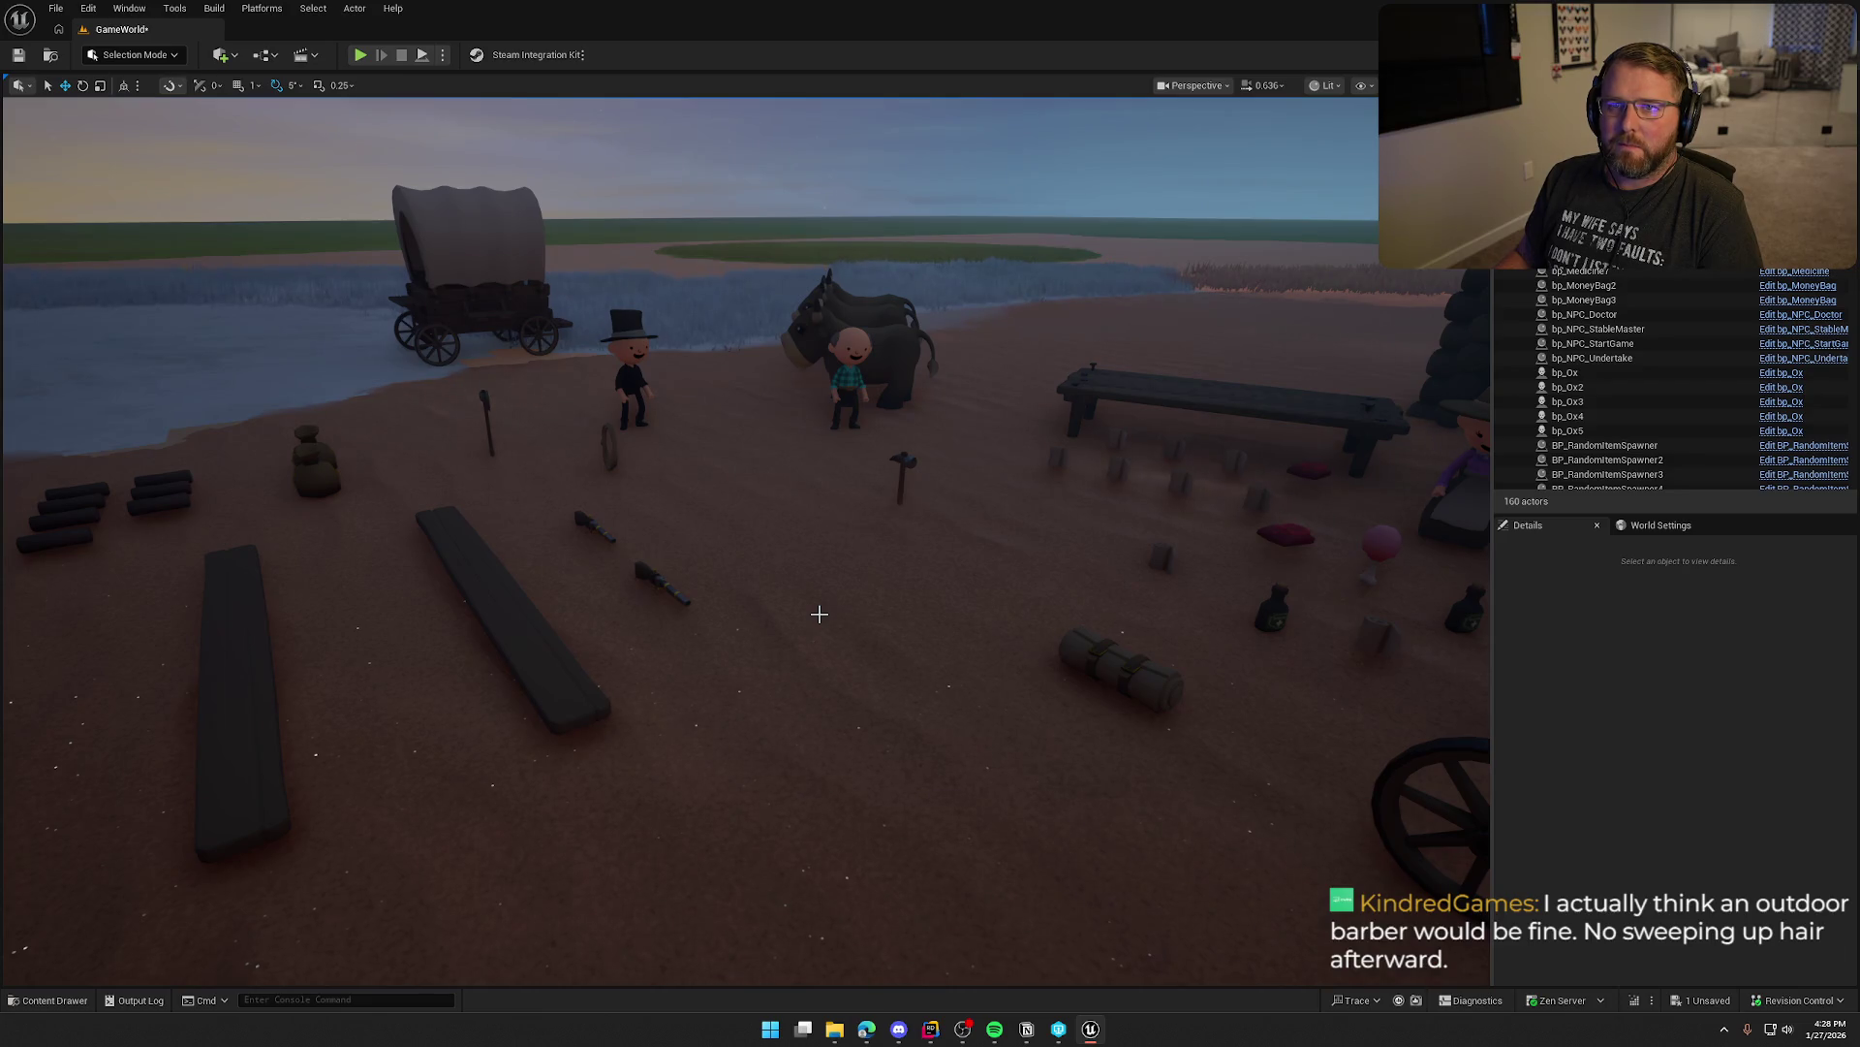
drag(857, 560, 843, 620)
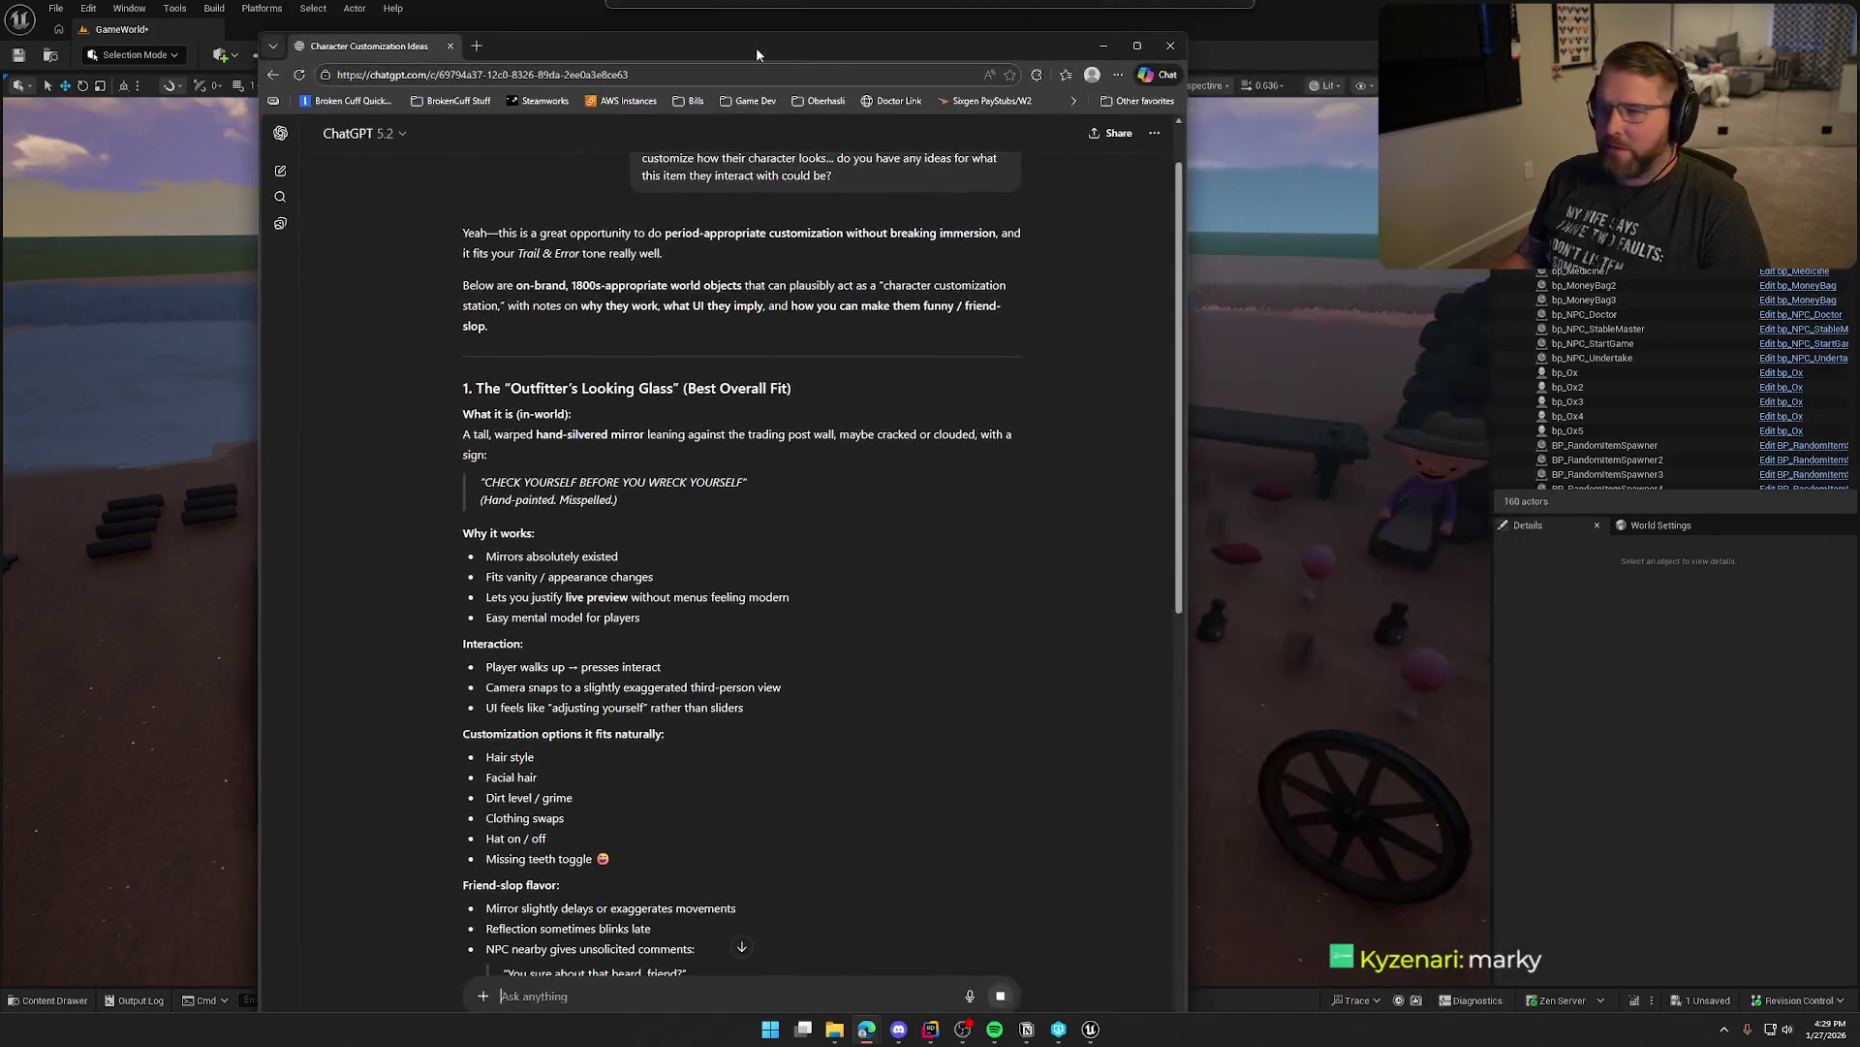
drag(755, 47, 776, 29)
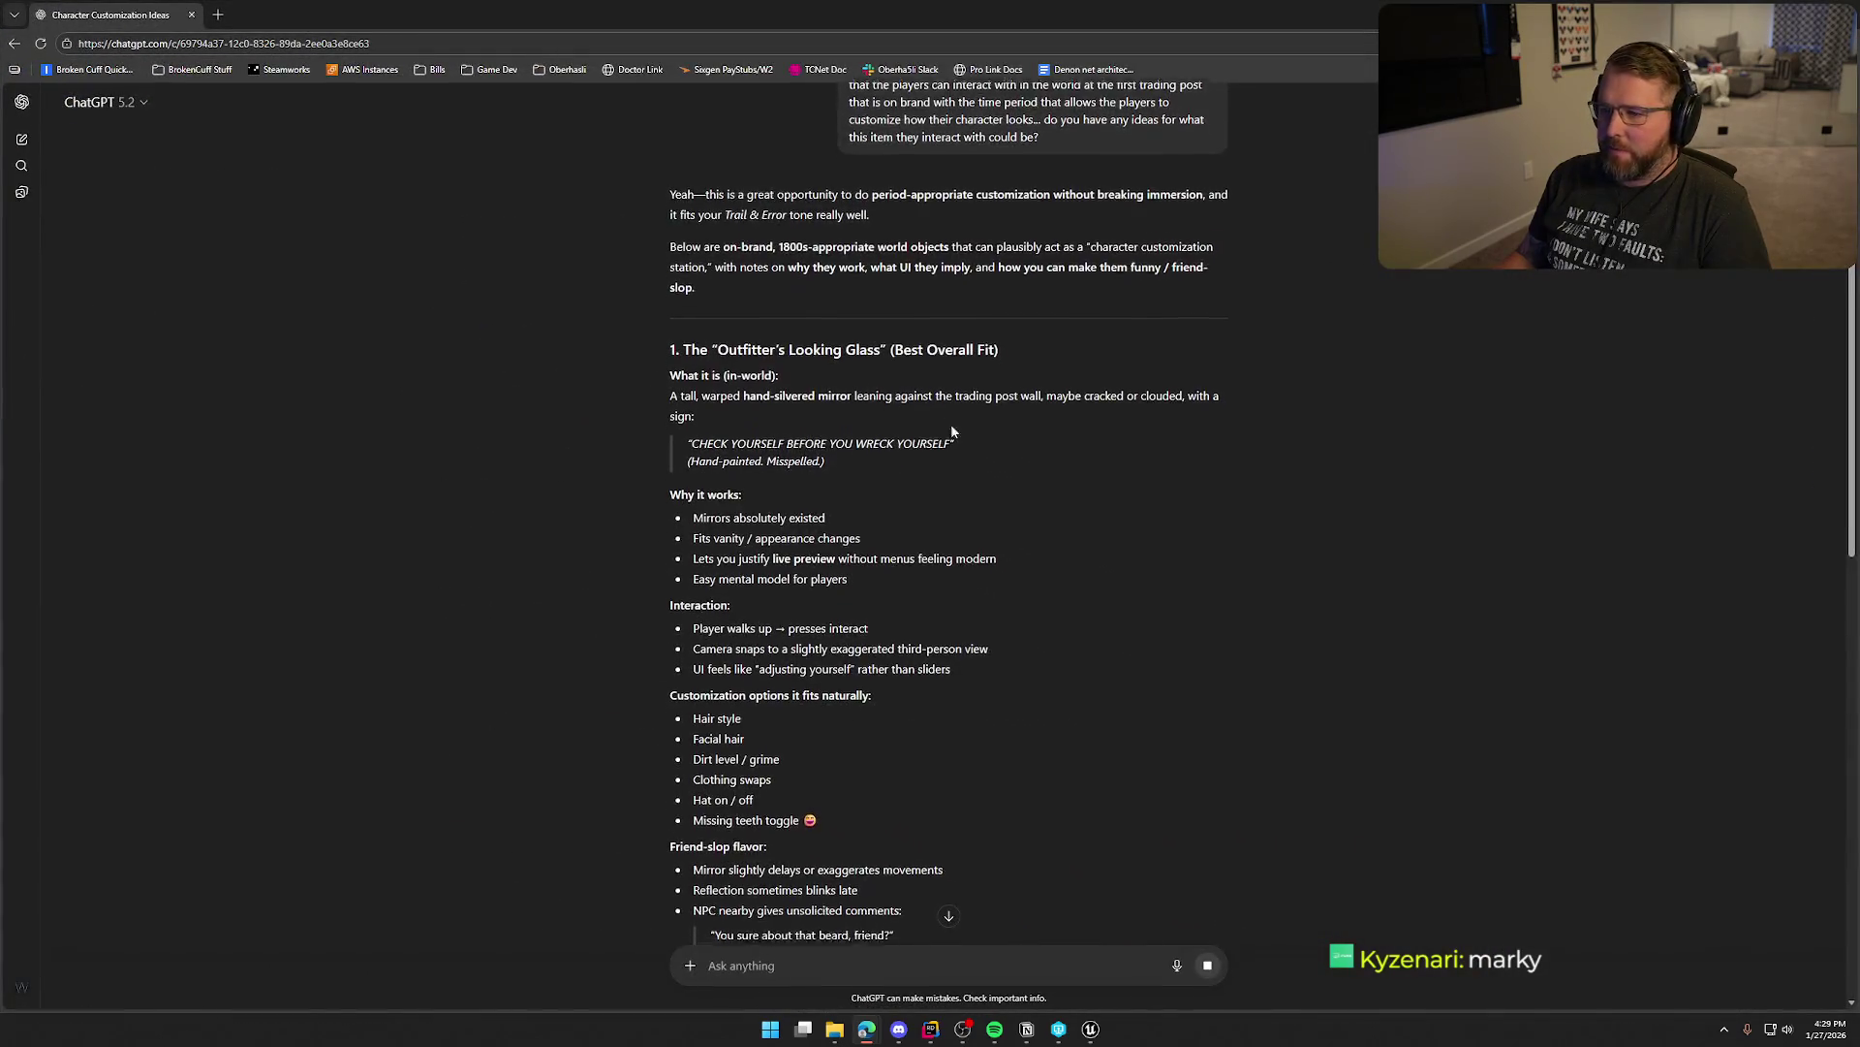
Scroll past The Outfitter's Looking Glass to The Traveling Tailor's Trunk section
scroll(1107, 555, down, 2)
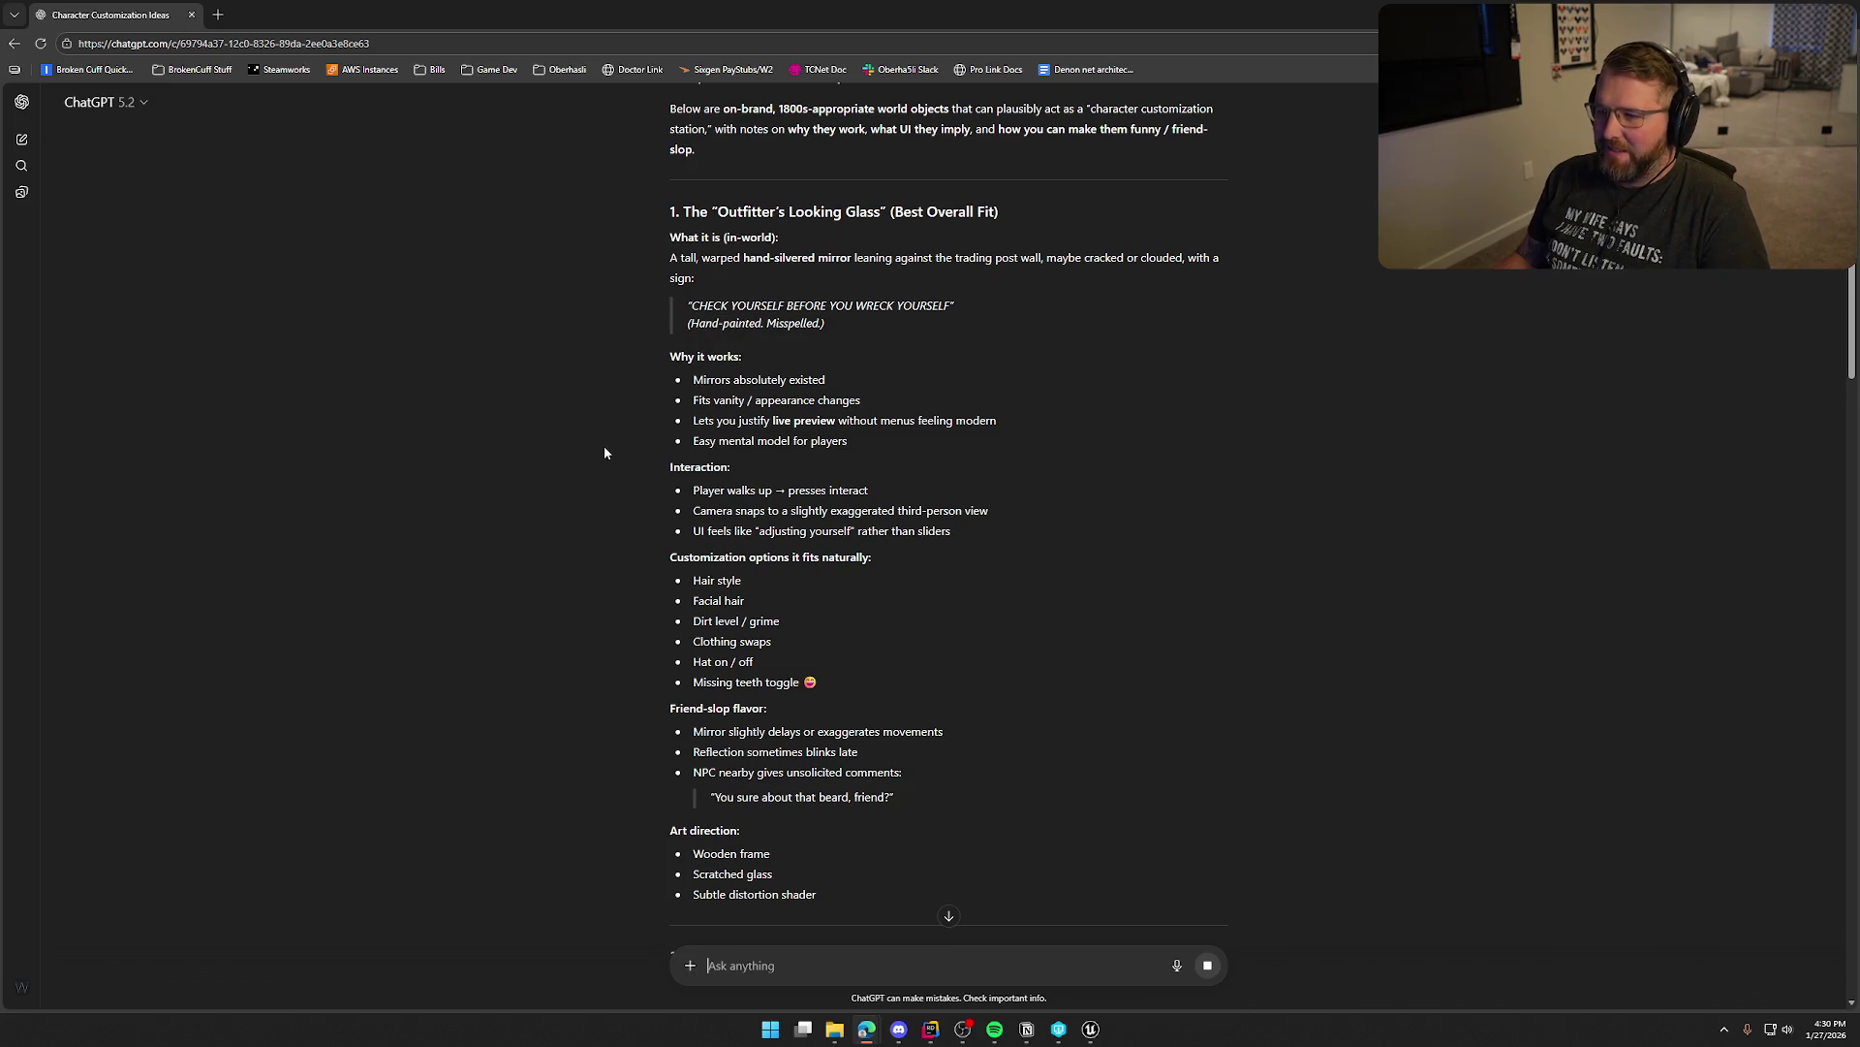
scroll(607, 450, down, 1)
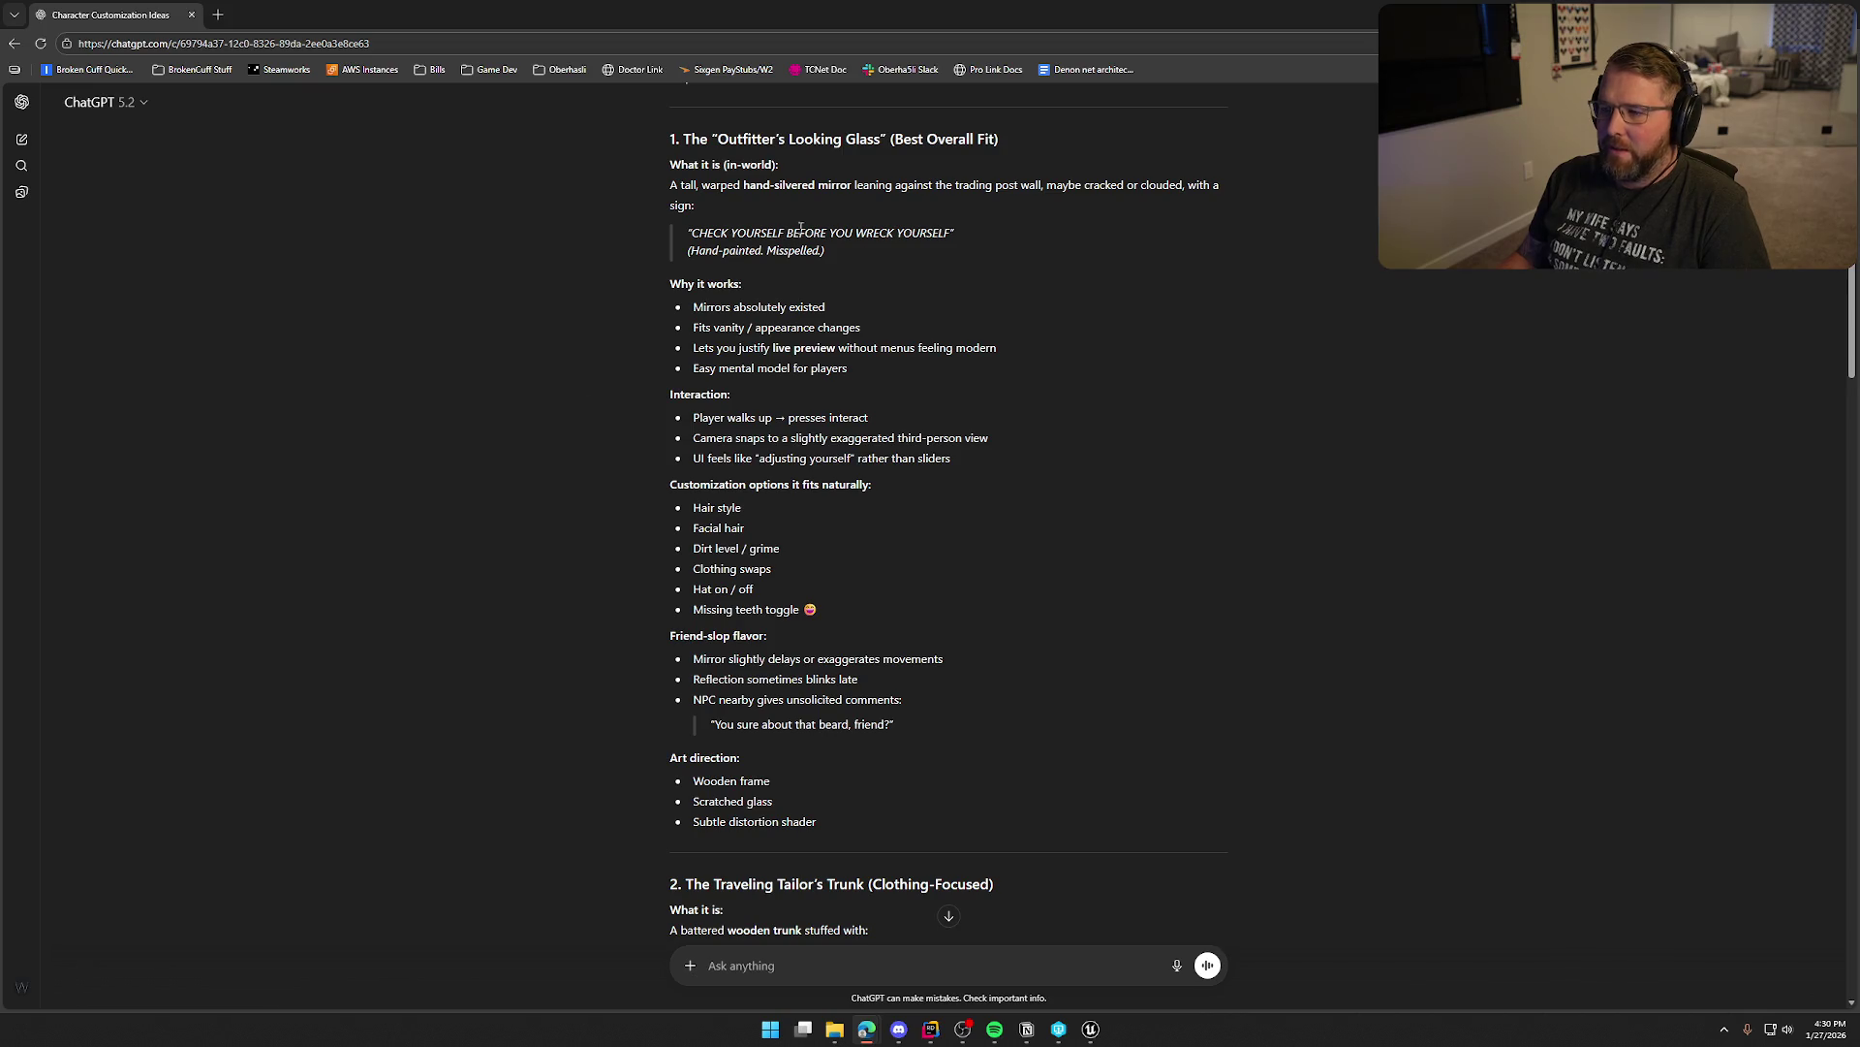
scroll(623, 433, down, 1)
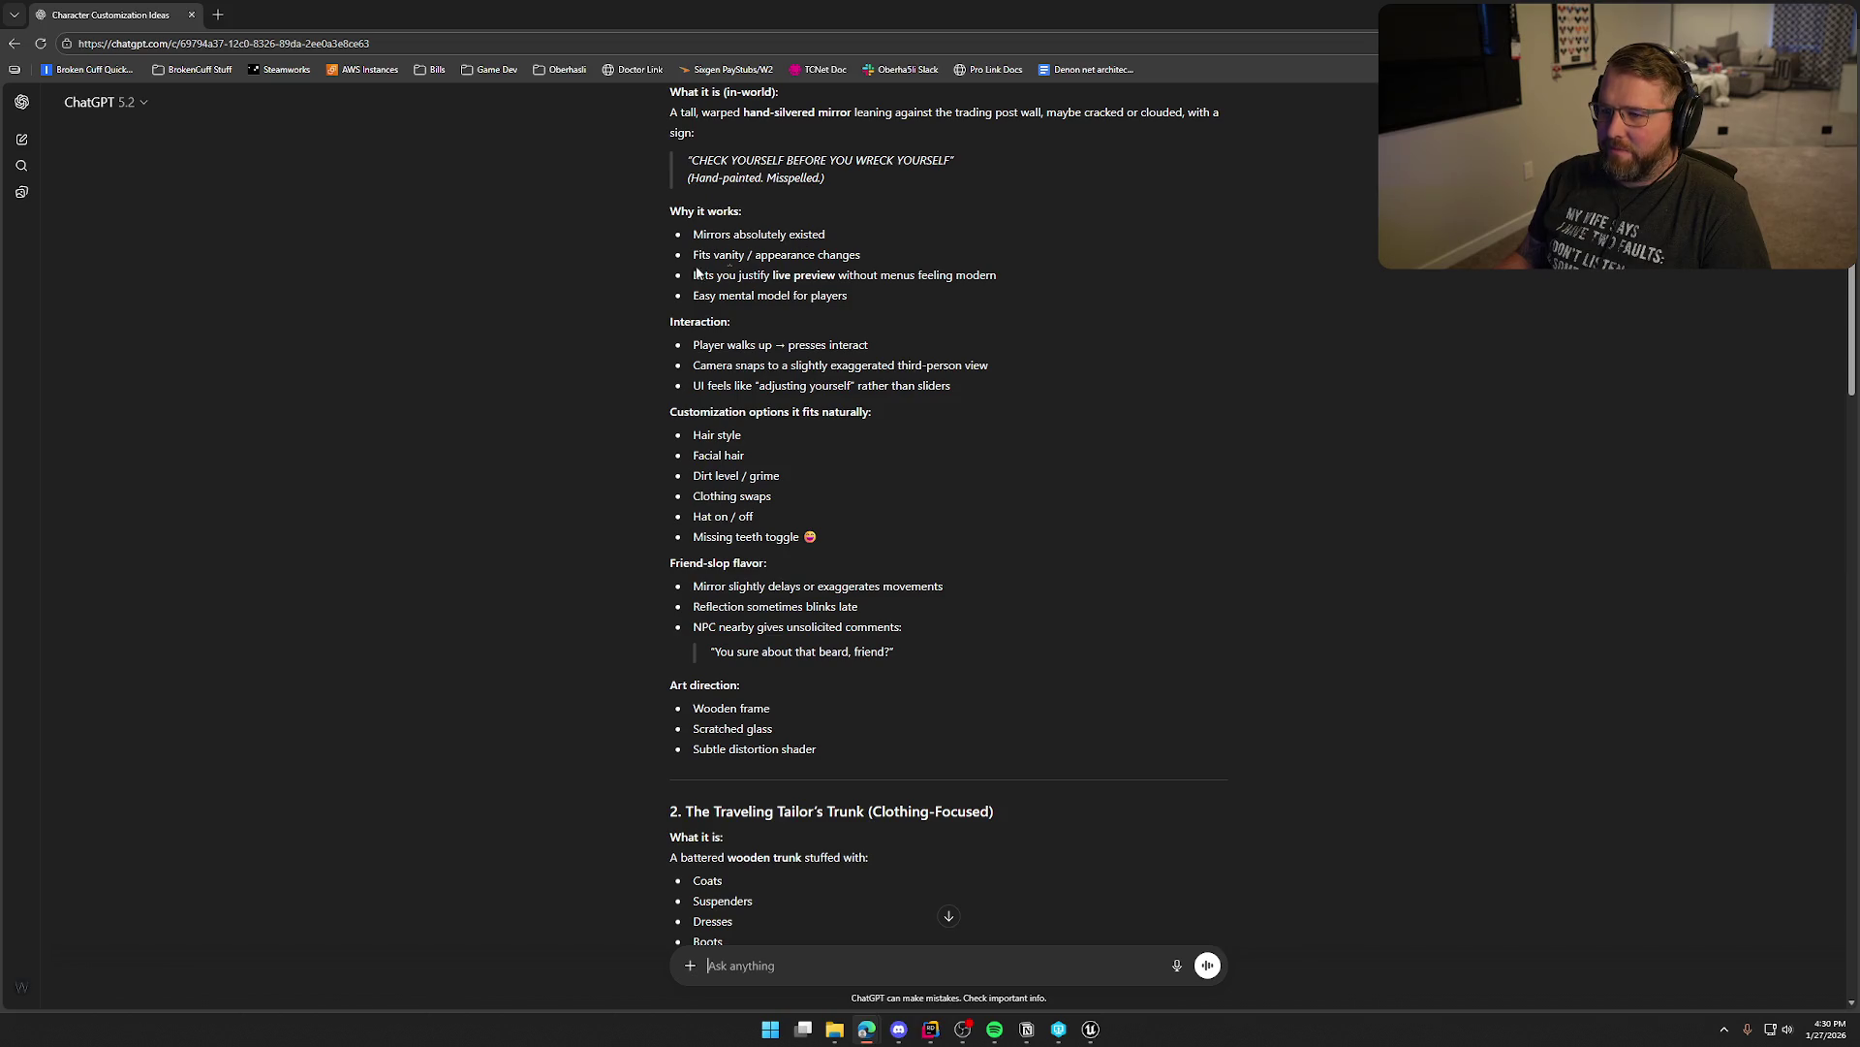
scroll(1071, 436, down, 7)
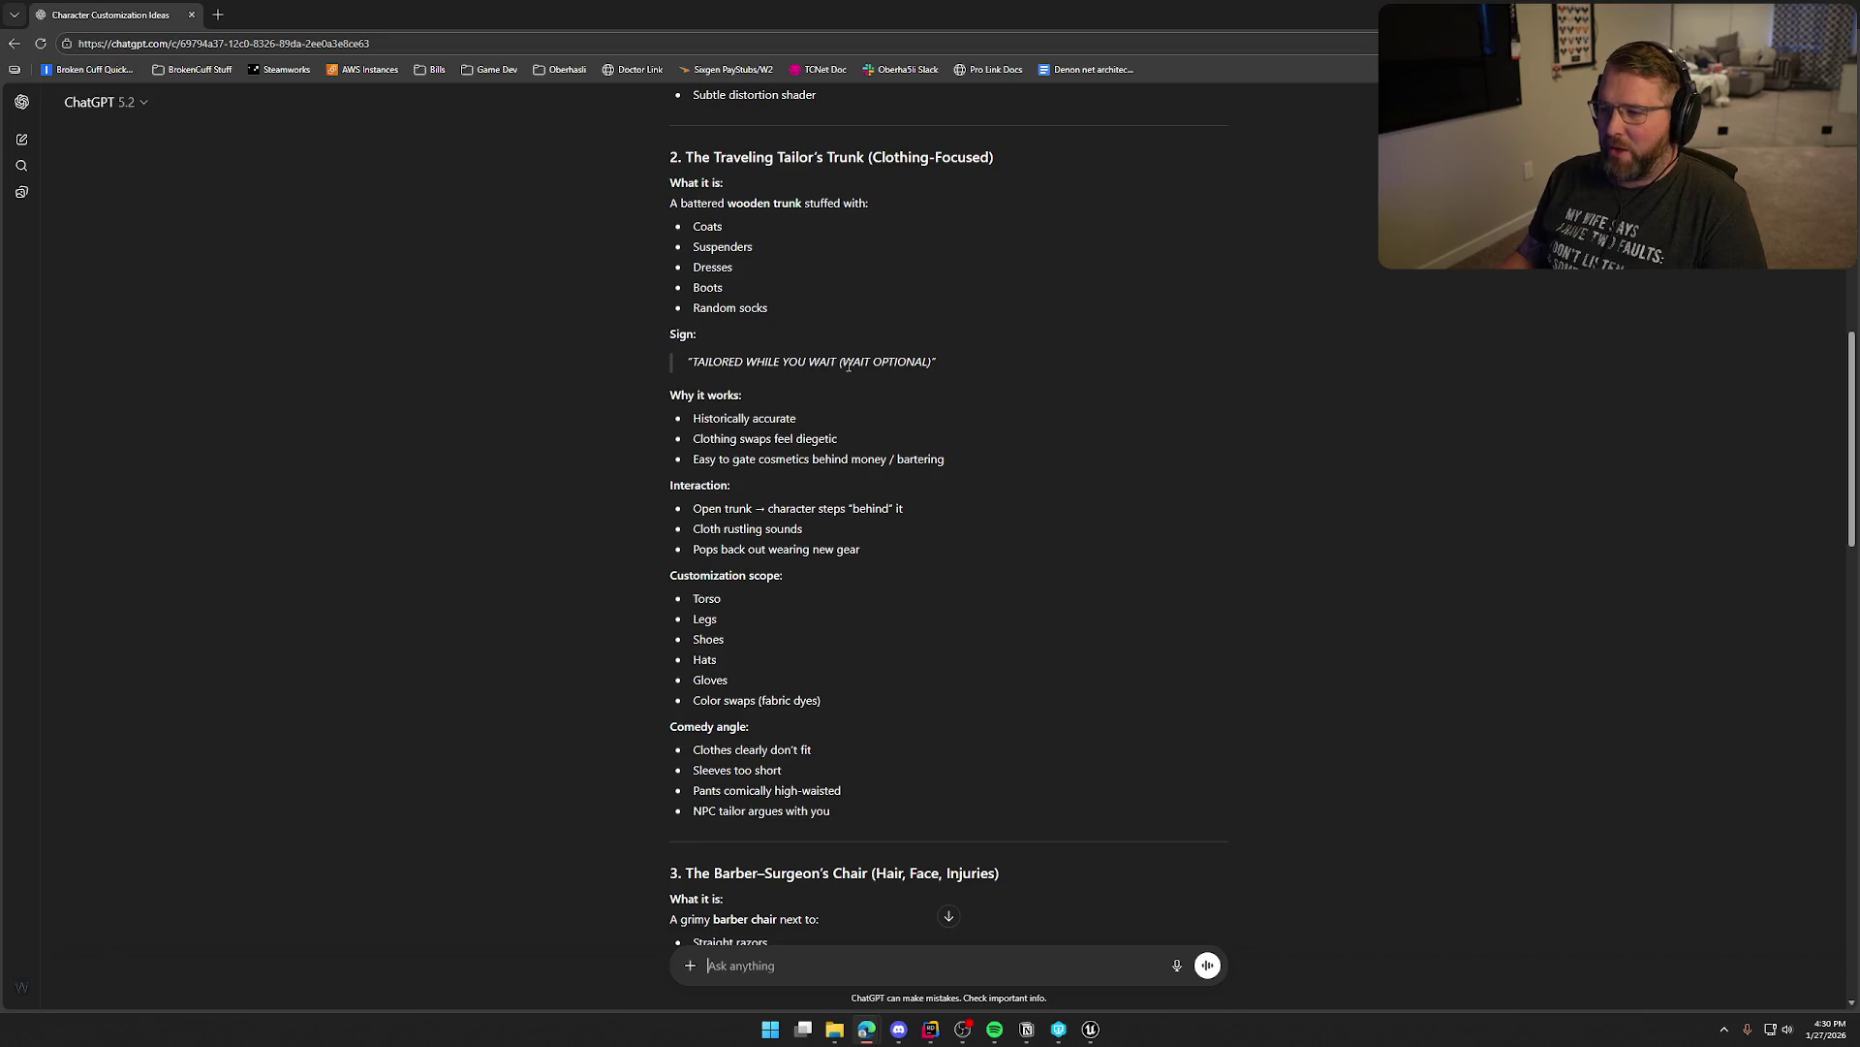
Scroll down to read section 3, The Barber-Surgeon's Chair
scroll(600, 440, down, 1)
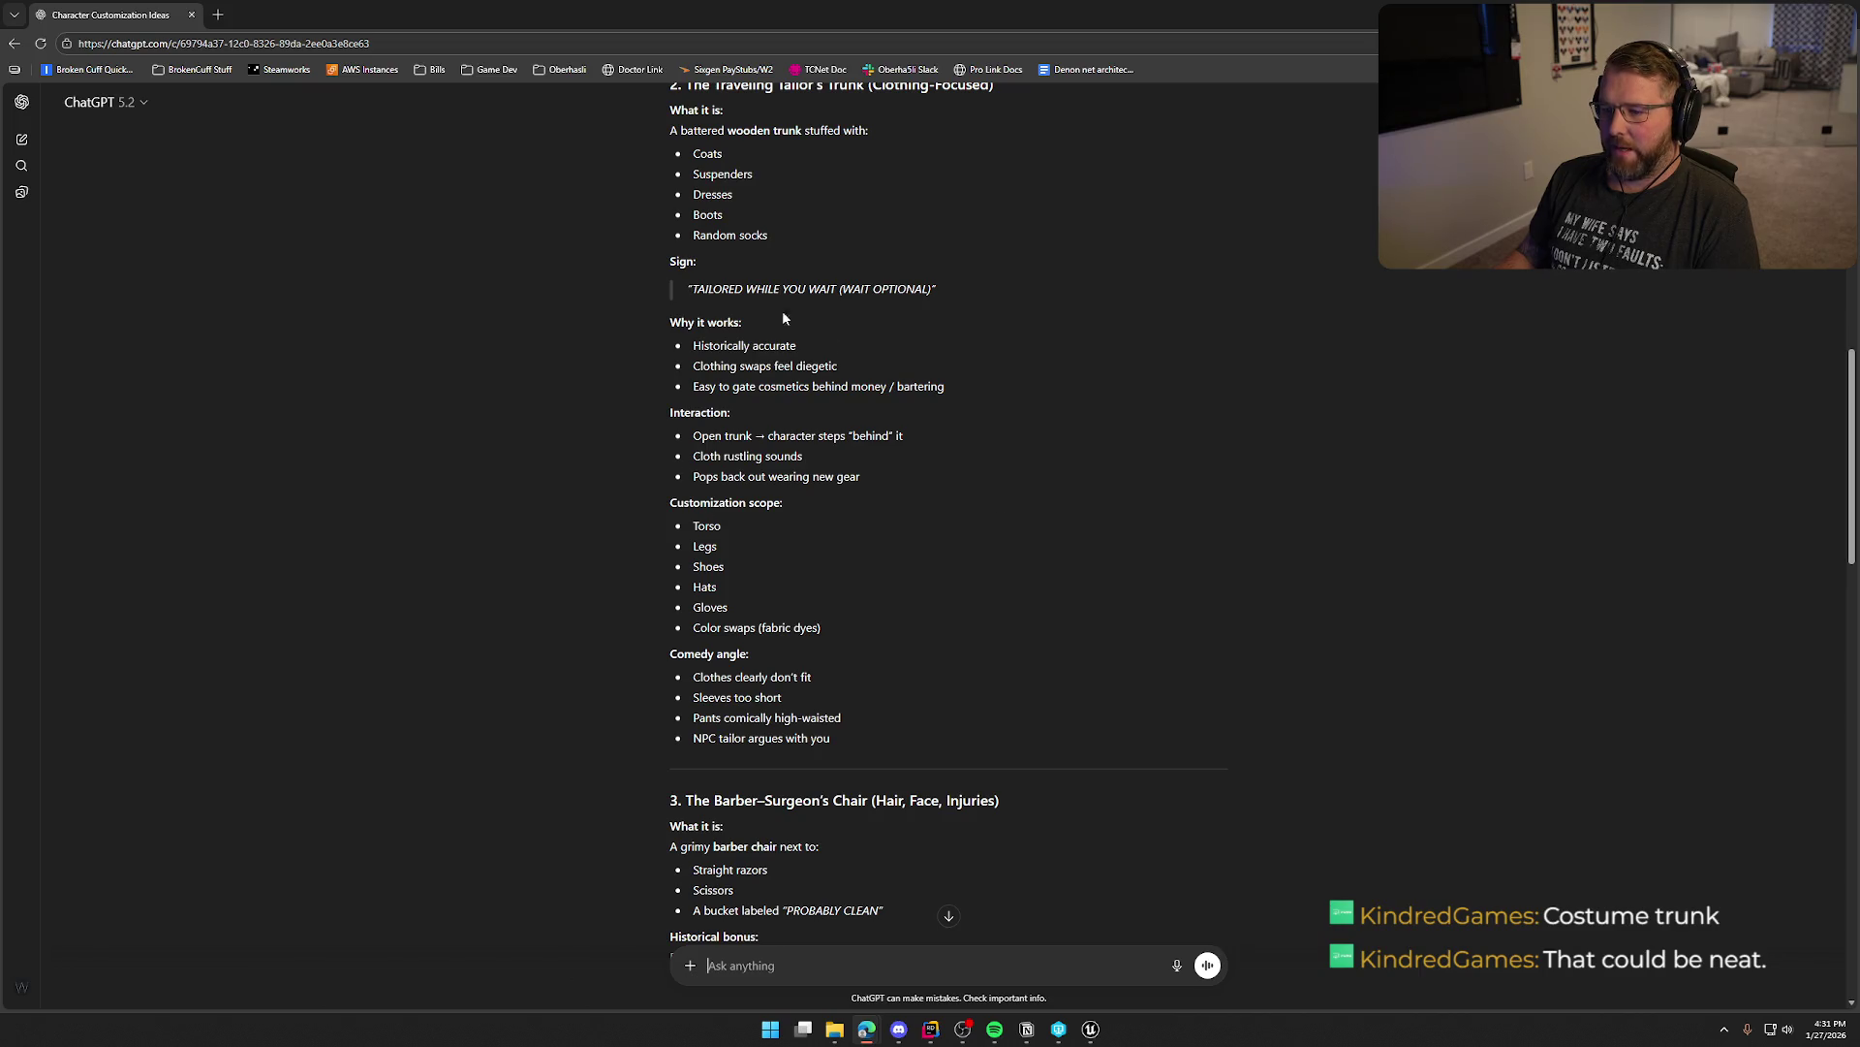
scroll(559, 419, down, 5)
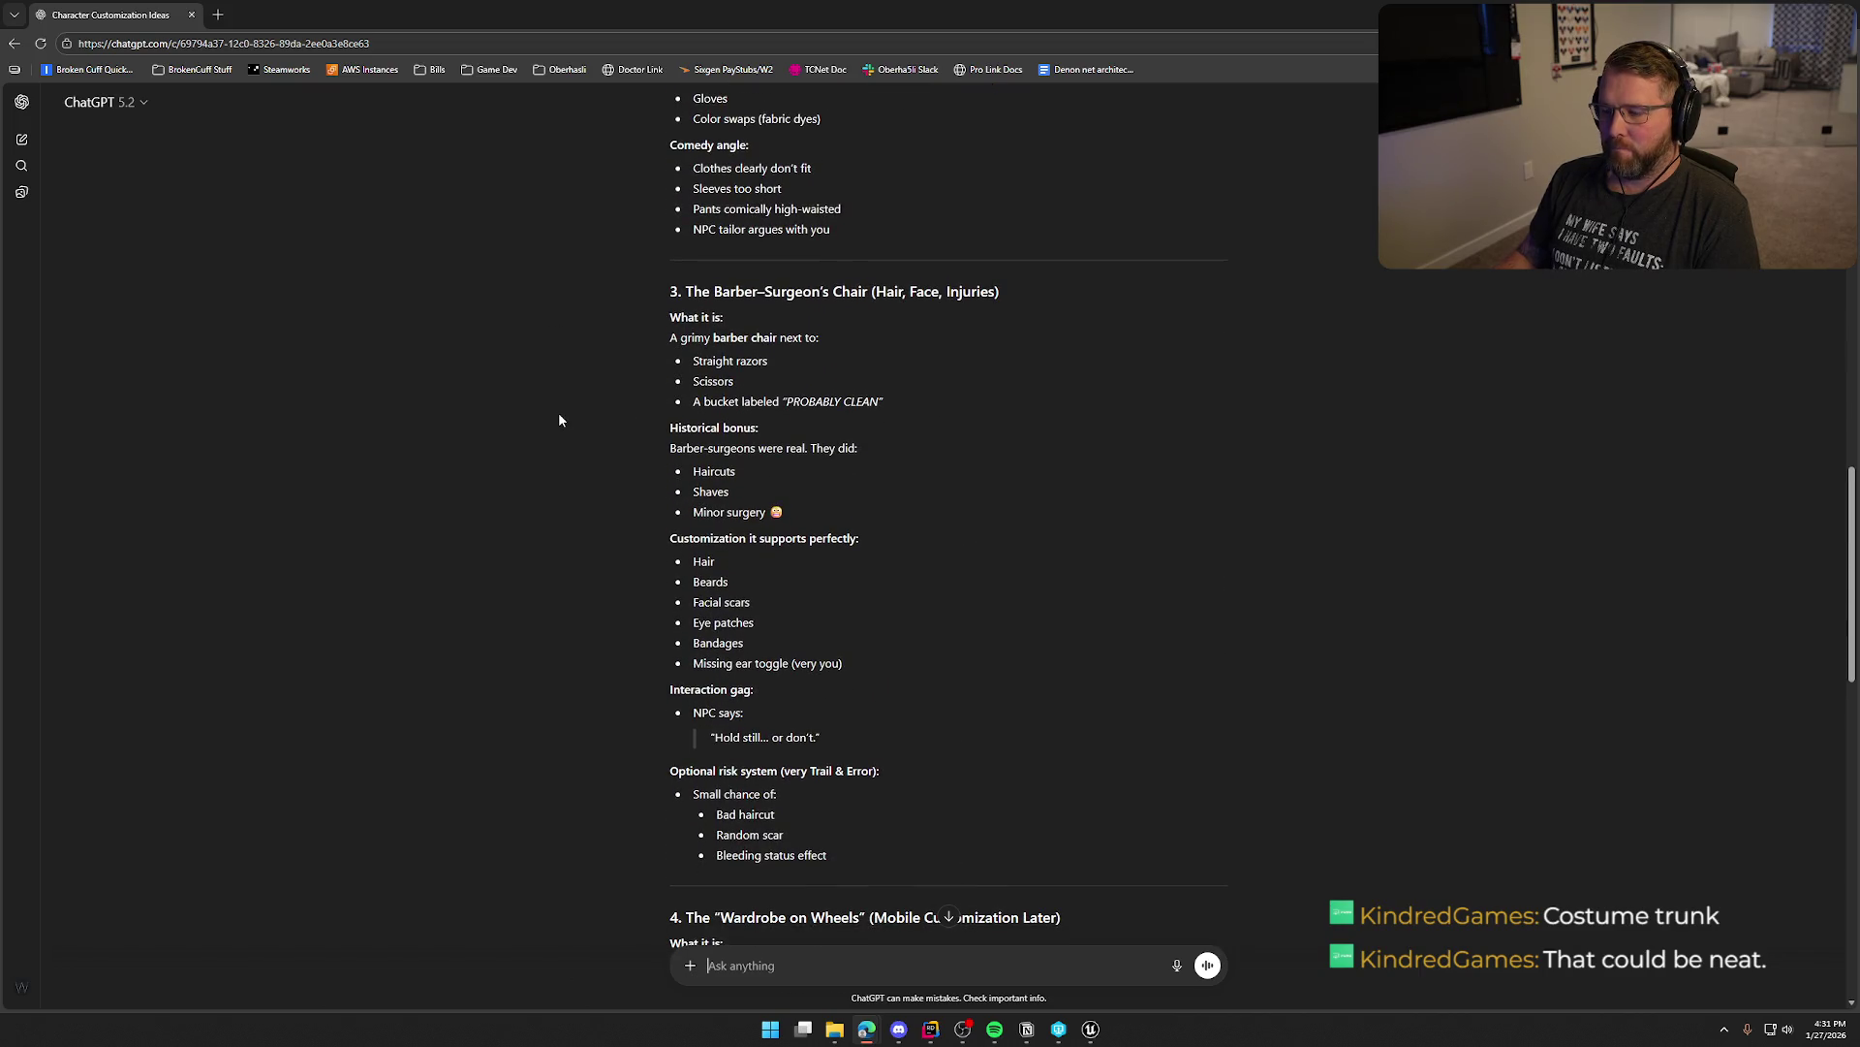
scroll(559, 419, down, 1)
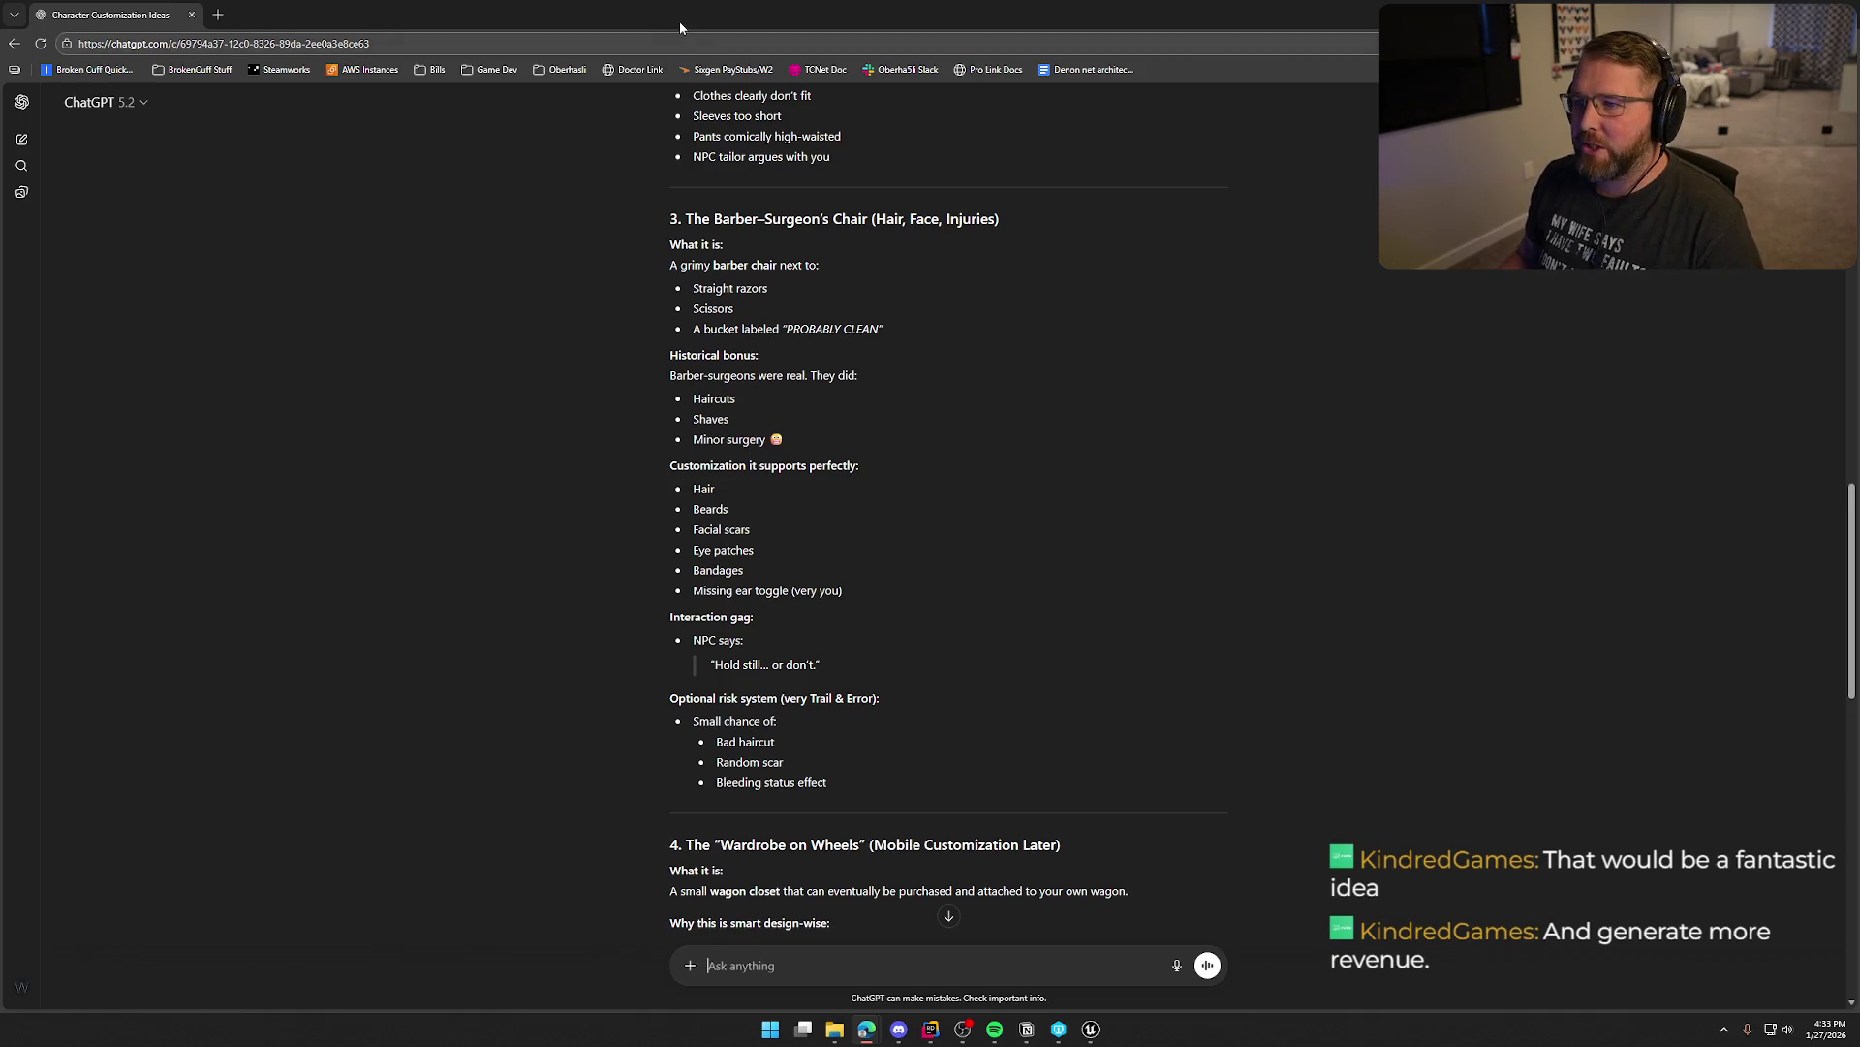
Open the bp_Player Blueprint from the Logic > Player folder in Unreal Engine
key(alt+Tab)
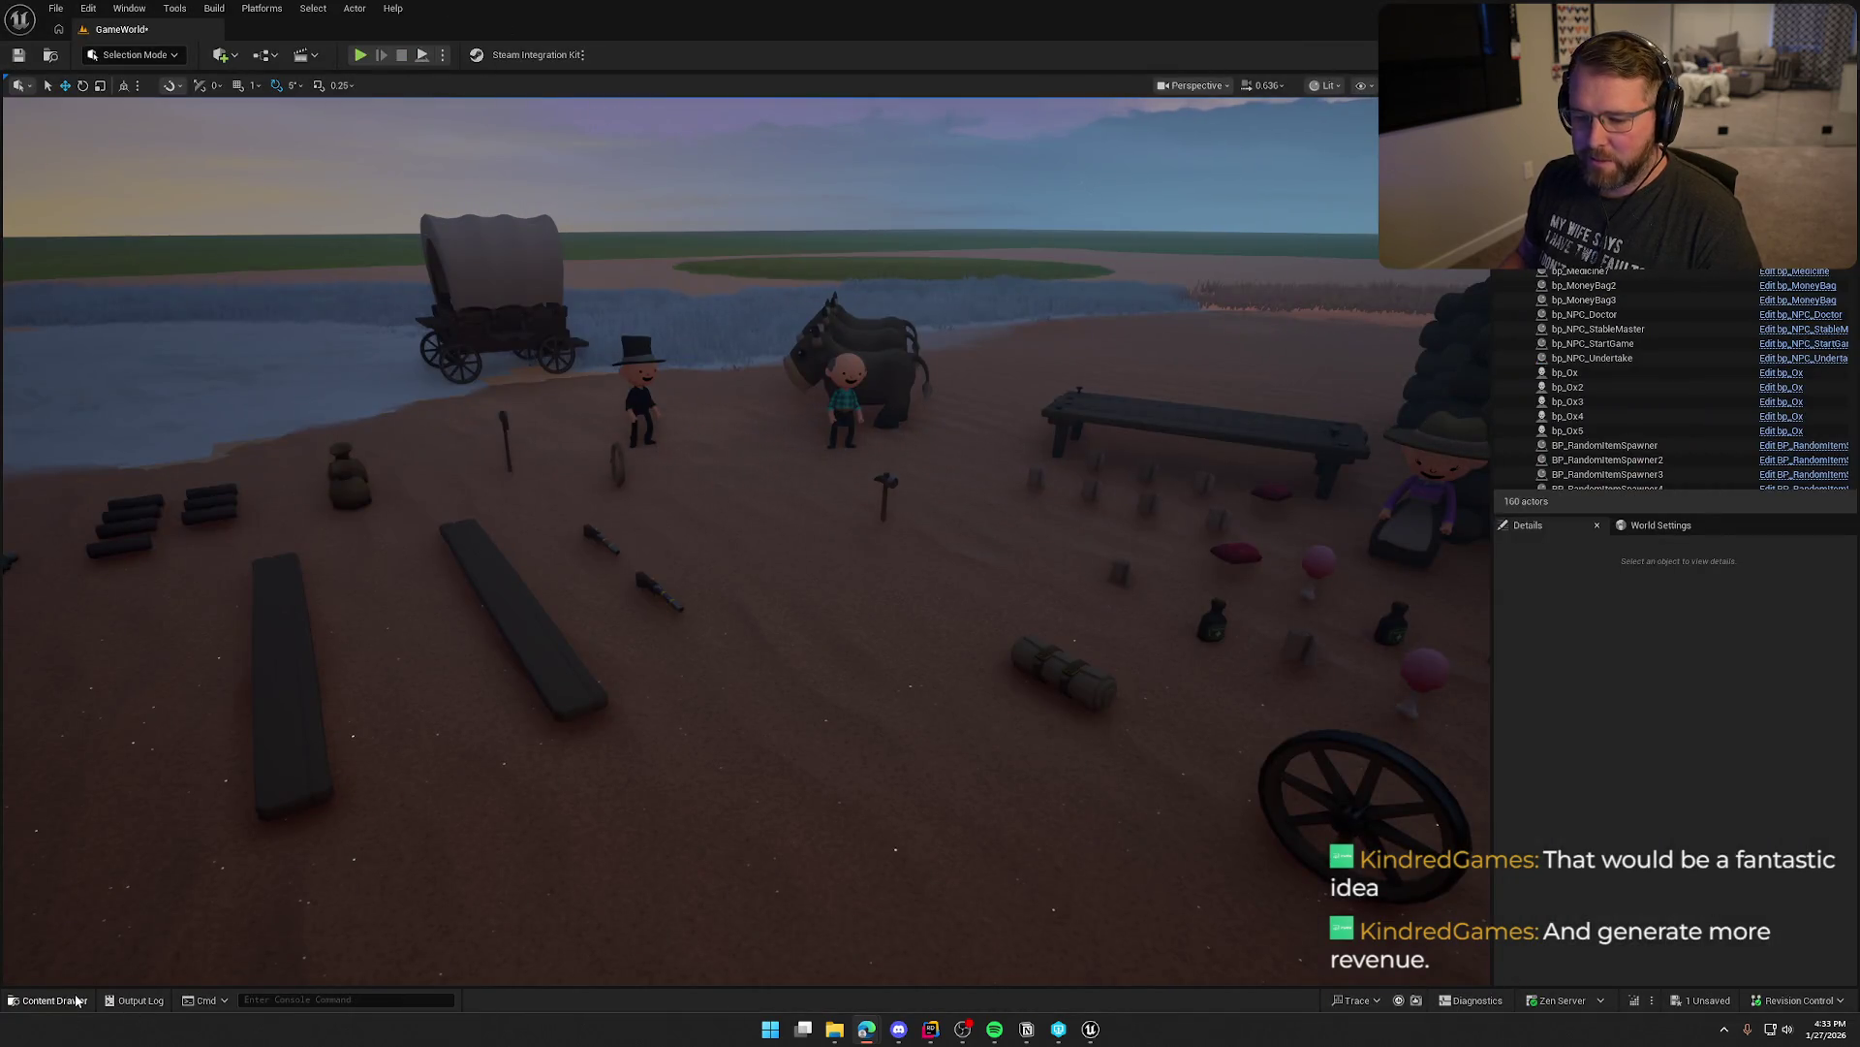
click(48, 1000)
click(58, 734)
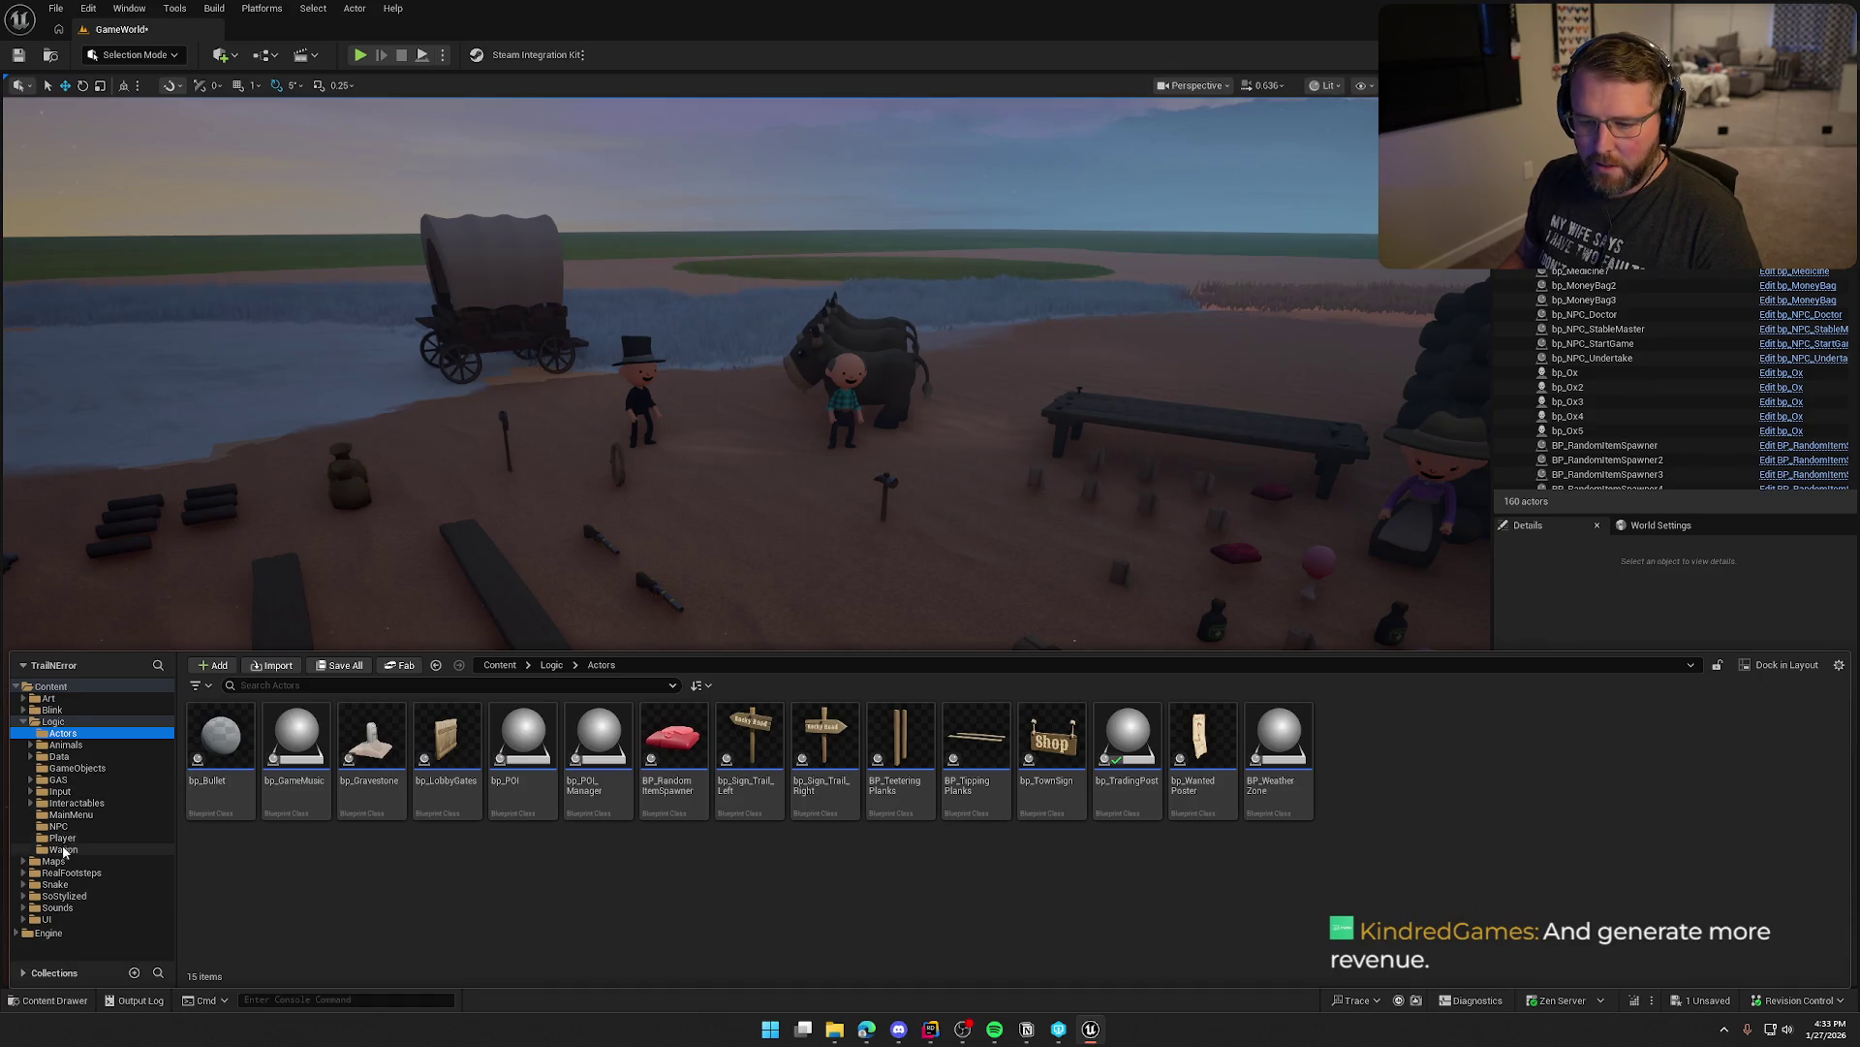
click(62, 837)
click(295, 741)
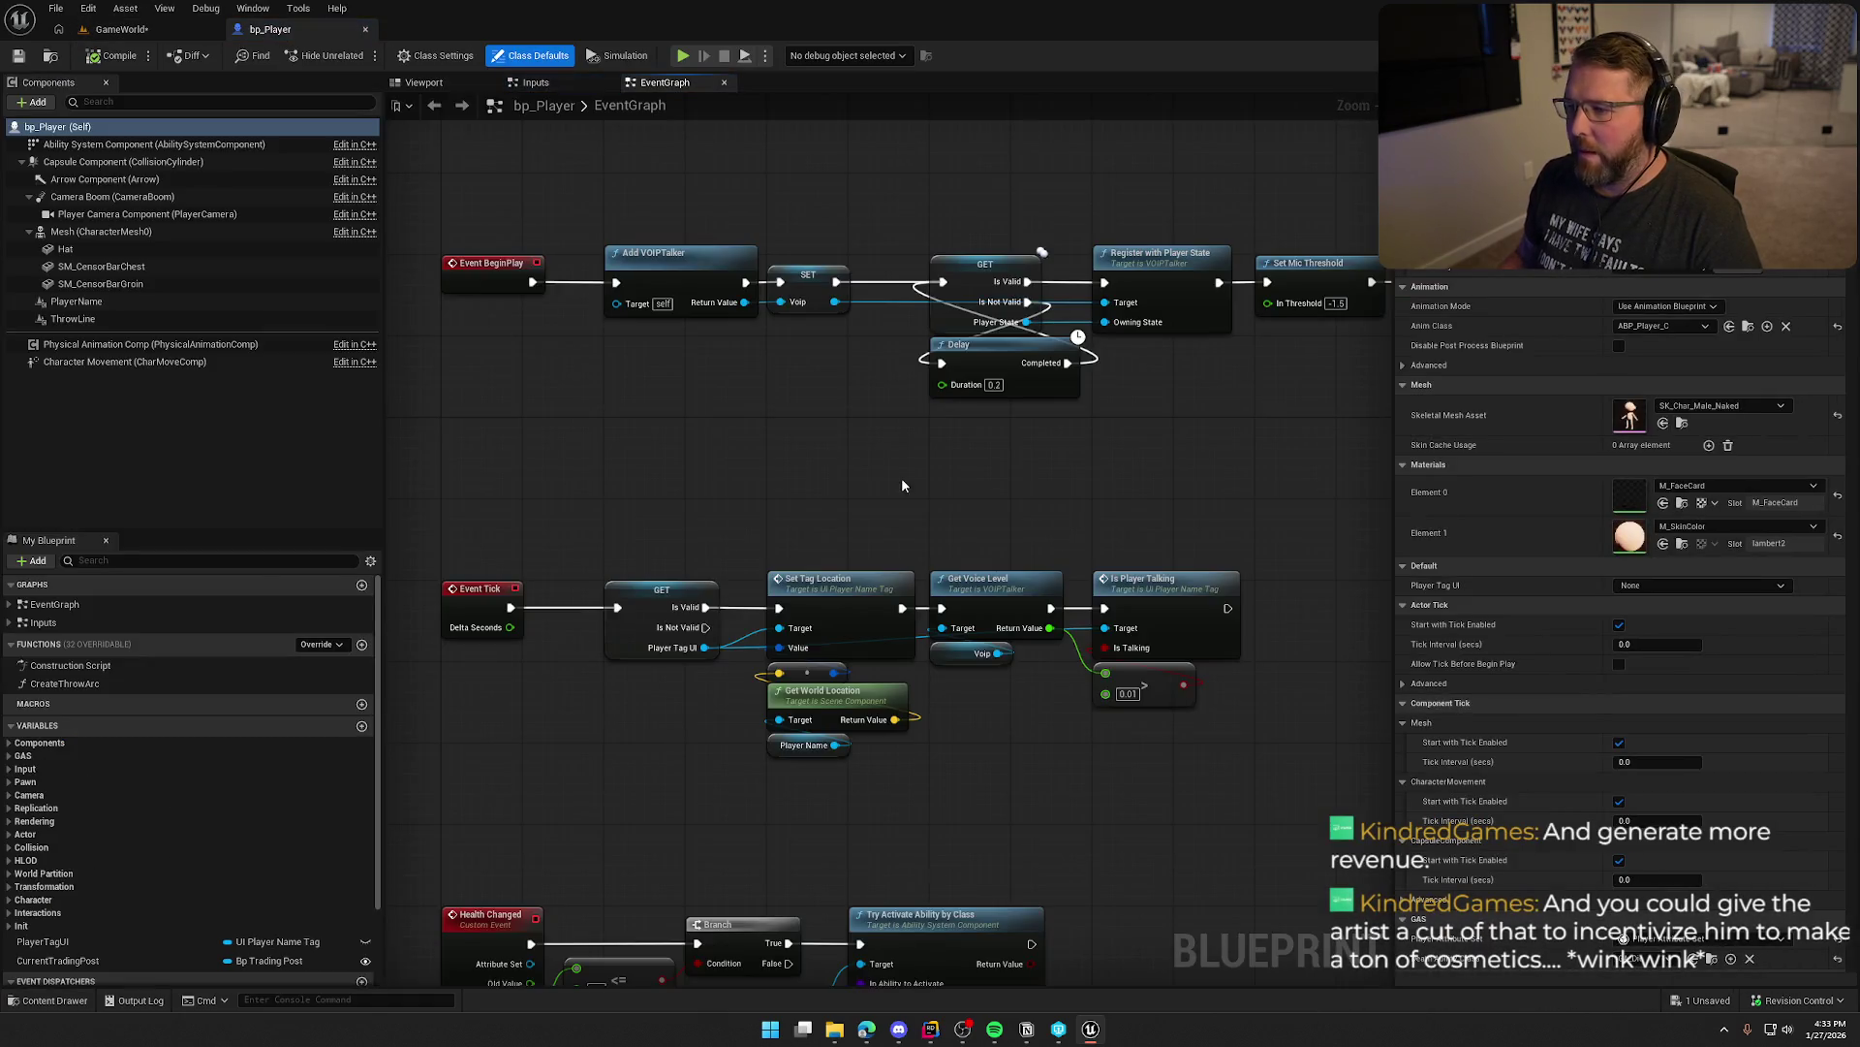
Search the Event Graph's action list for 'steam' nodes
right_click(694, 324)
text(steam in)
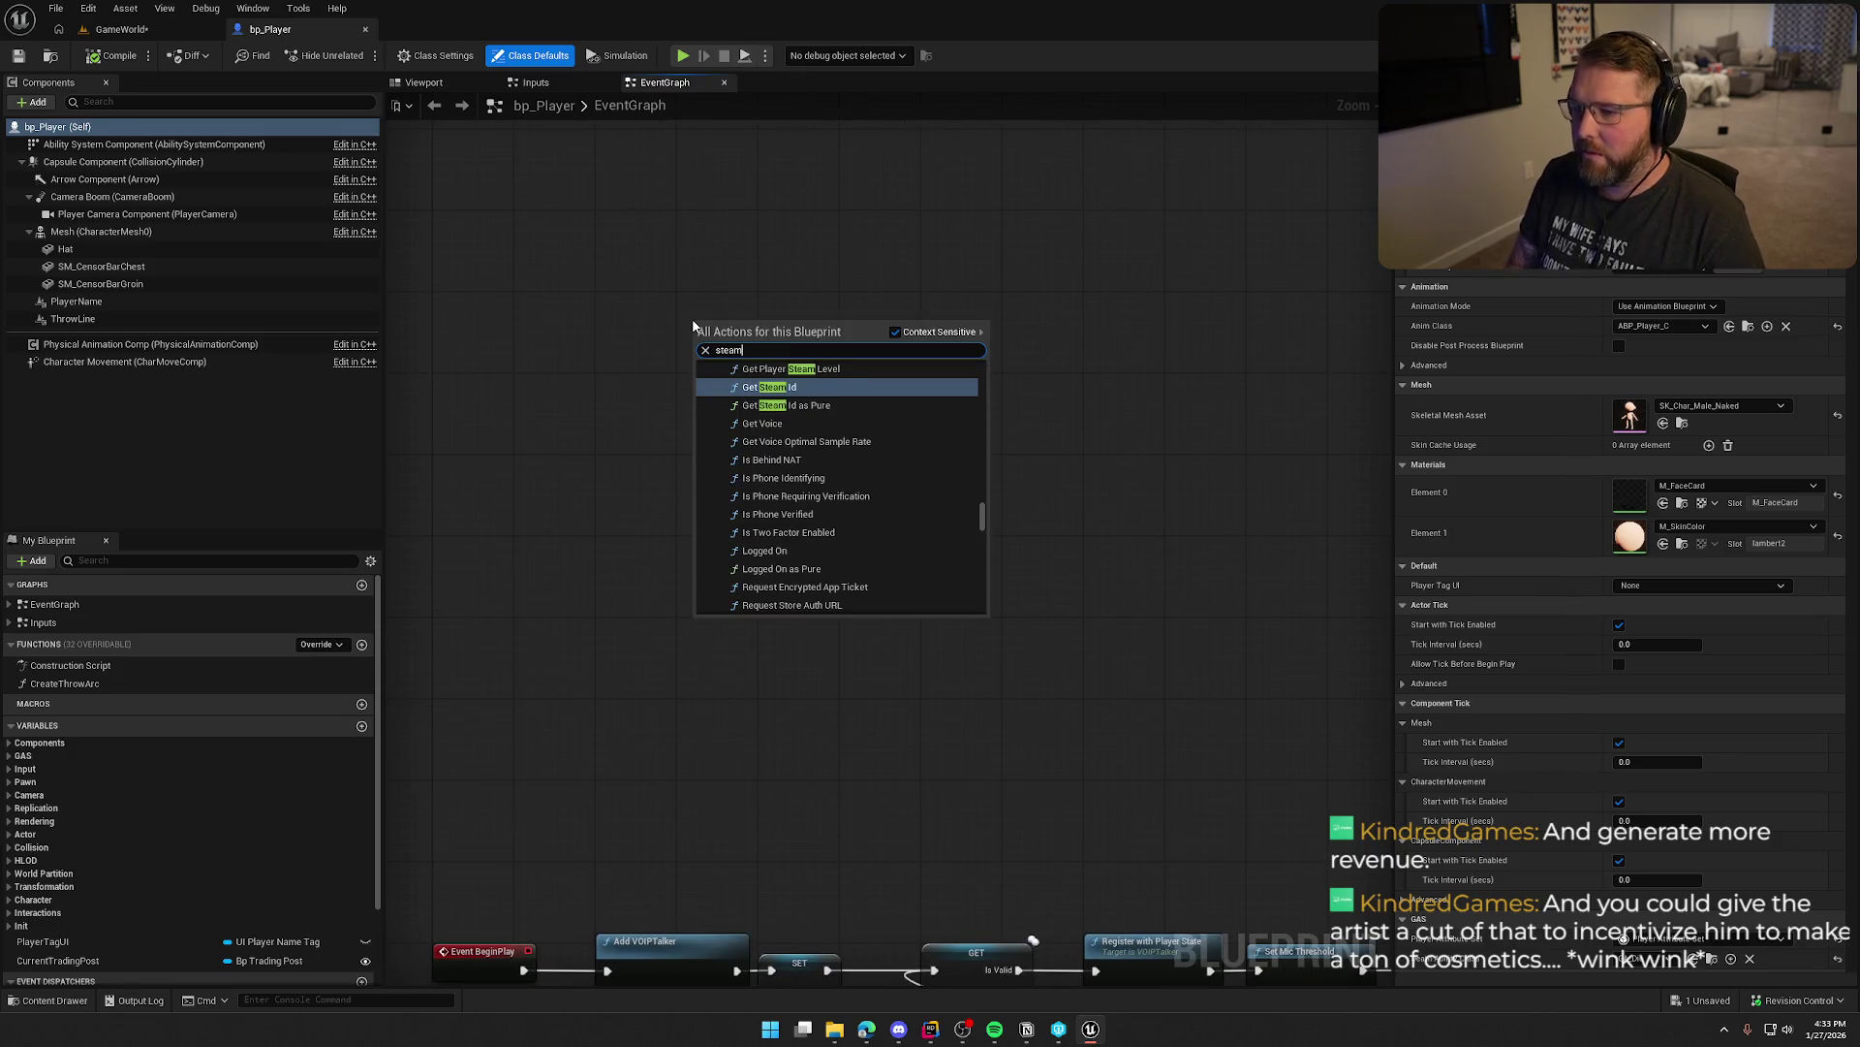
key(ctrl+a)
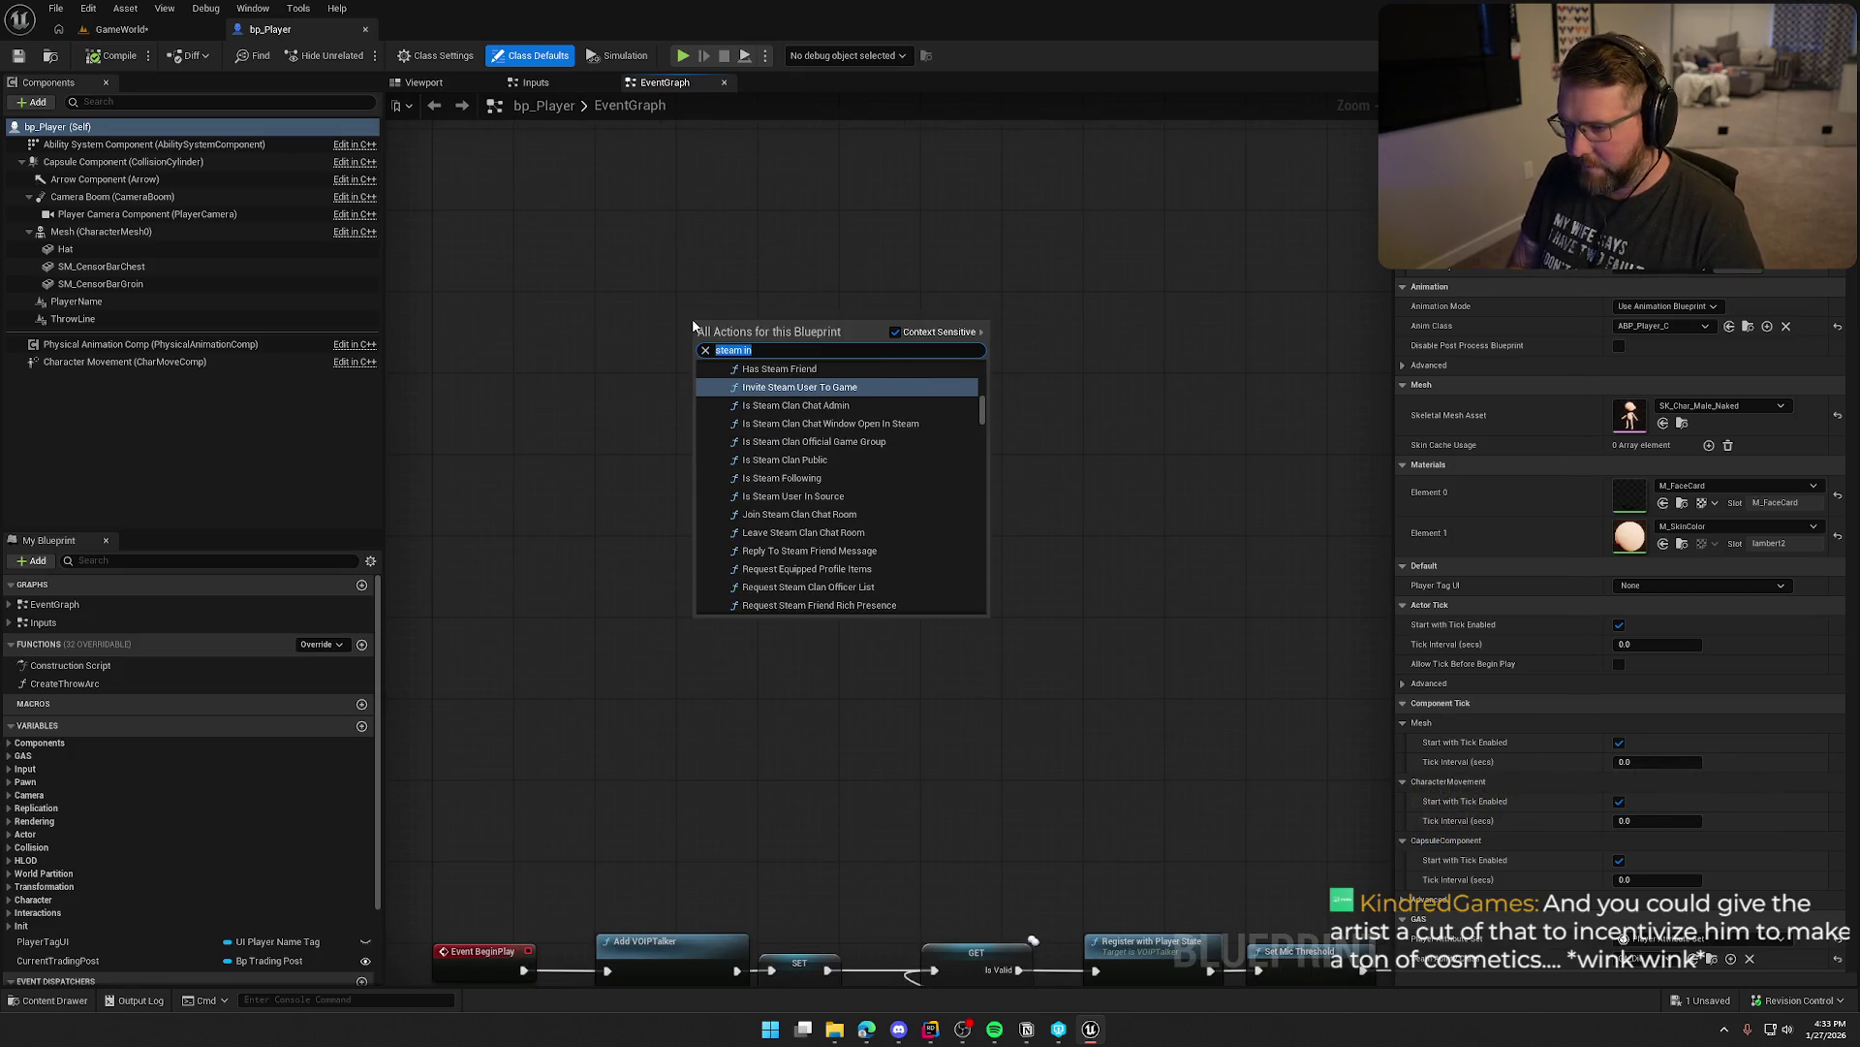